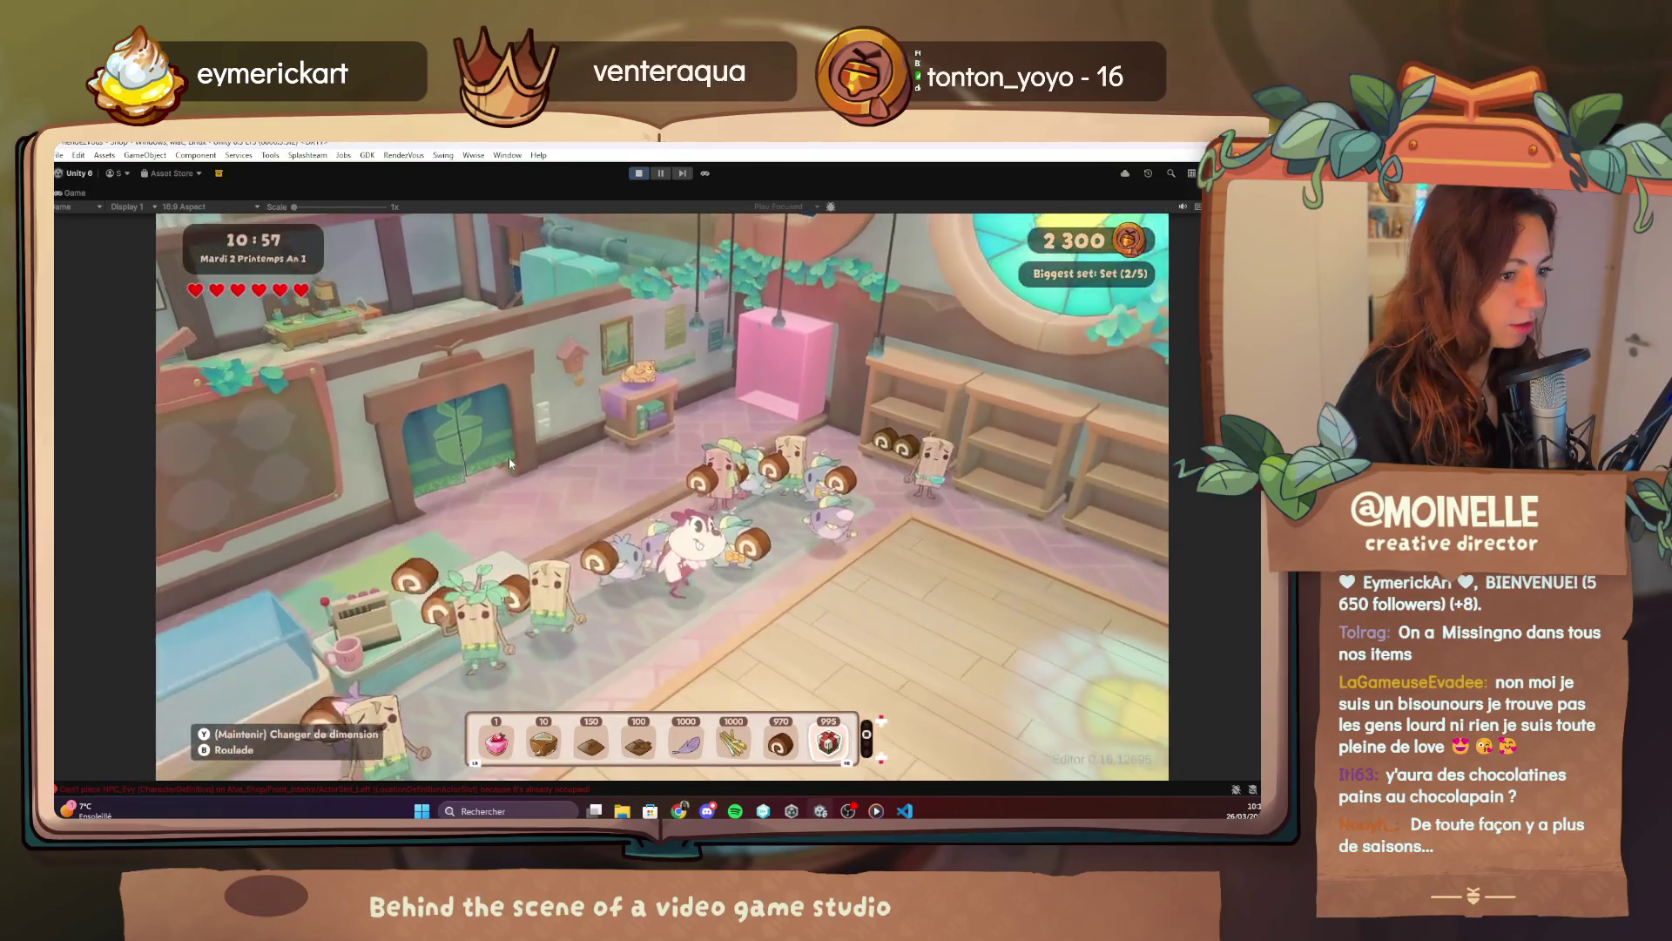
key("d")
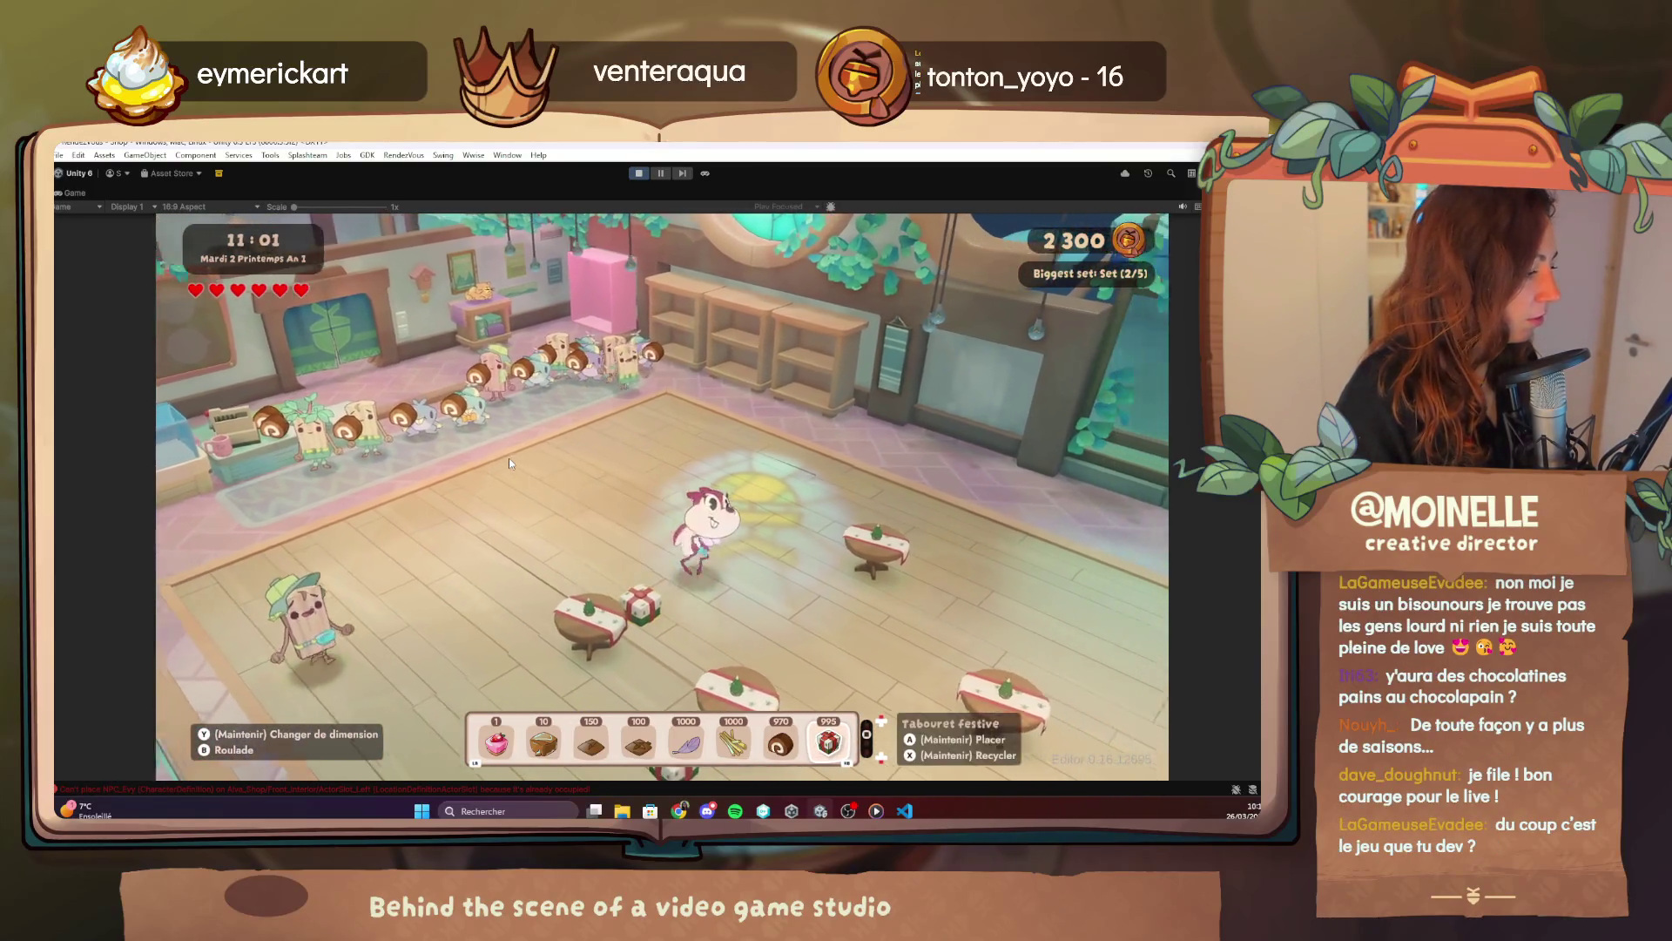
Walk across the shop and set the first festive stools (Tabouret) down on the floor.
key("a")
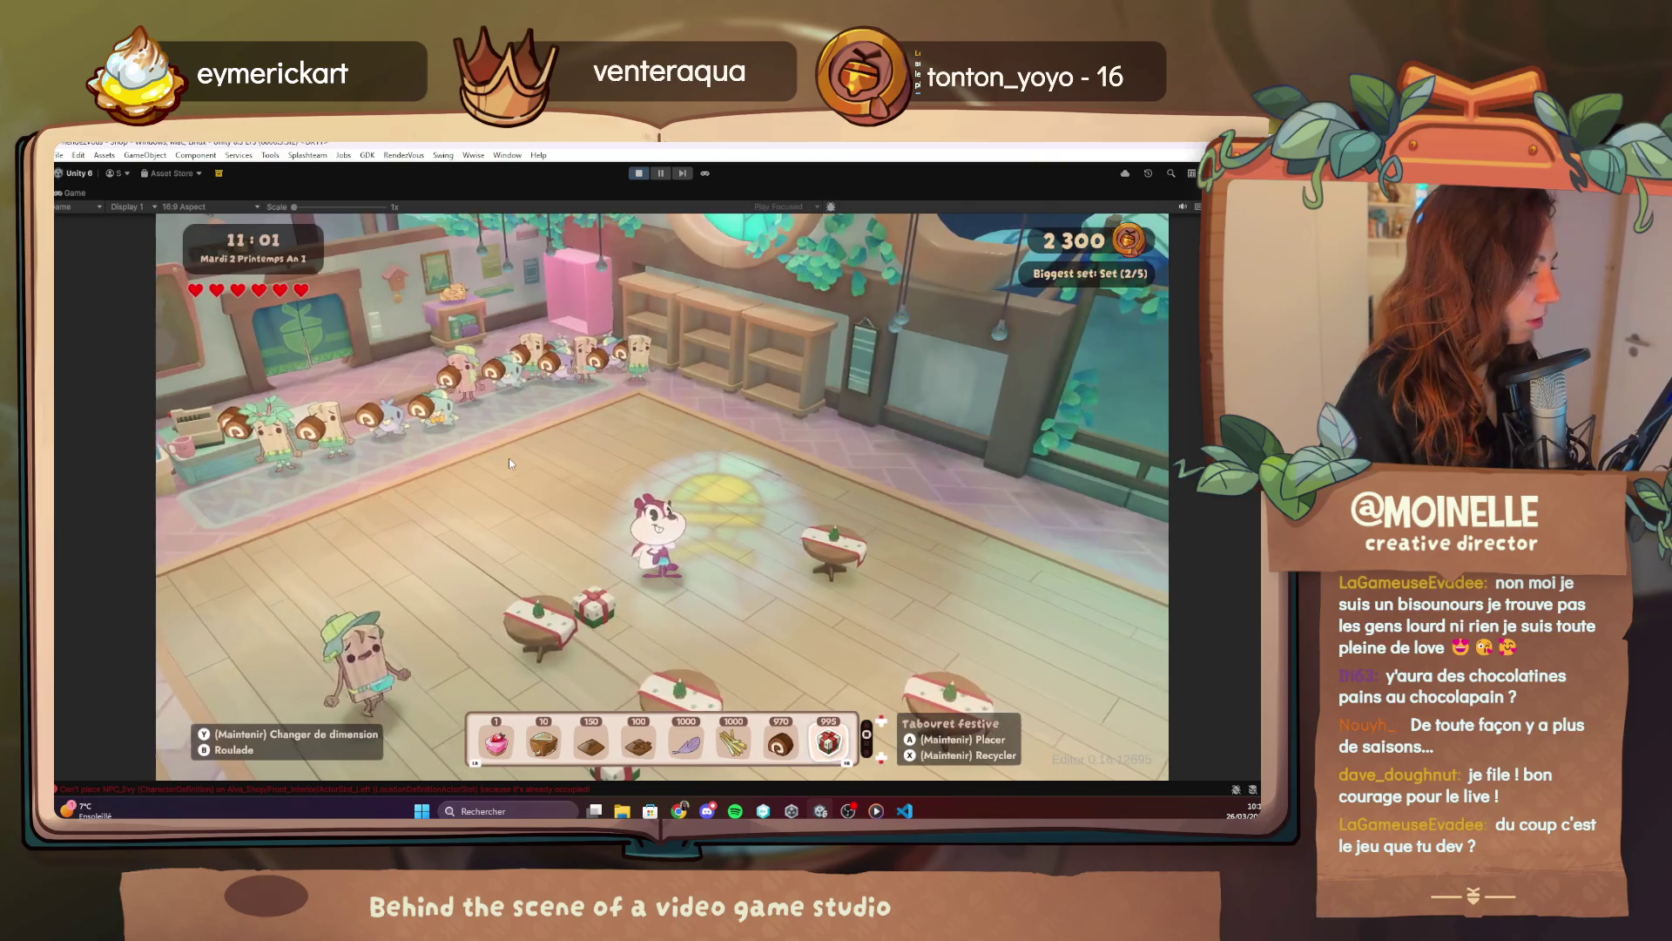
key("e")
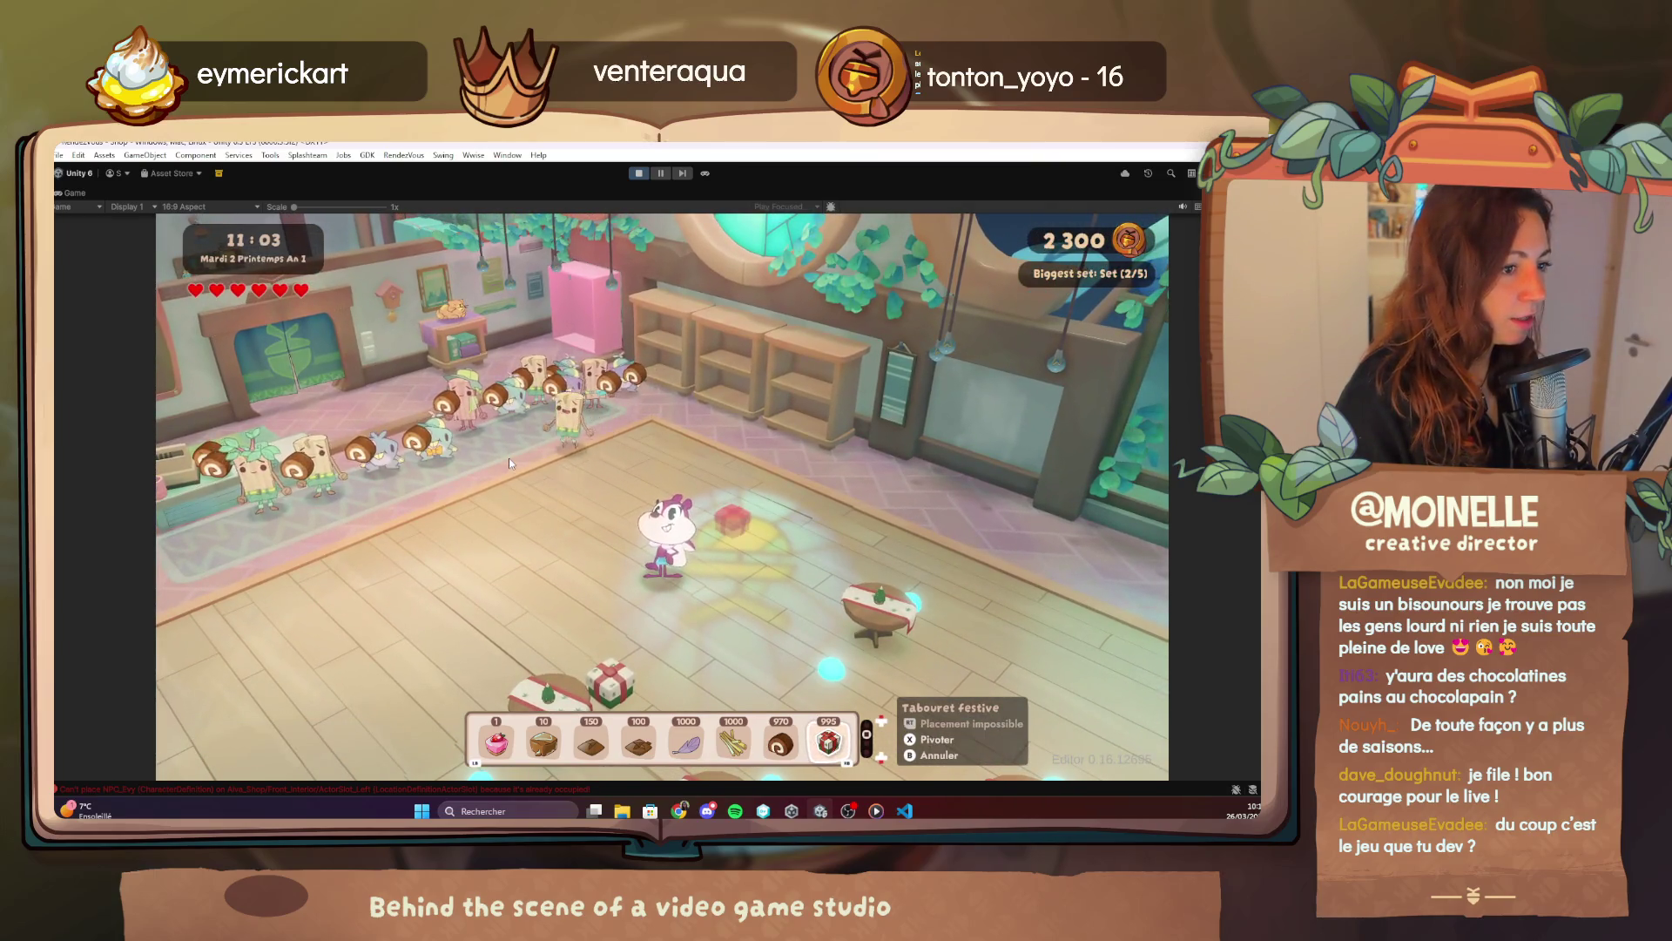
key("a")
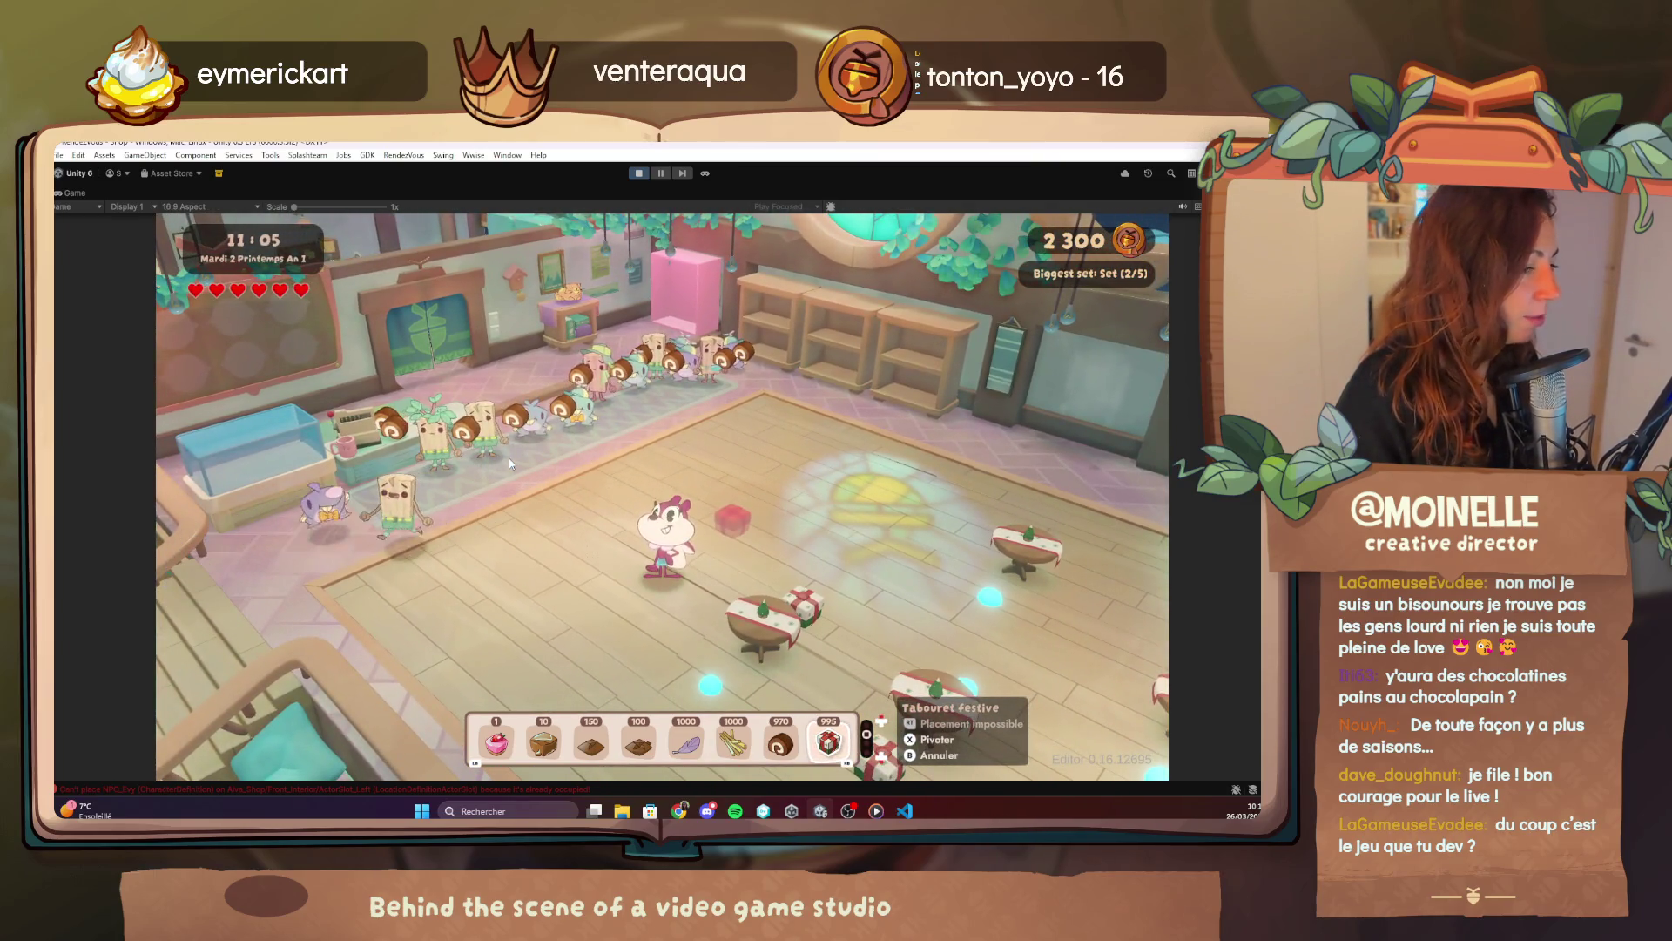
key("e")
key("a")
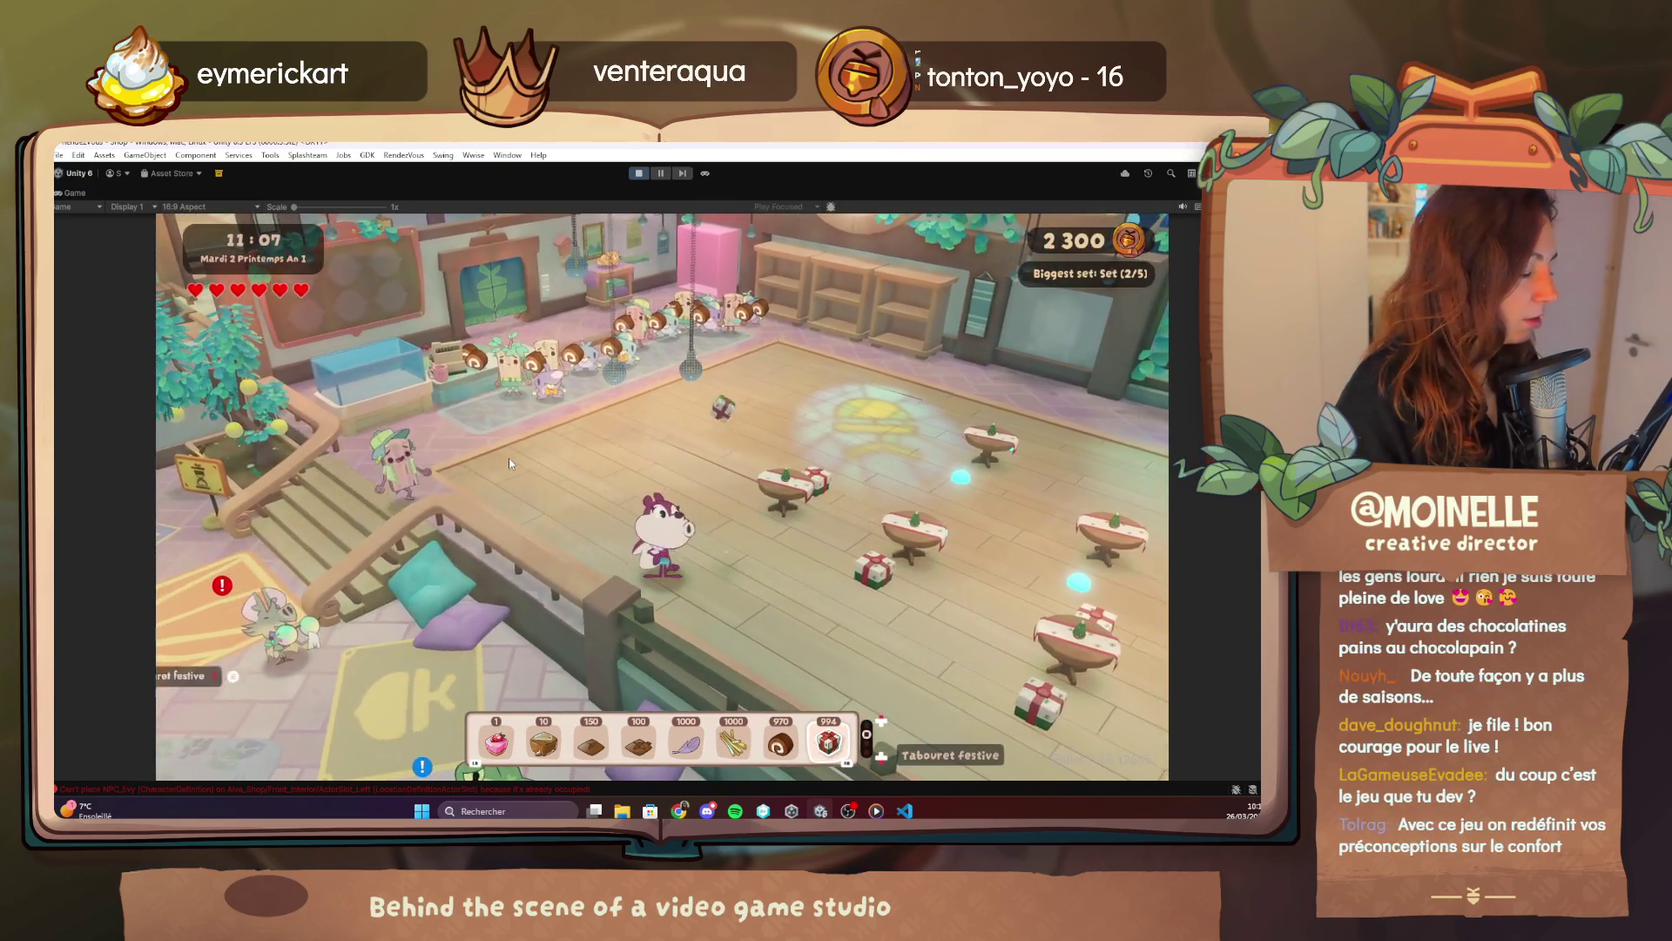
key("e")
key("w")
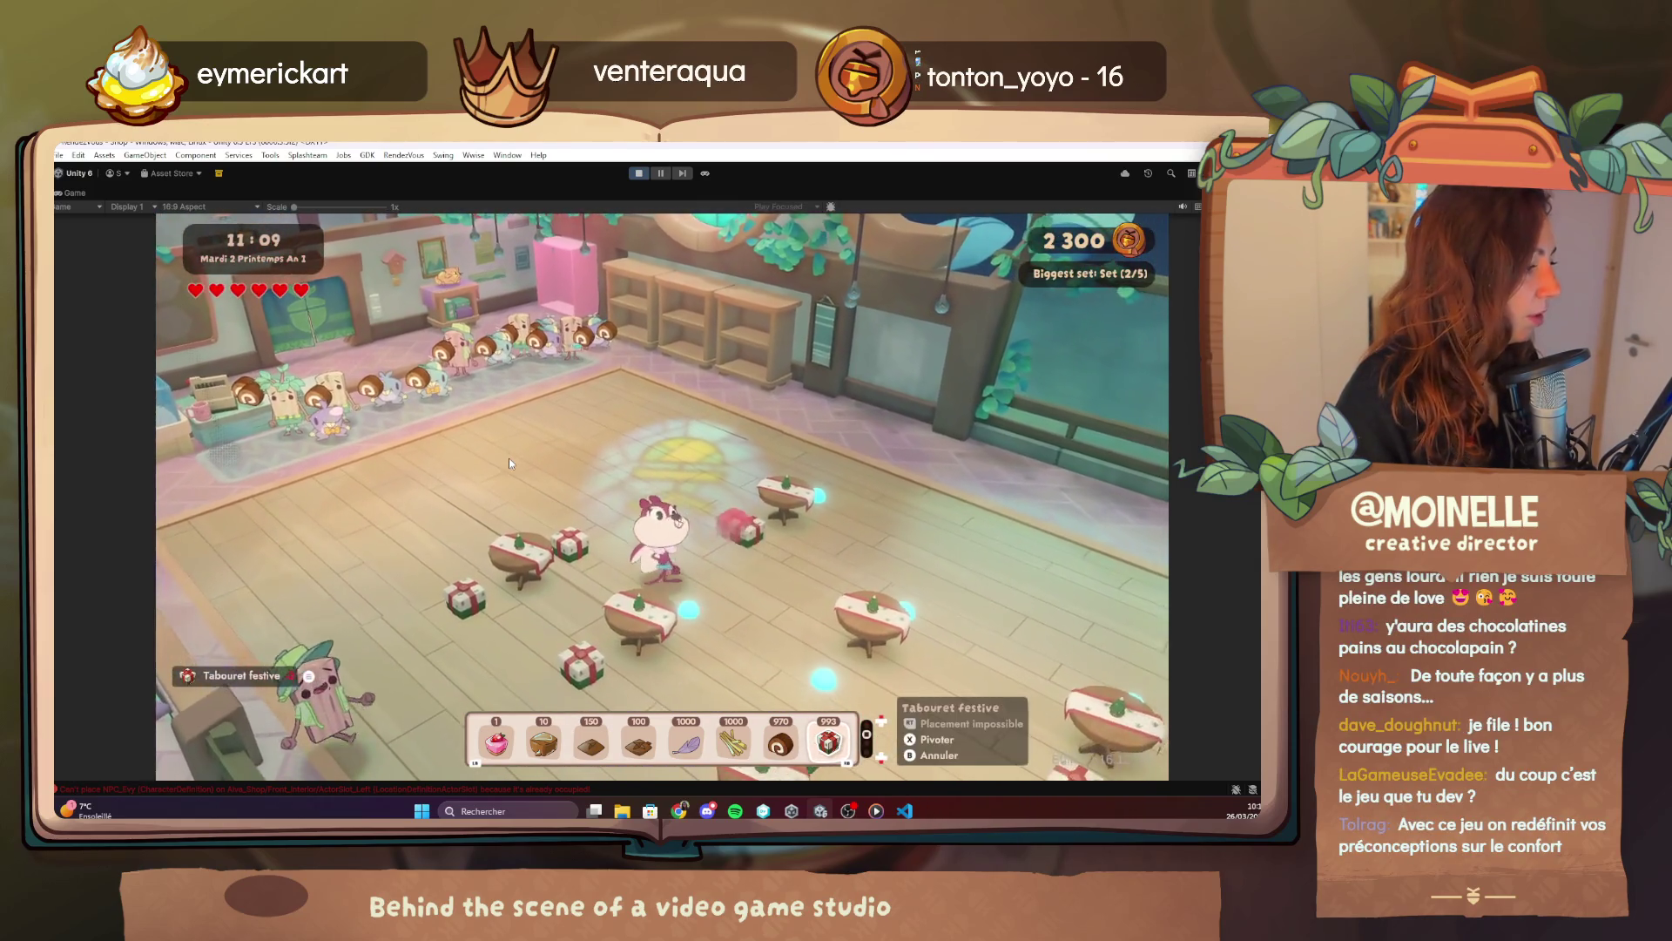
key("d")
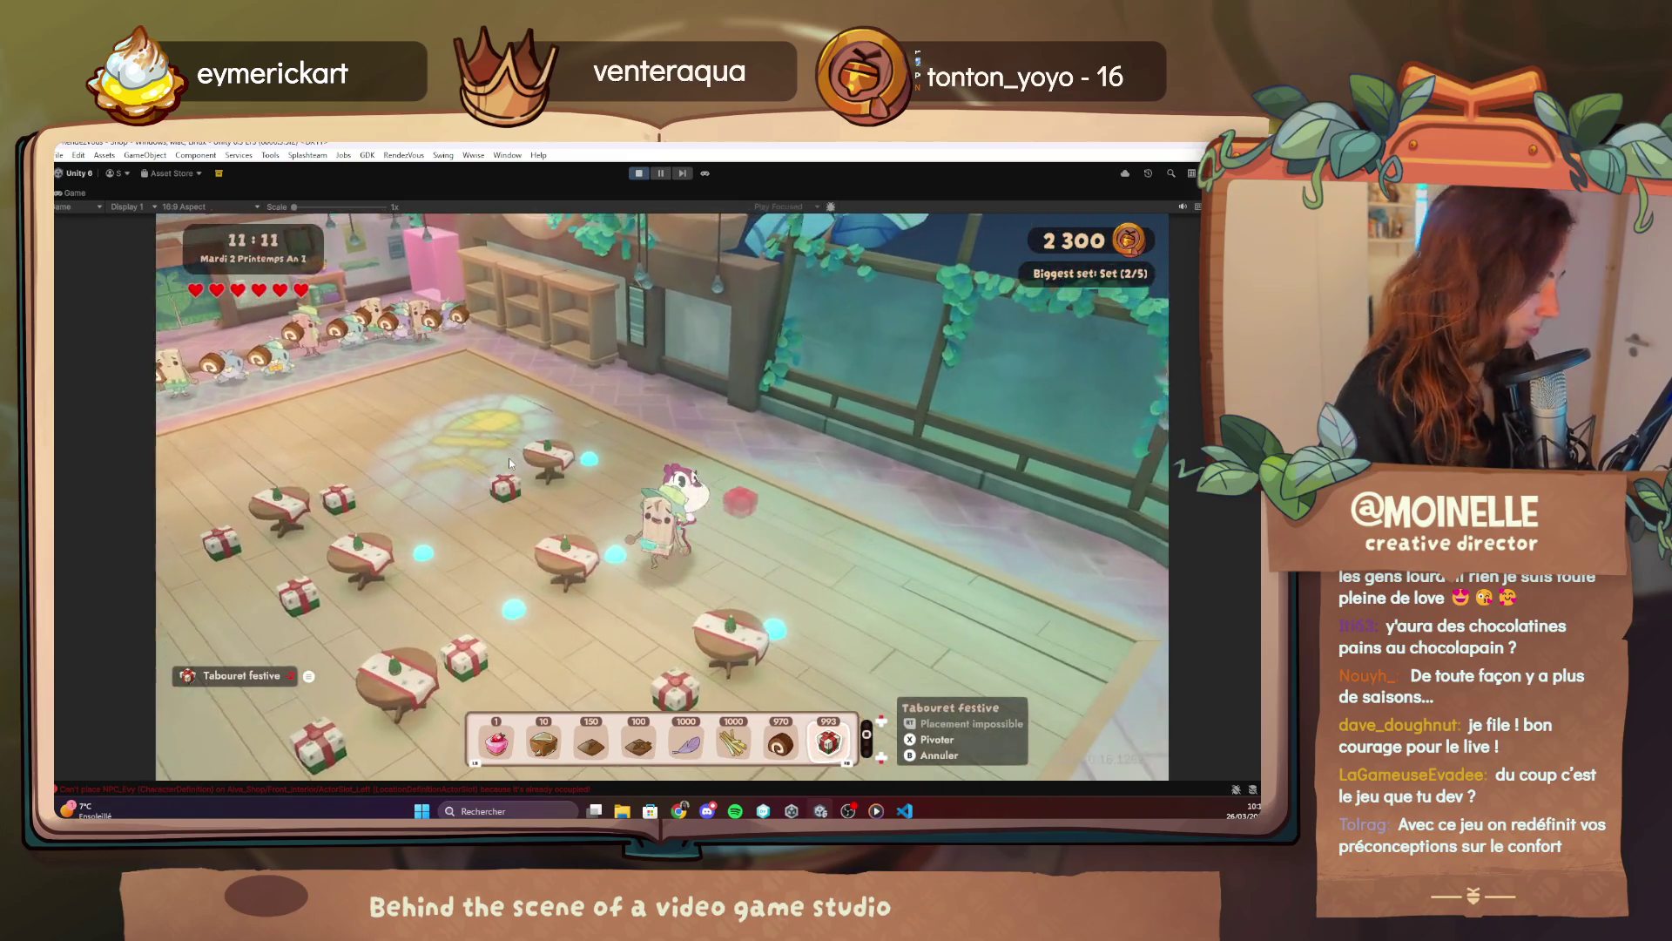
key("e")
key("d")
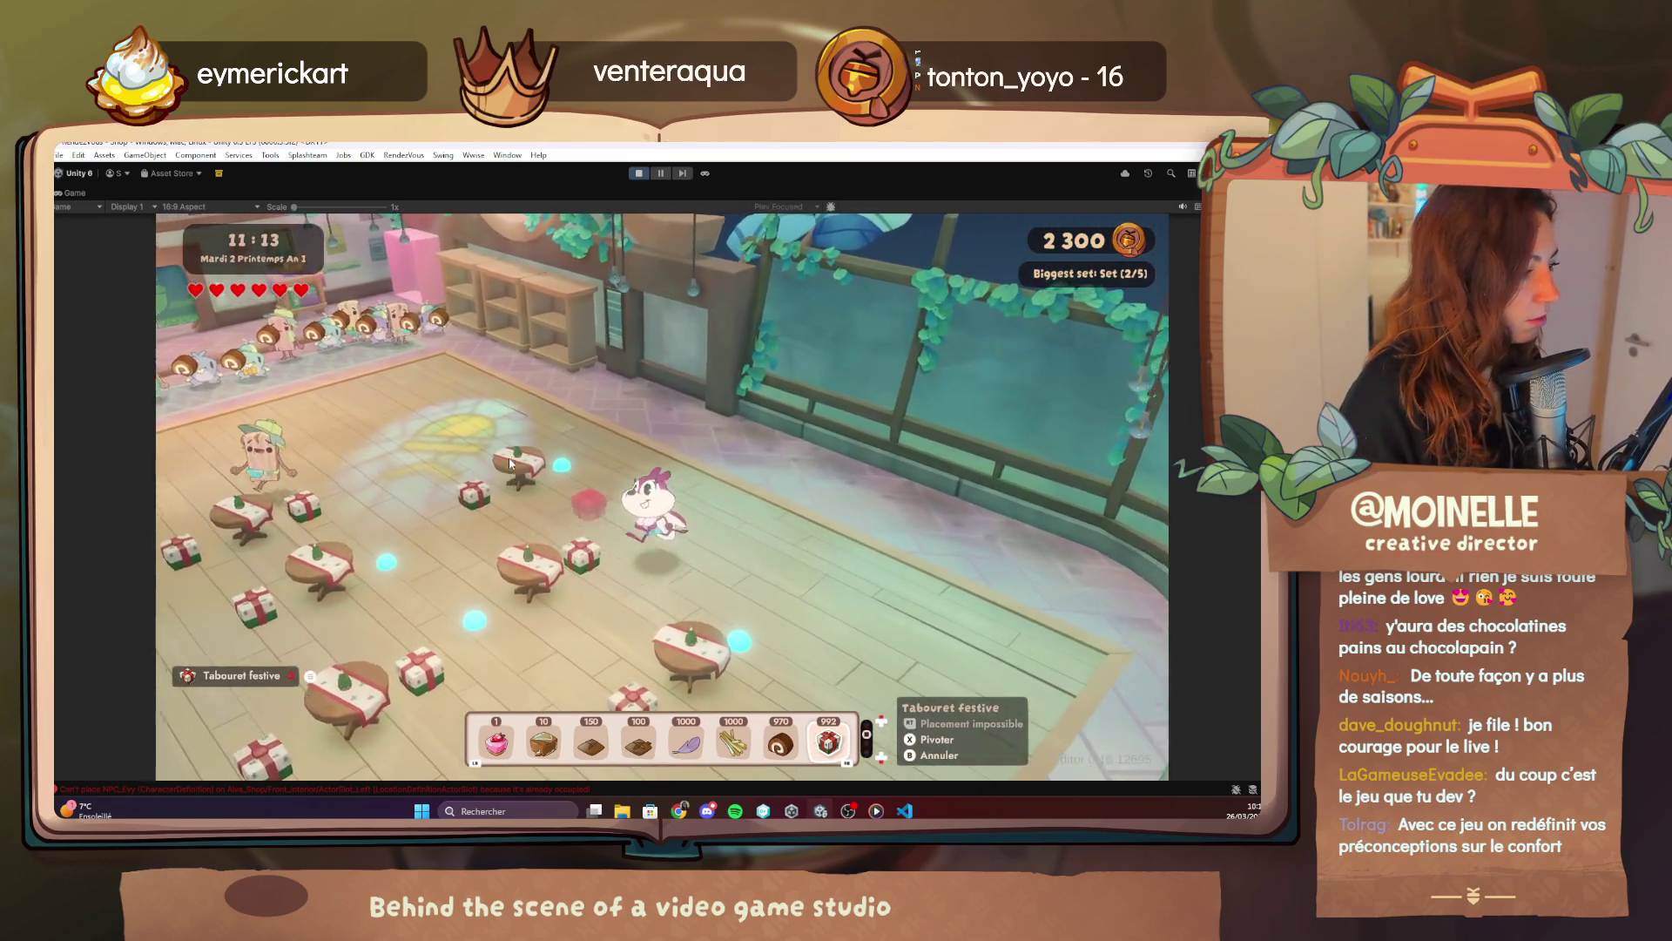
Place more festive stools near the wall, collect payment at the counter, and open the debug menu.
key("e")
key("e")
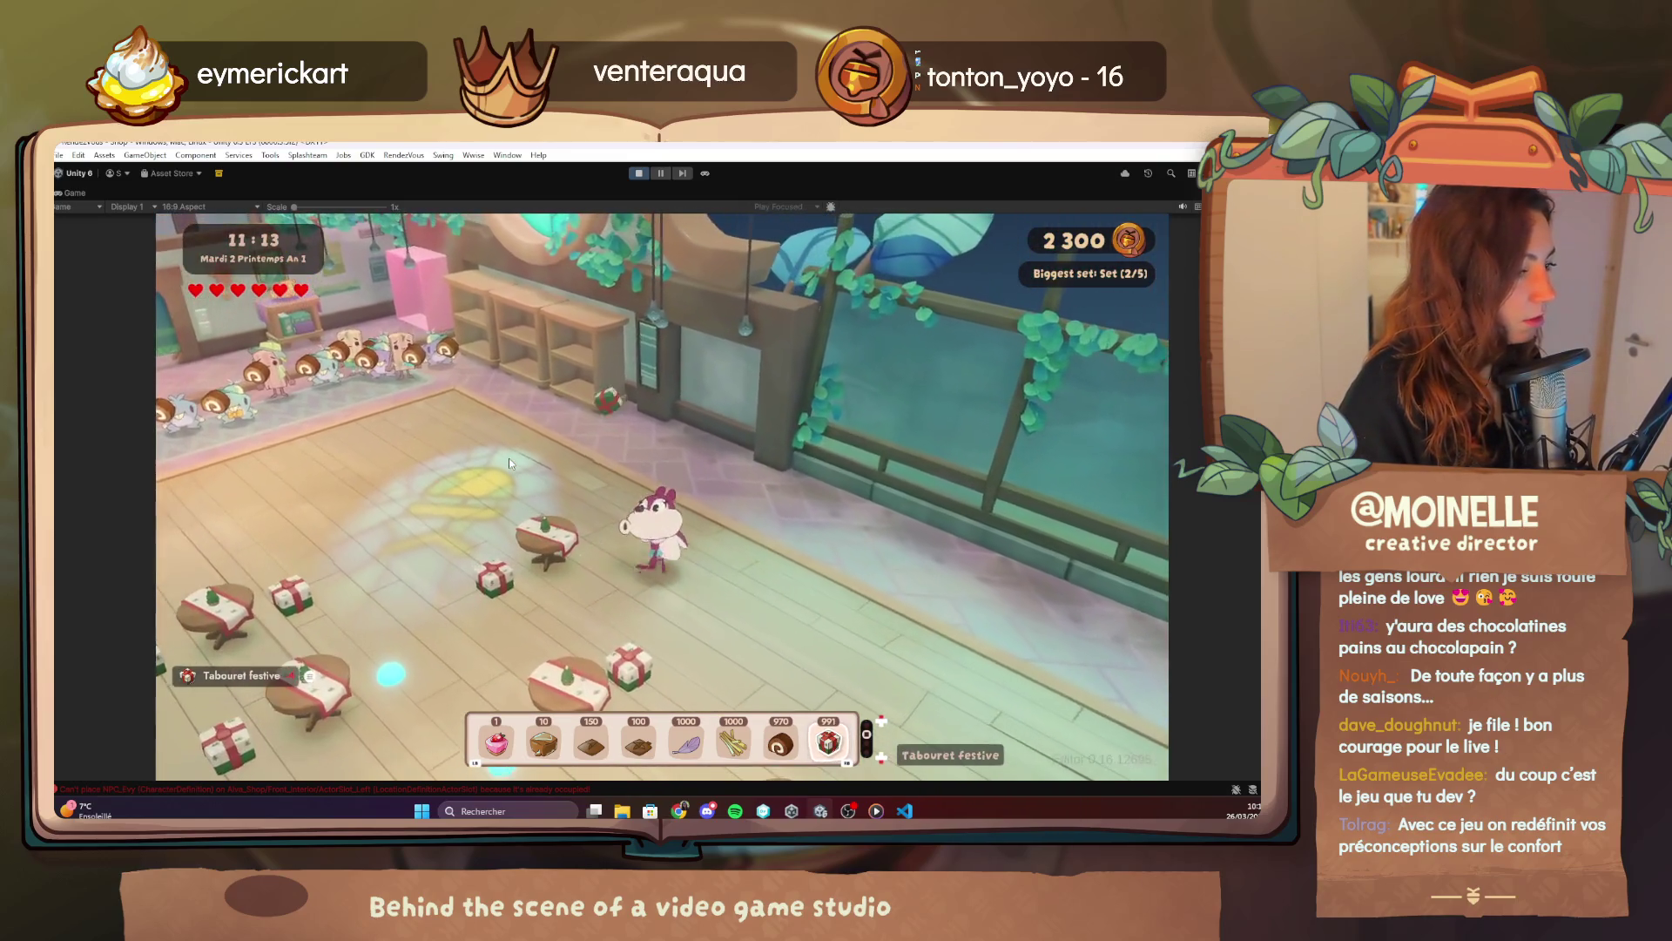
key("s")
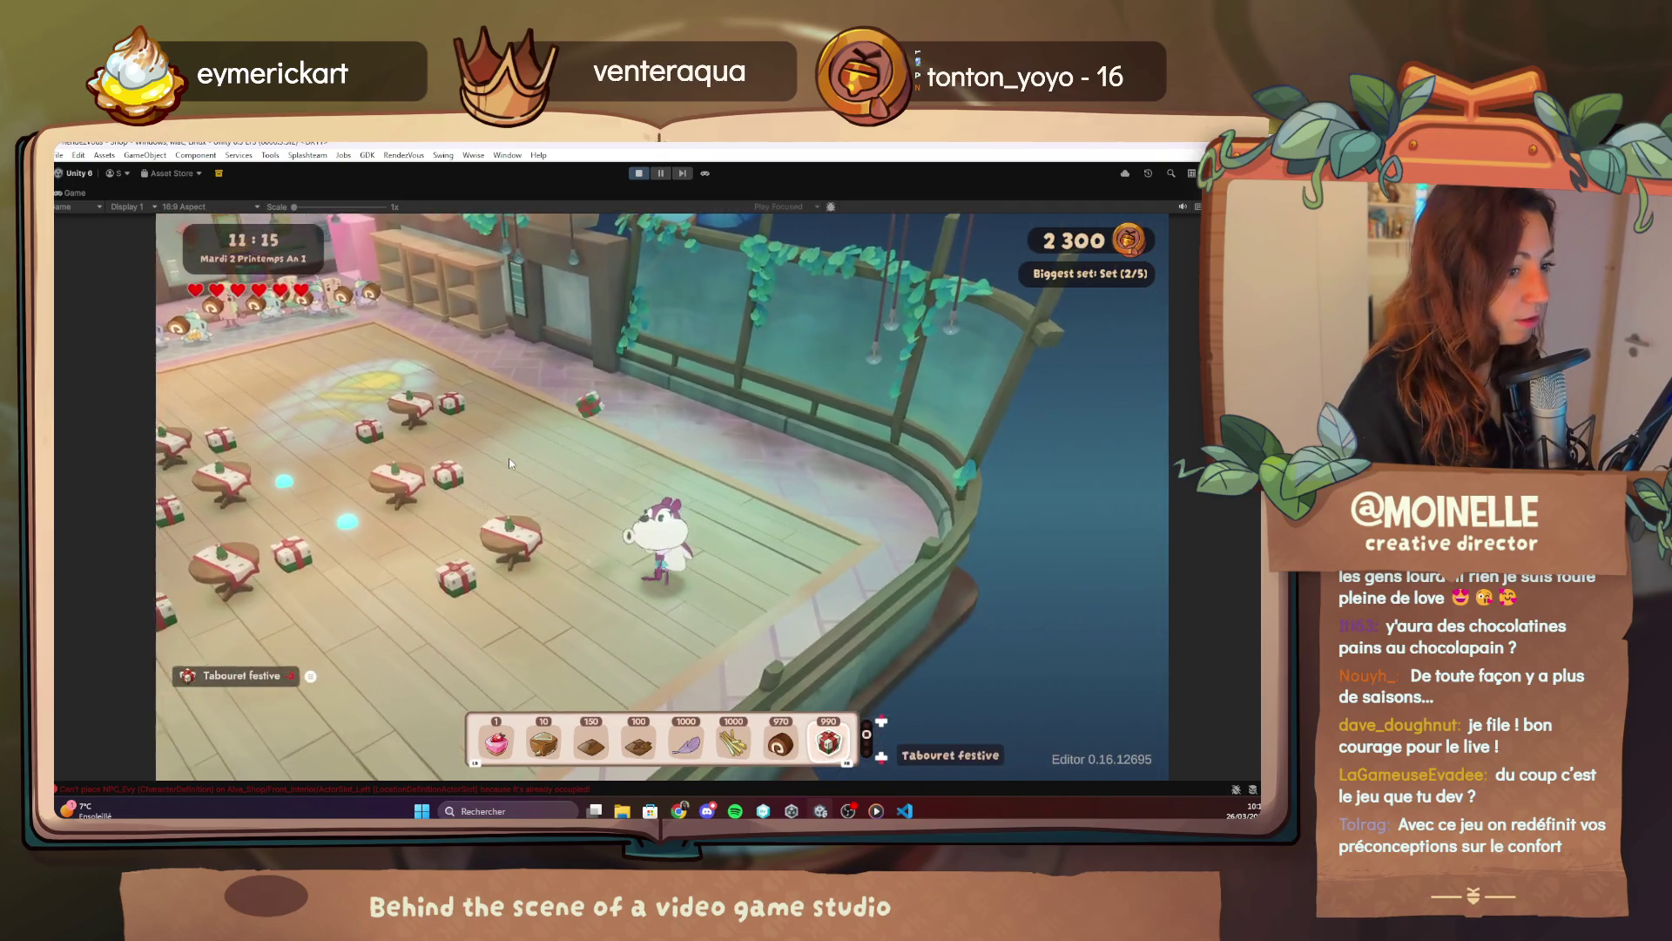
key("e")
key("a")
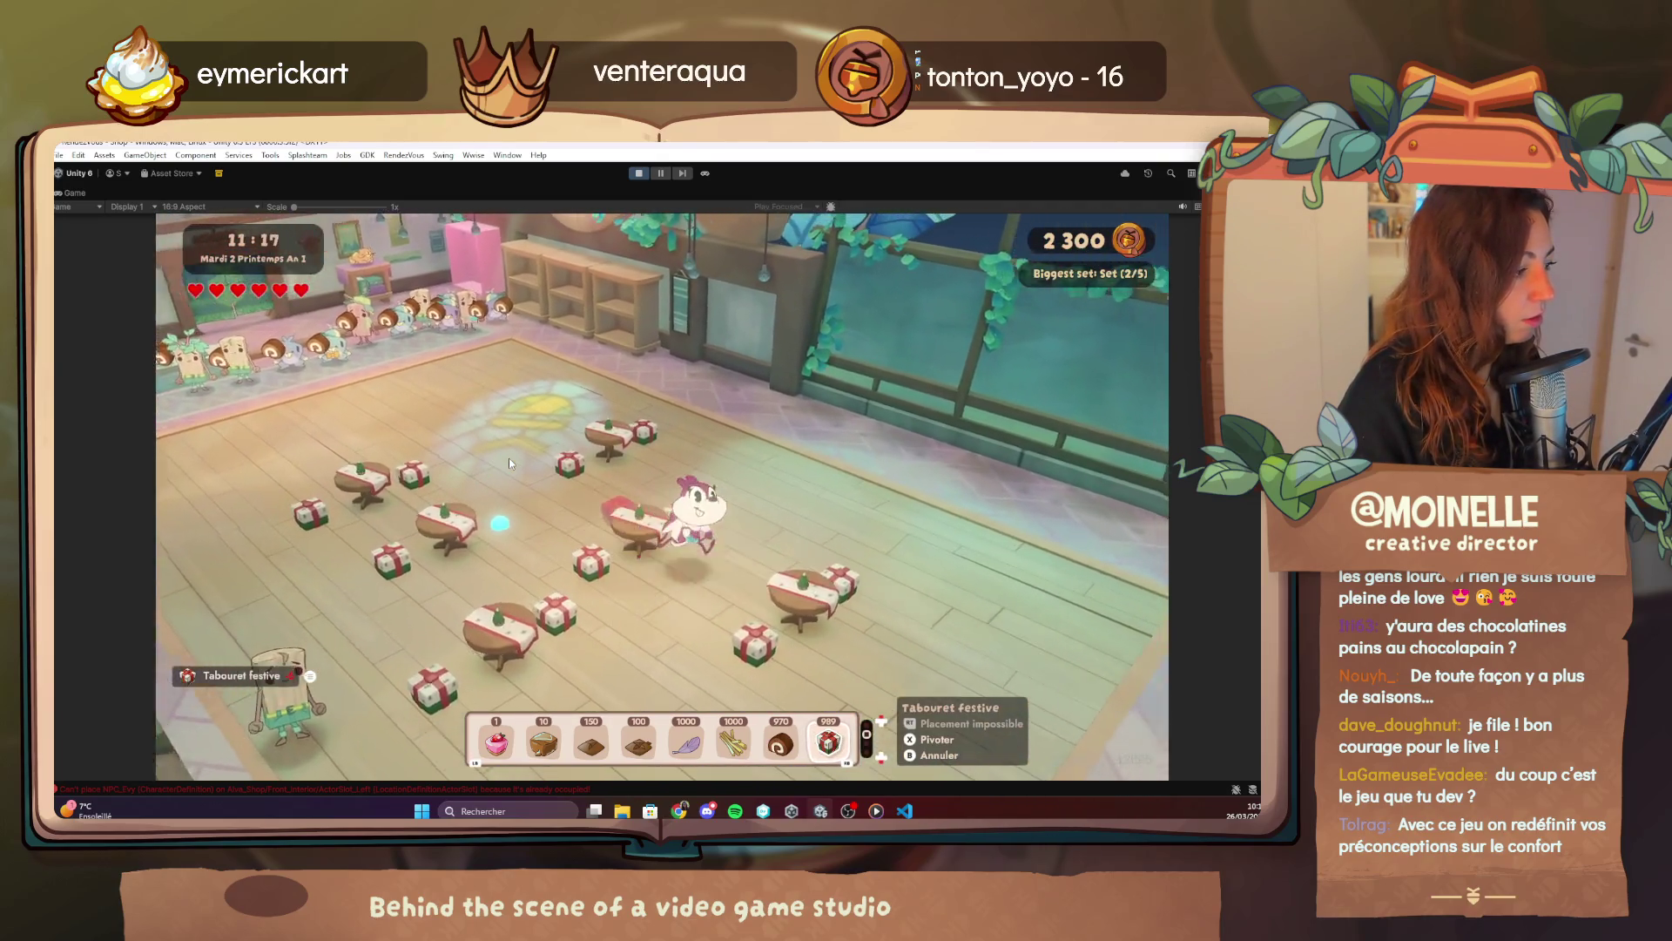
key("e")
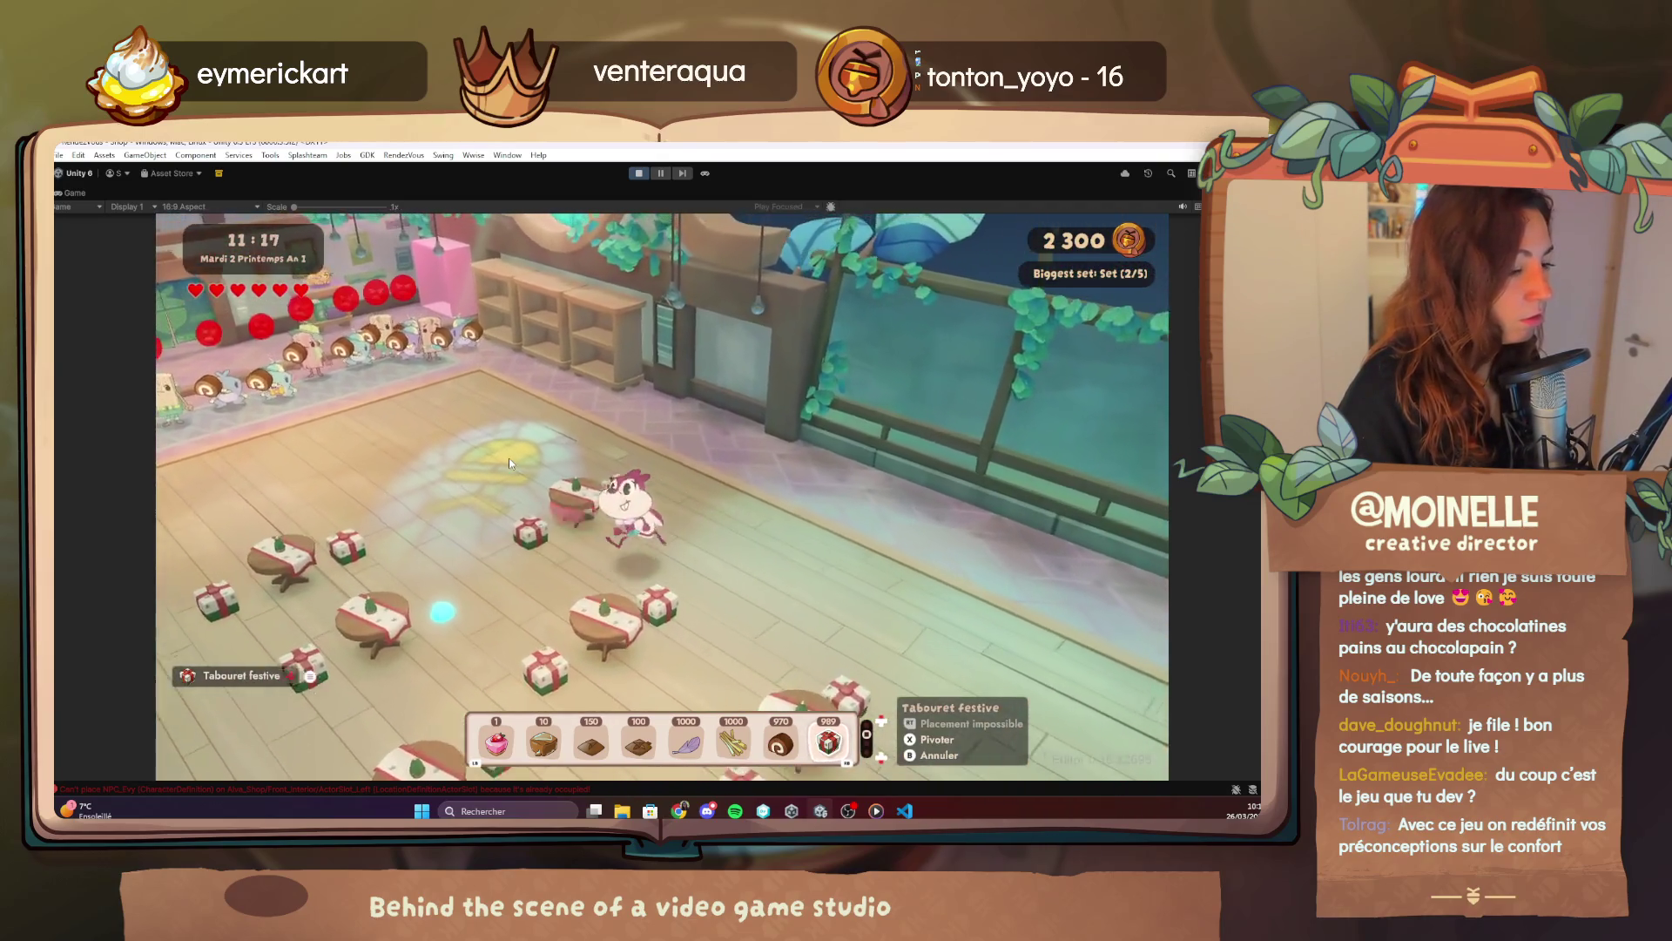
key("a")
key("e")
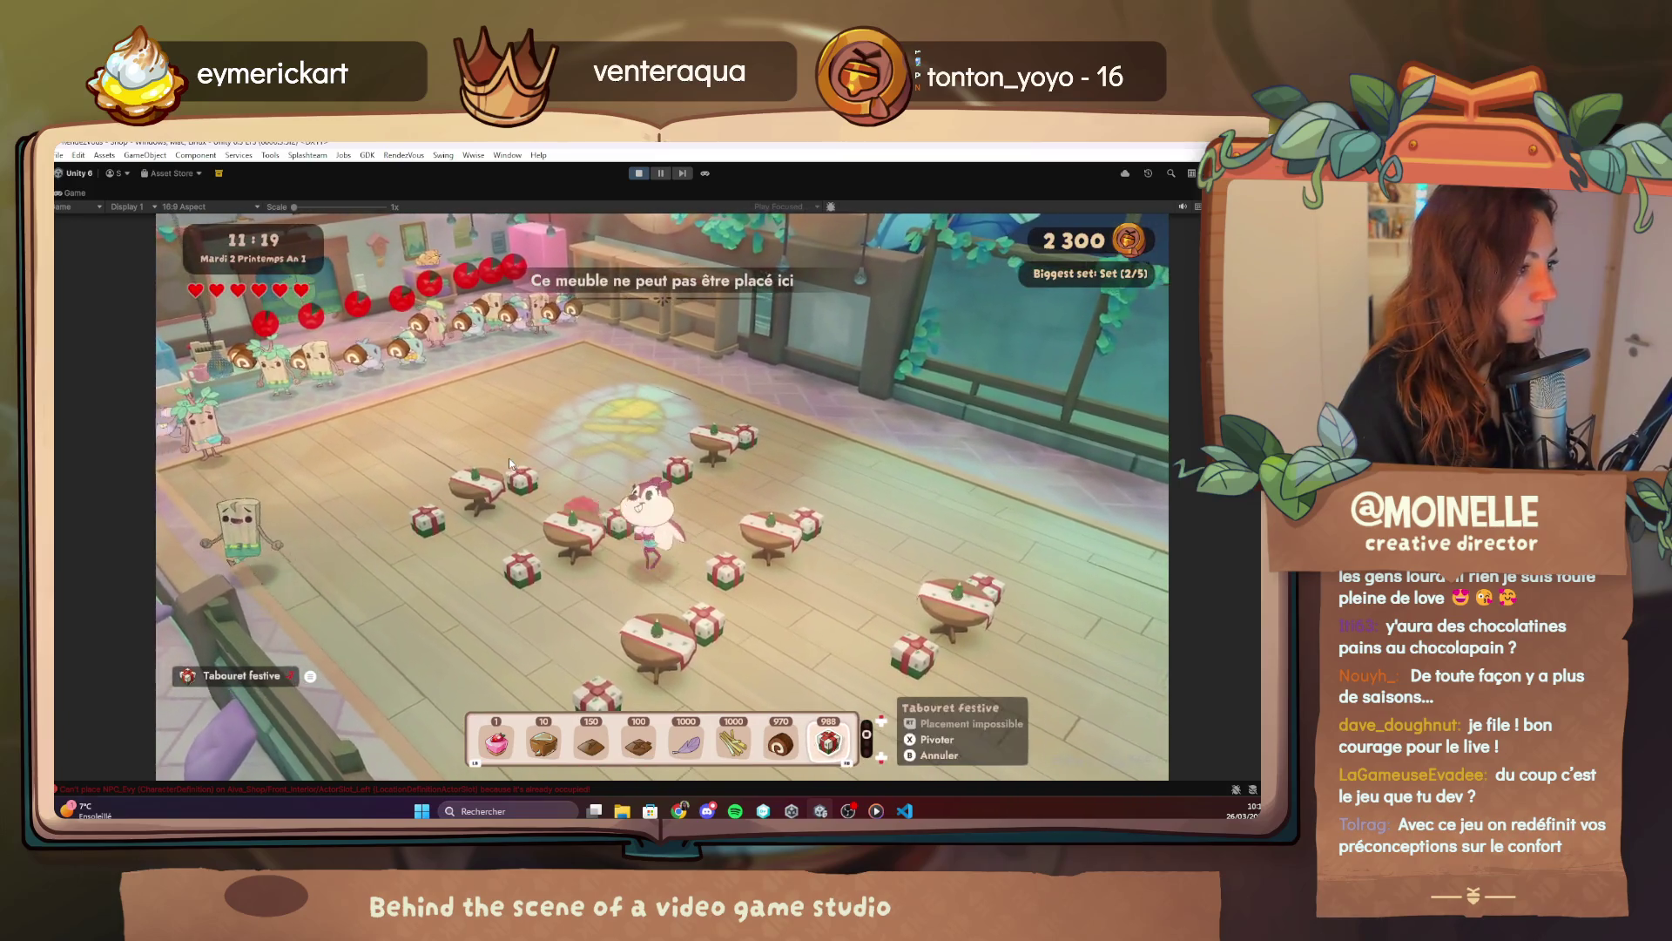
key("w")
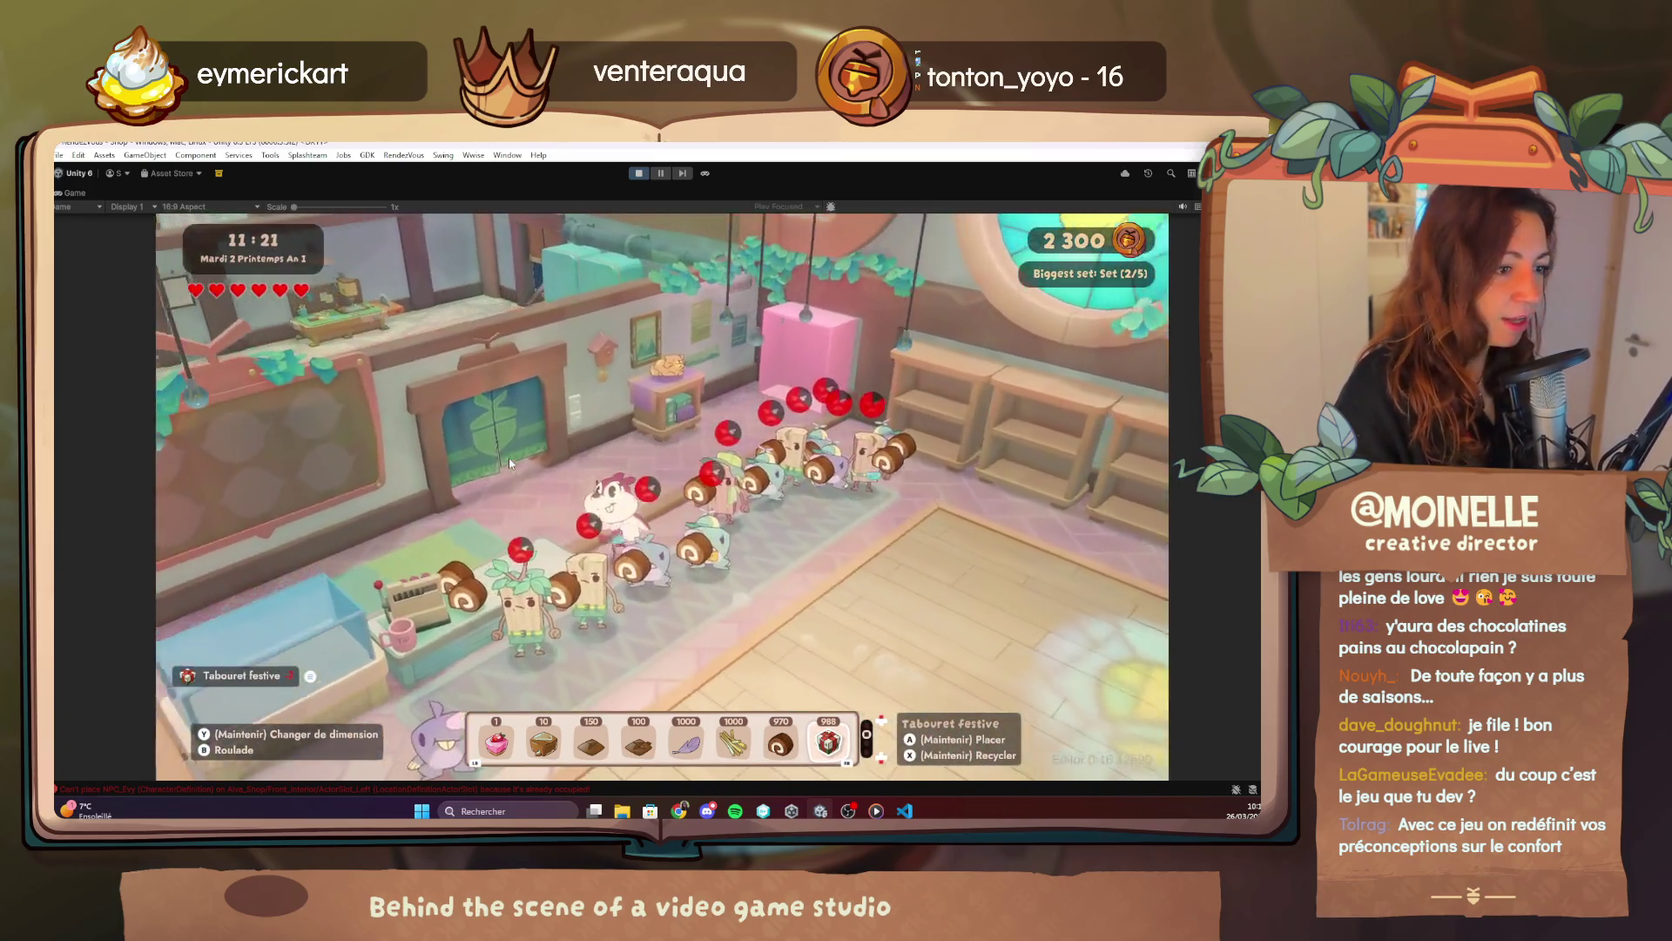
key("a")
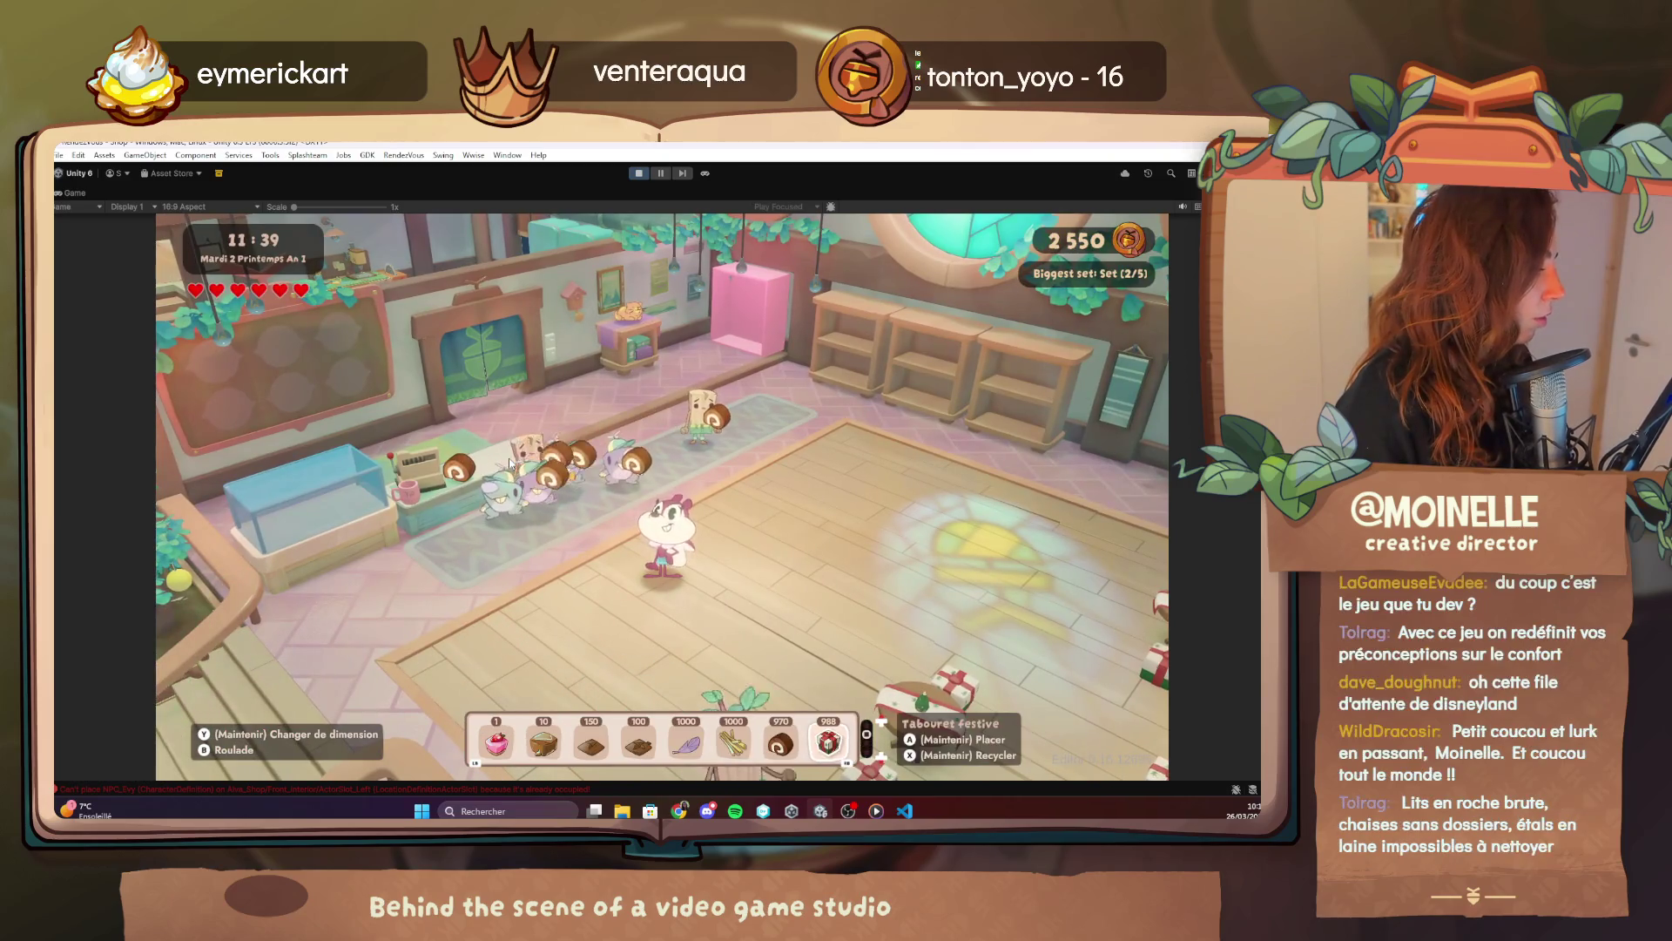
key("F1")
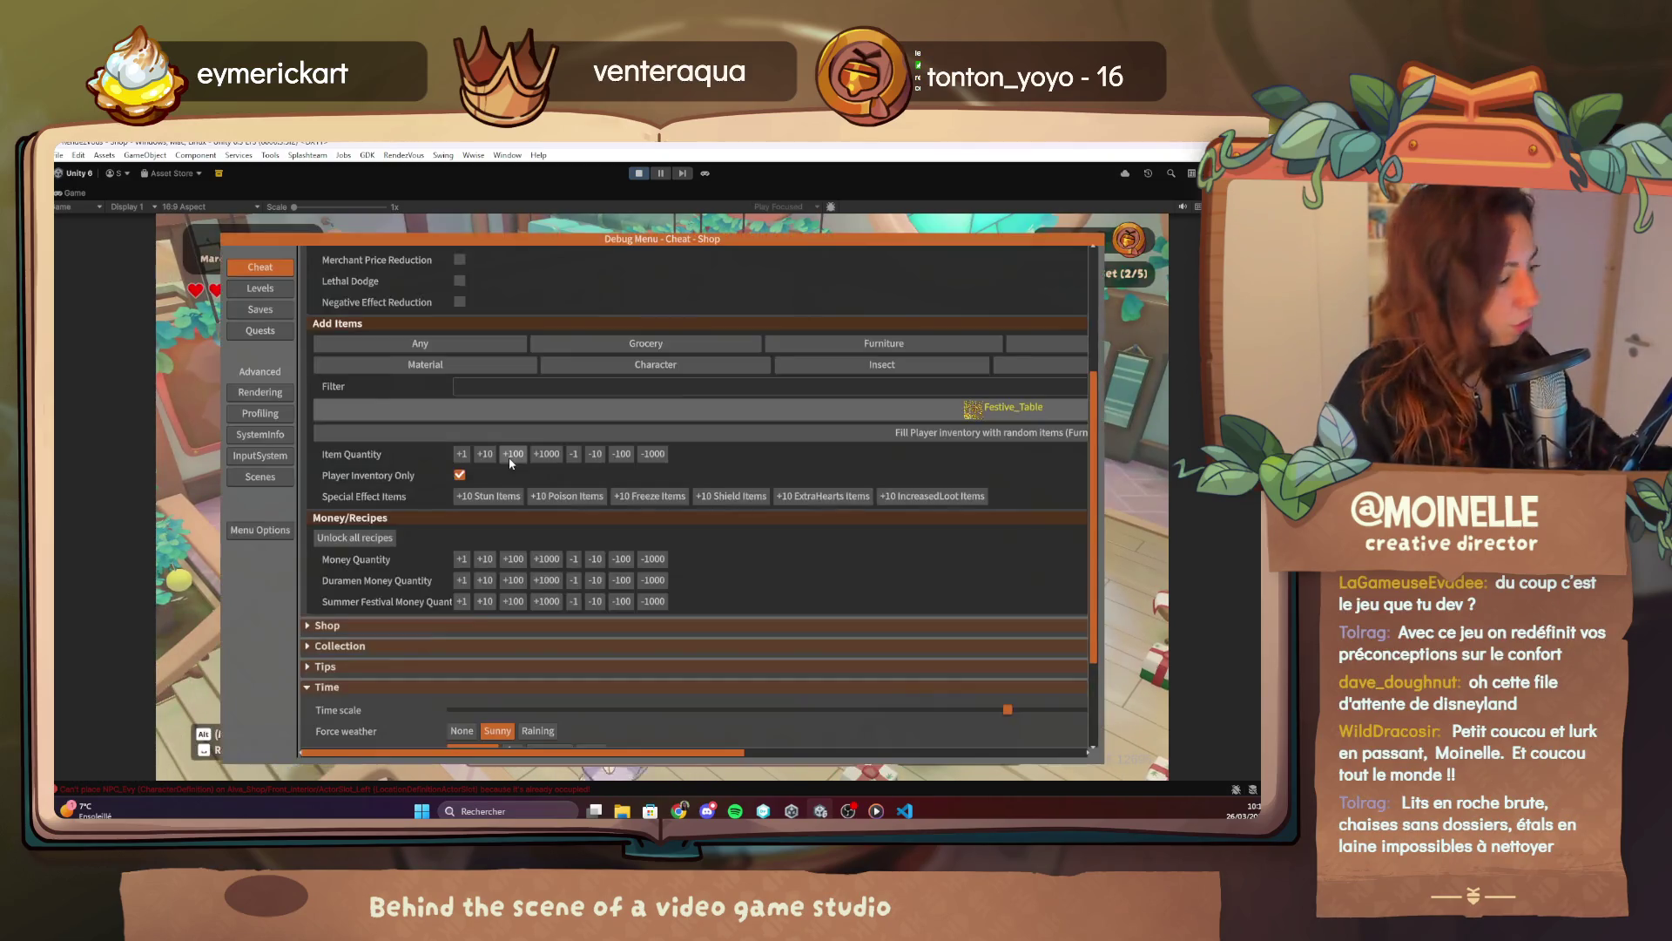
Pick Cherry_Pie as the item to add, add 1000 of it, and close the debug menu.
left_click_drag(643, 758, 789, 754)
left_click(754, 407)
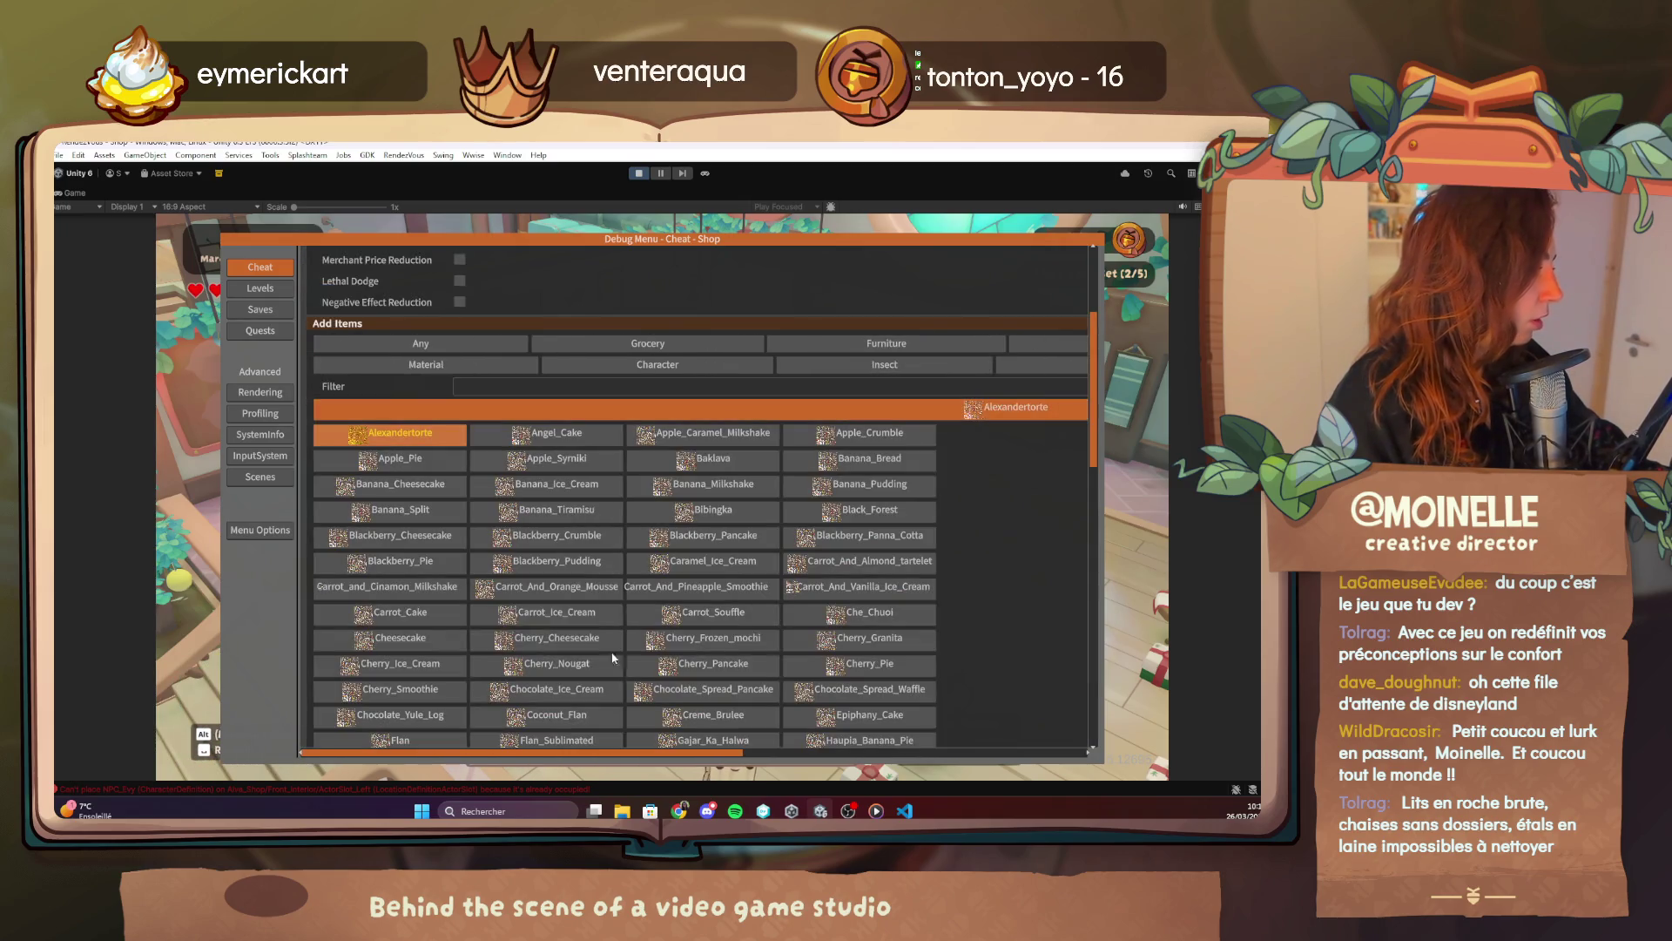
left_click(601, 541)
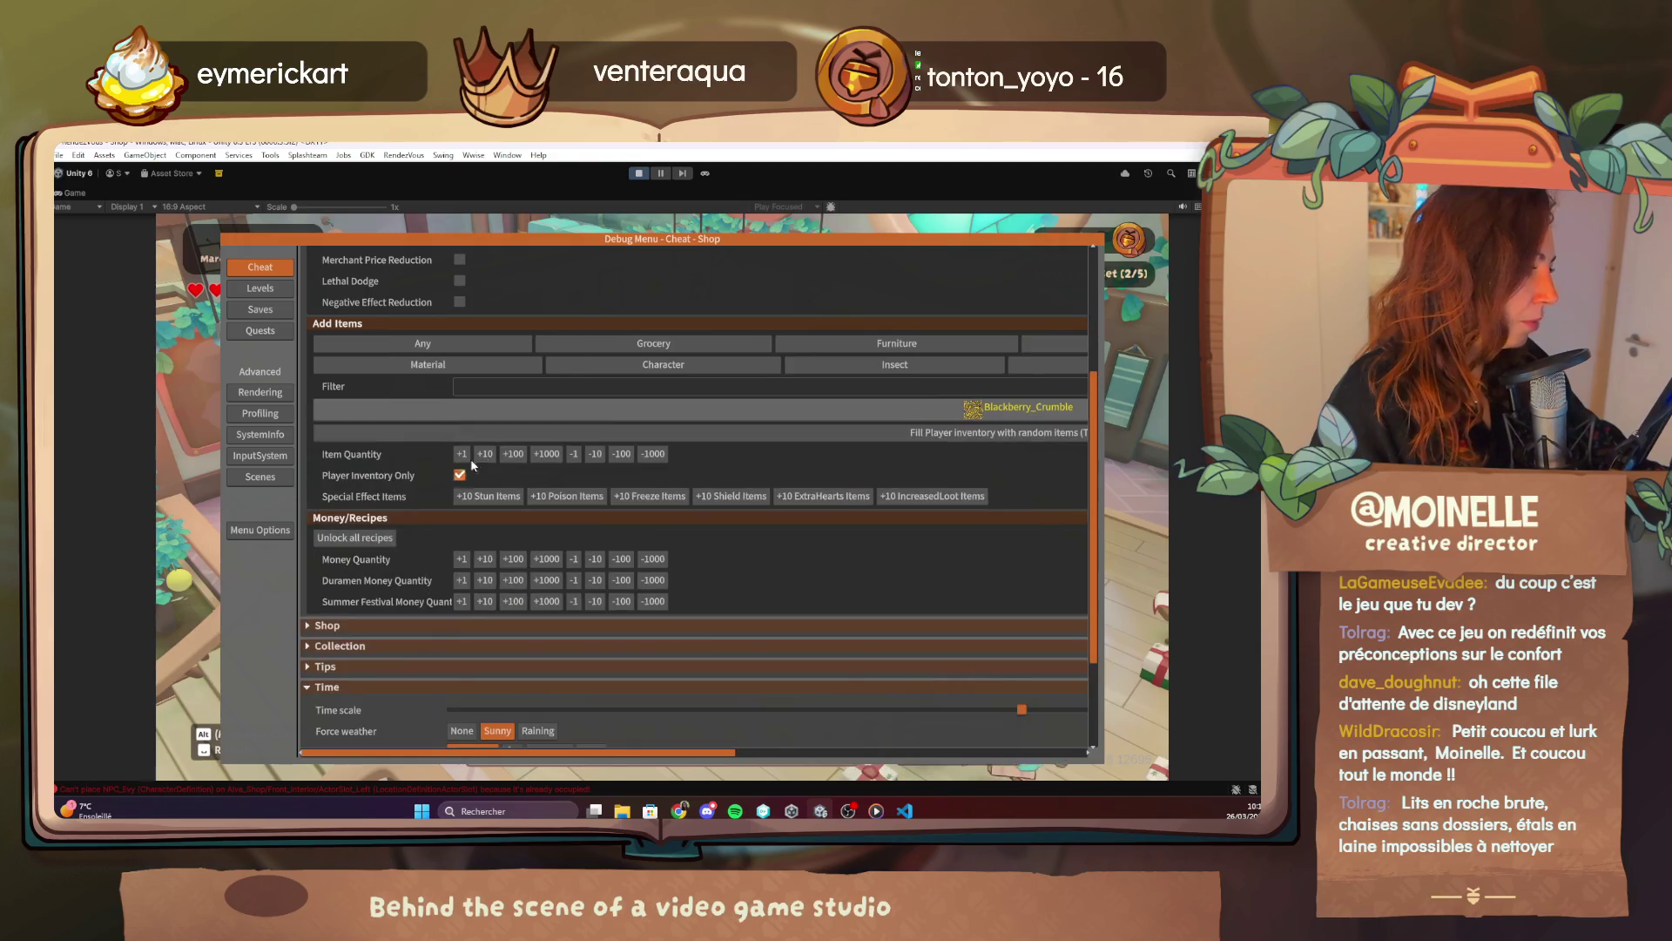
left_click(576, 411)
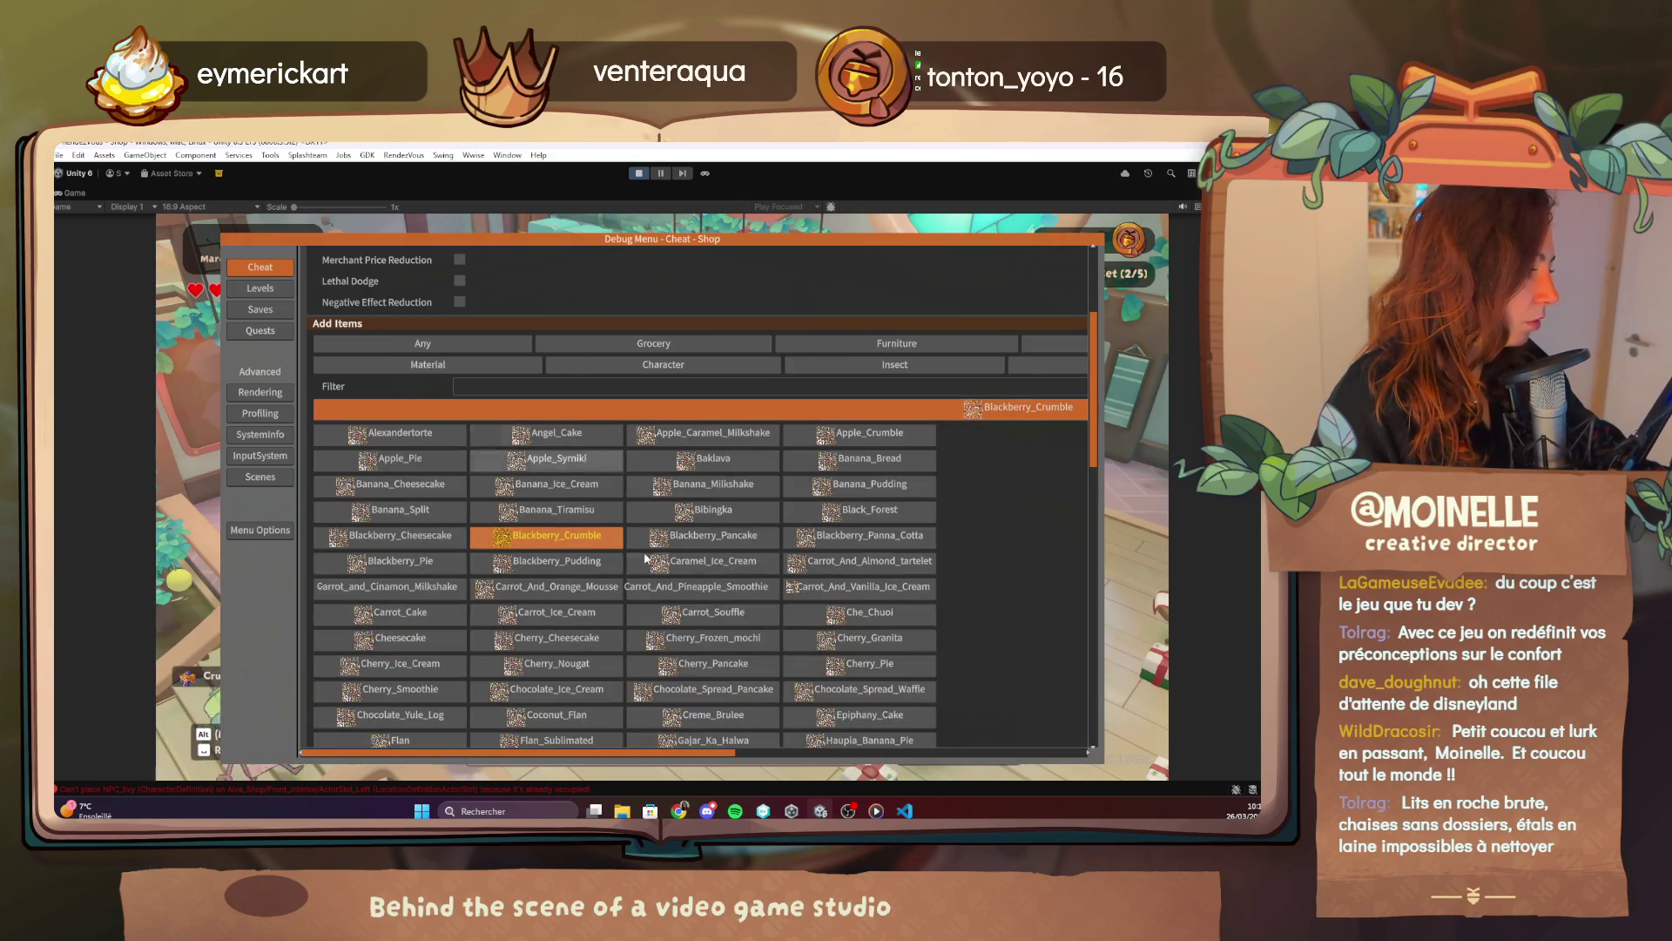
left_click(691, 620)
left_click(572, 411)
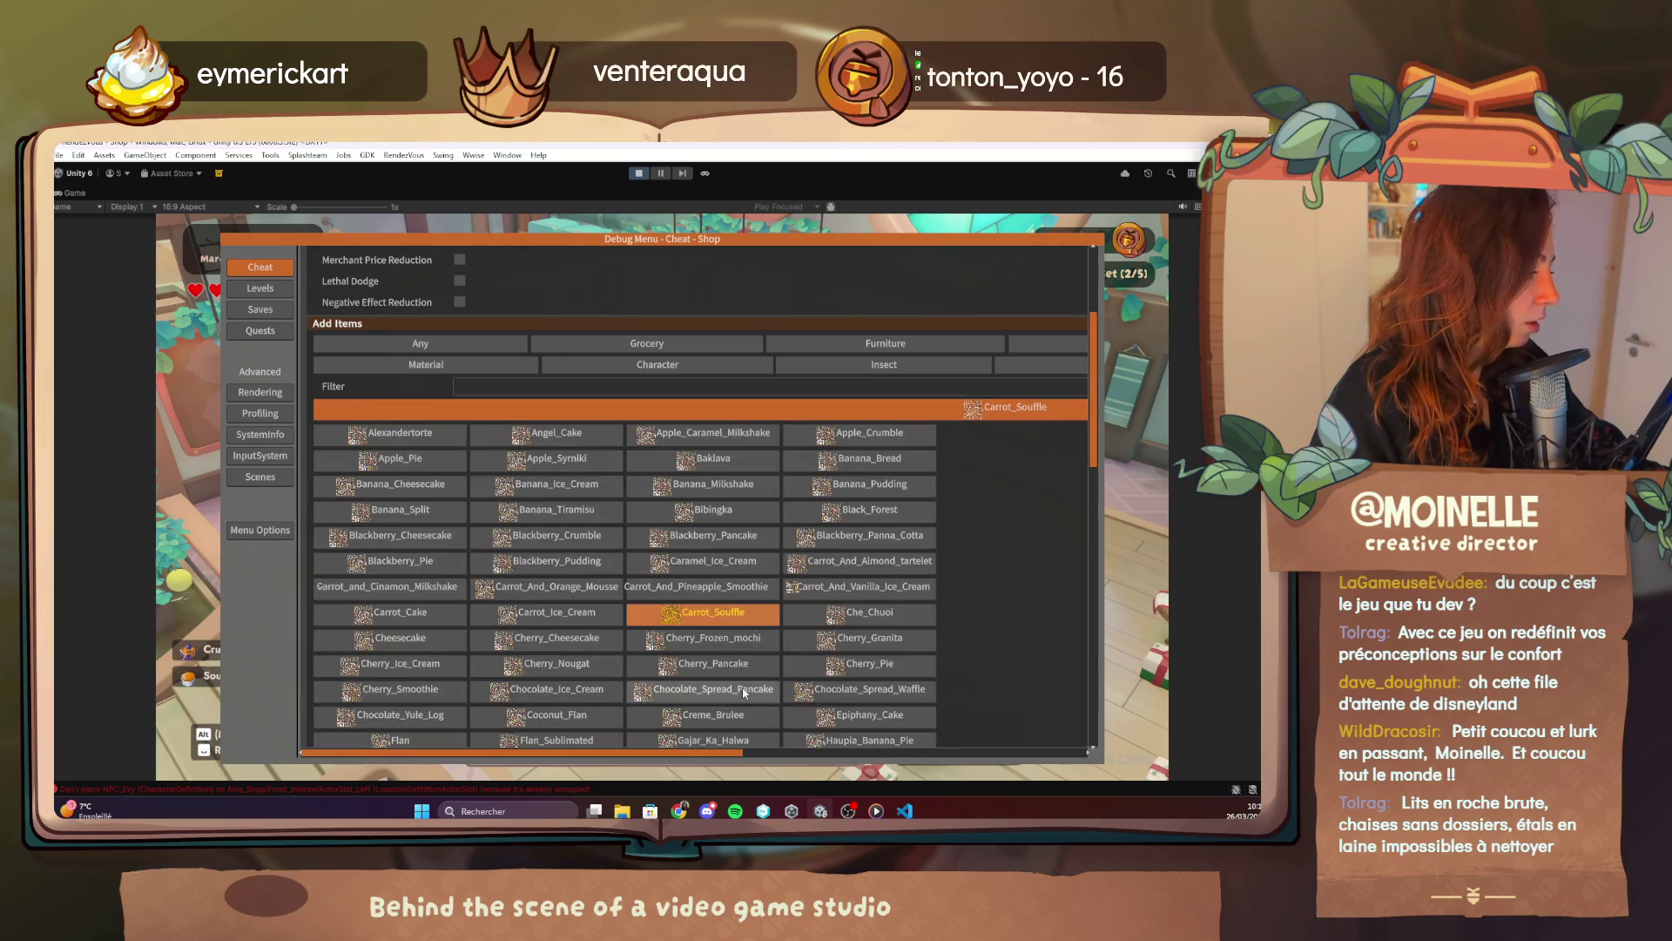
left_click(863, 664)
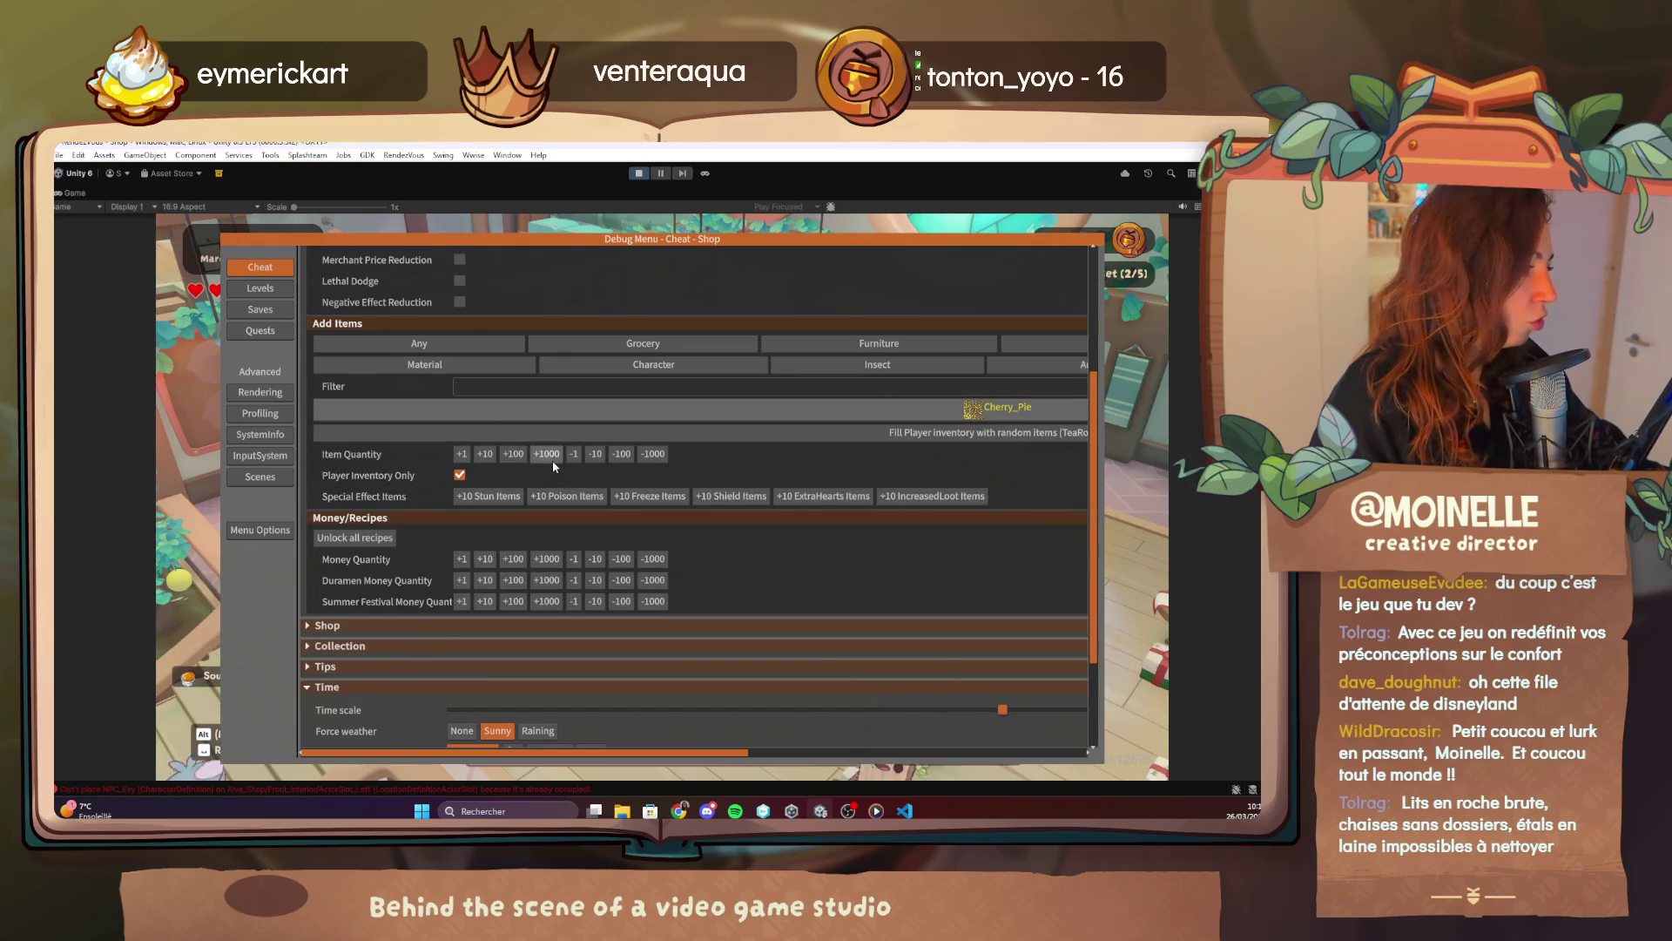
left_click(552, 453)
key("Escape")
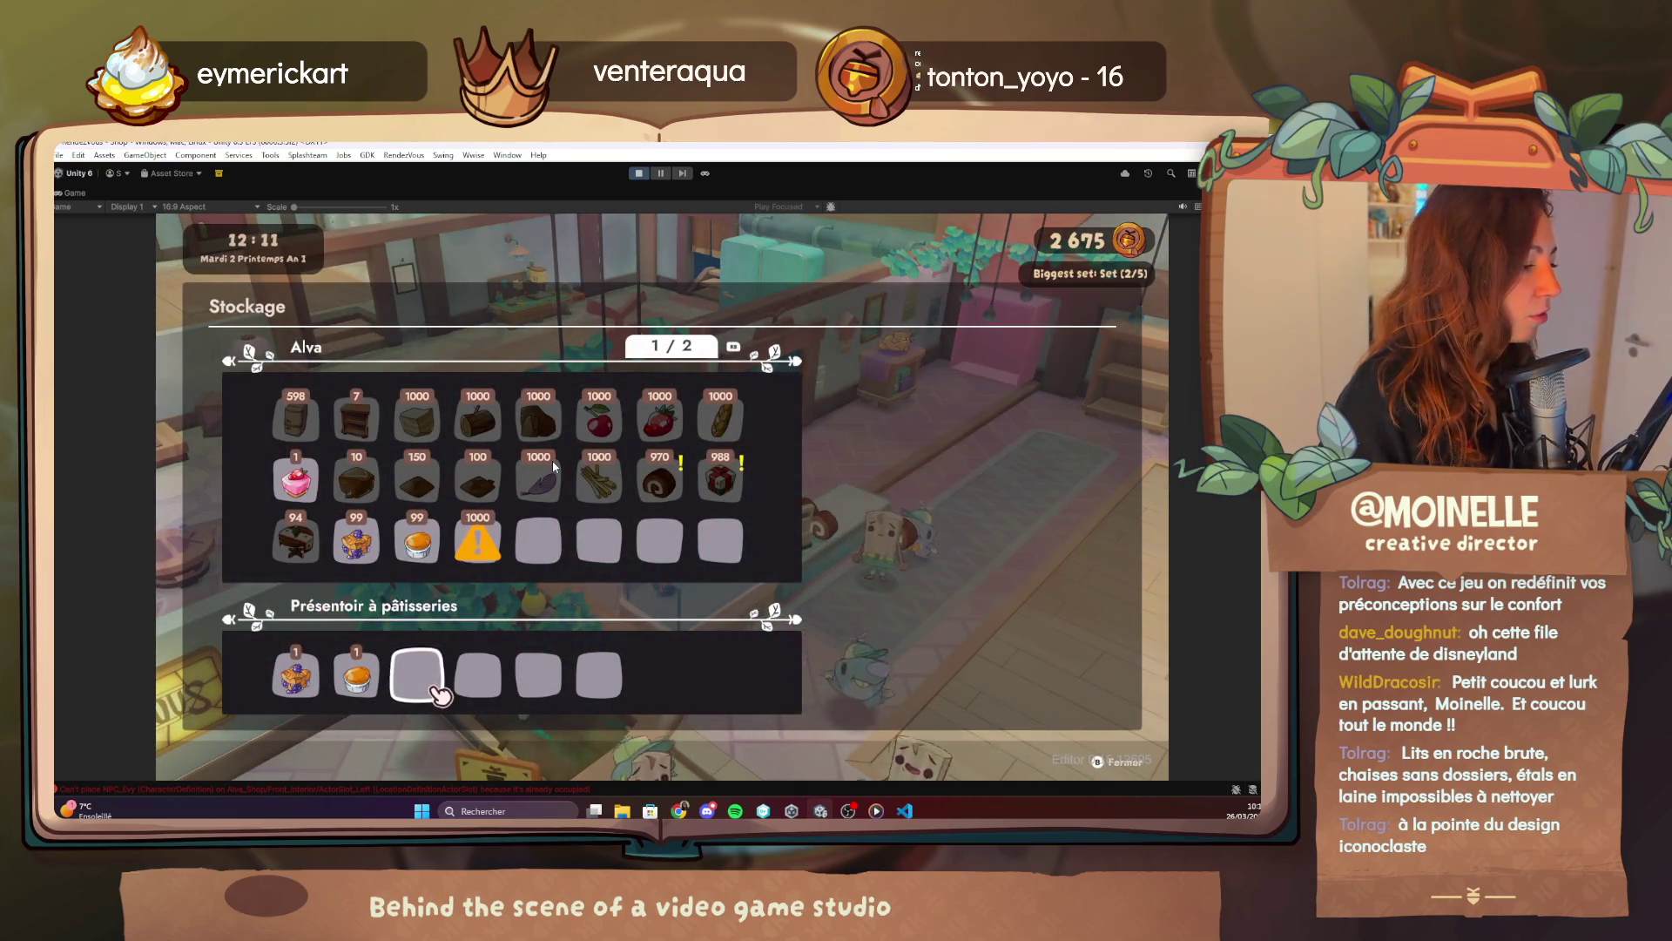
Reopen the debug menu, choose Lemon_Pie from the item list, and close the menu.
key("Escape")
key("ctrl+BackSpace")
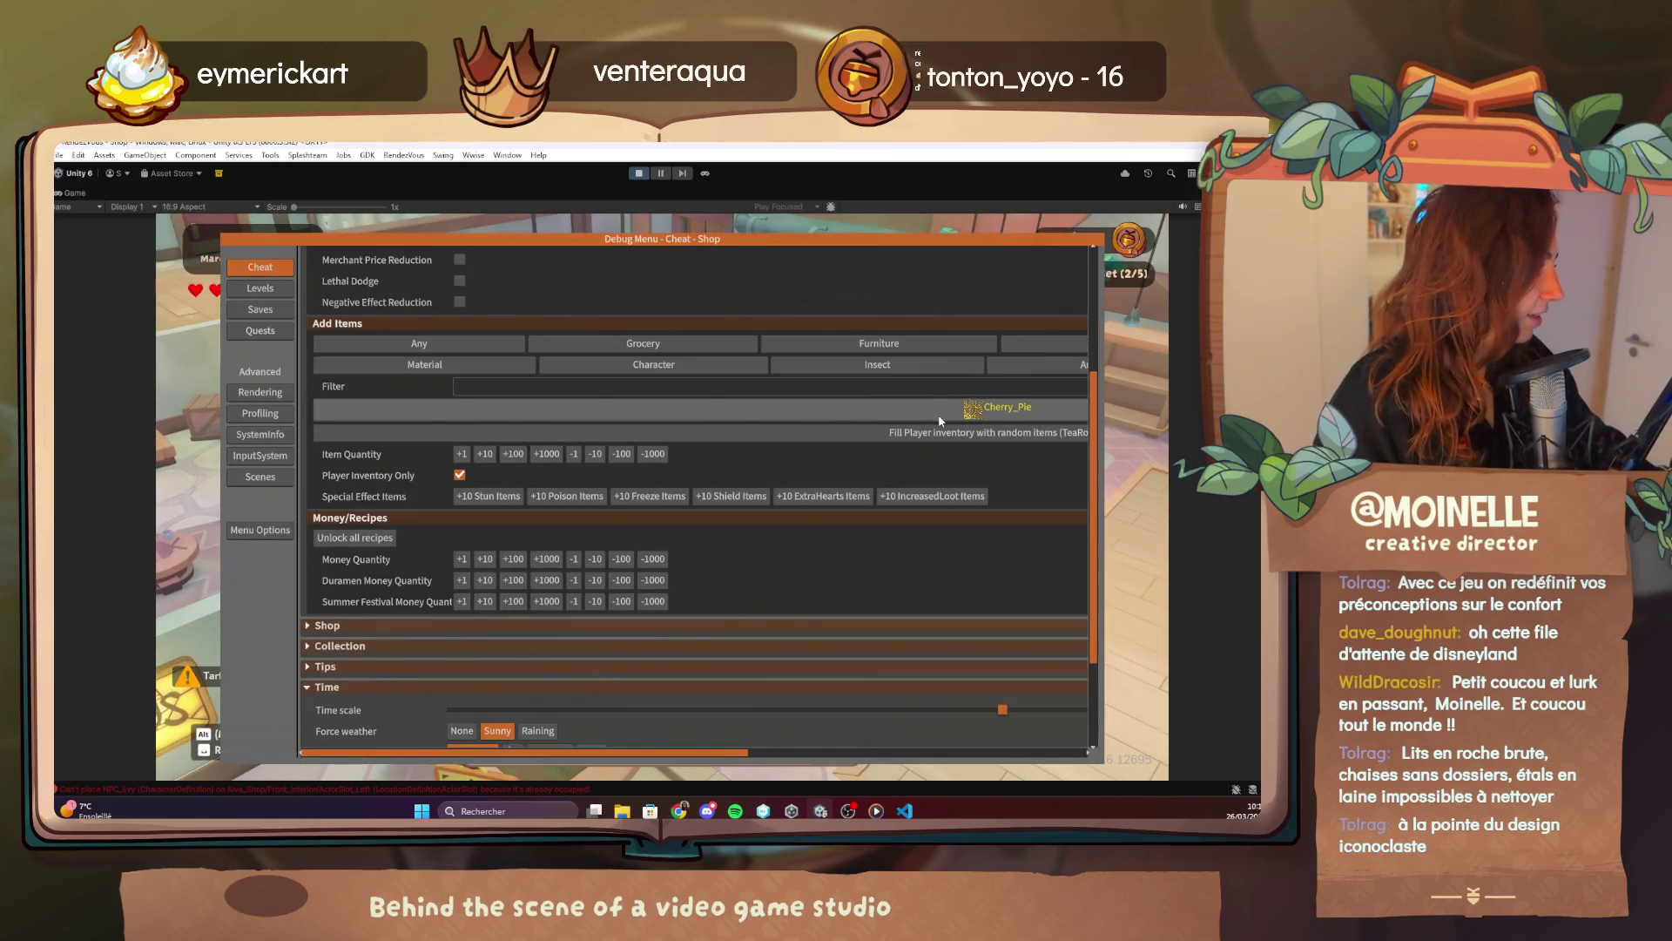
left_click(939, 416)
scroll(836, 662, "down", 5)
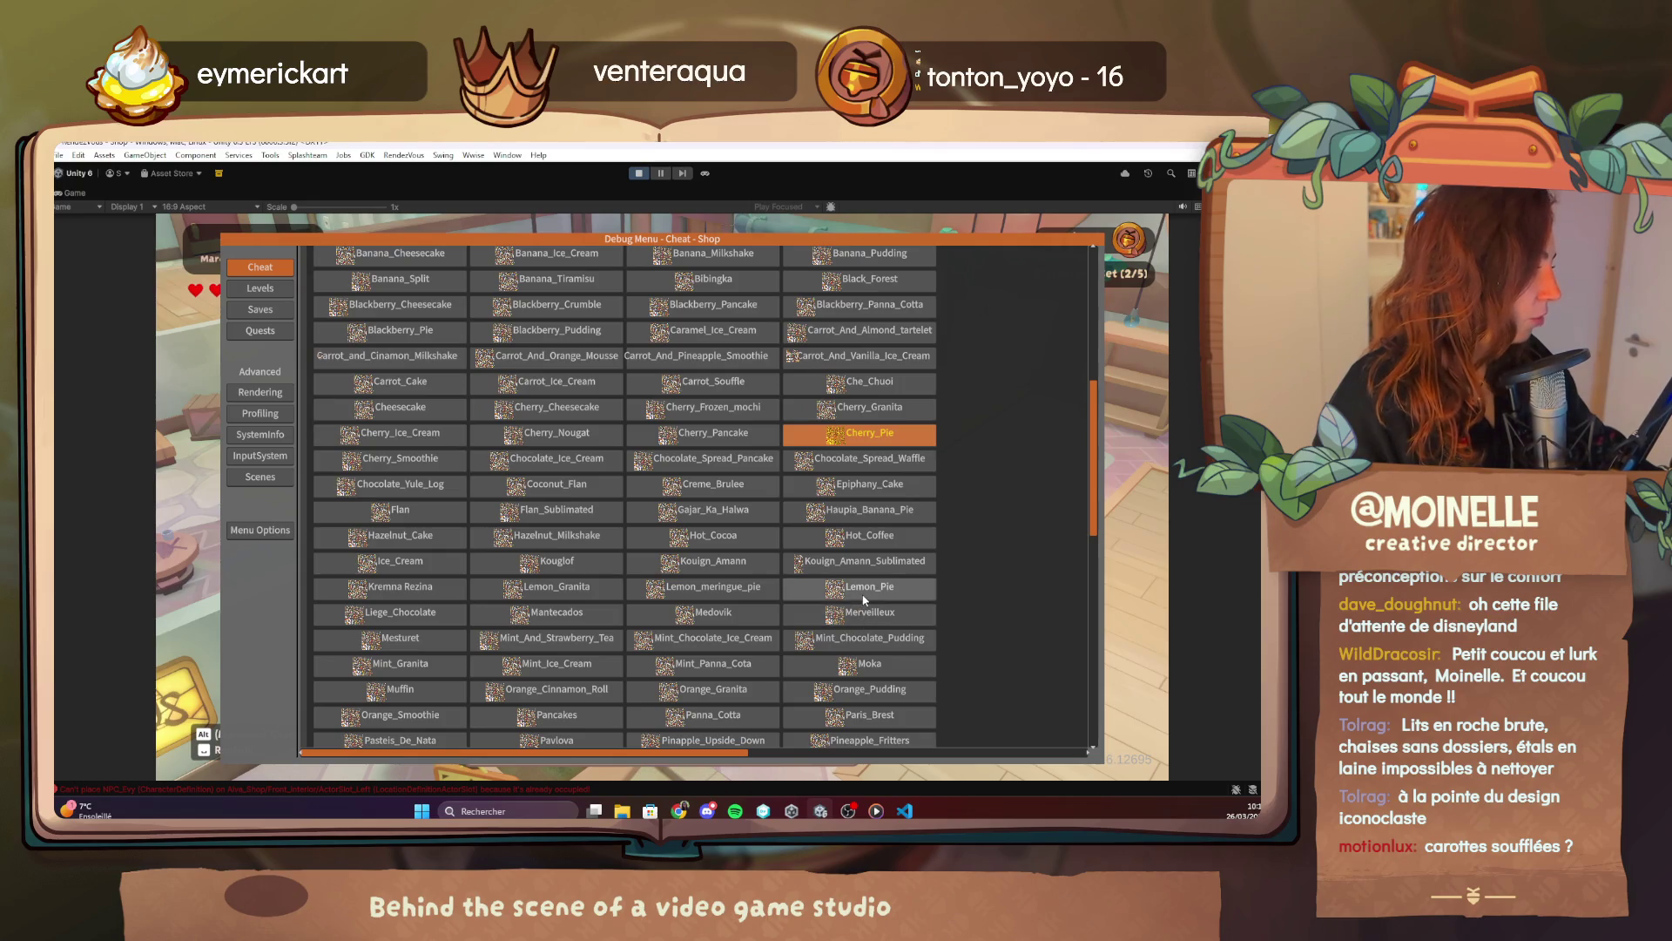
left_click(862, 587)
key("Escape")
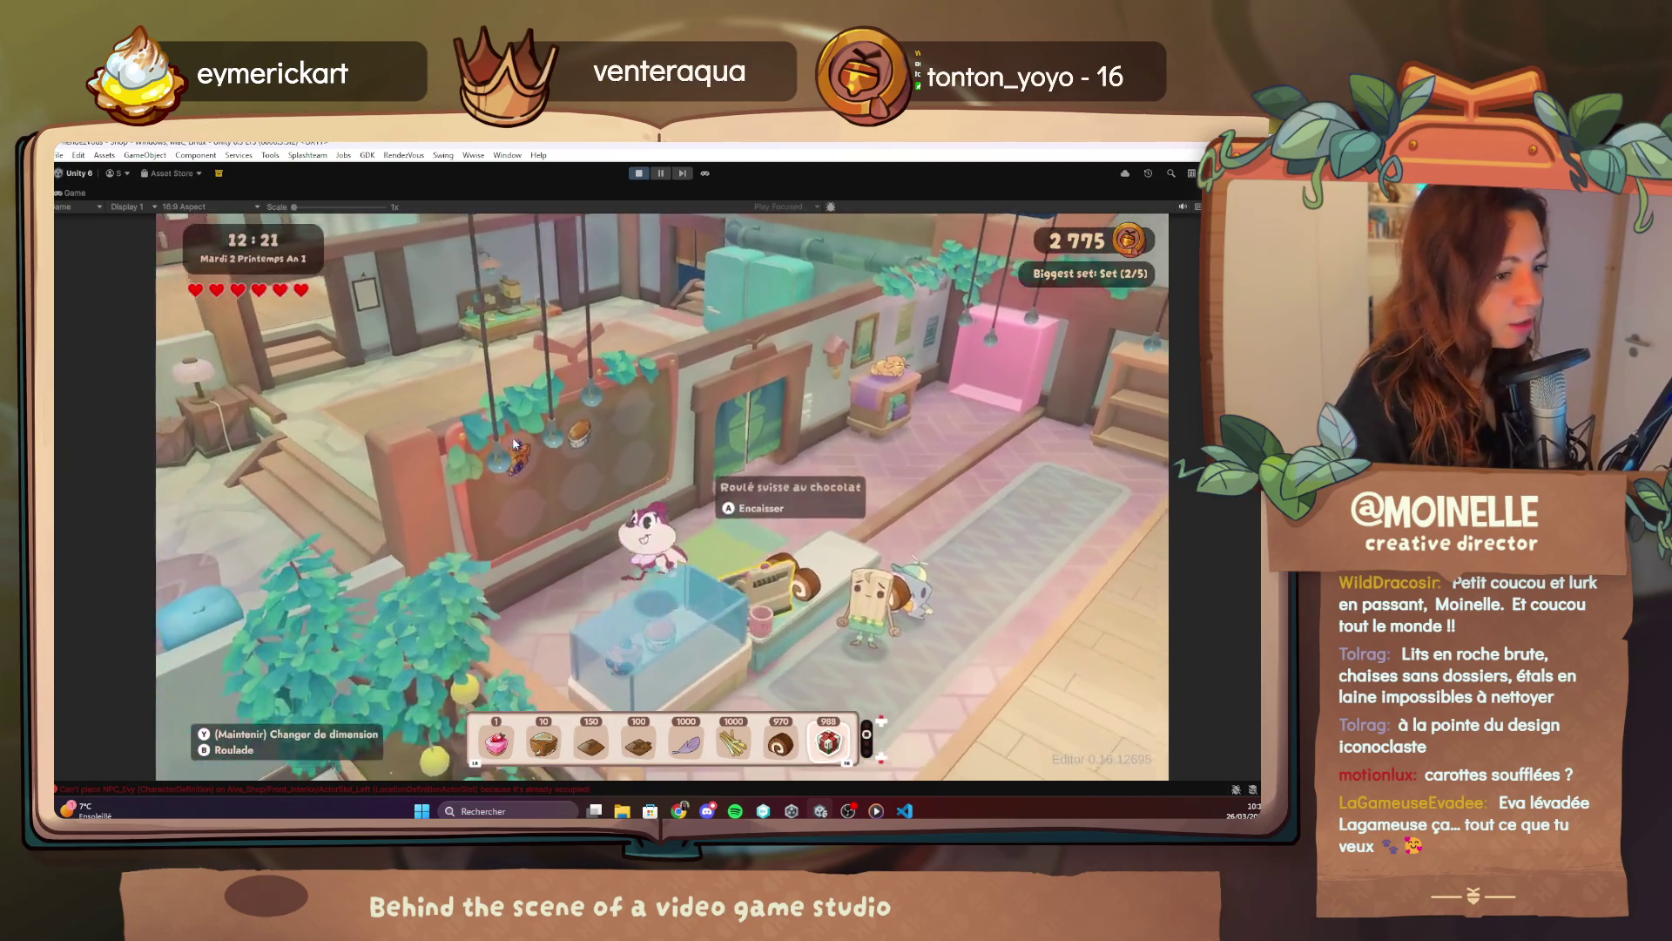
Check the carrot soufflé, look over the debug menu again, then view and close the storage.
key("Right")
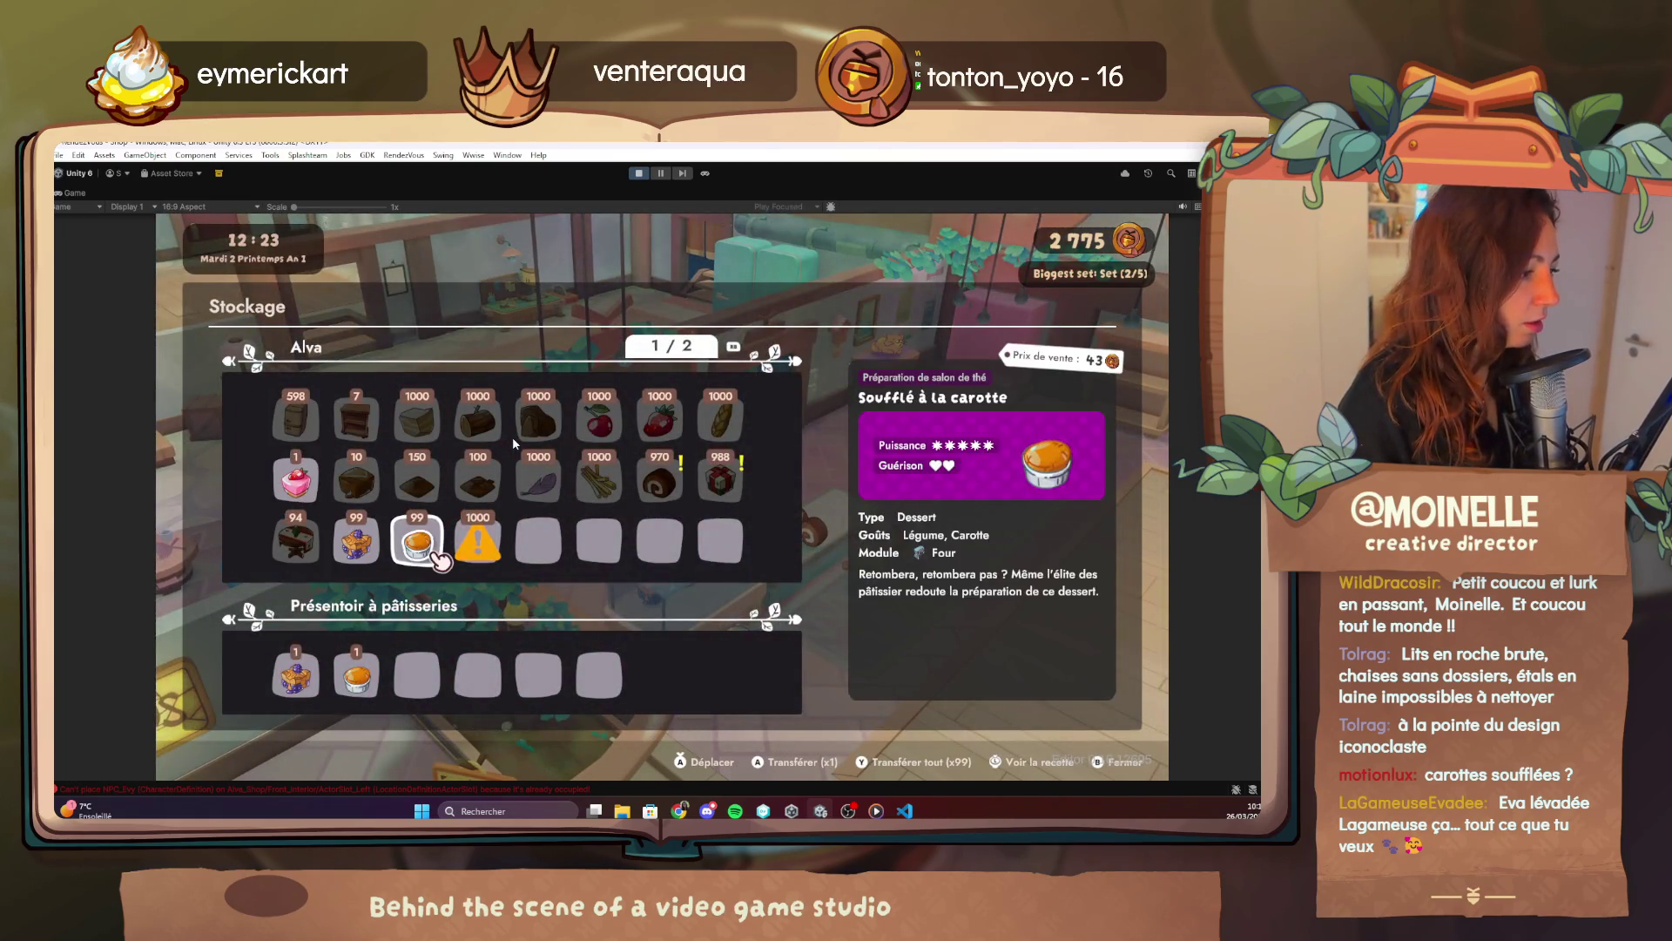
key("Escape")
key("F1")
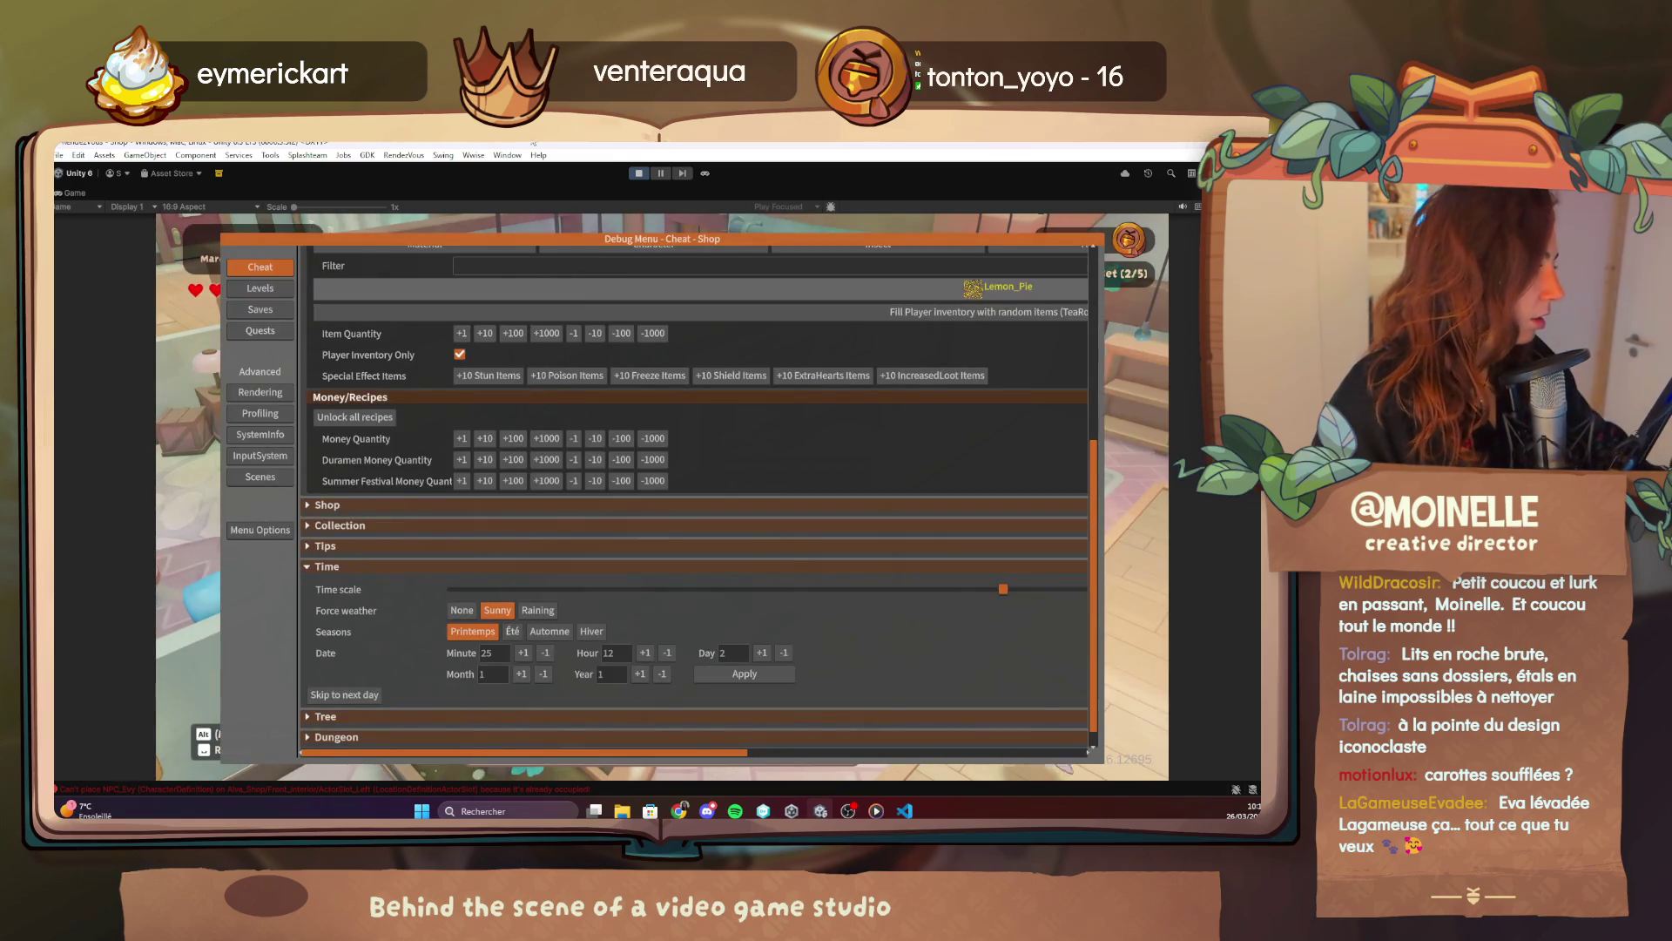
scroll(722, 380, "up", 5)
scroll(472, 389, "down", 5)
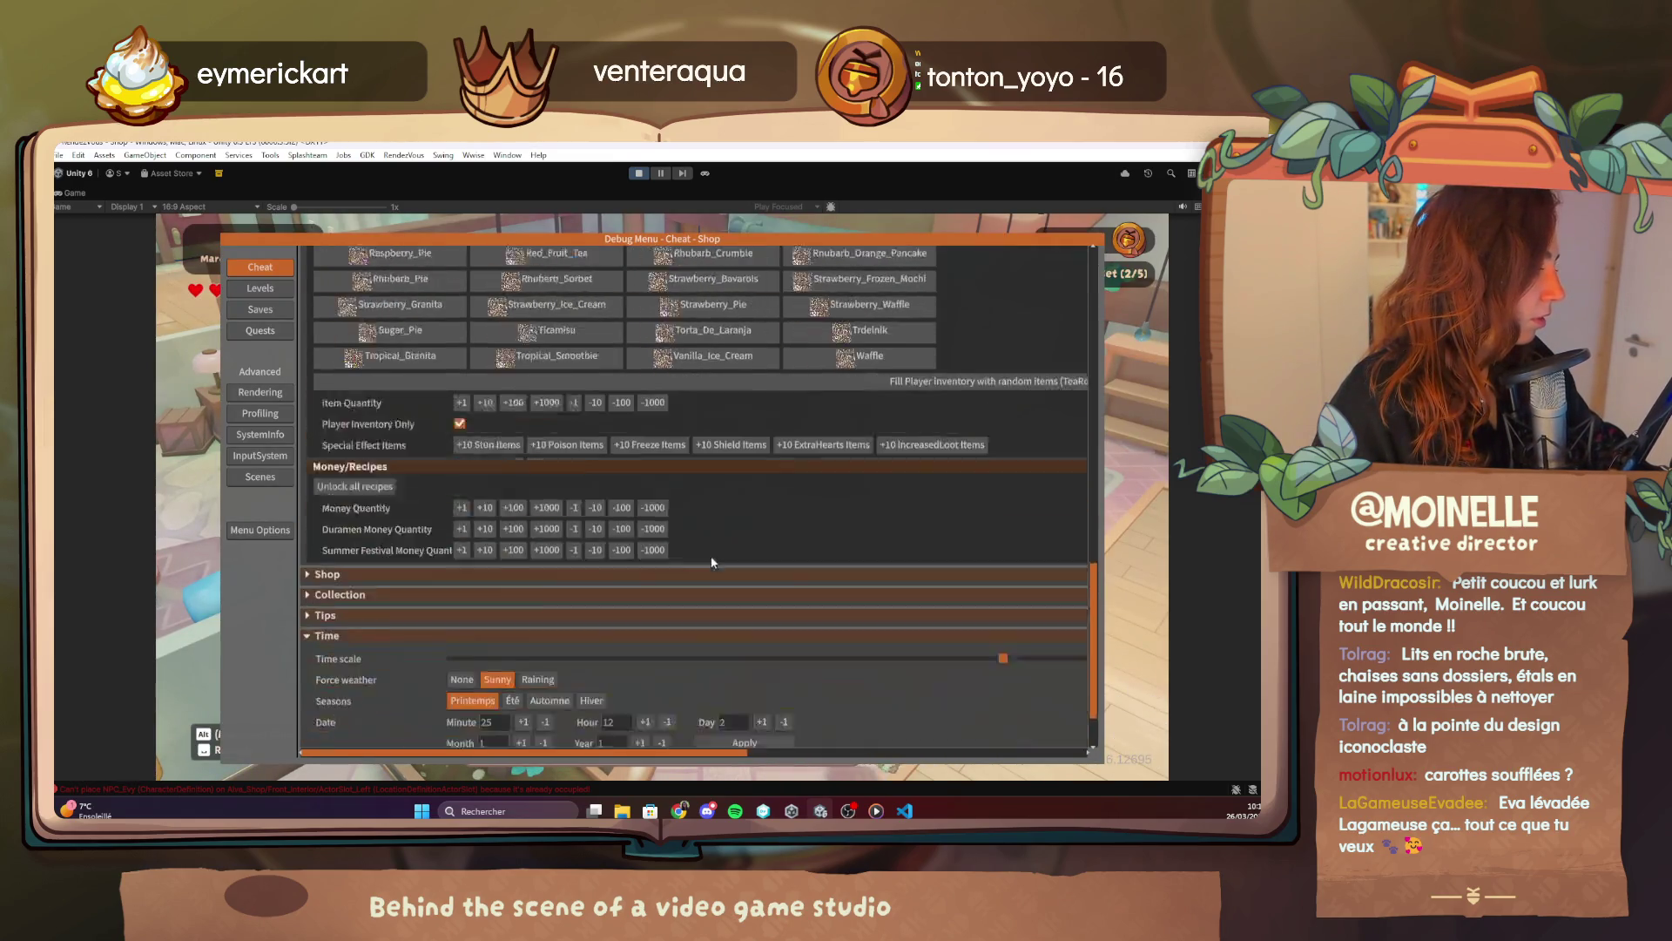
key("F1")
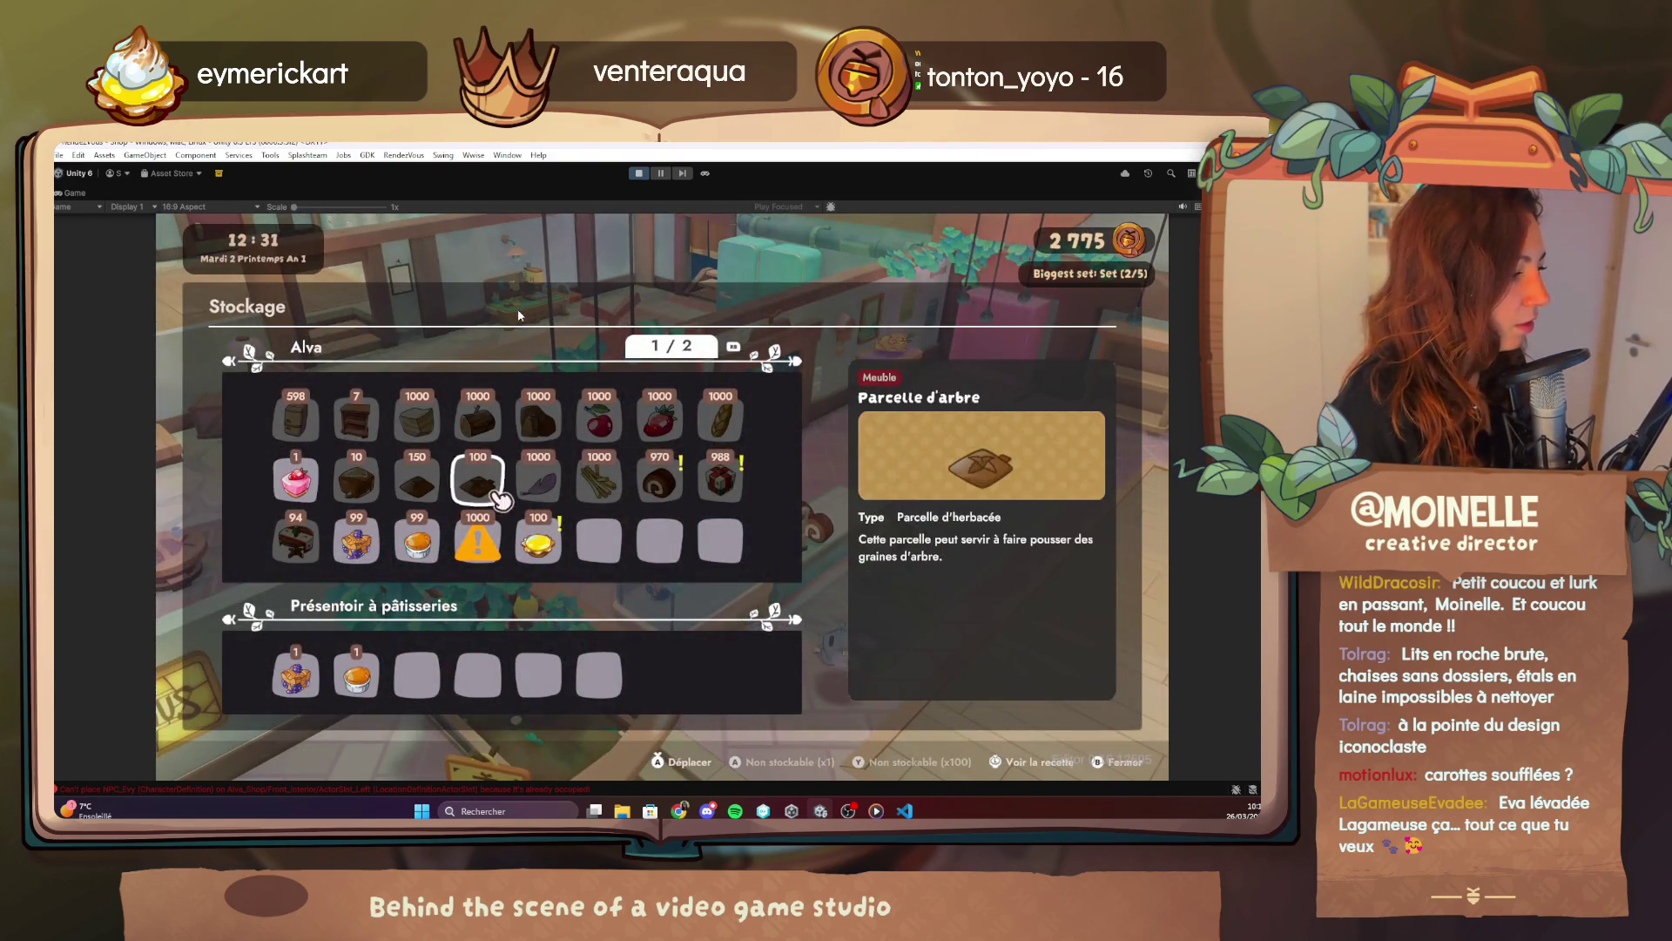
key("Escape")
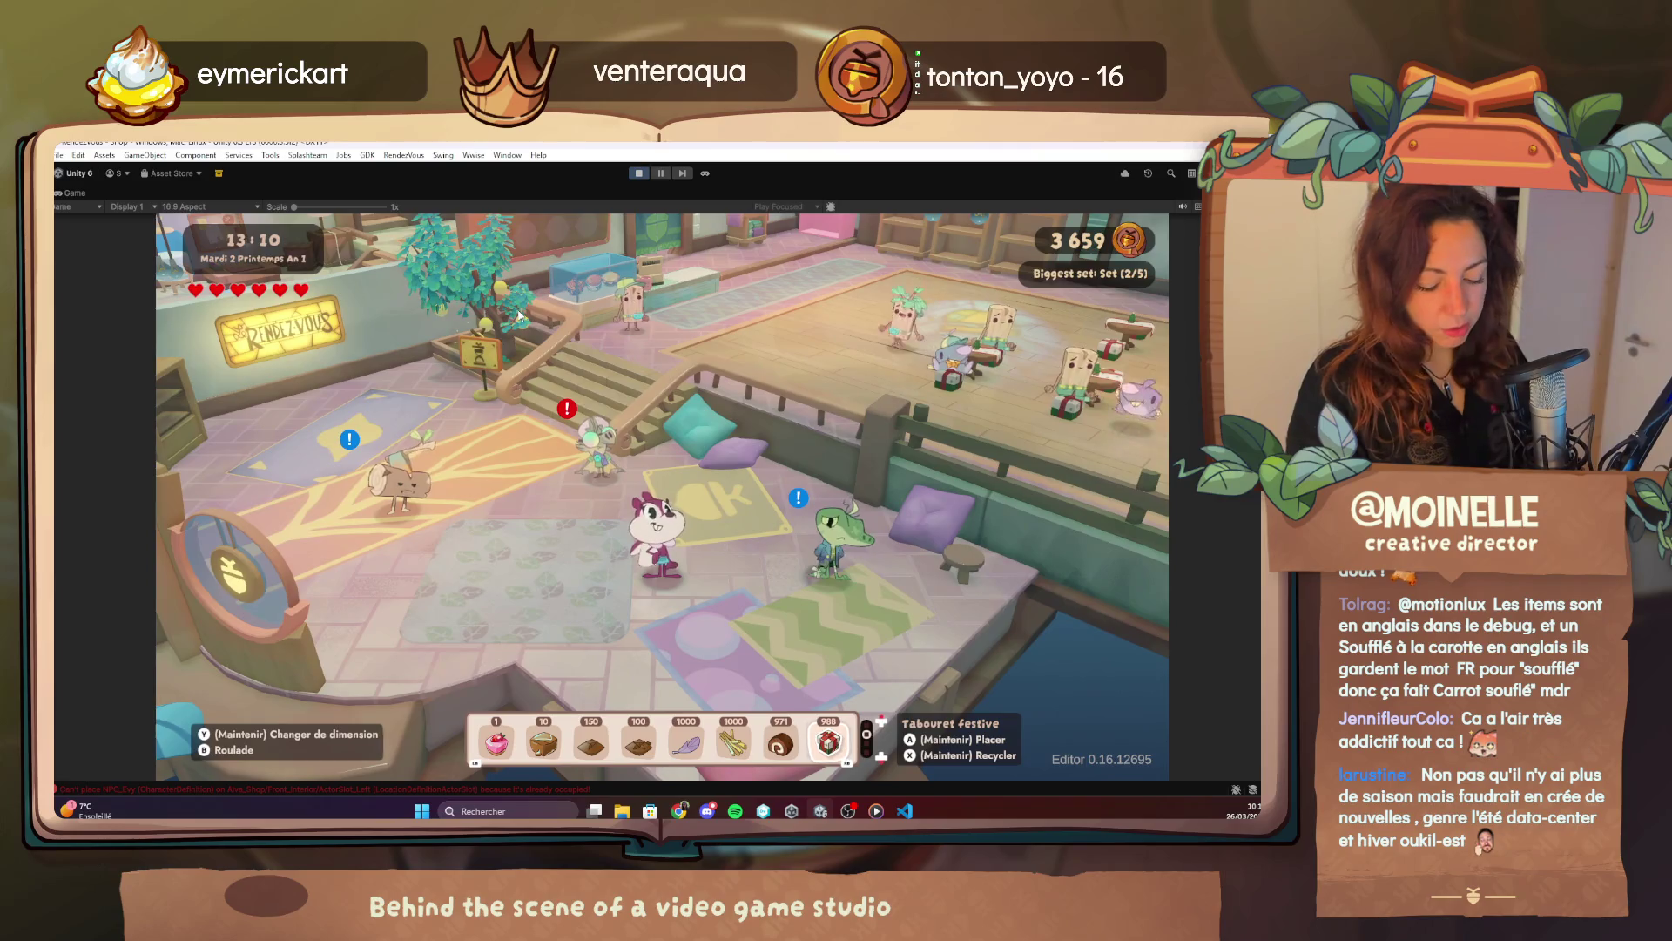
Check the player's inventory, then show the quest list in the debug menu.
key("i")
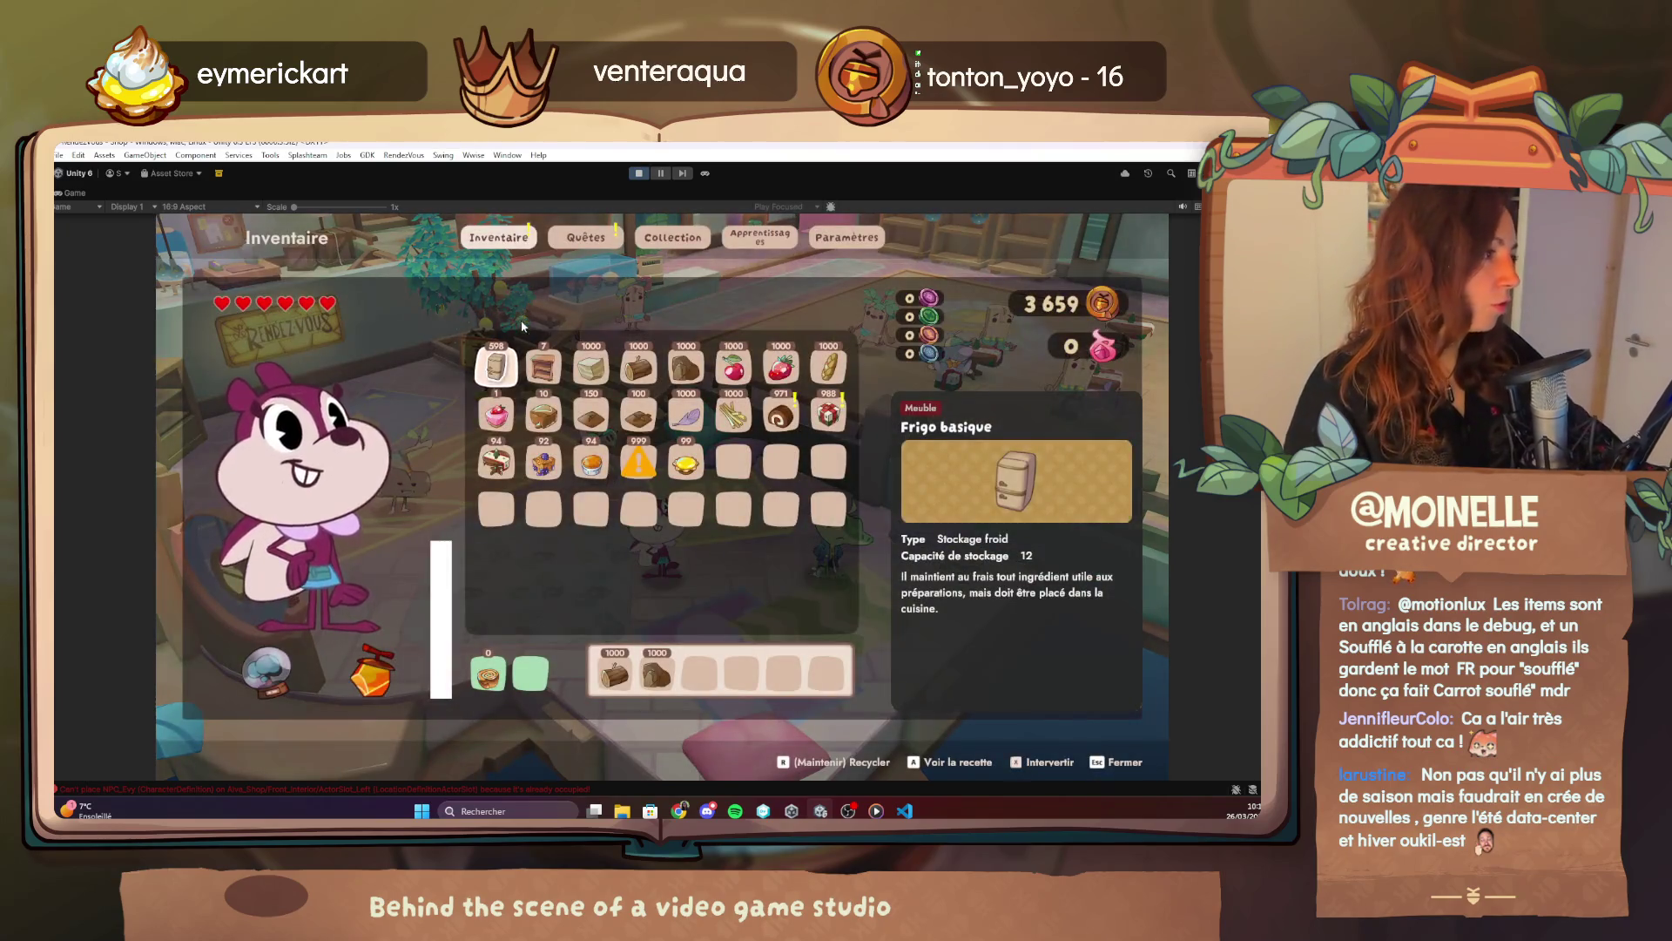
key("Escape")
key("F1")
left_click(265, 332)
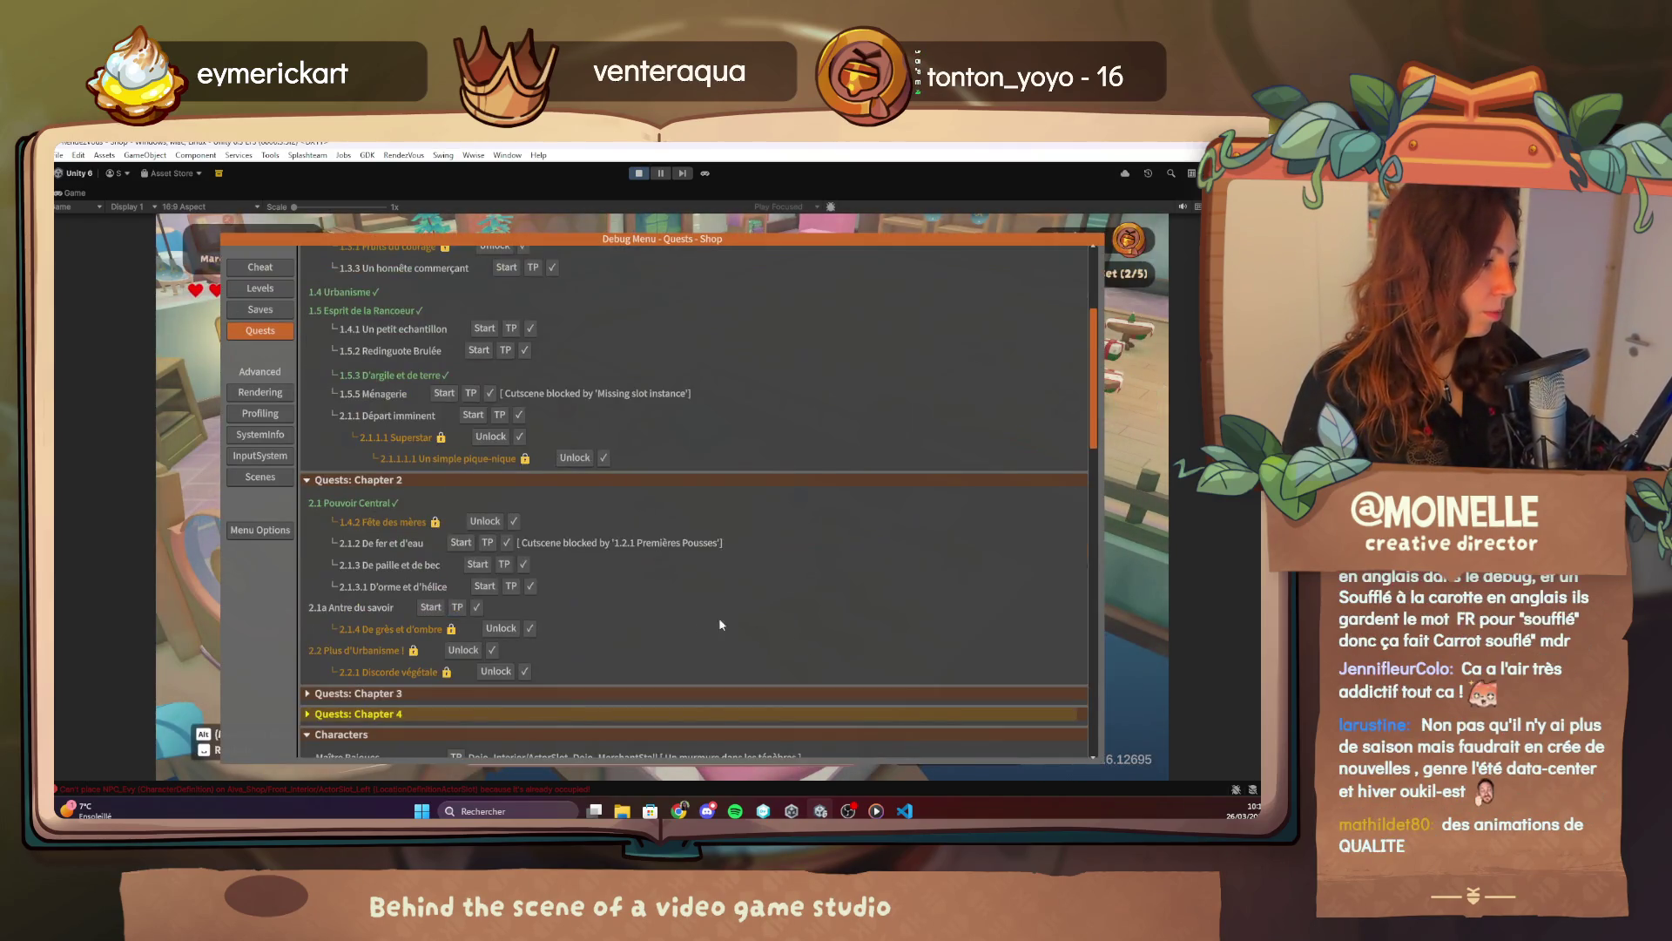
Screenshot the 1.5.5 Ménagerie quest row, close the debug menu and walk toward the NPC.
key("super+shift+s")
mouse_move(721, 412)
left_mouse_down()
mouse_move(272, 494)
mouse_move(298, 444)
left_mouse_up()
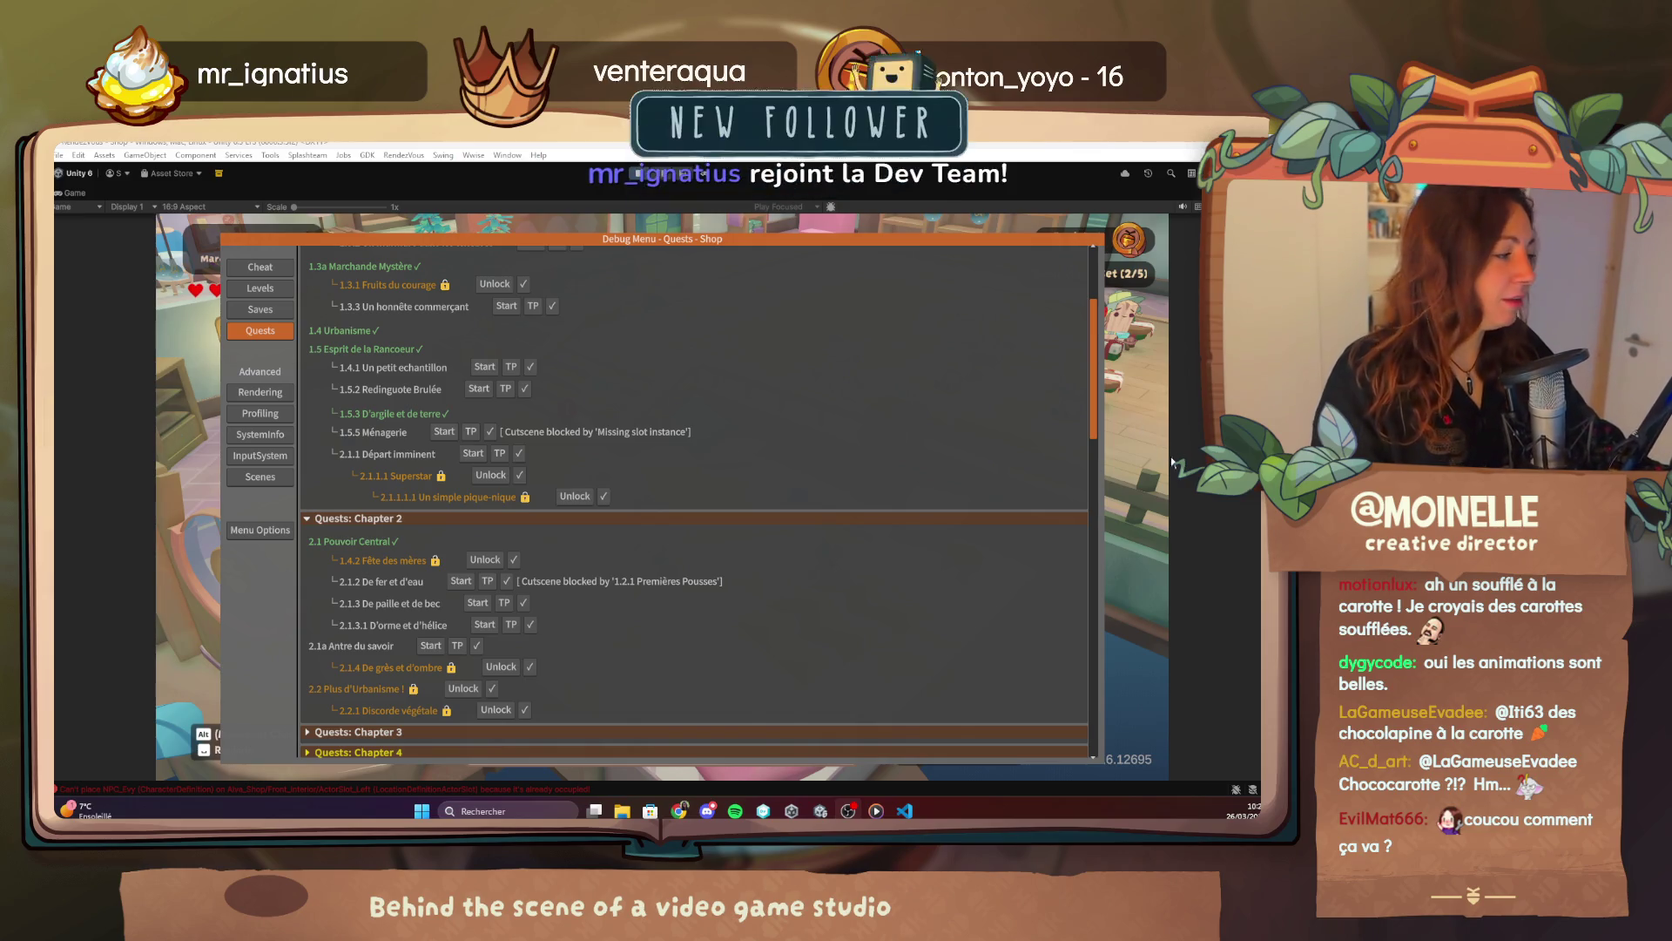
key("F1")
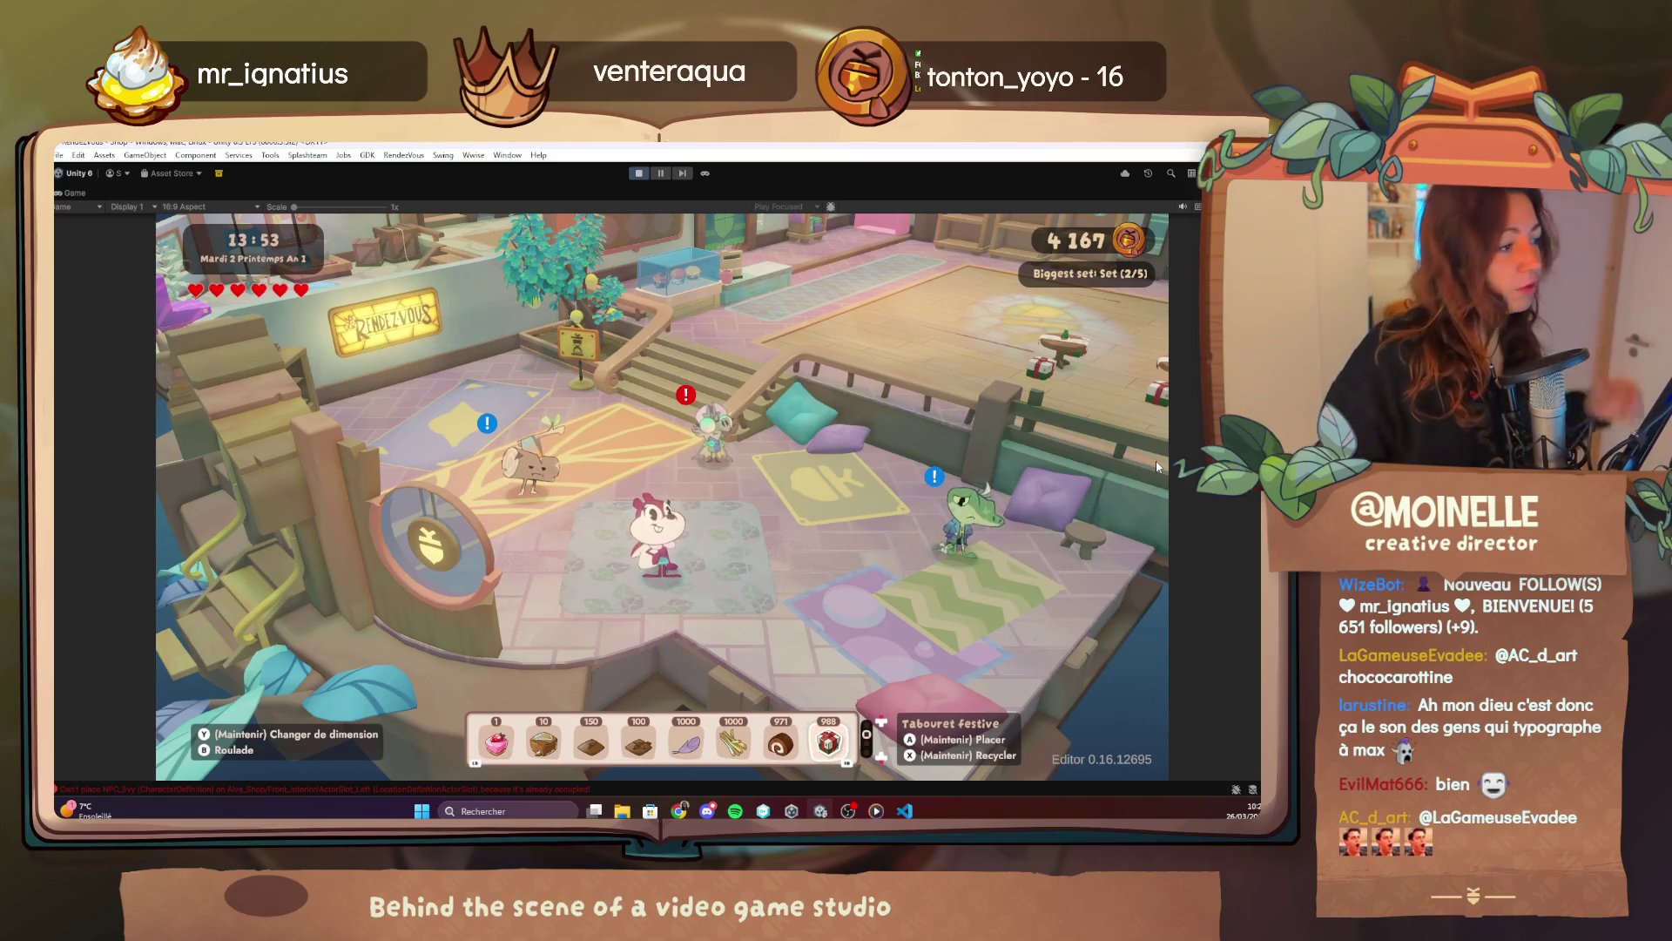
key("w")
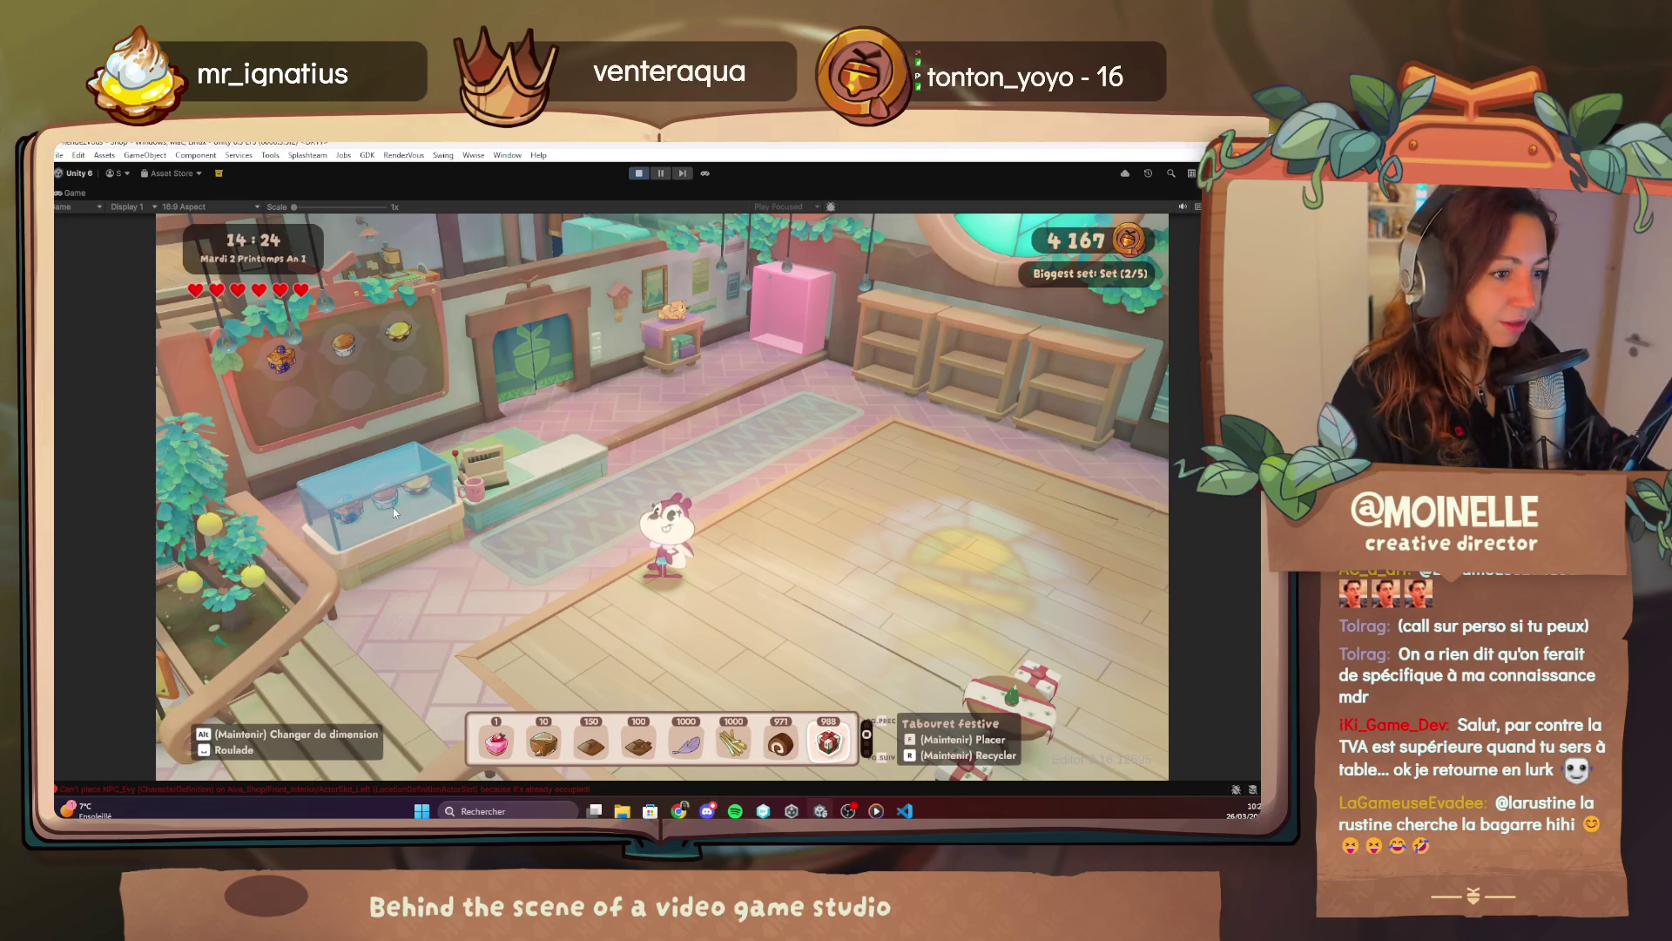
Walk around the shop, then open the debug menu on its Quests – Shop page.
key("w")
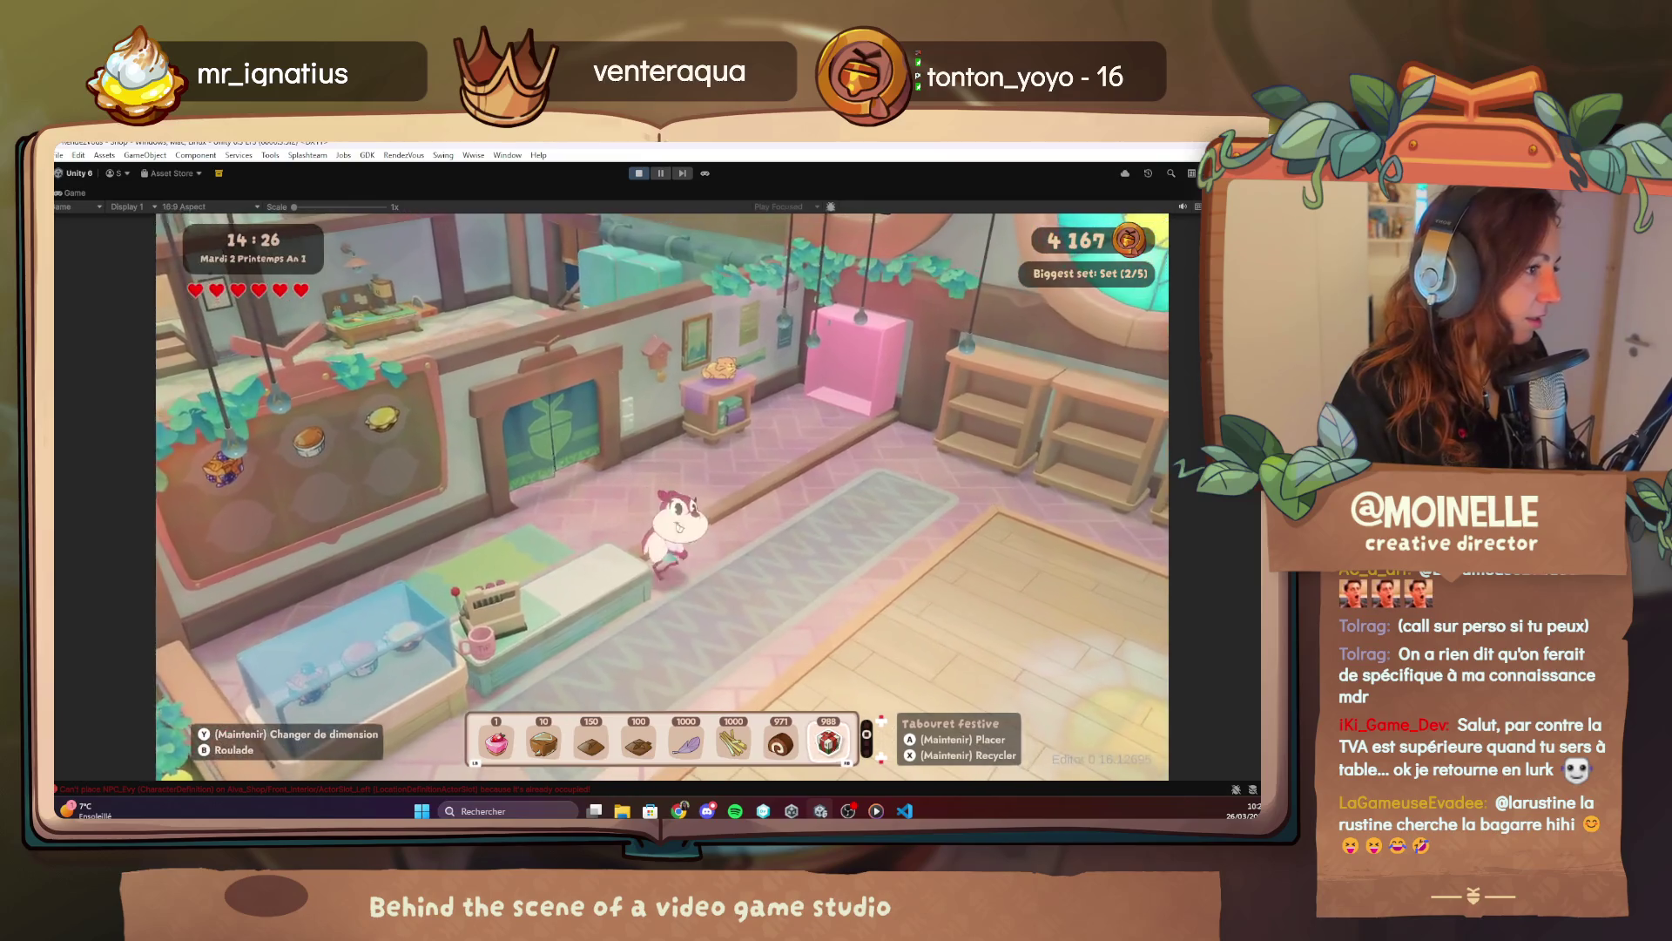
key("F1")
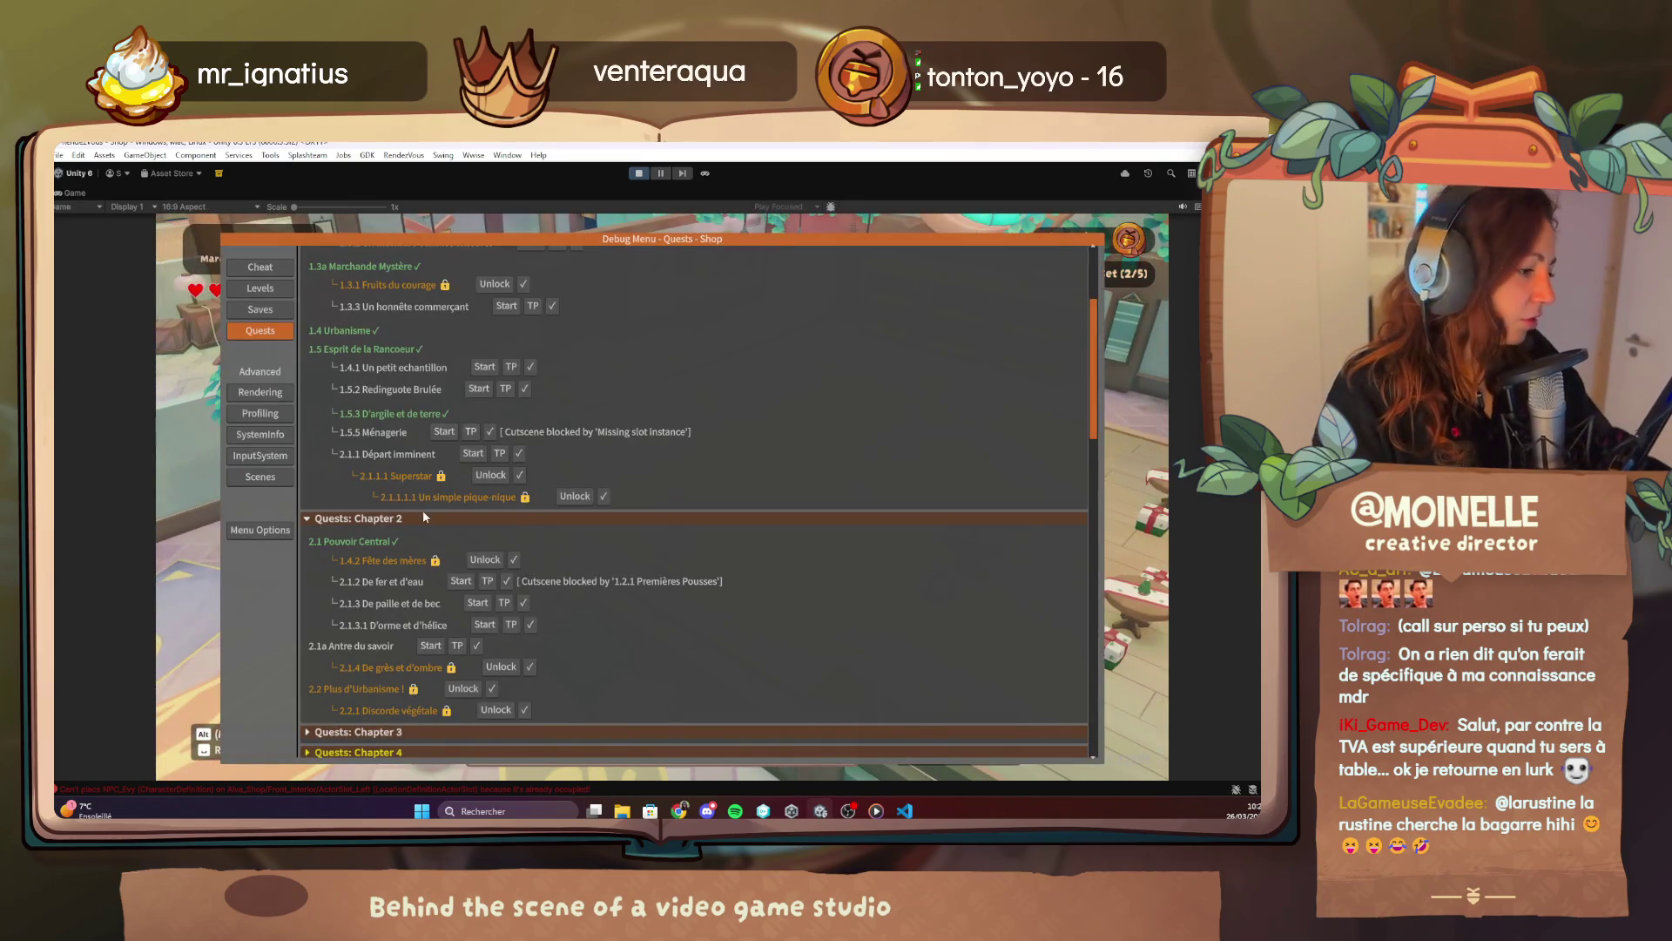
Switch the debug menu to Cheat, expand the Tree and Shop sections, then close it.
left_click(274, 267)
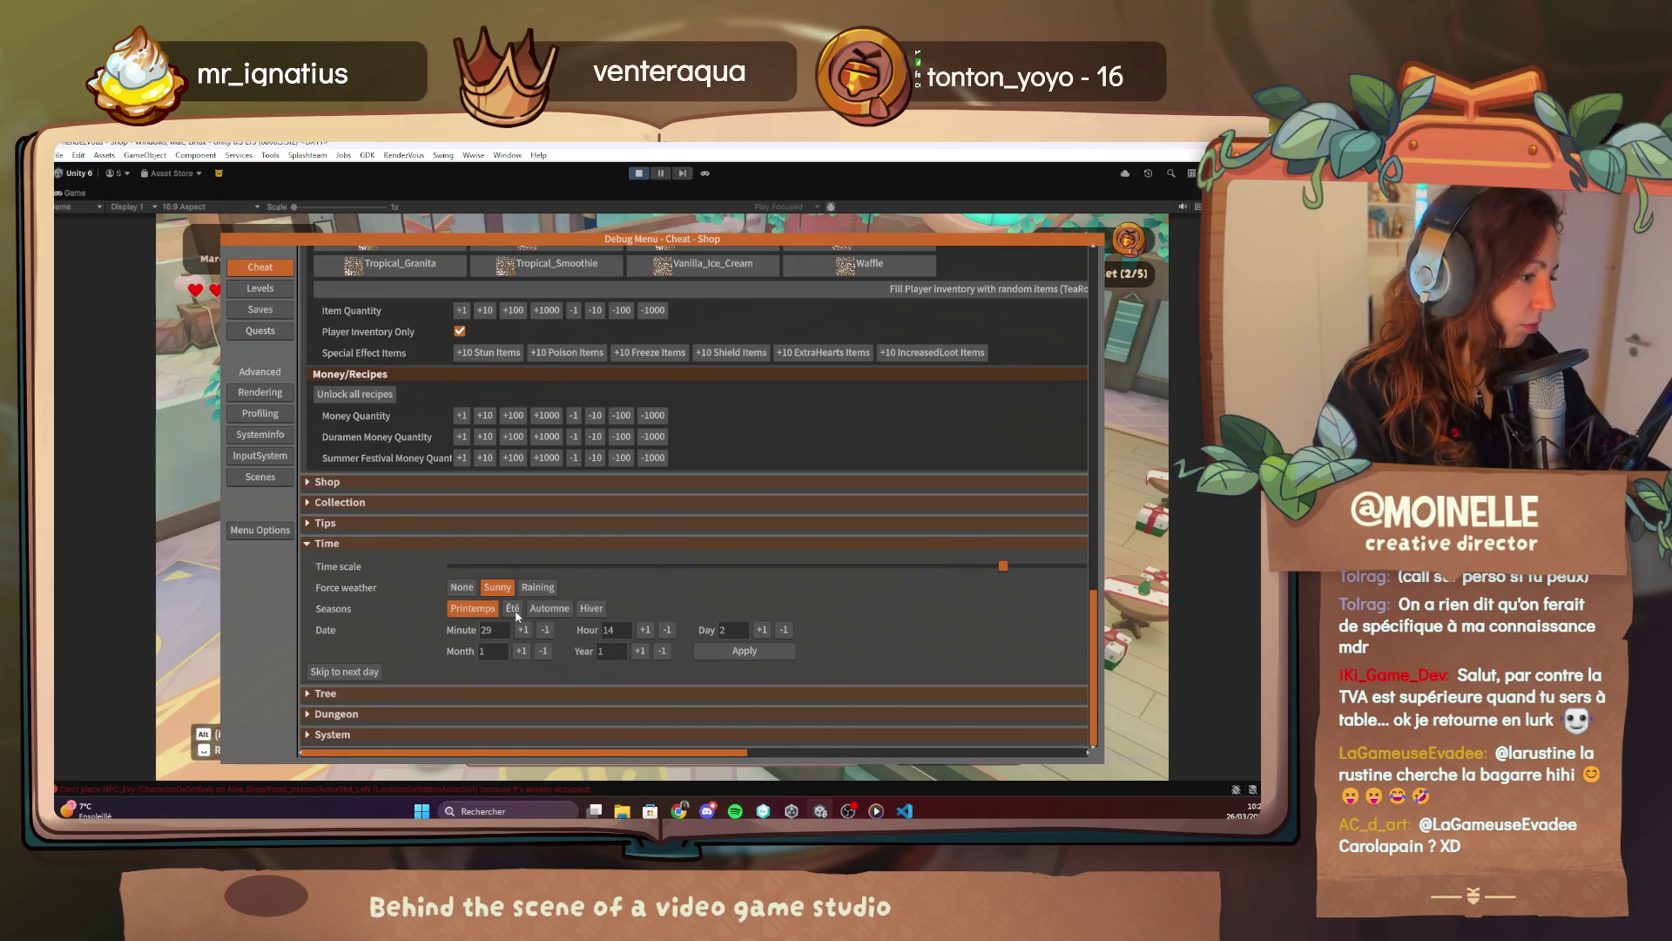
left_click(377, 695)
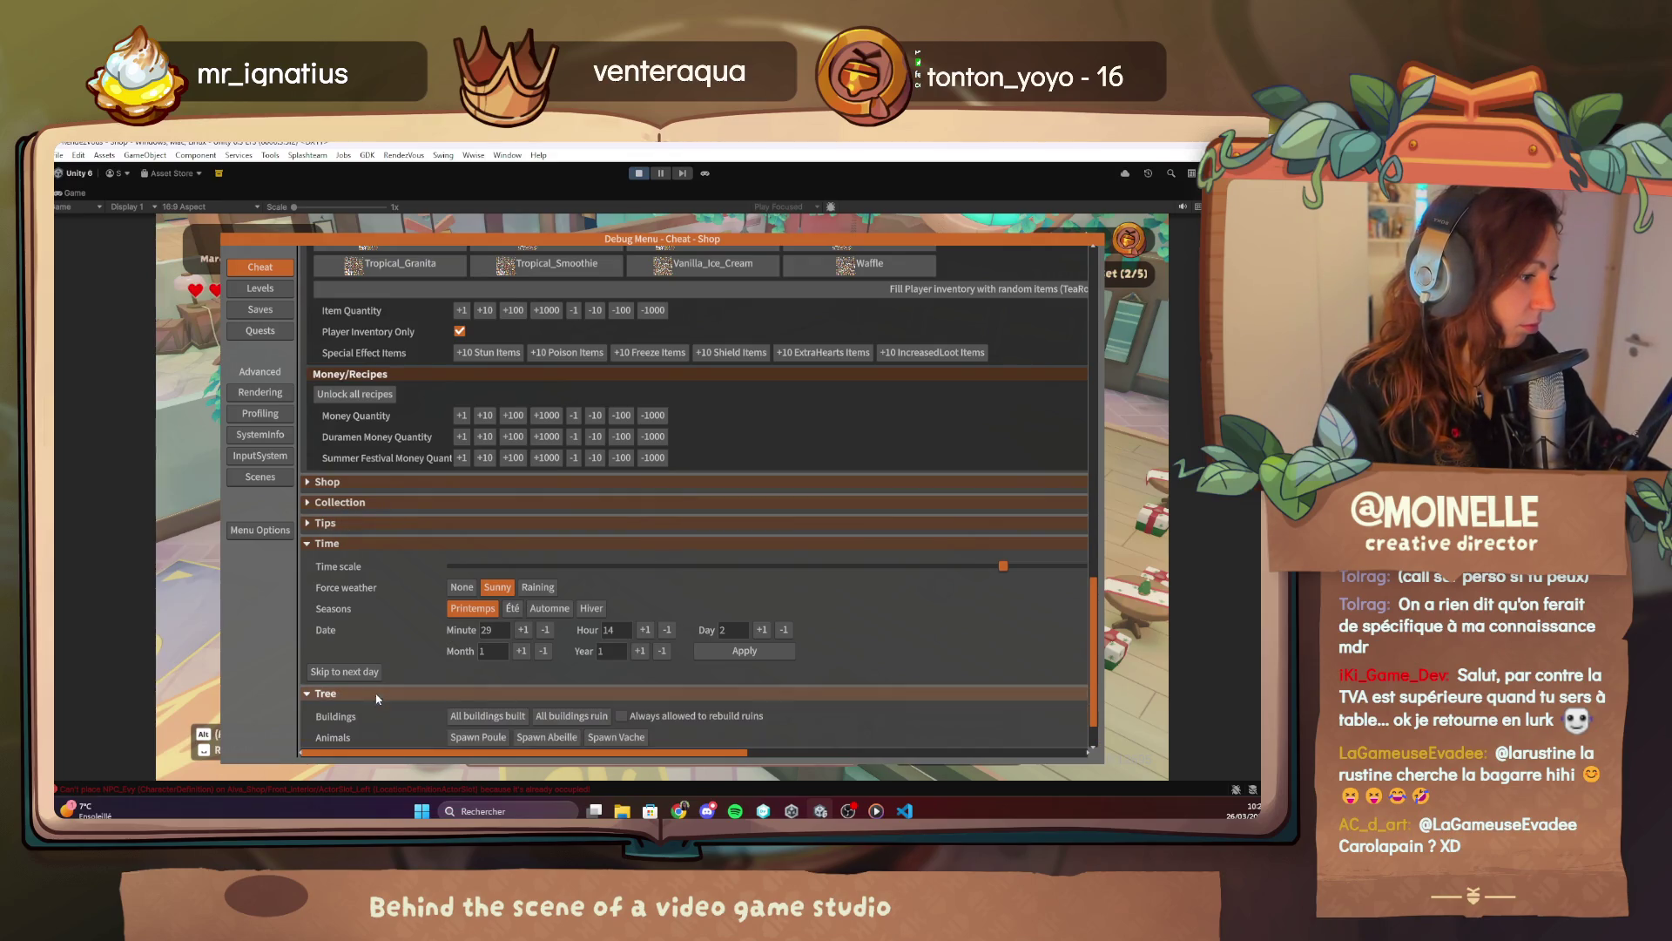
left_click(348, 484)
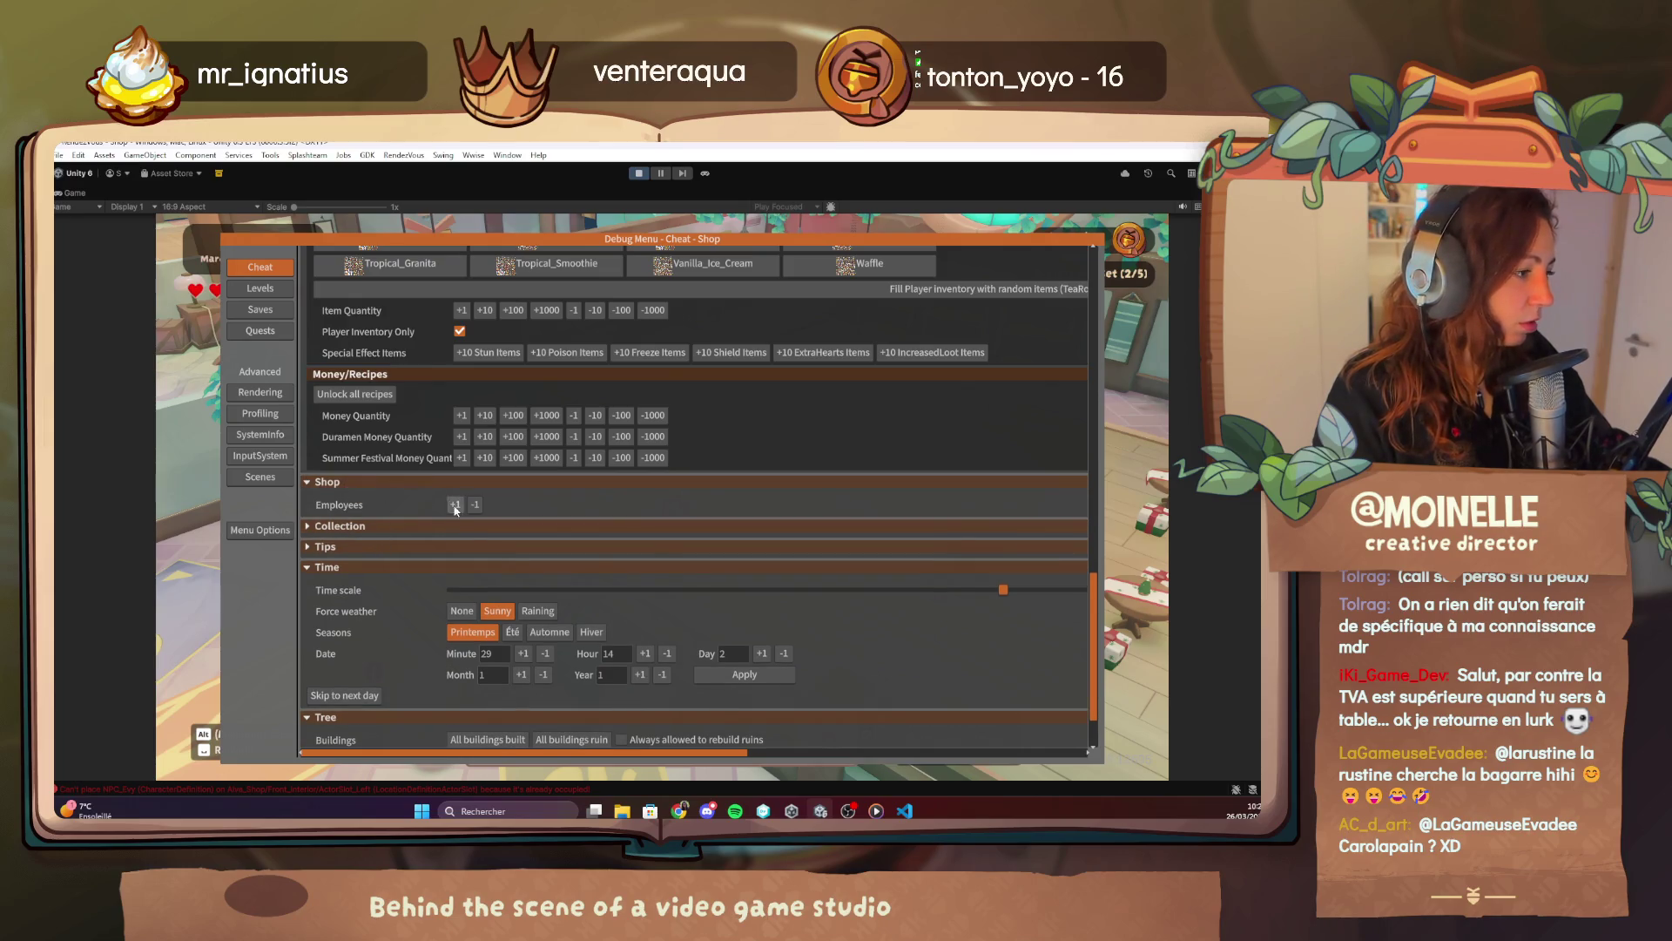
key("Escape")
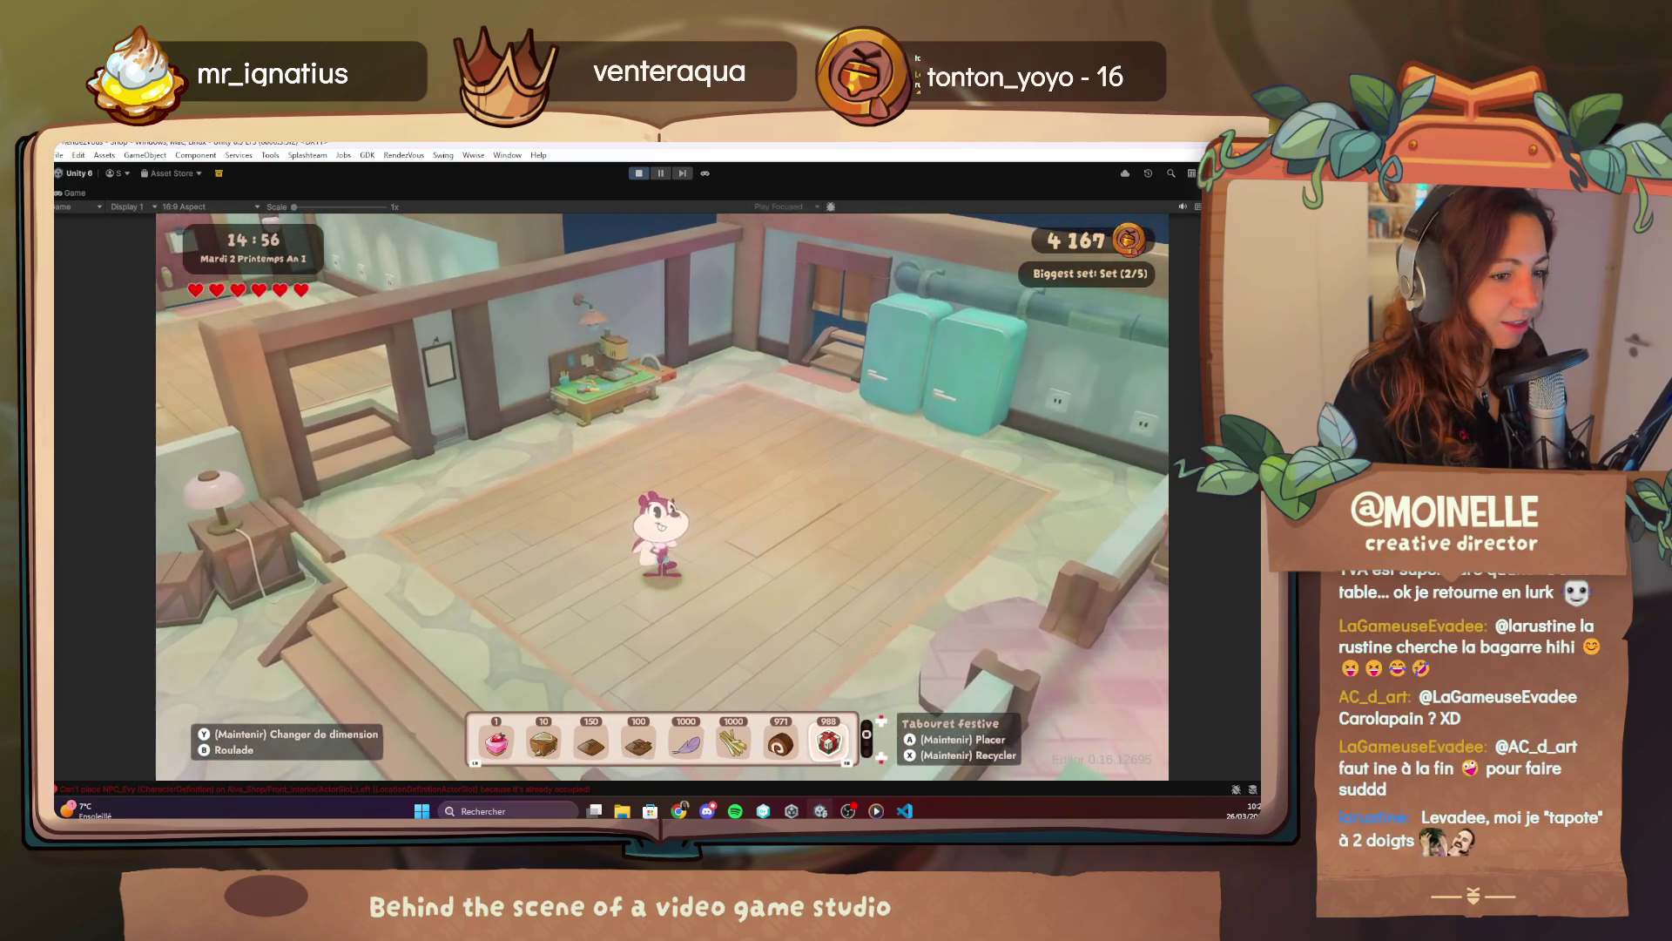
Reopen the debug menu, expand the Collection and Tips cheat sections, and close it again.
key("F1")
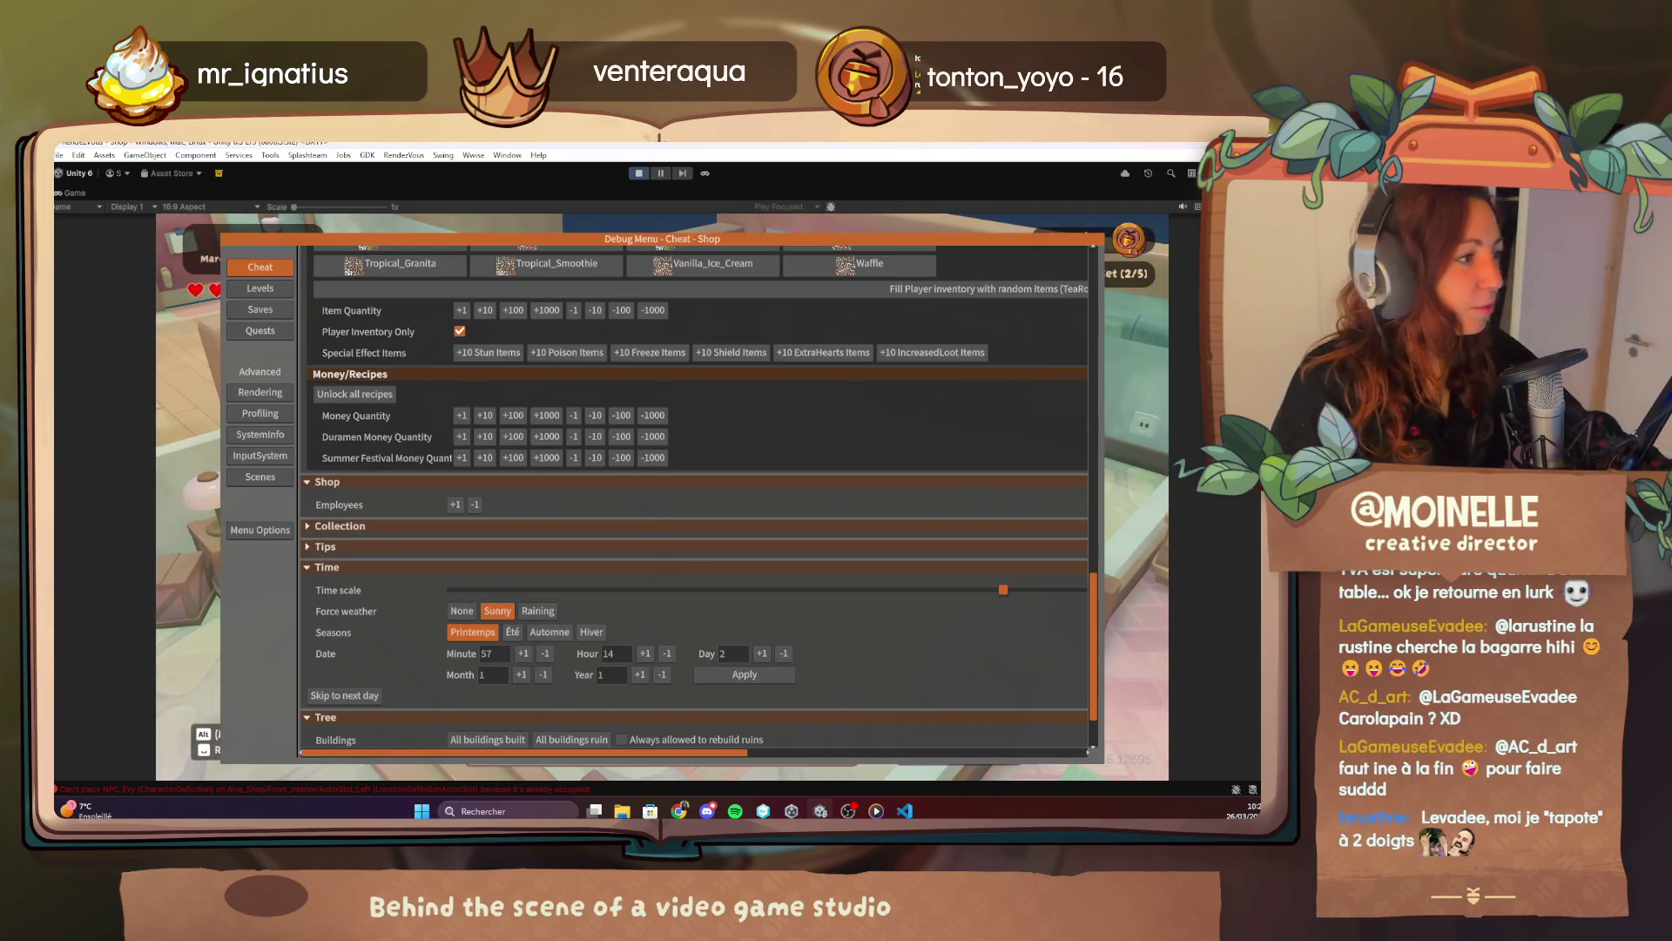
scroll(577, 577, "down", 3)
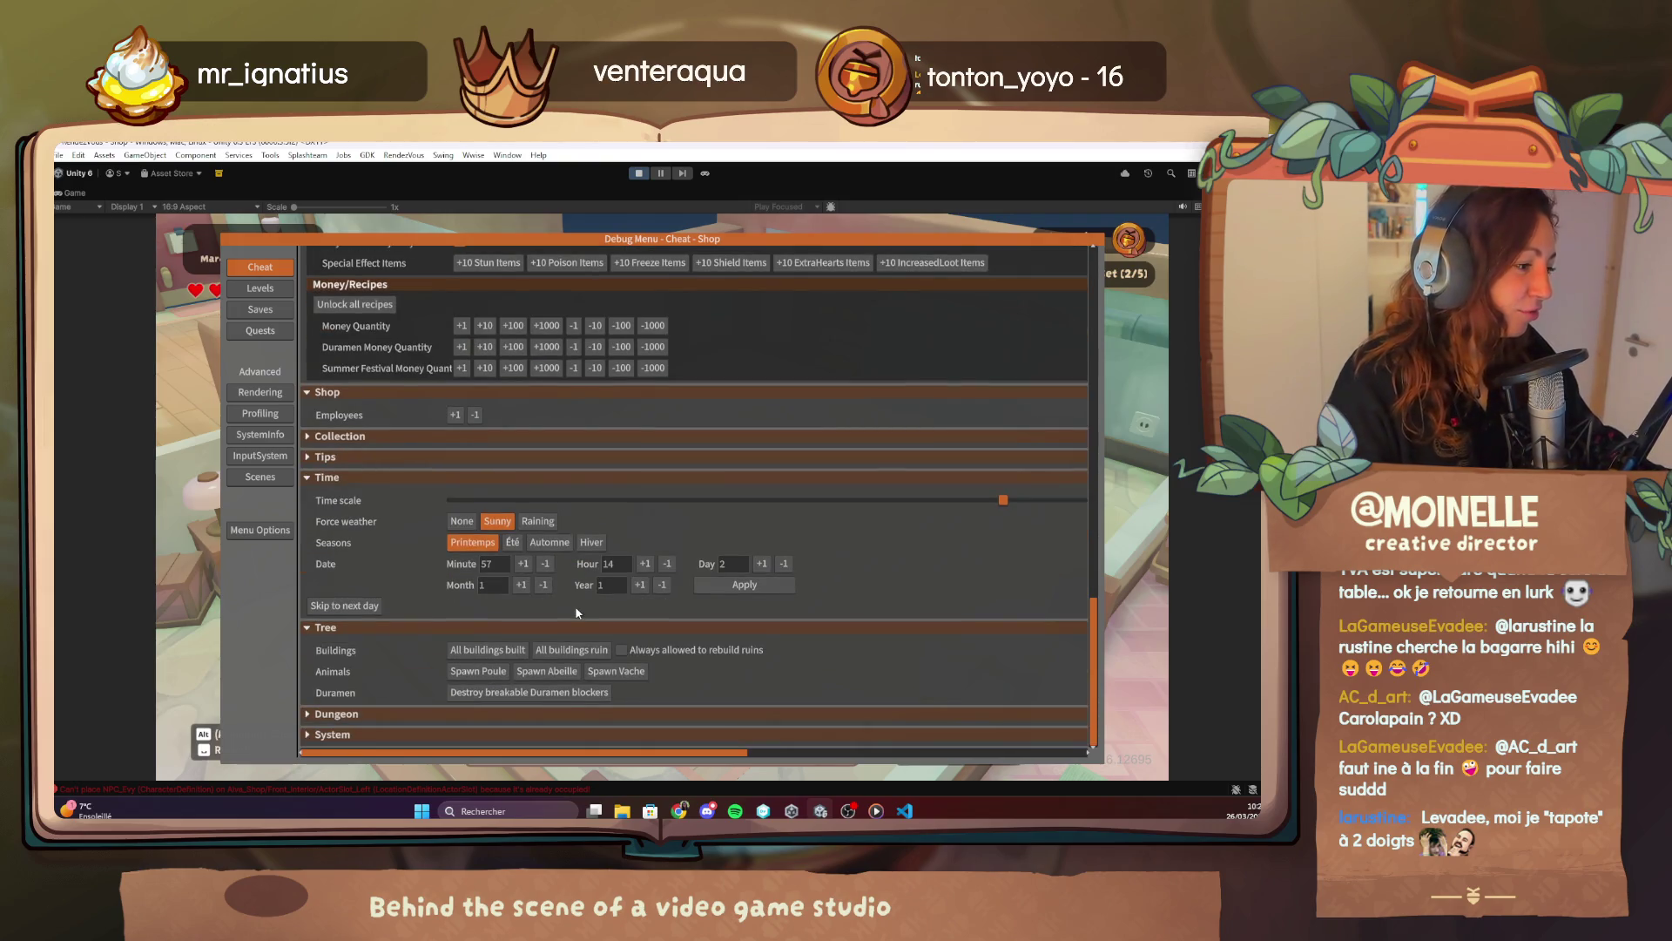
scroll(329, 704, "up", 3)
left_click(350, 553)
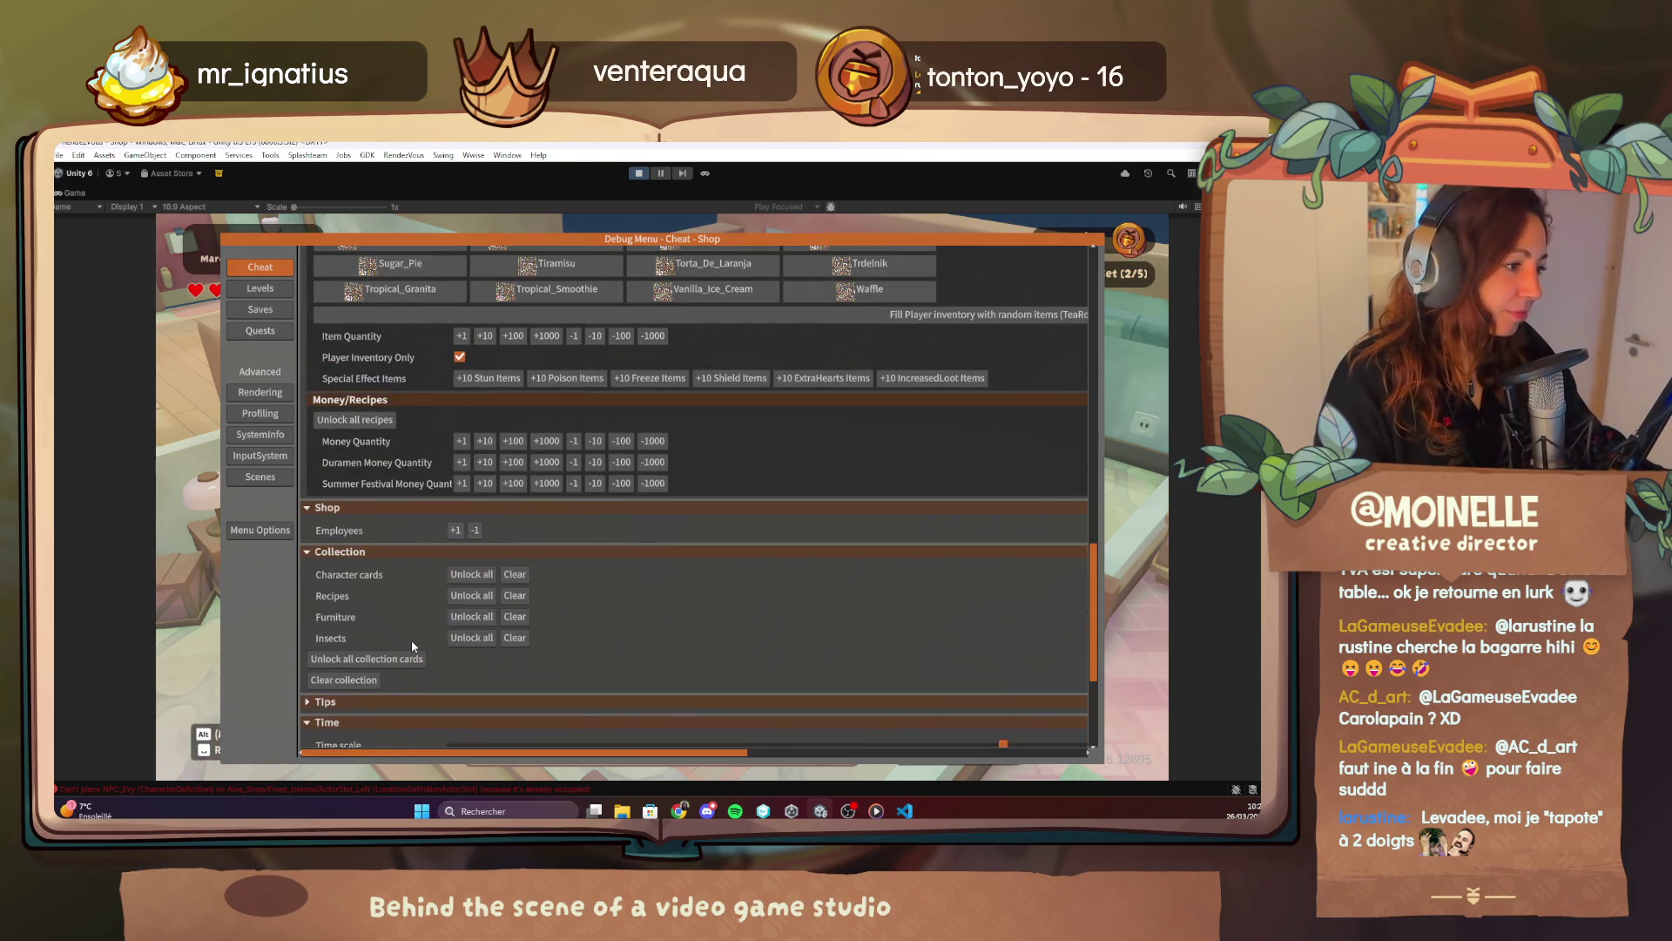
left_click(367, 704)
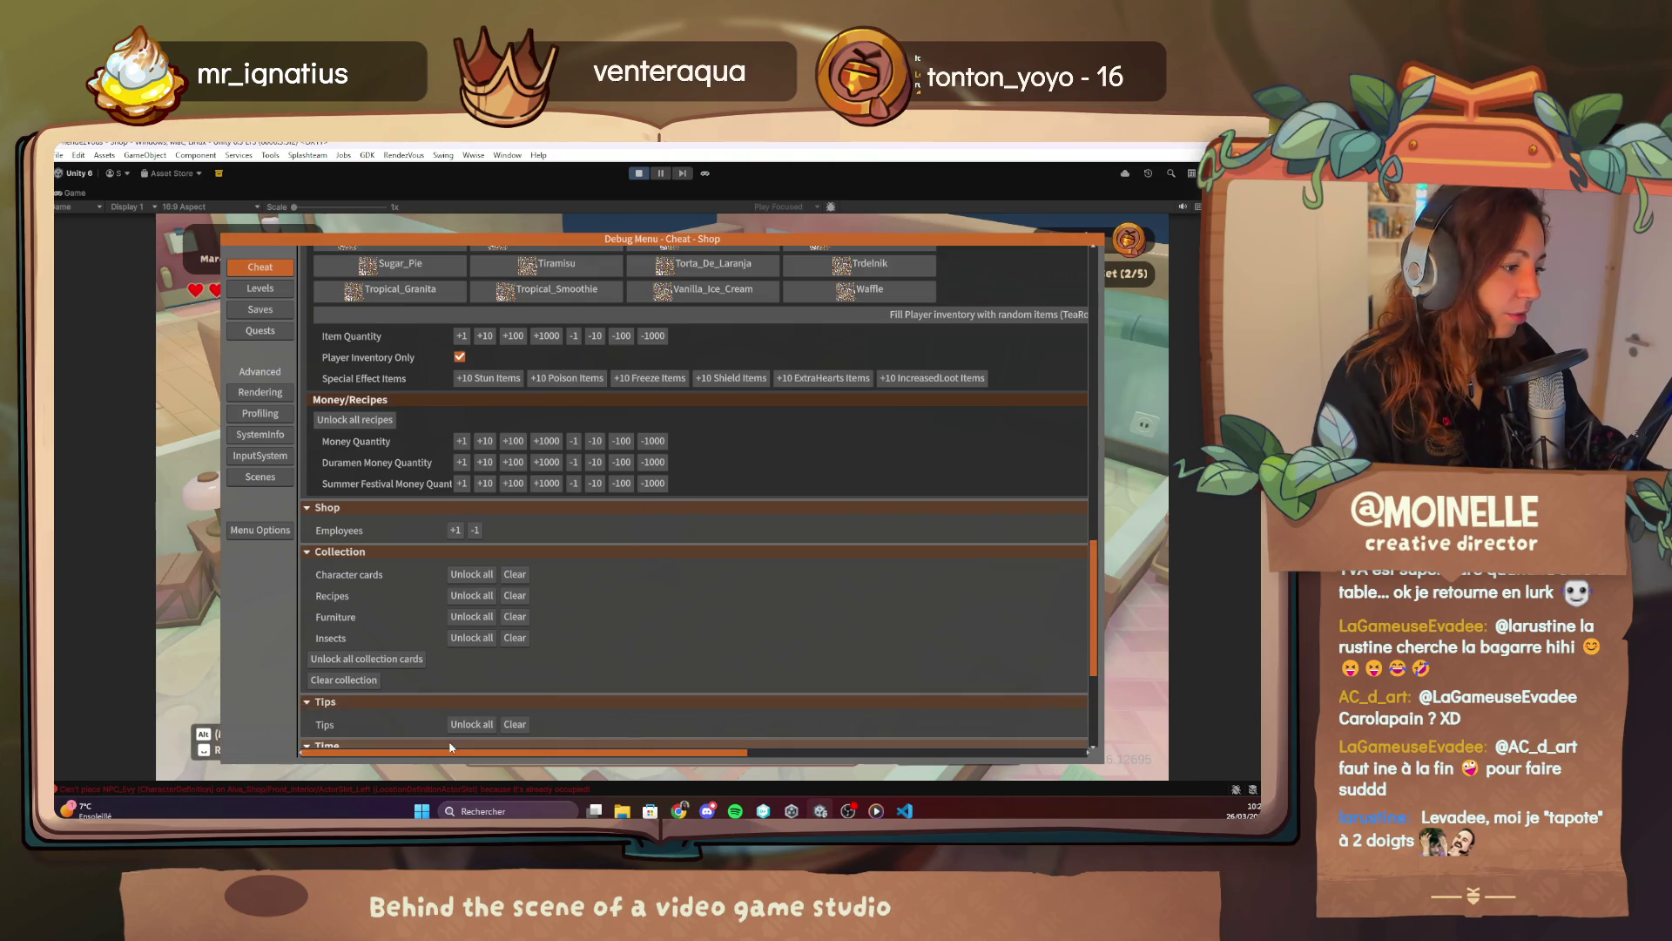
scroll(374, 681, "down", 3)
key("Escape")
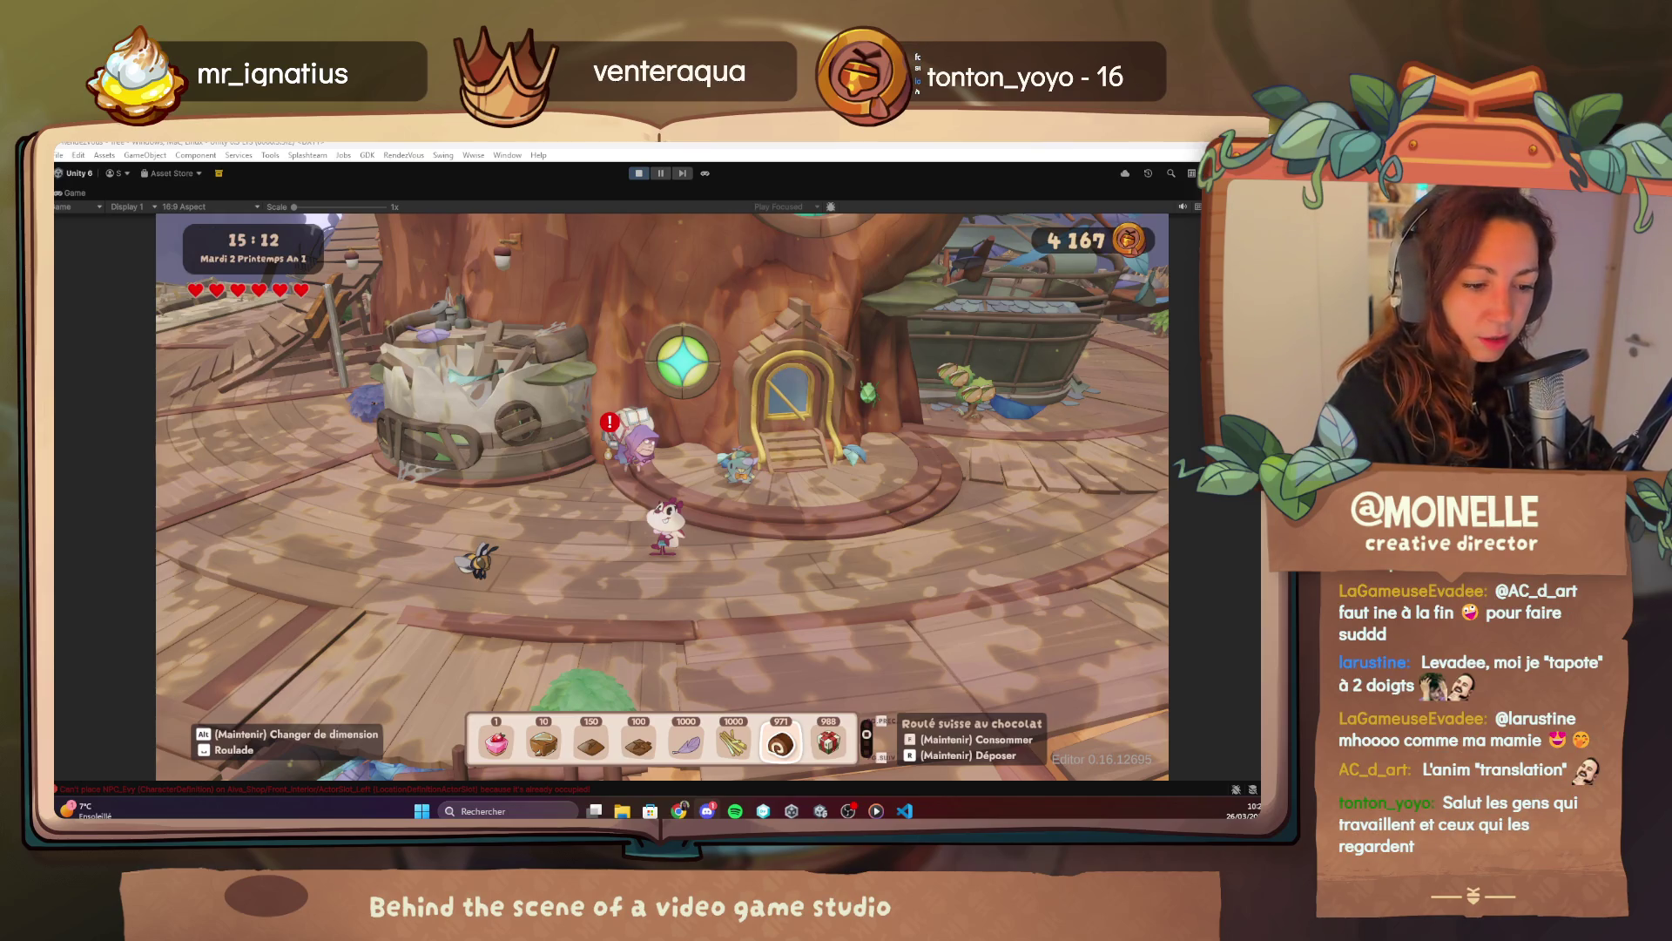
Play Mus_Mairie_120bpm_121124 from the music library, then bring up the Notion page for 1.1.3 L'heure du goûter.
left_click(876, 811)
left_click(662, 768)
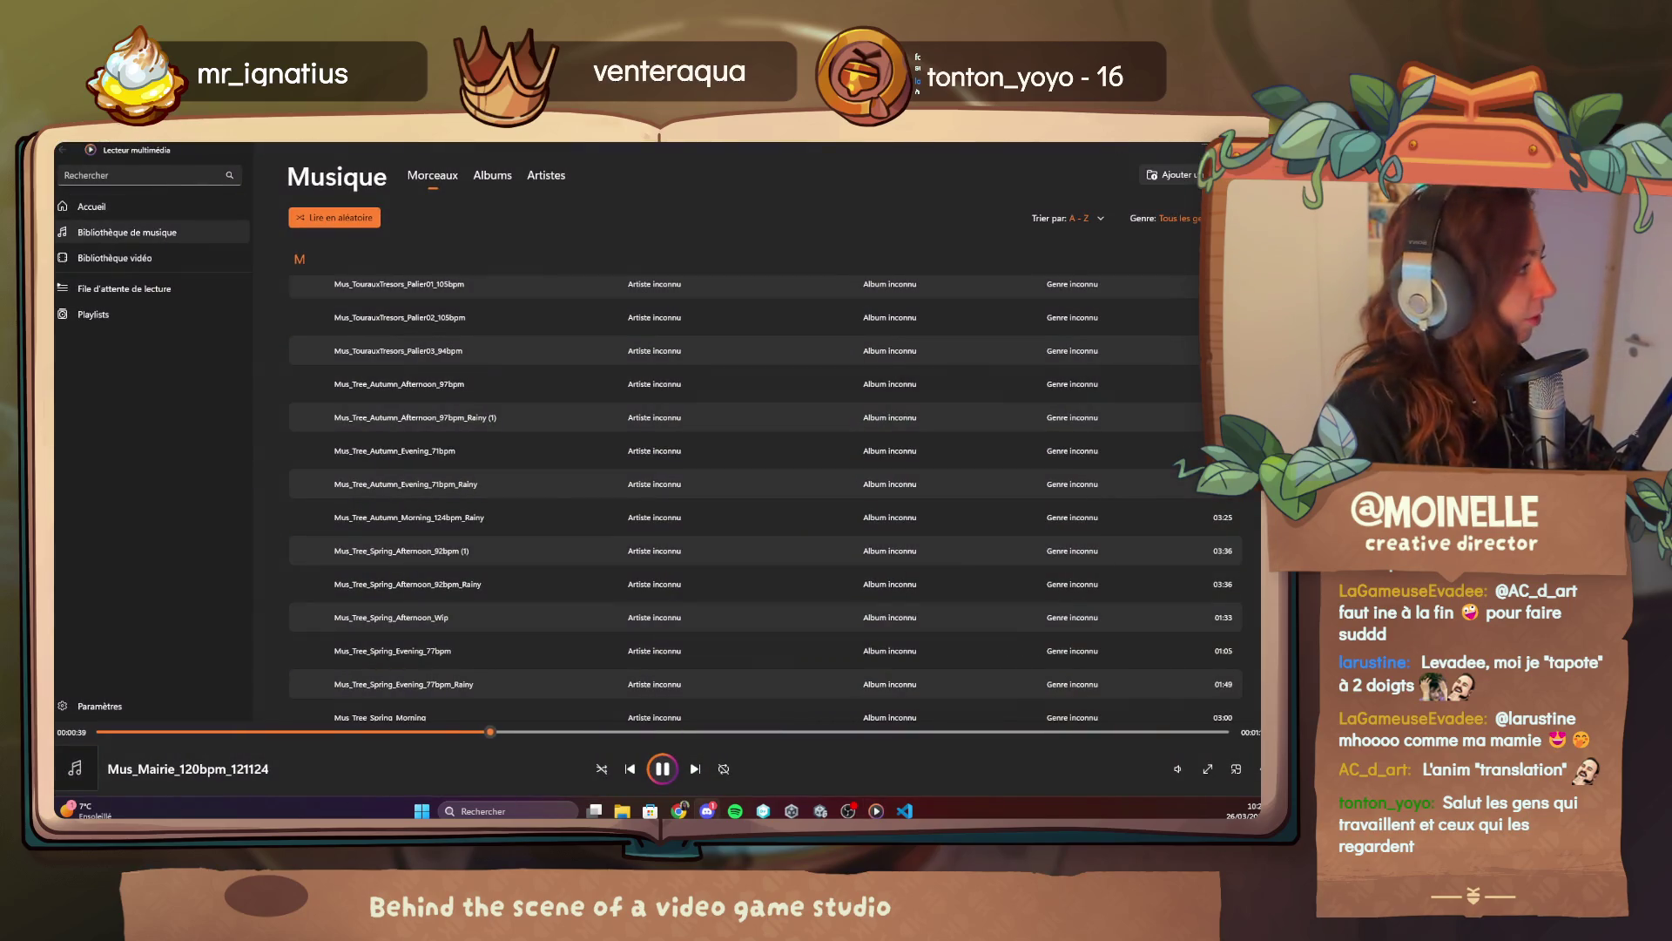
key("alt+Tab")
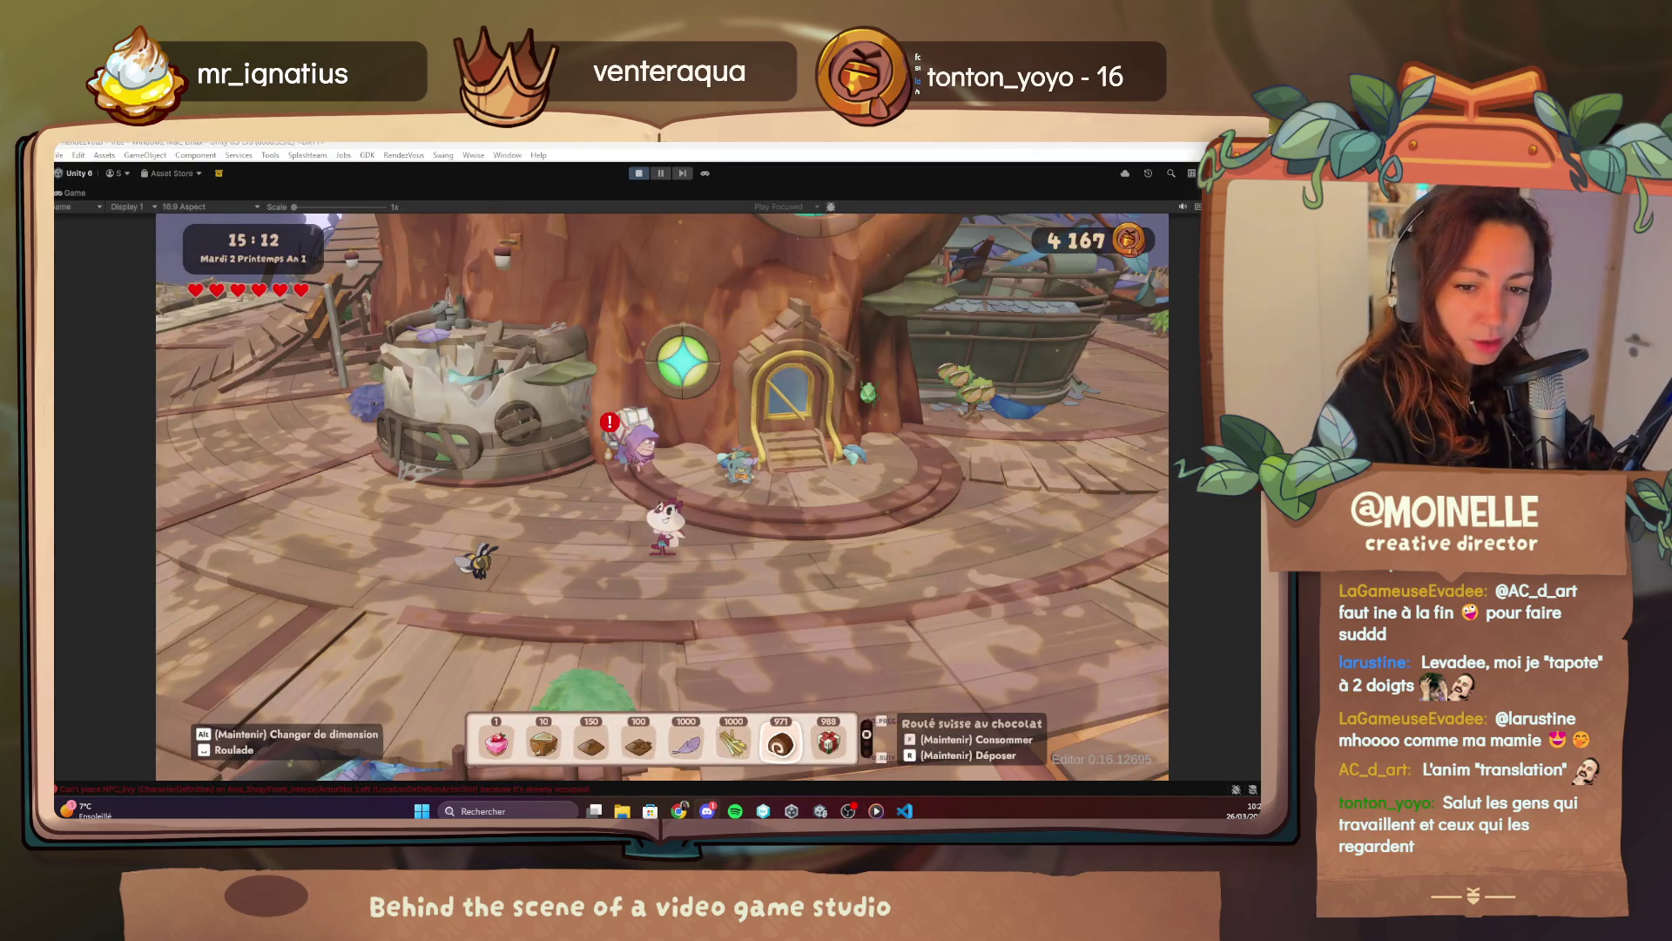
key("alt+Tab")
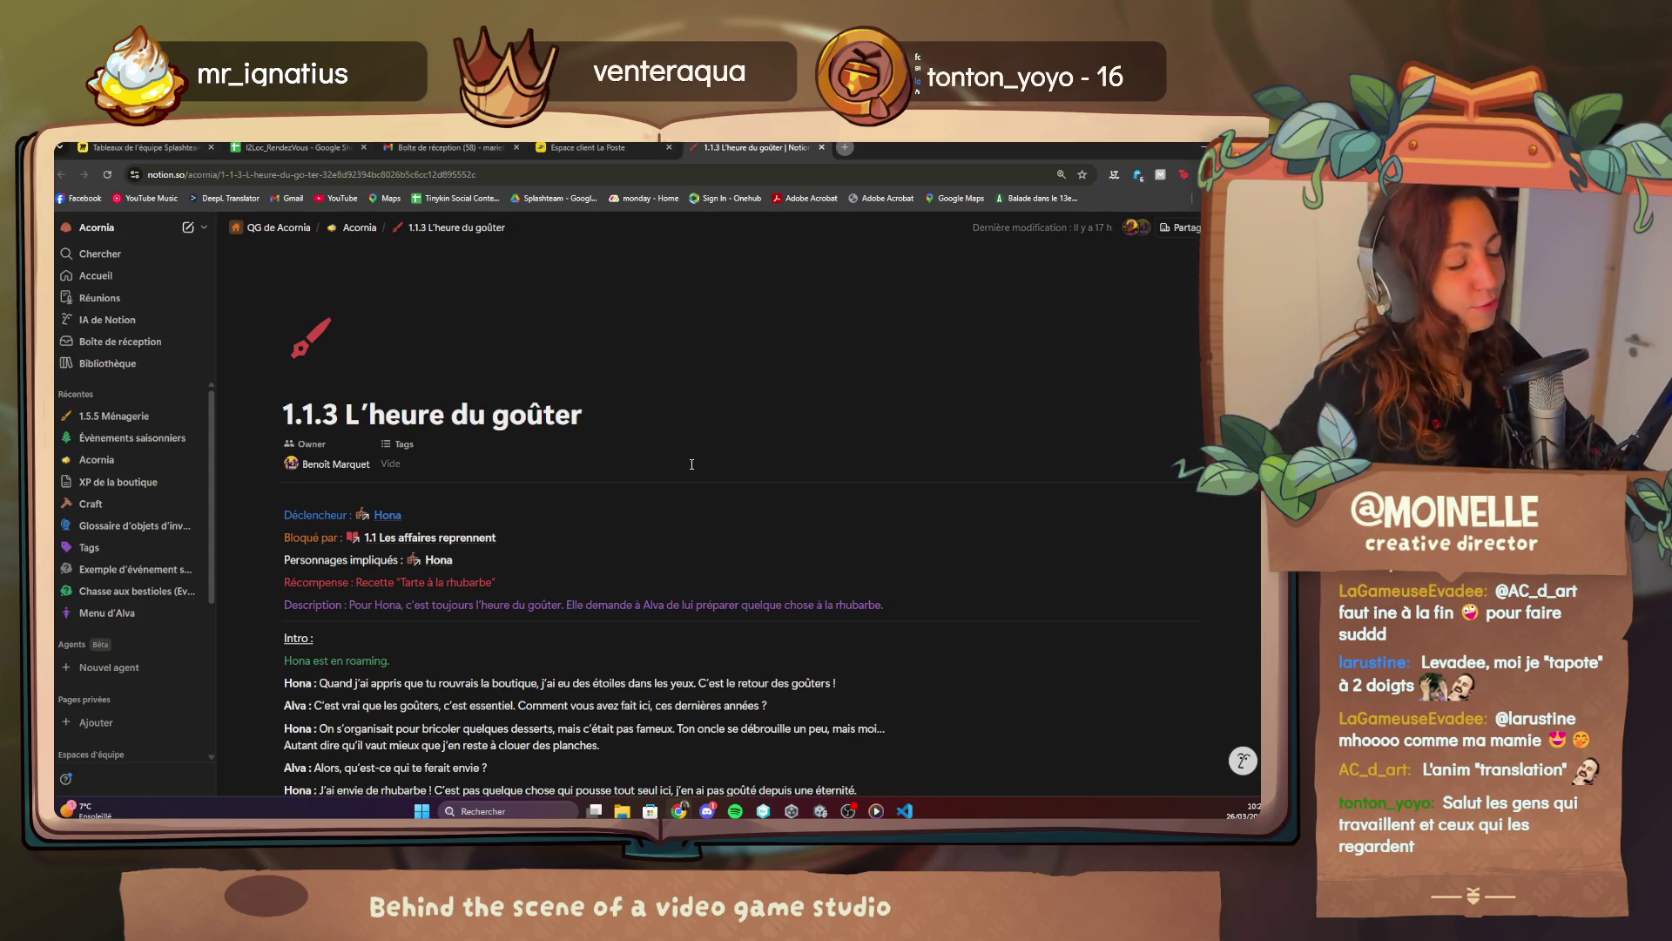
scroll(691, 464, "down", 3)
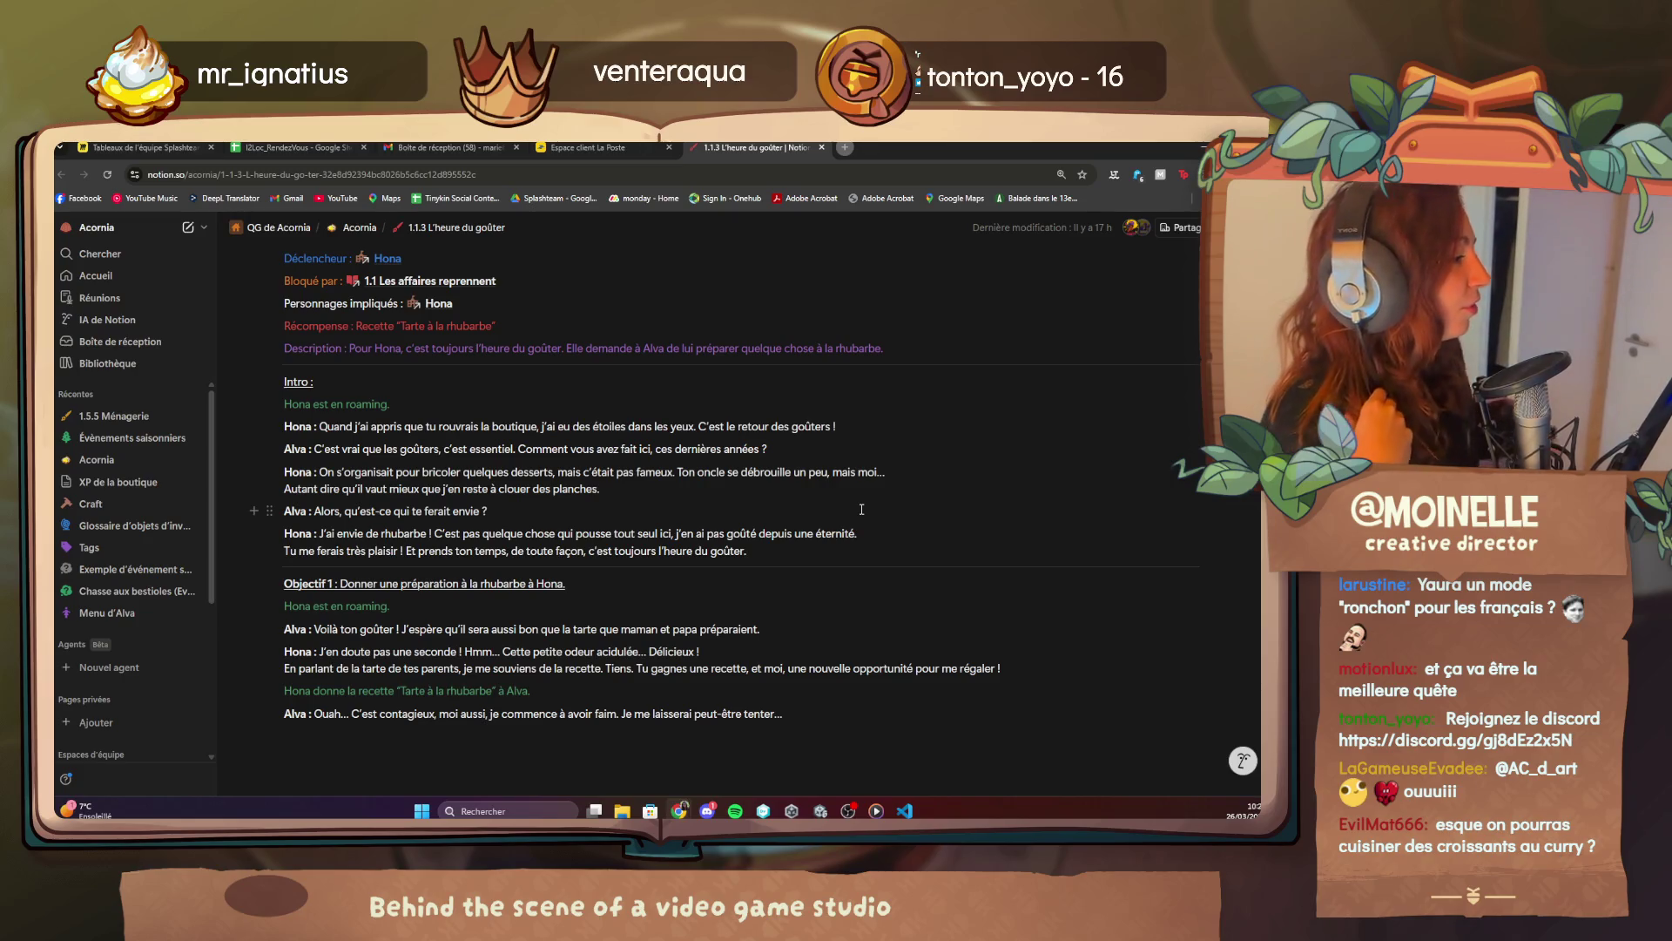
Scroll further down the quest dialogue notes, then switch back to the game running in Unity.
scroll(841, 549, "down", 1)
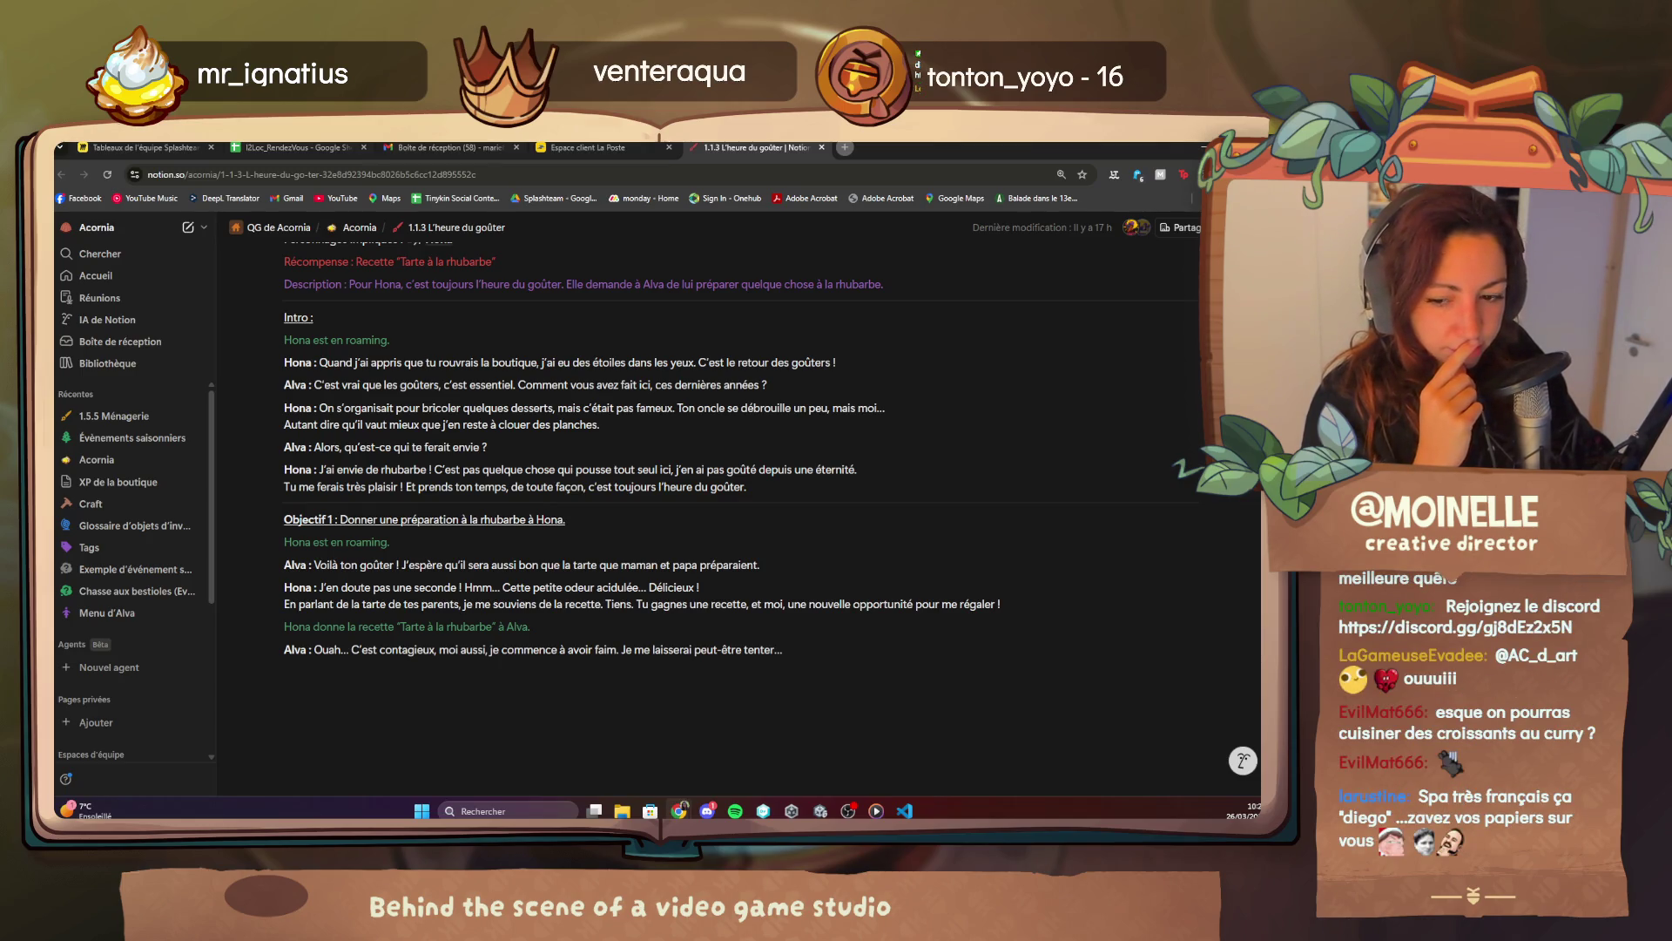
key("alt+Tab")
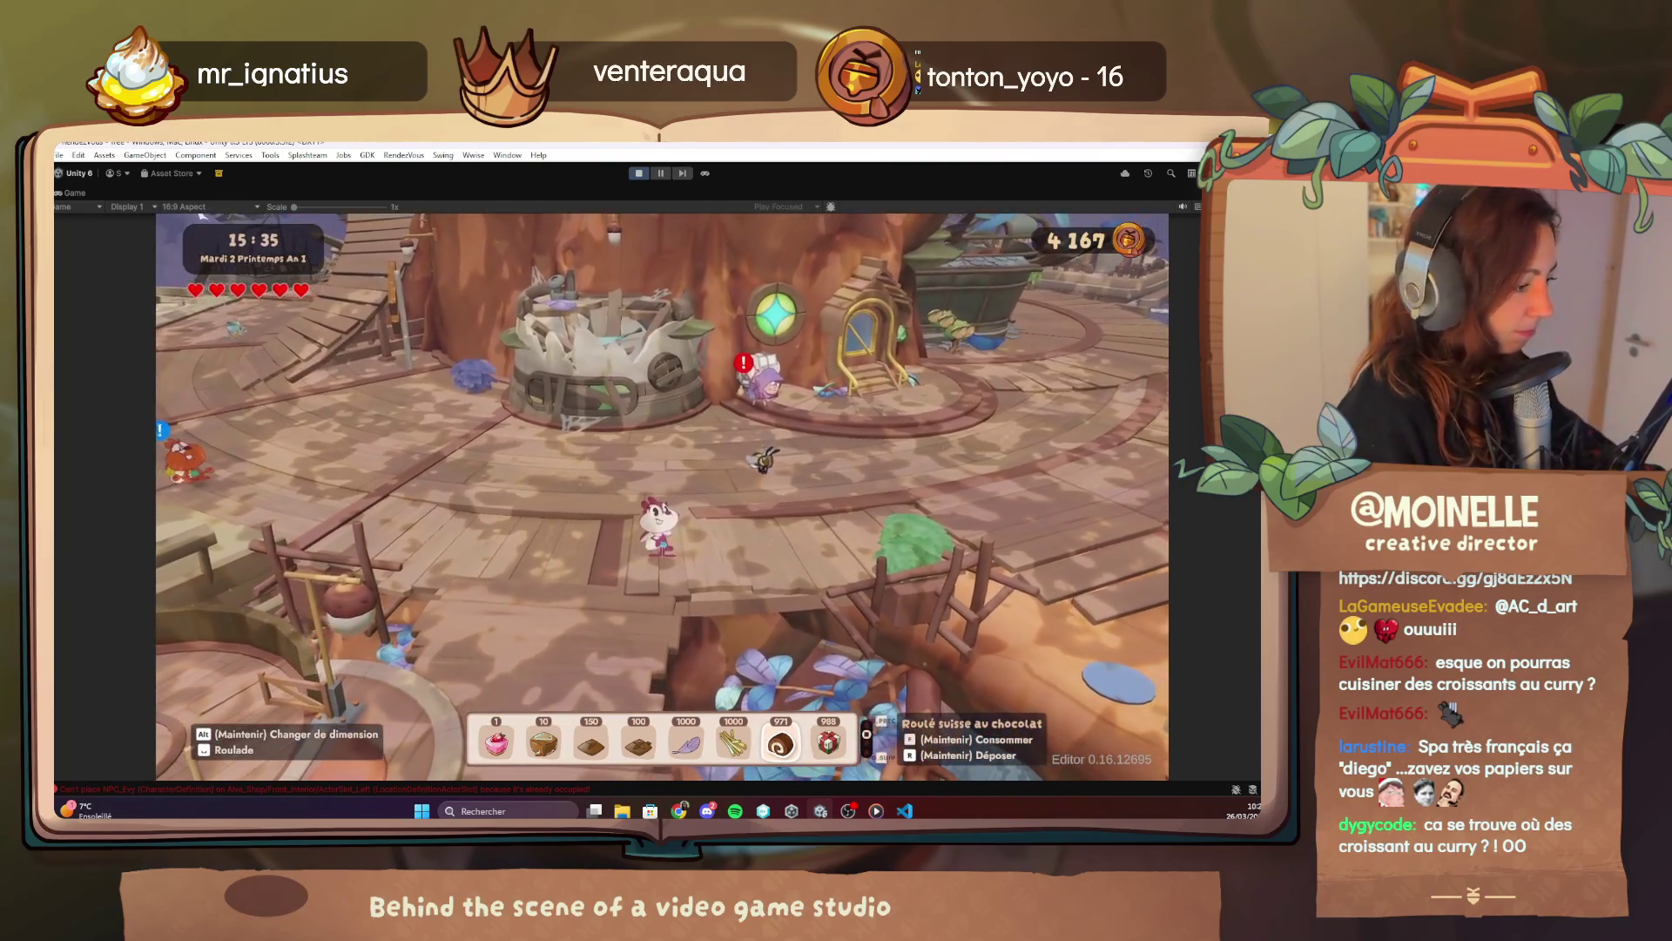
Exit play mode from the toolbar to return to editing the Tree scene.
mouse_move(713, 810)
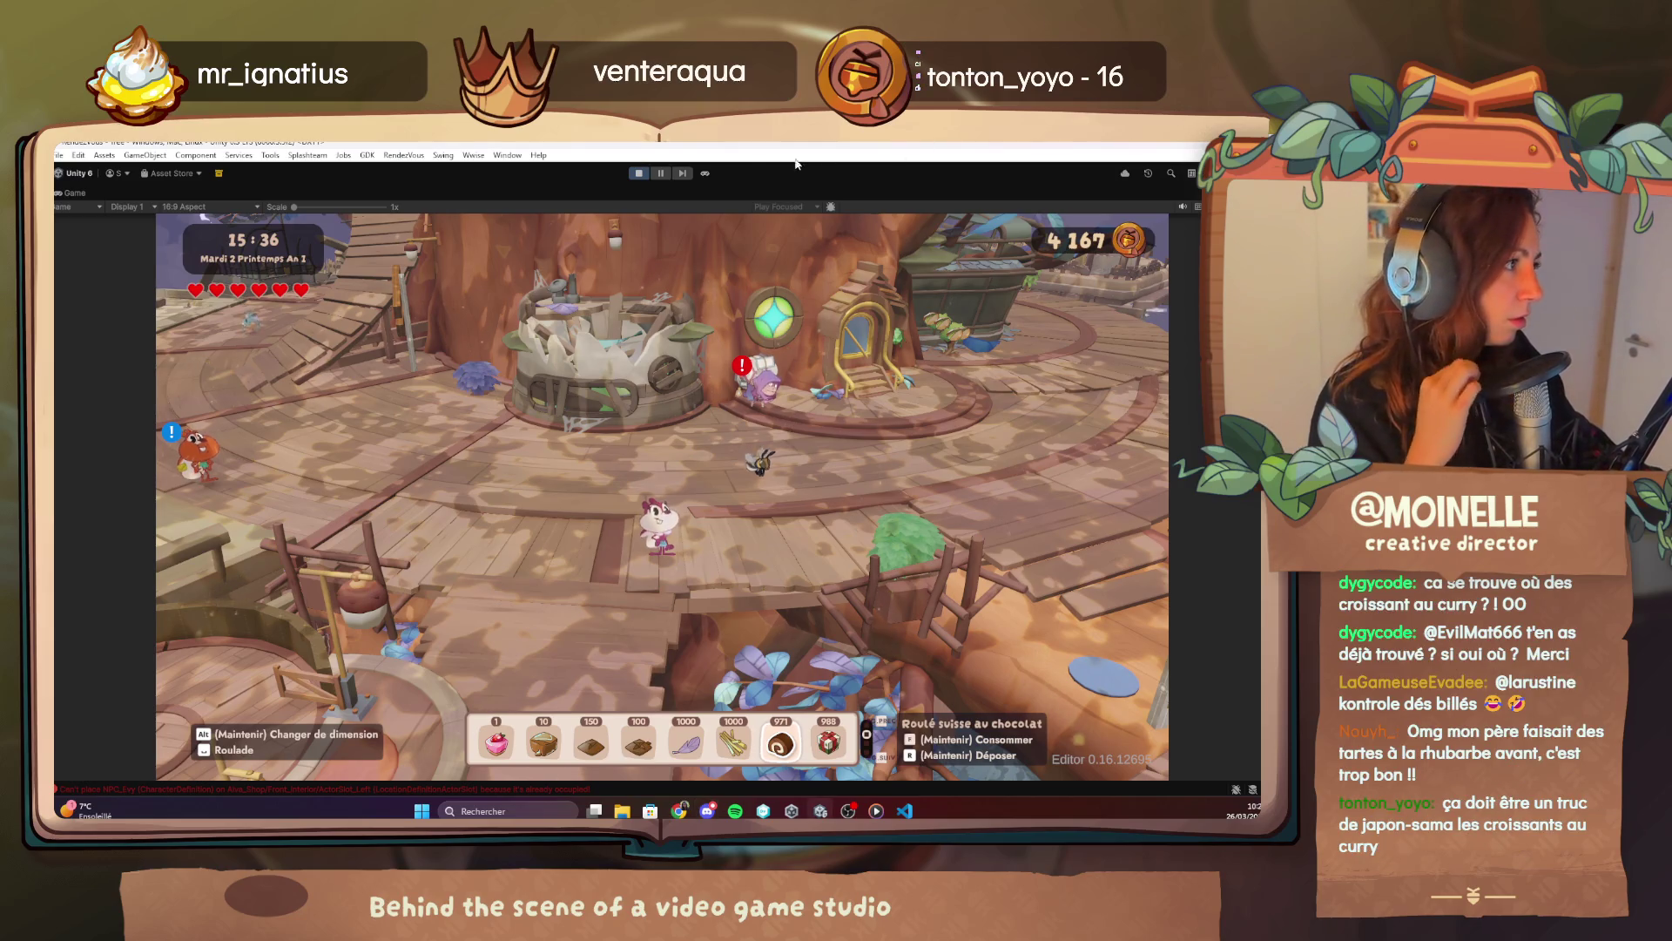
left_click(633, 176)
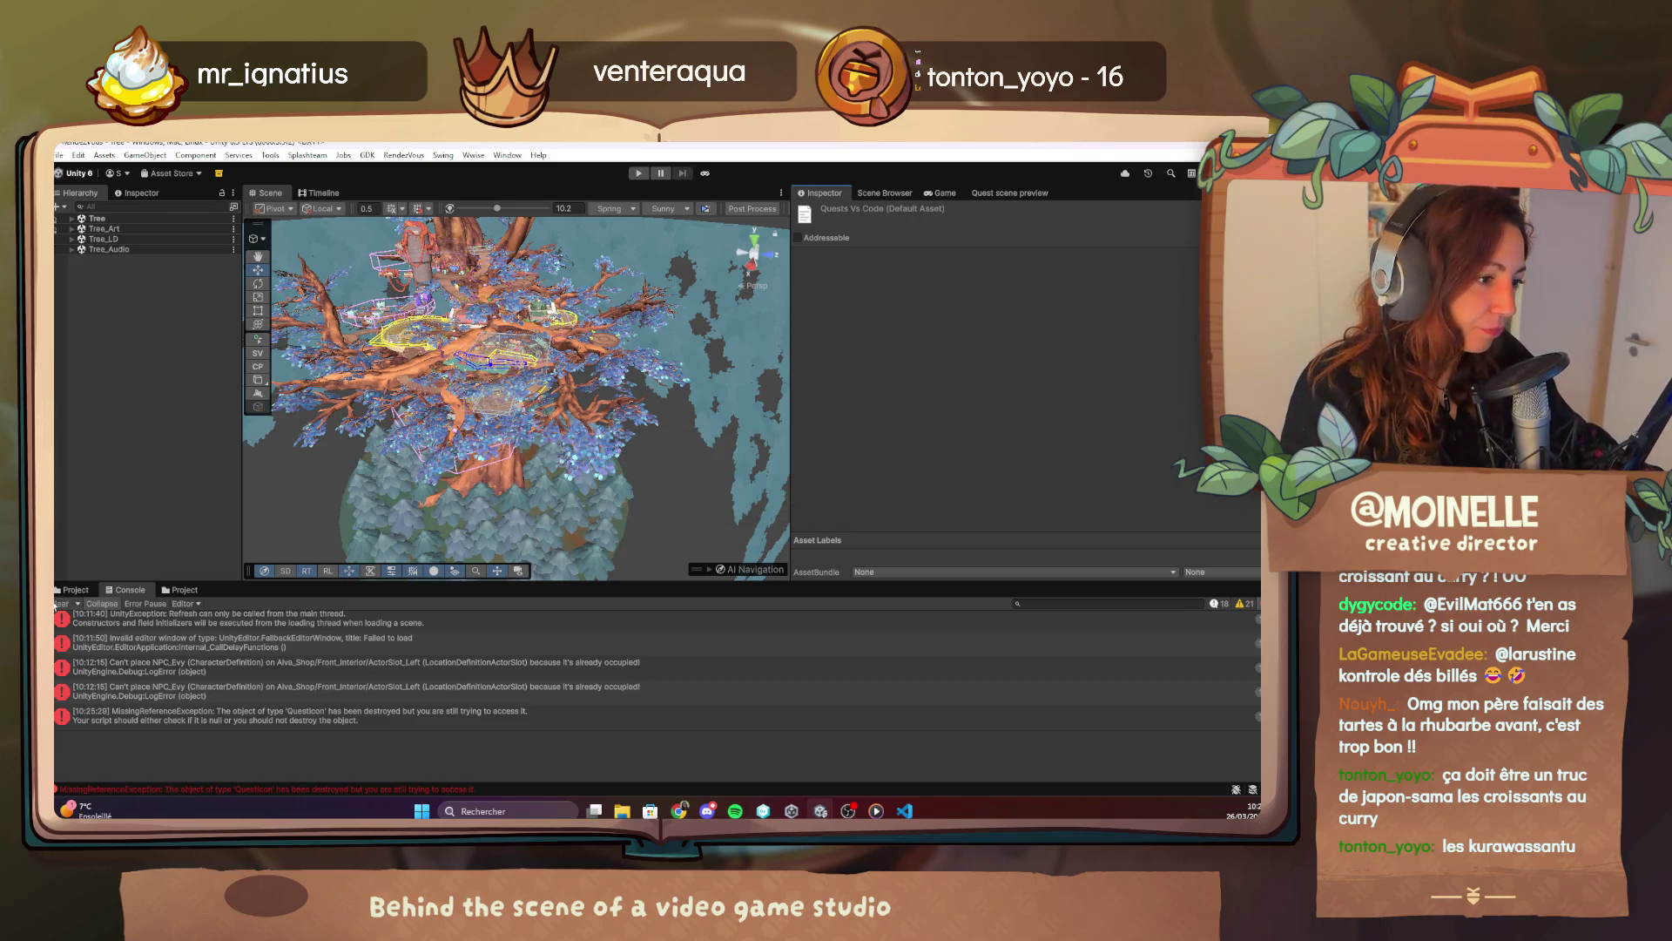
Clear the console and expand the Tree object, briefly looking inside its Quests group.
left_click(57, 604)
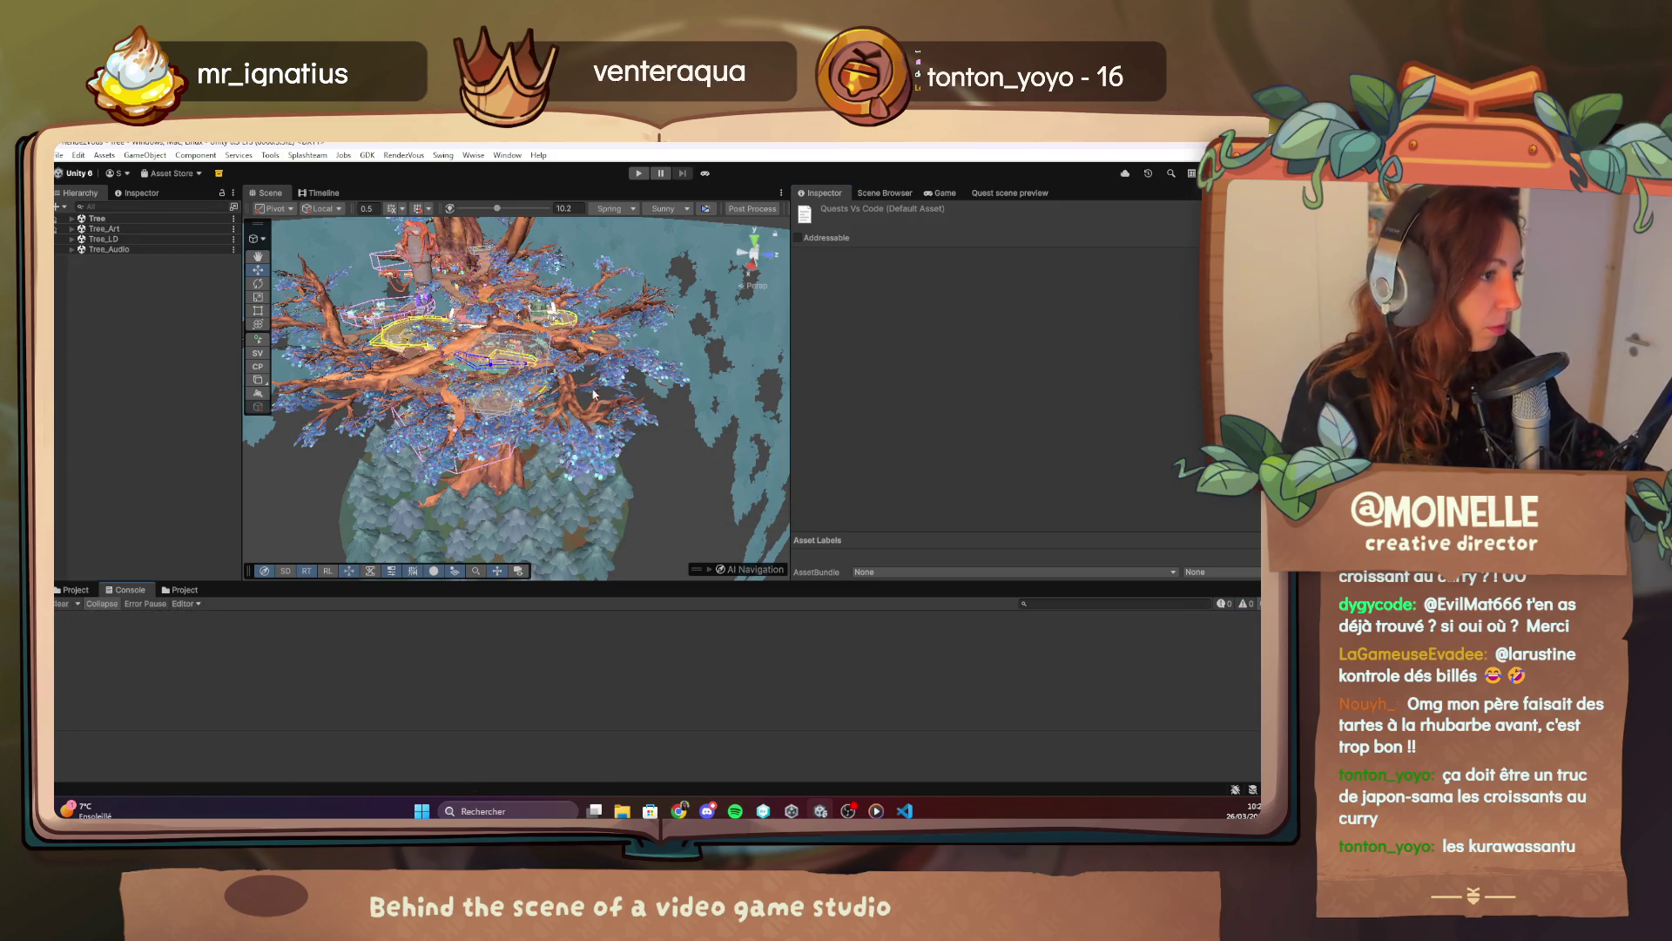
left_click(71, 219)
left_click(80, 404)
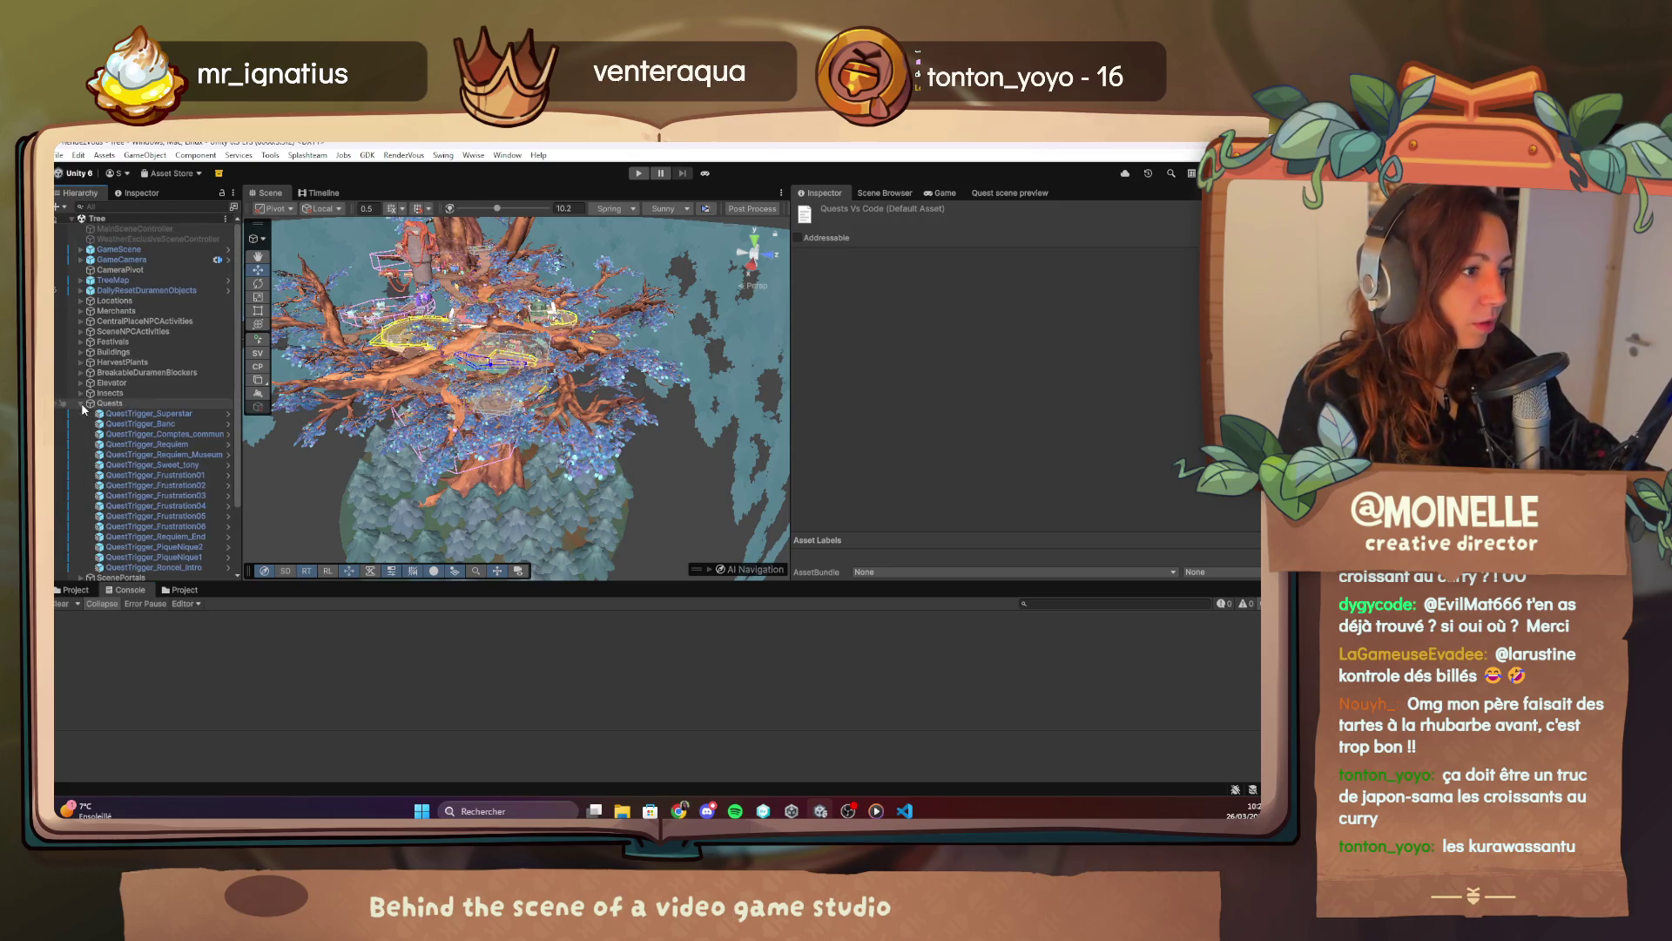
scroll(122, 445, "down", 3)
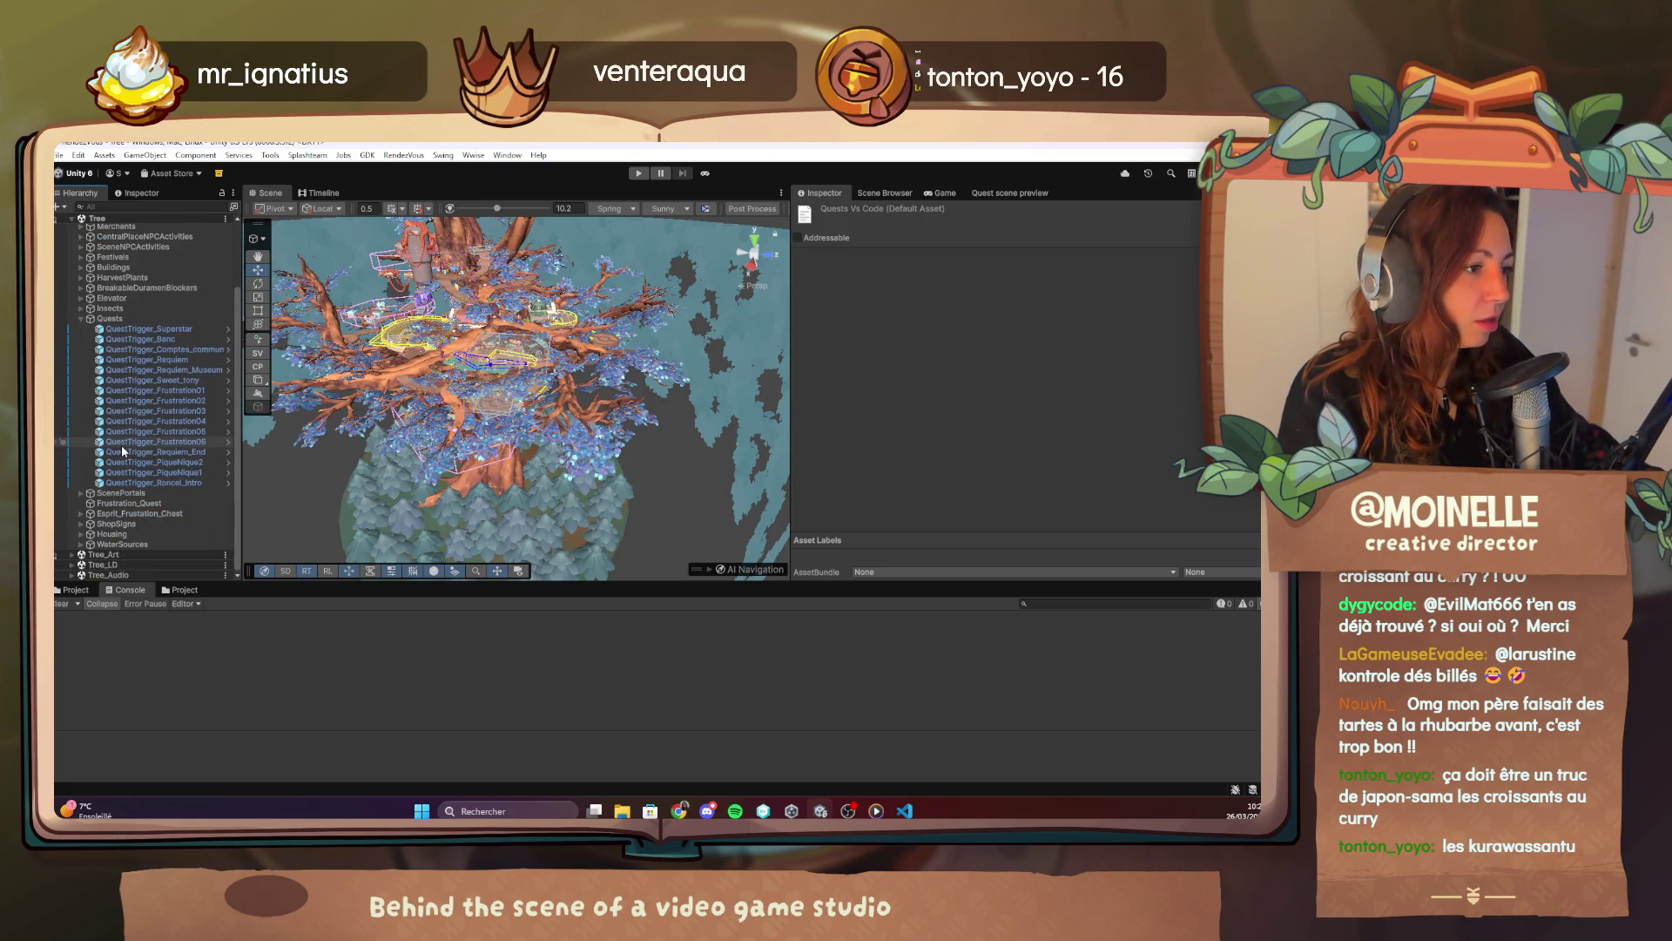
left_click(80, 319)
Expand Festivals, WinterFestival and SceneNPCActivities in the Hierarchy, then widen the Hierarchy panel.
left_click(80, 343)
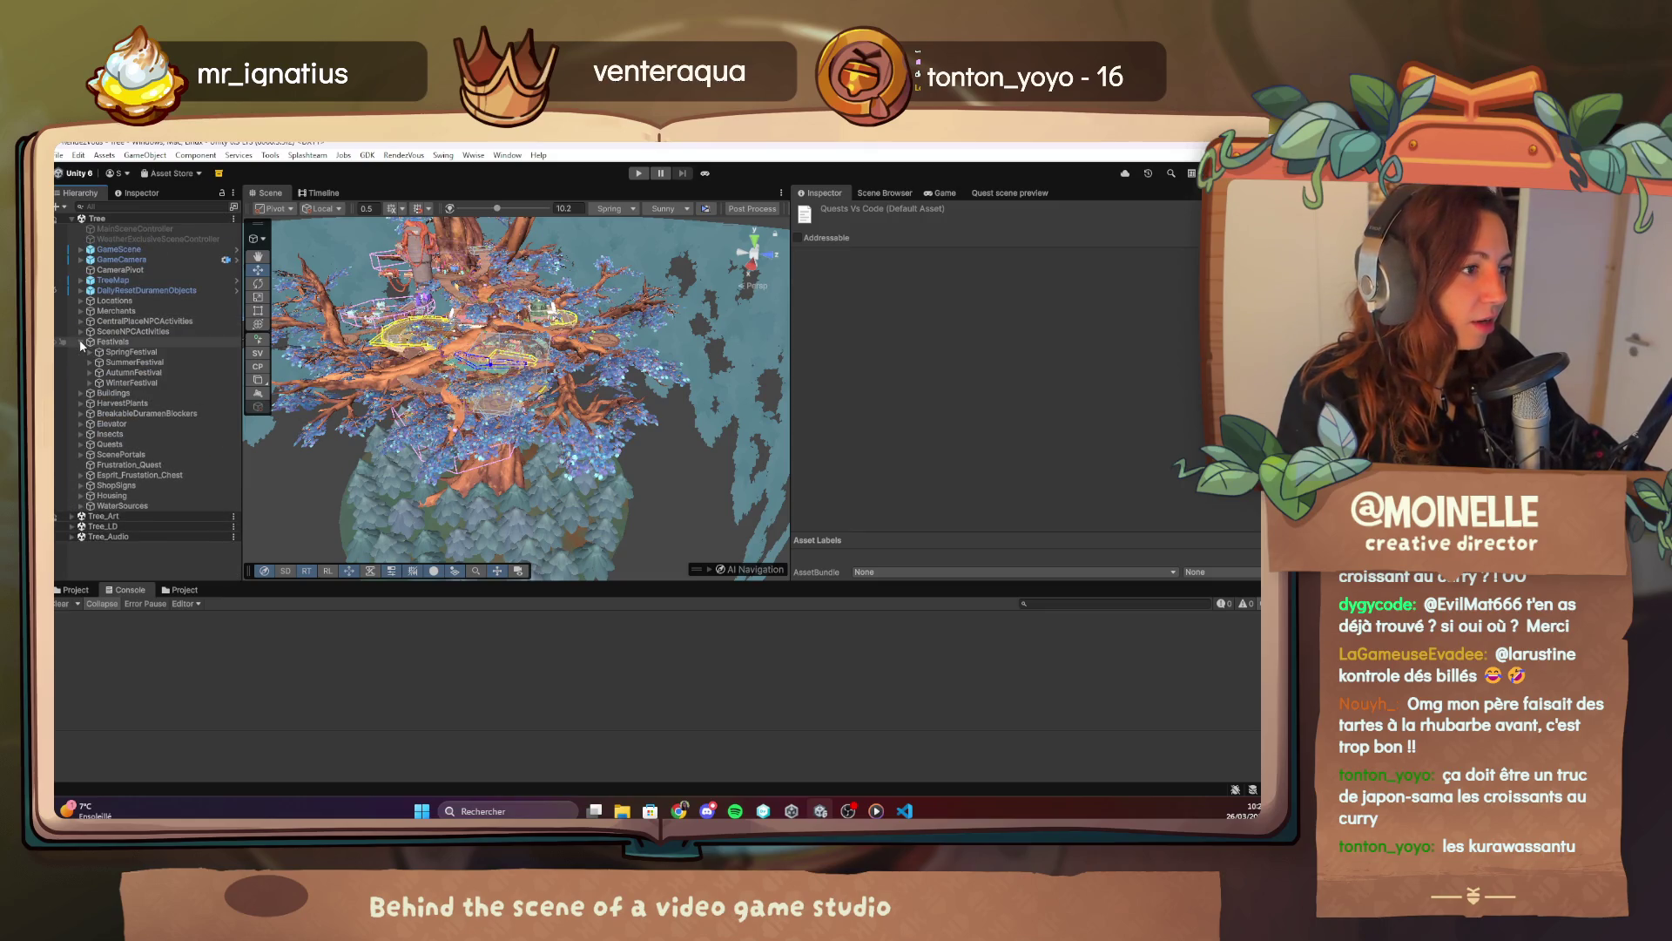
left_click(89, 384)
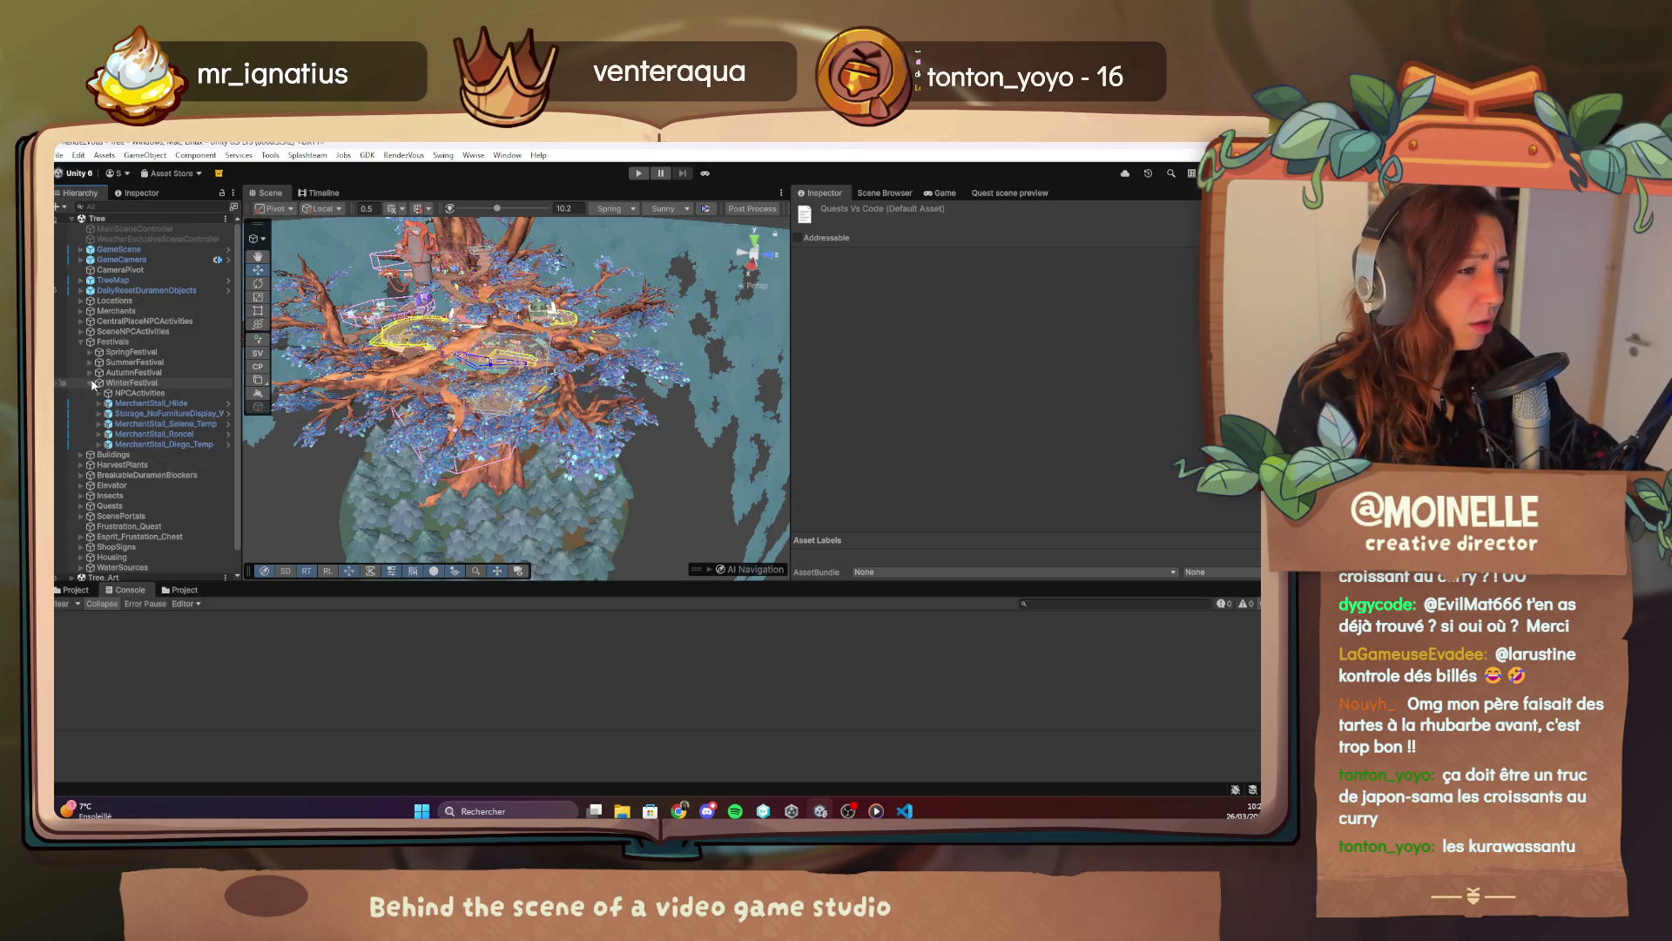
left_click(91, 383)
left_click(81, 332)
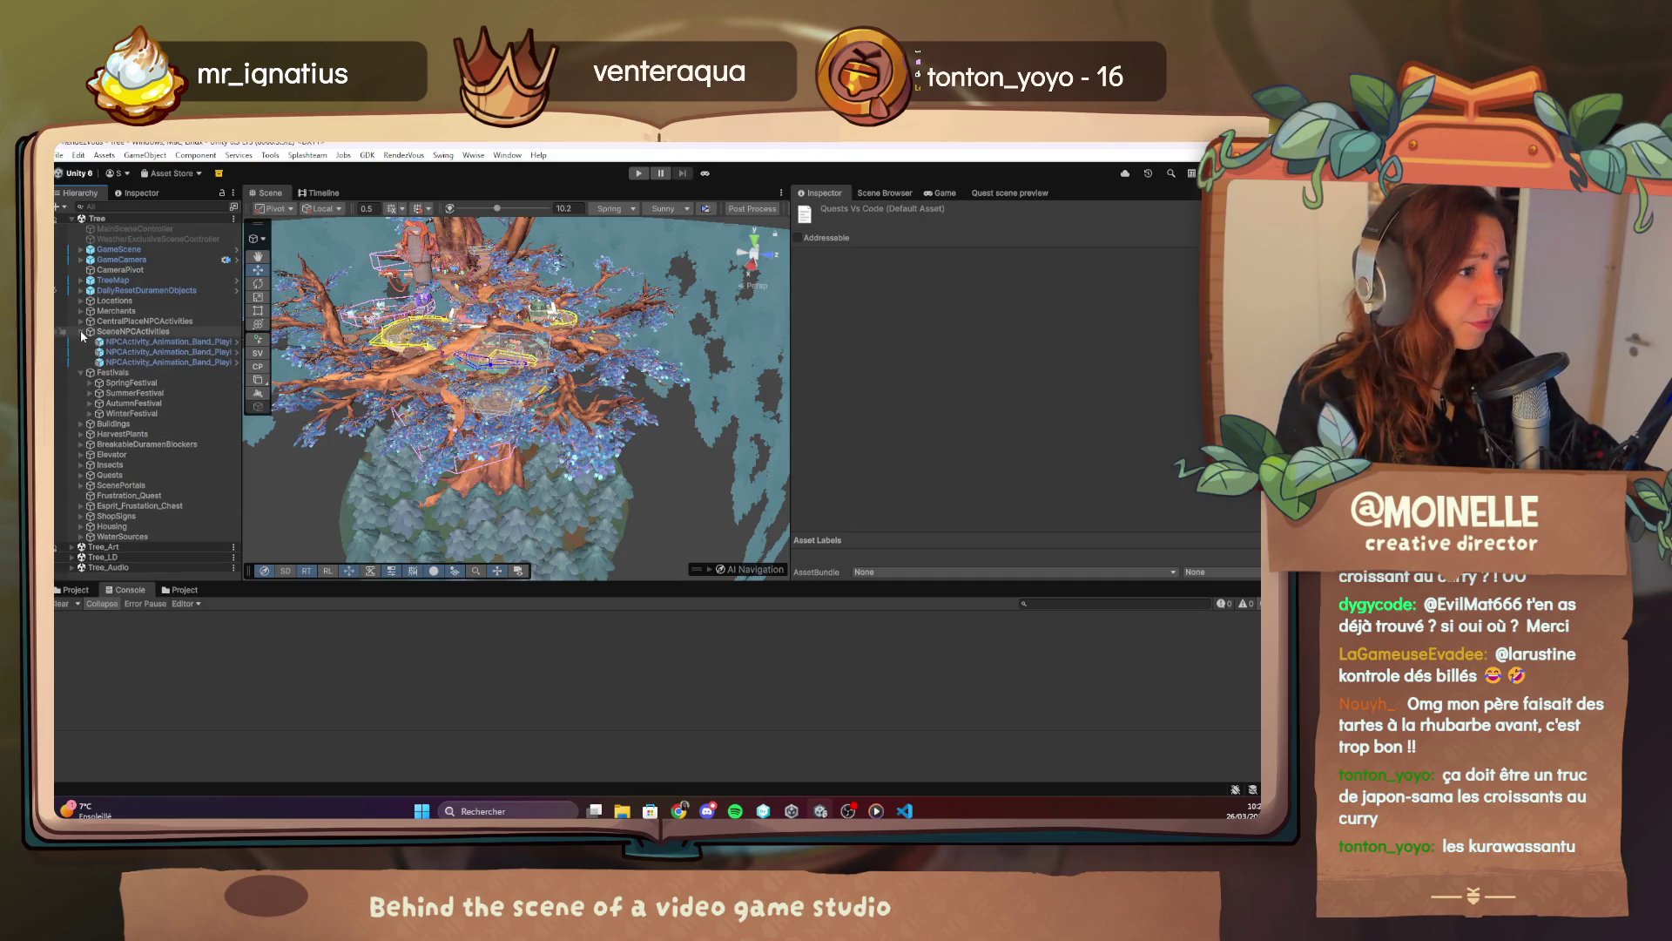
left_click_drag(243, 453, 394, 452)
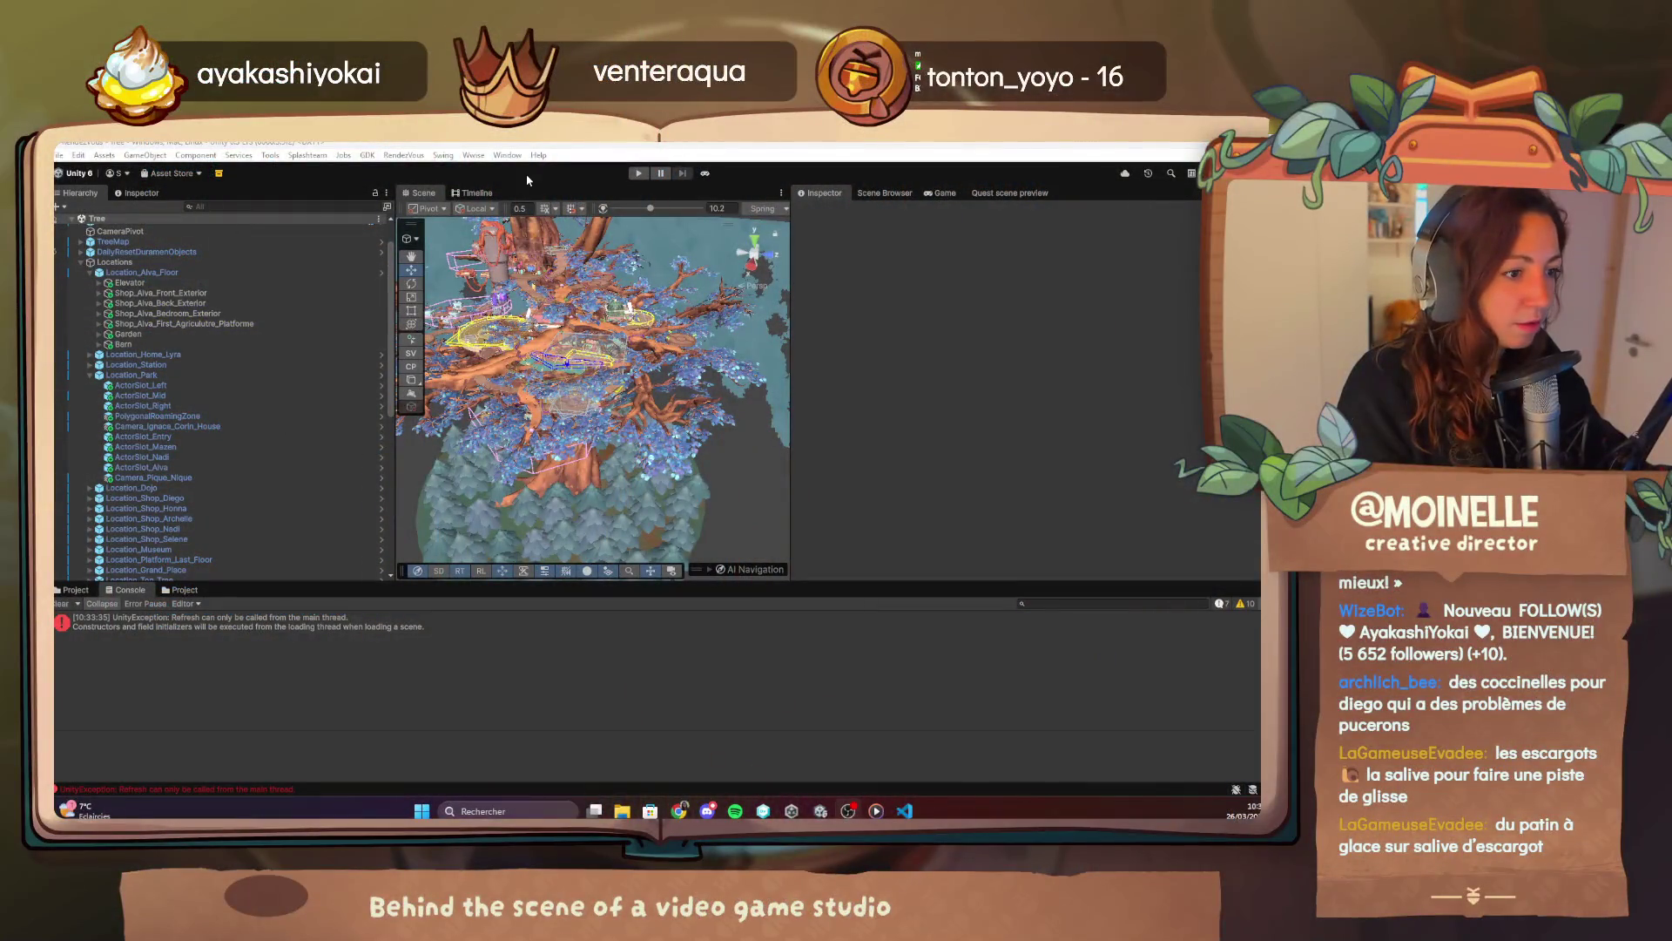
Launch the game from its boot scene and open the F1 debug menu over it.
left_click(706, 175)
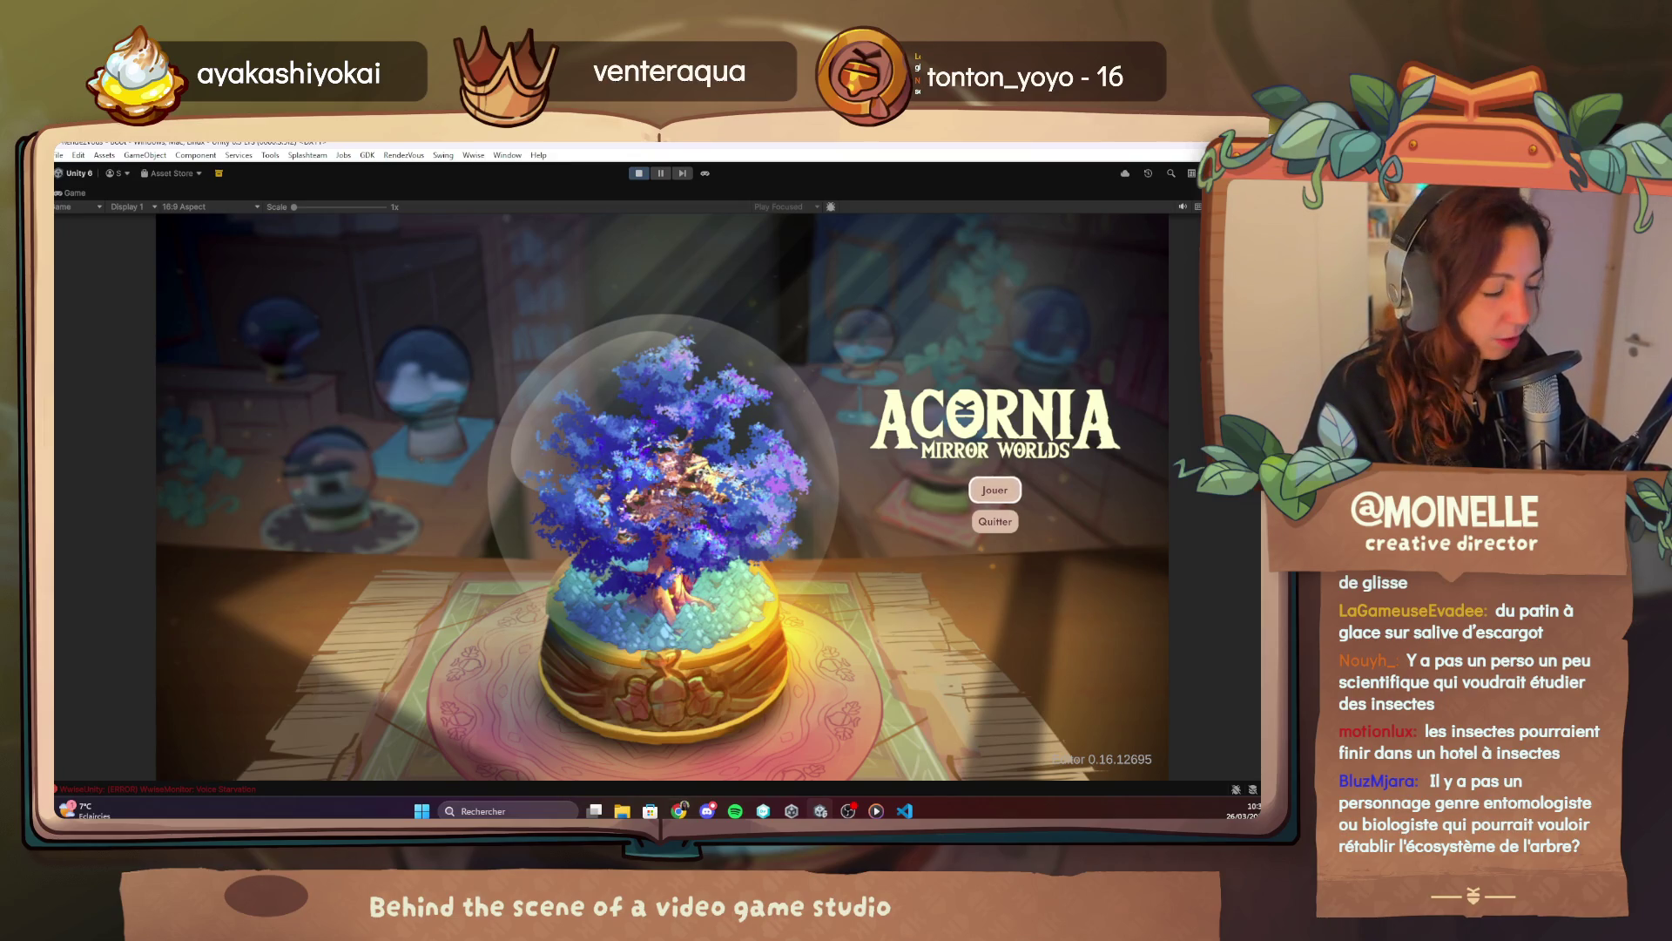
left_click(877, 811)
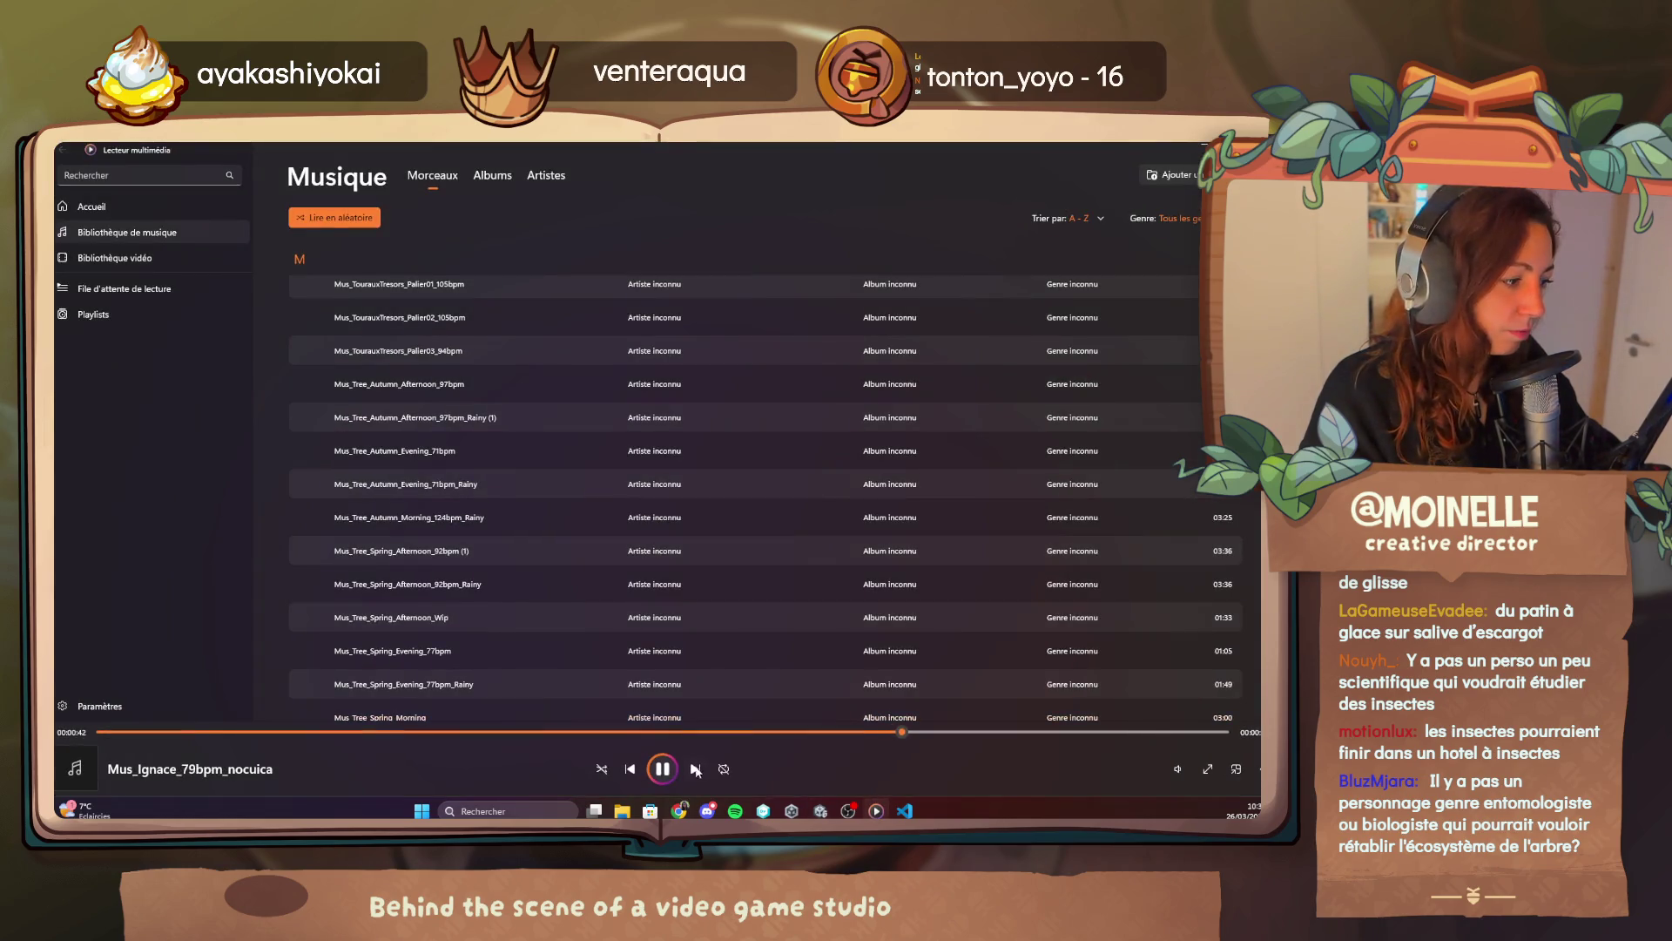
key("alt+Tab")
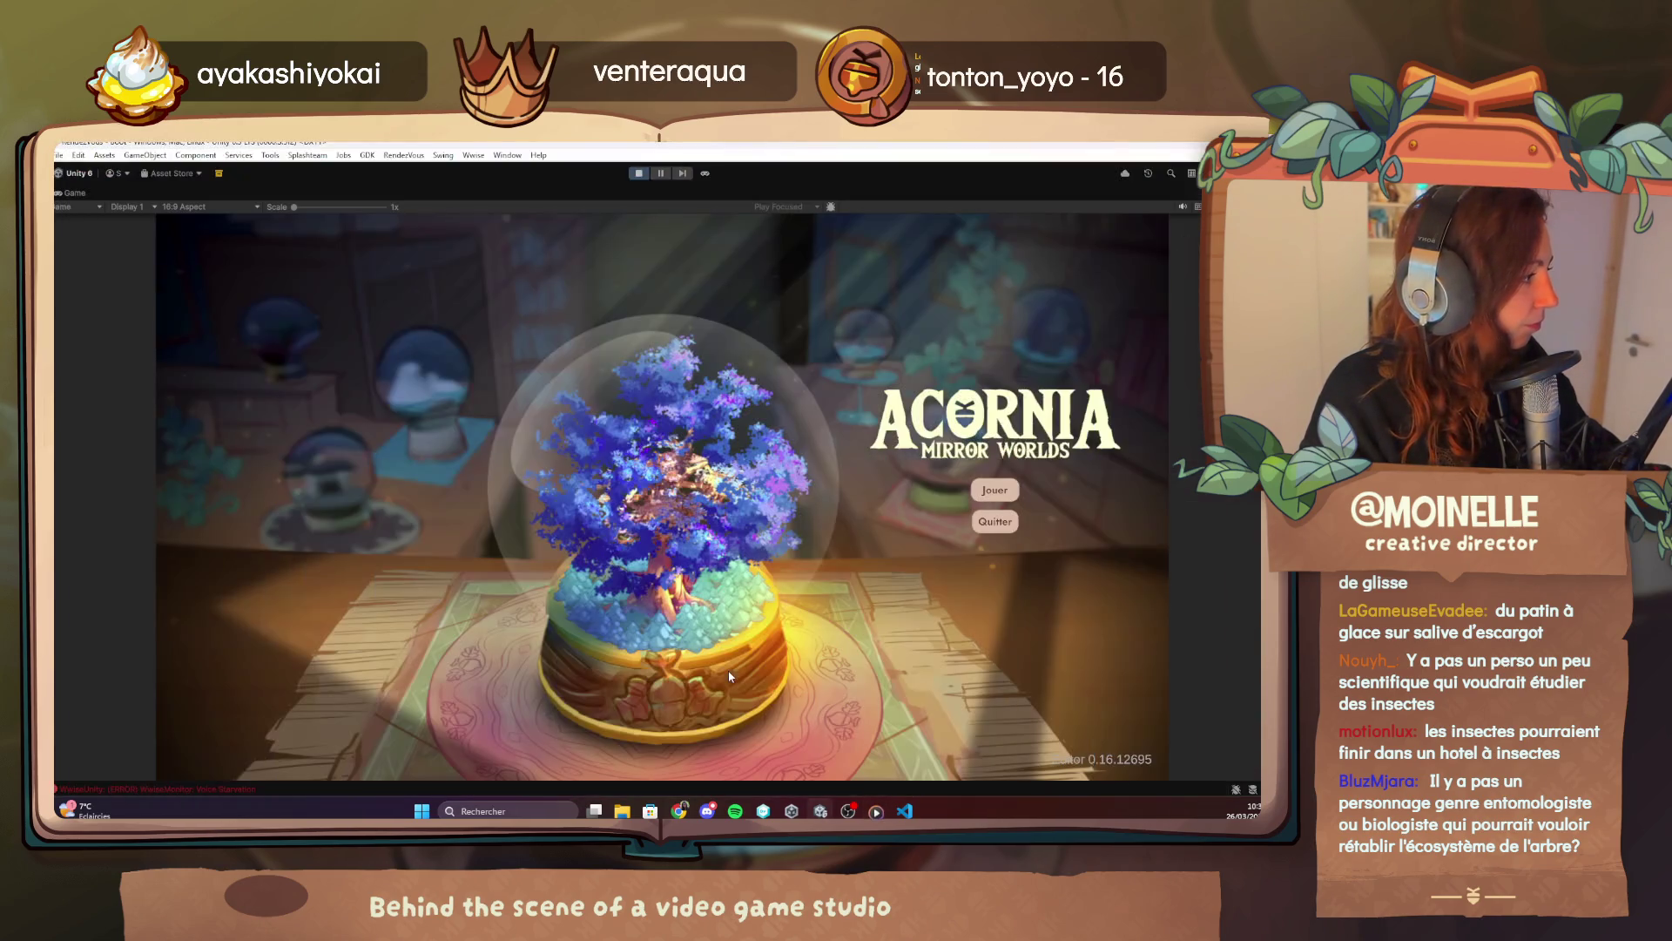
key("F1")
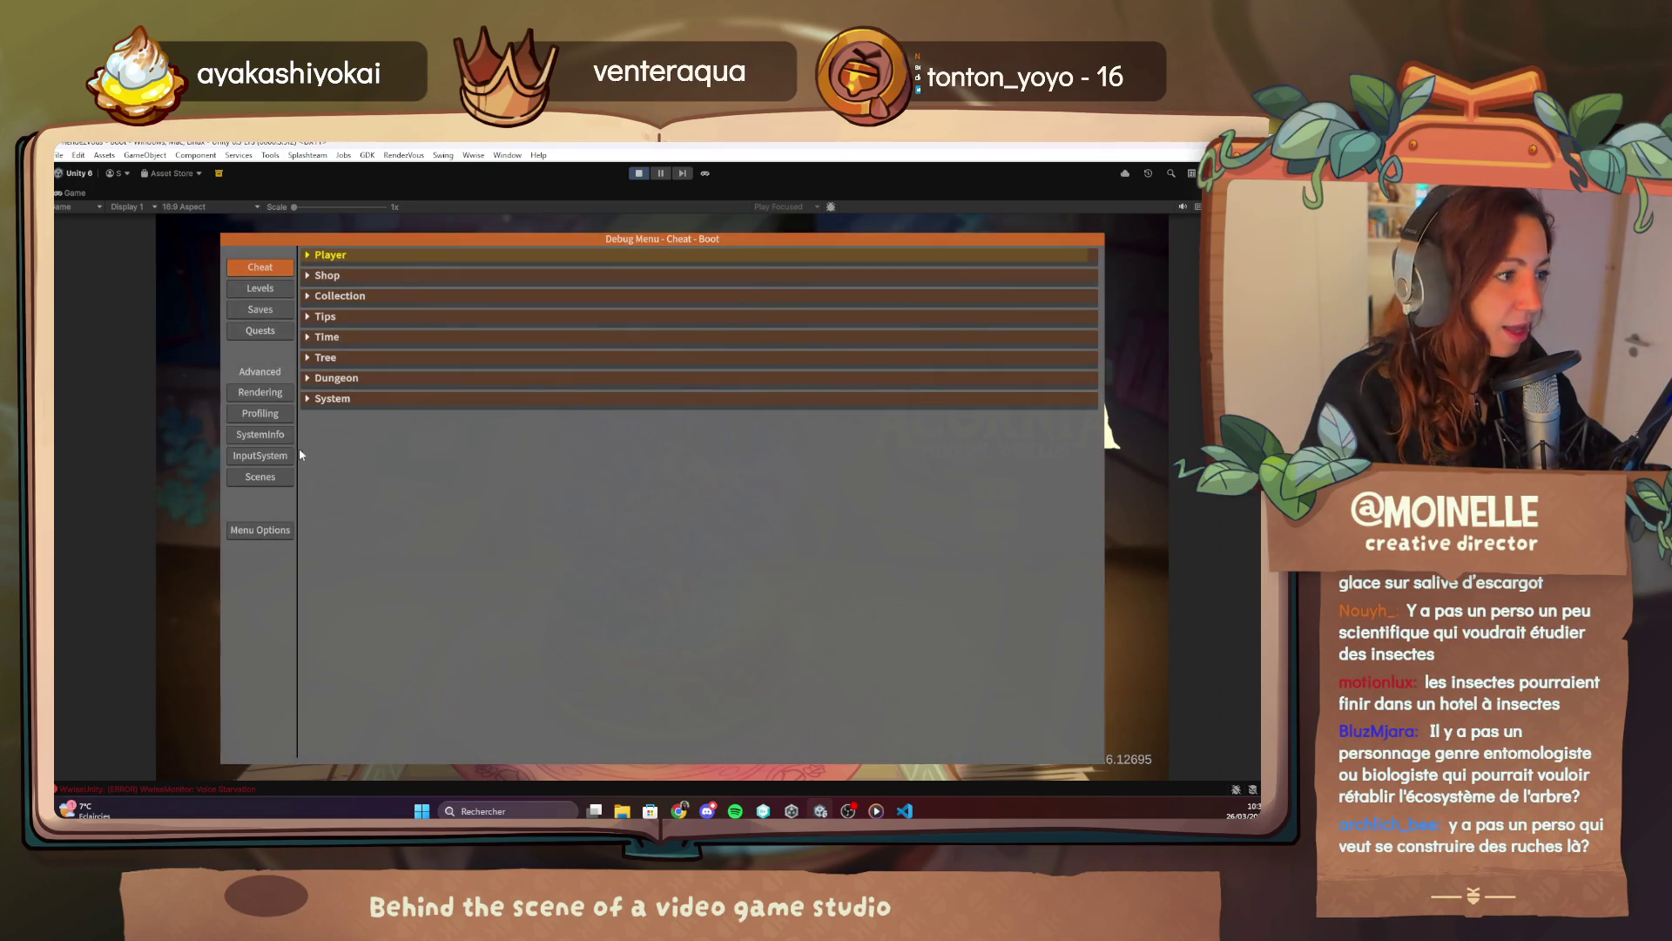
In the debug Quests tab, expand Chapter 1 and restart with quest 2.1 Pouvoir Central completed.
left_click(266, 332)
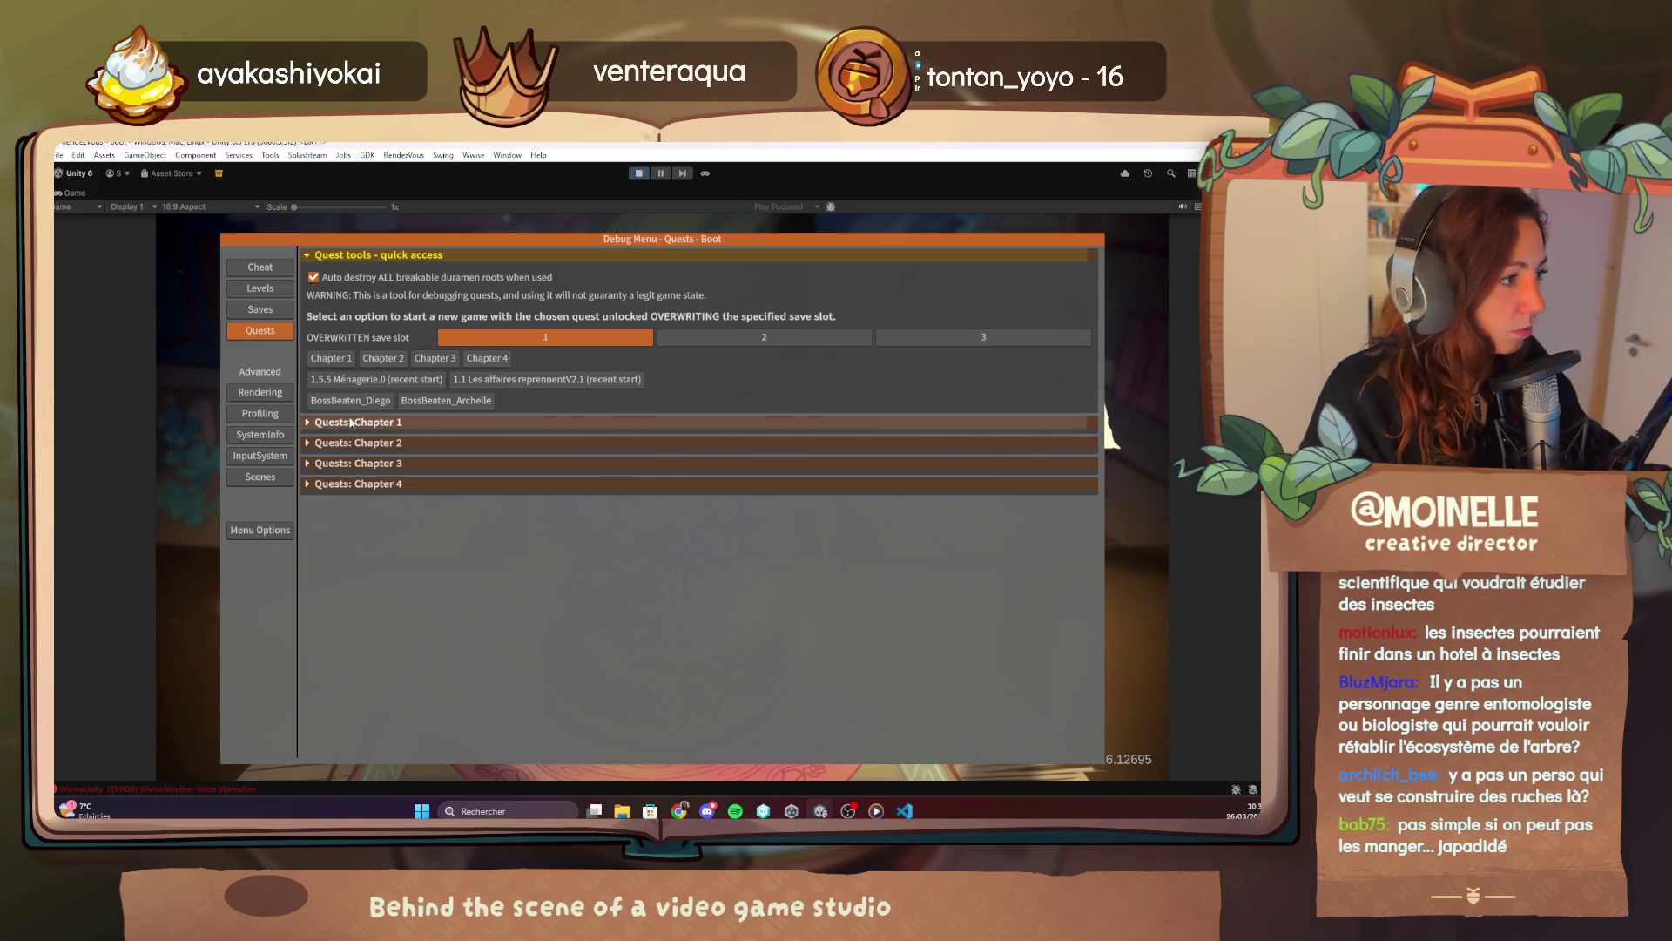
left_click(326, 425)
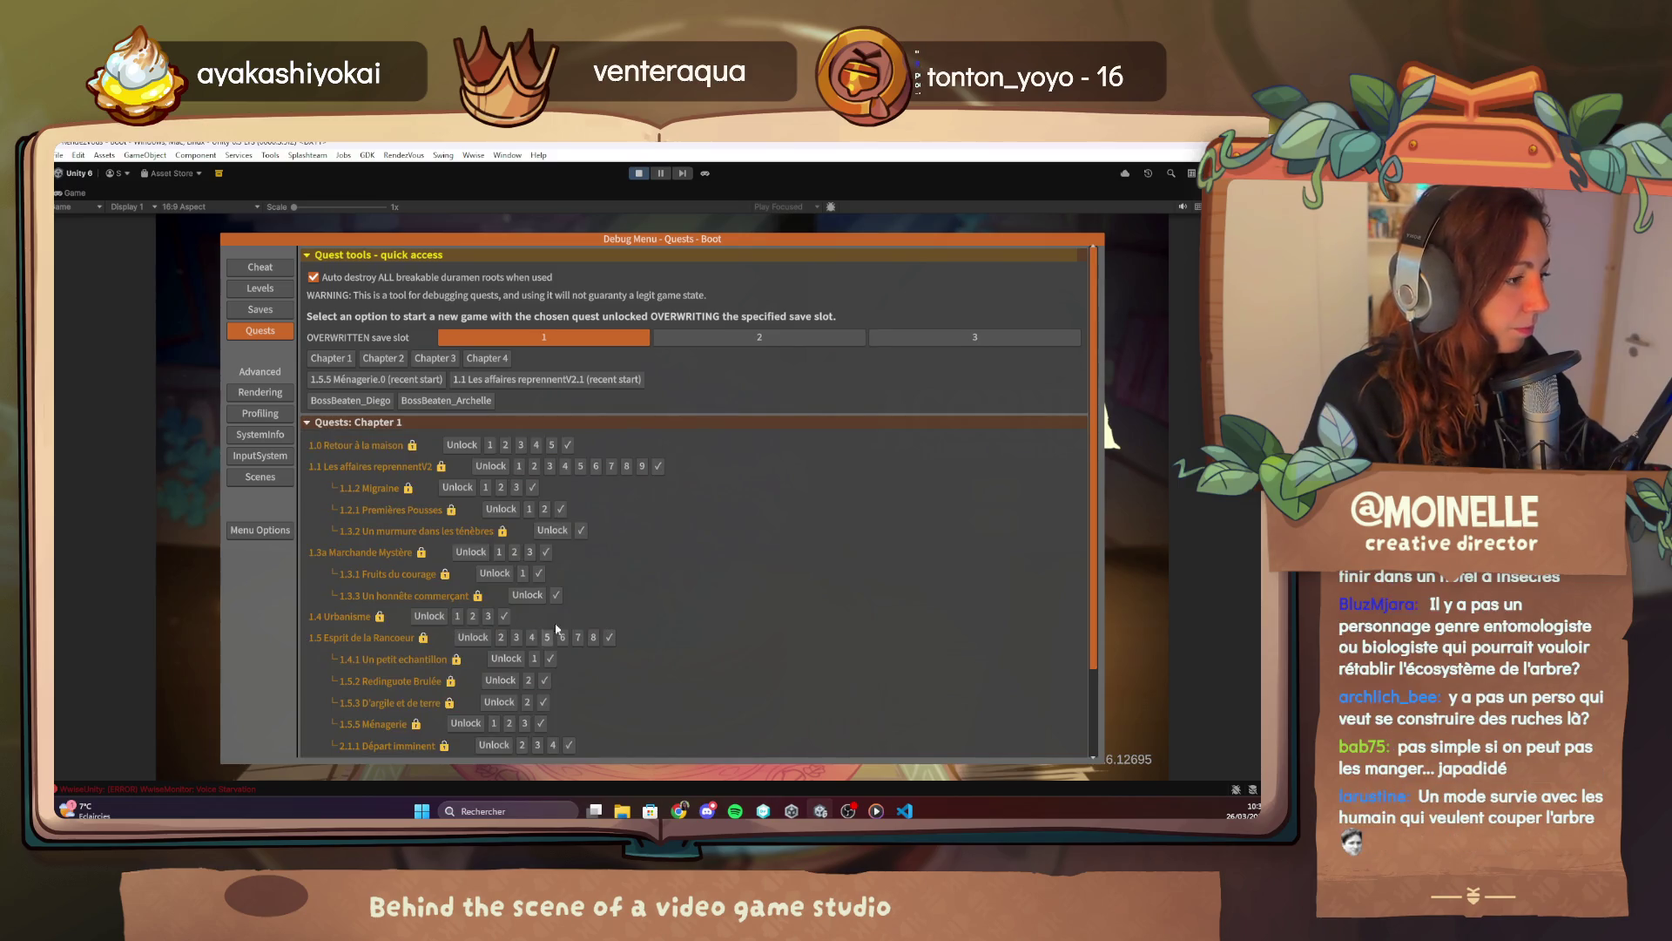
scroll(490, 629, "down", 5)
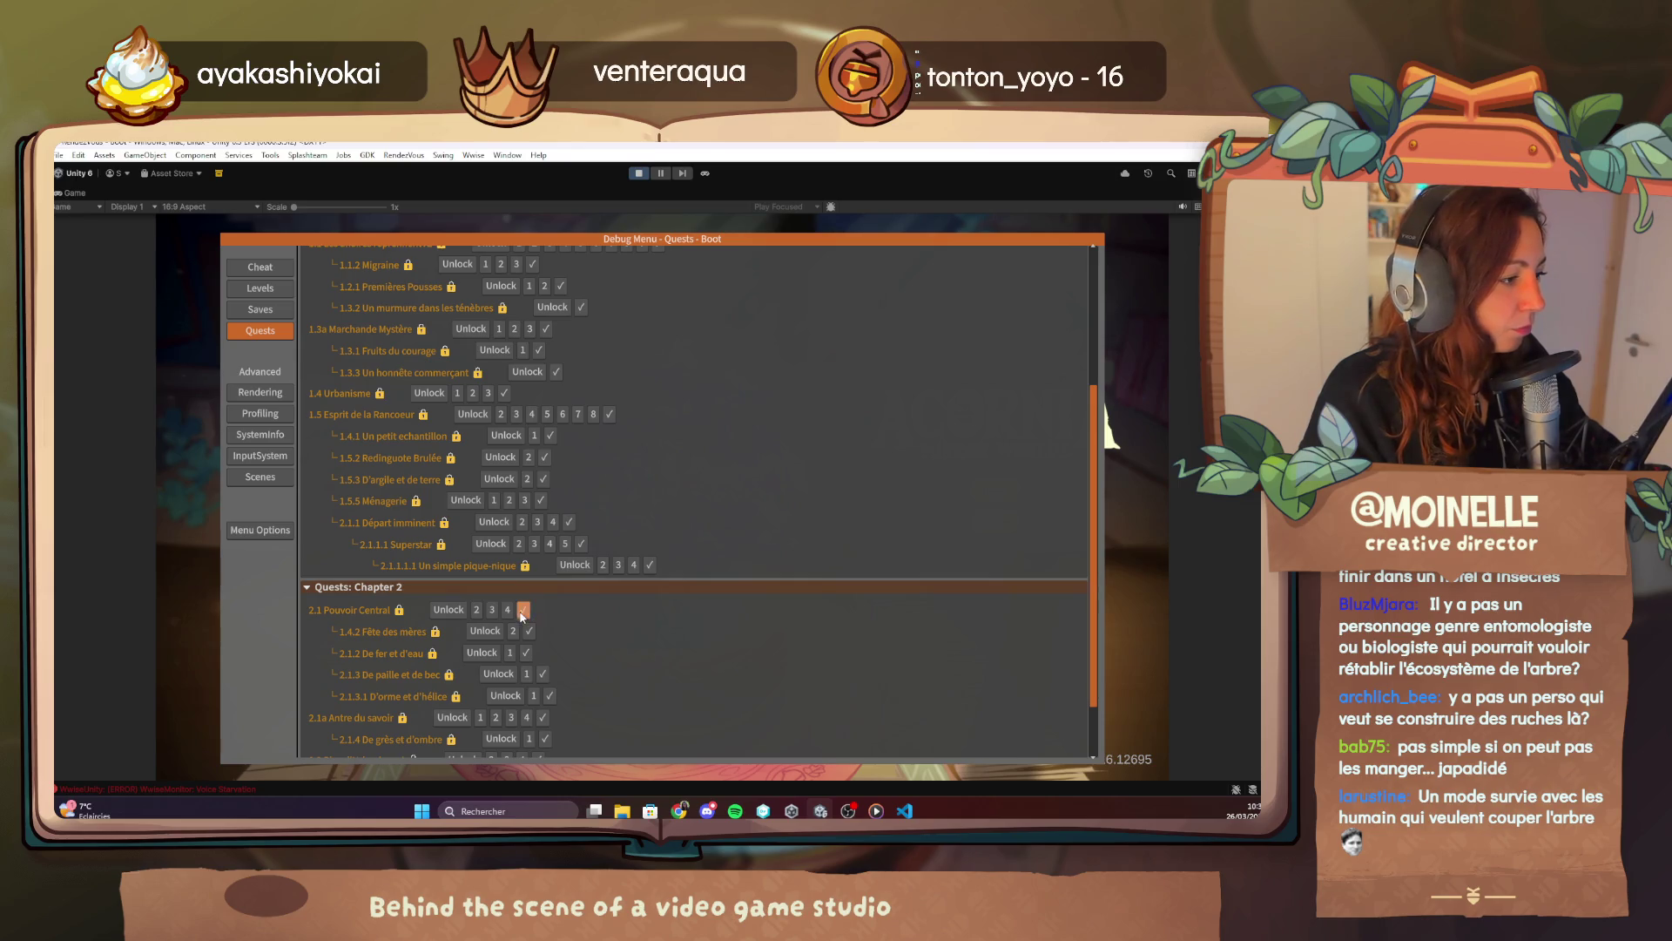
left_click(522, 610)
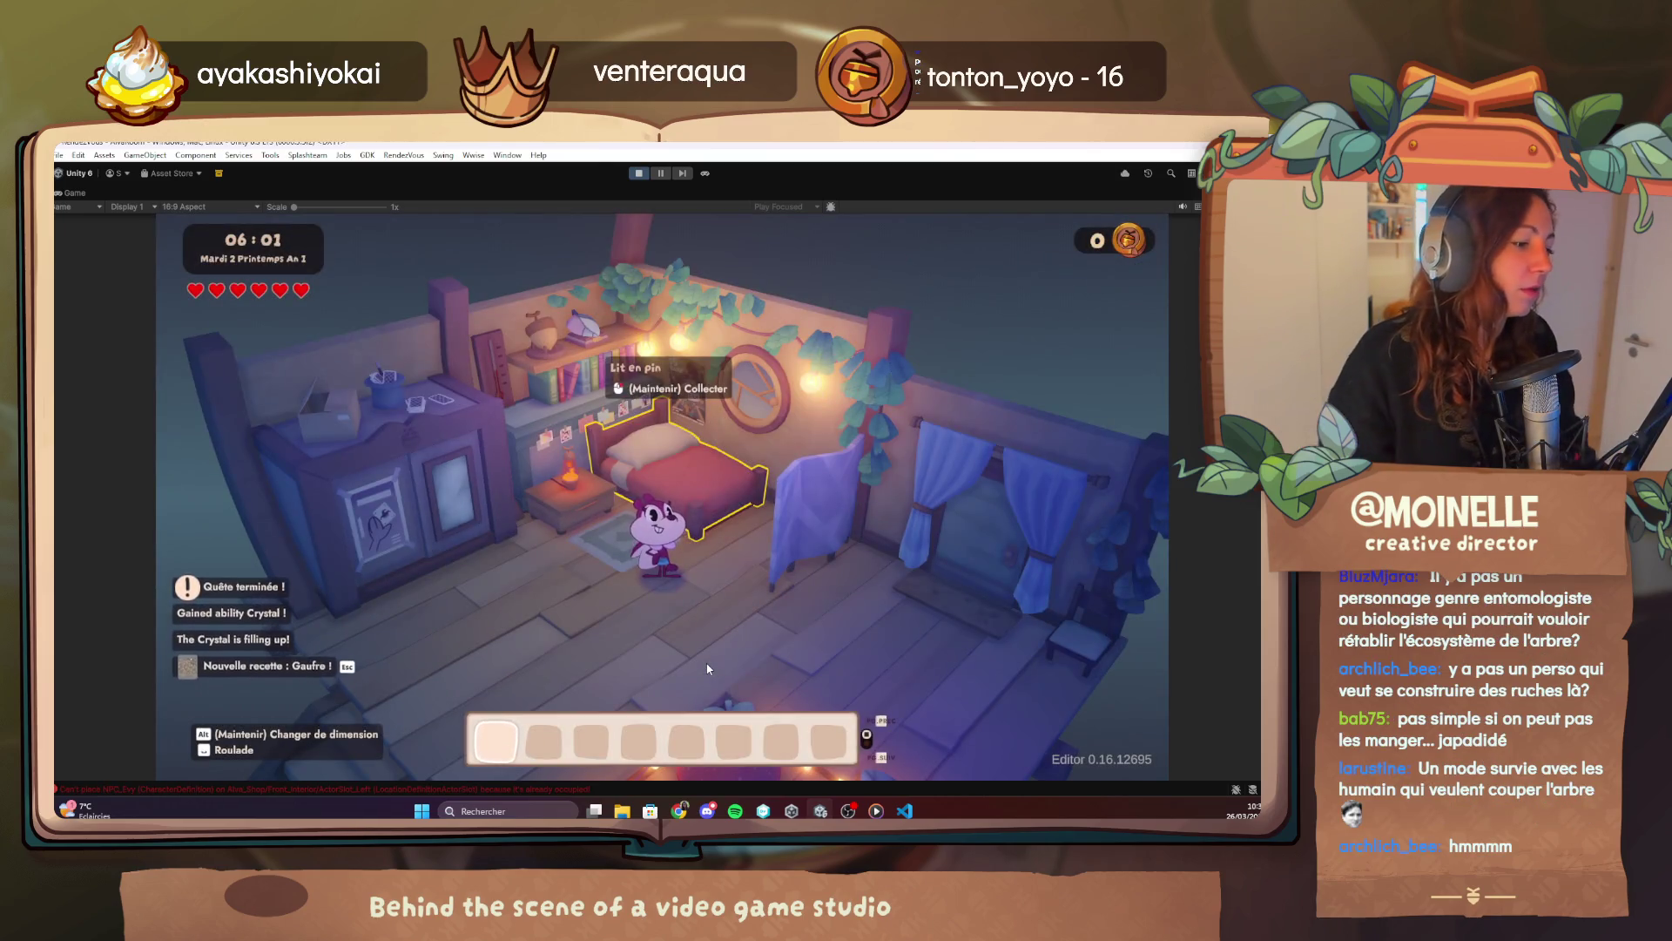
Mark quest 1.5.3 D'argile et de terre complete from the debug menu and resume the game.
key("F1")
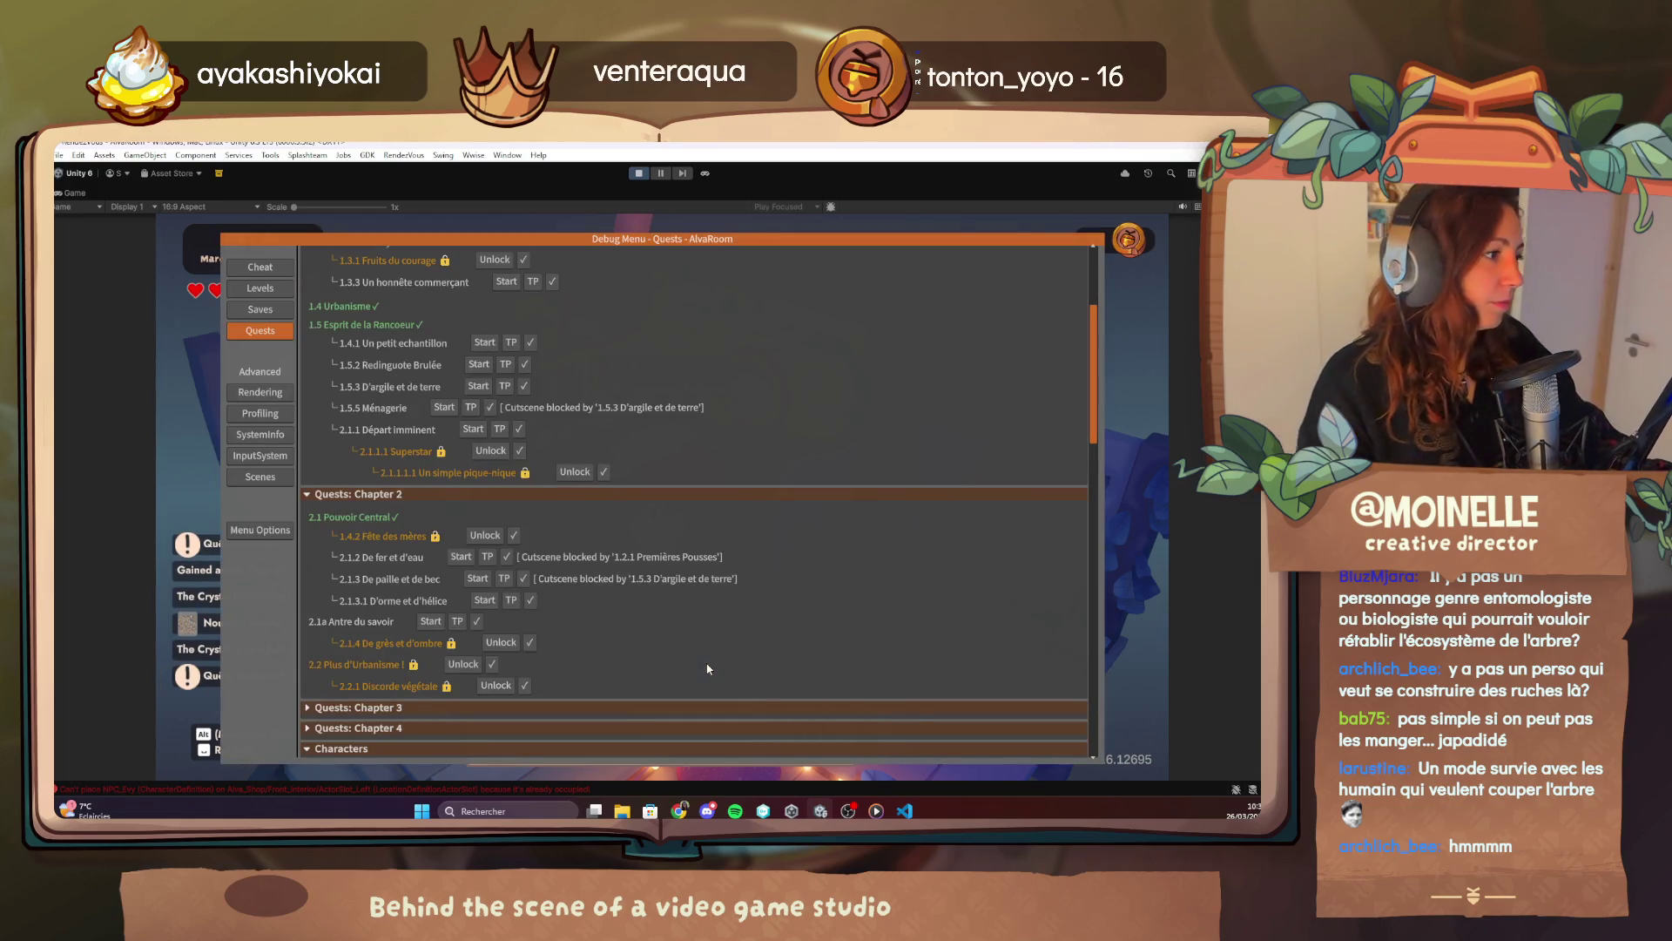
left_click(524, 386)
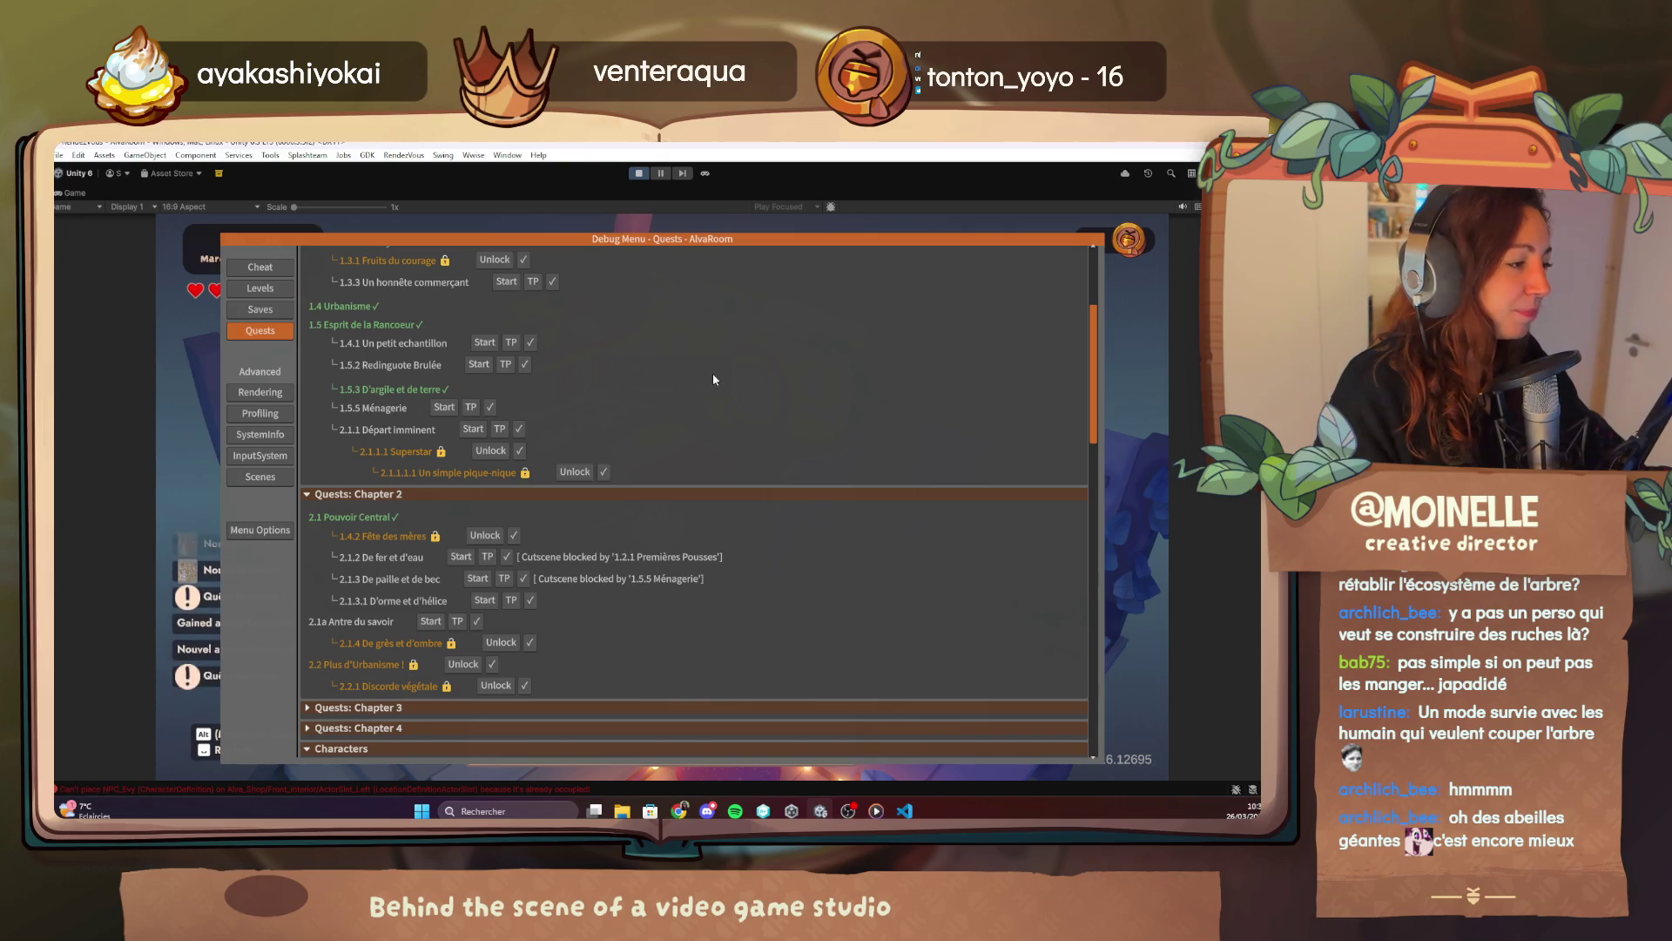
key("F1")
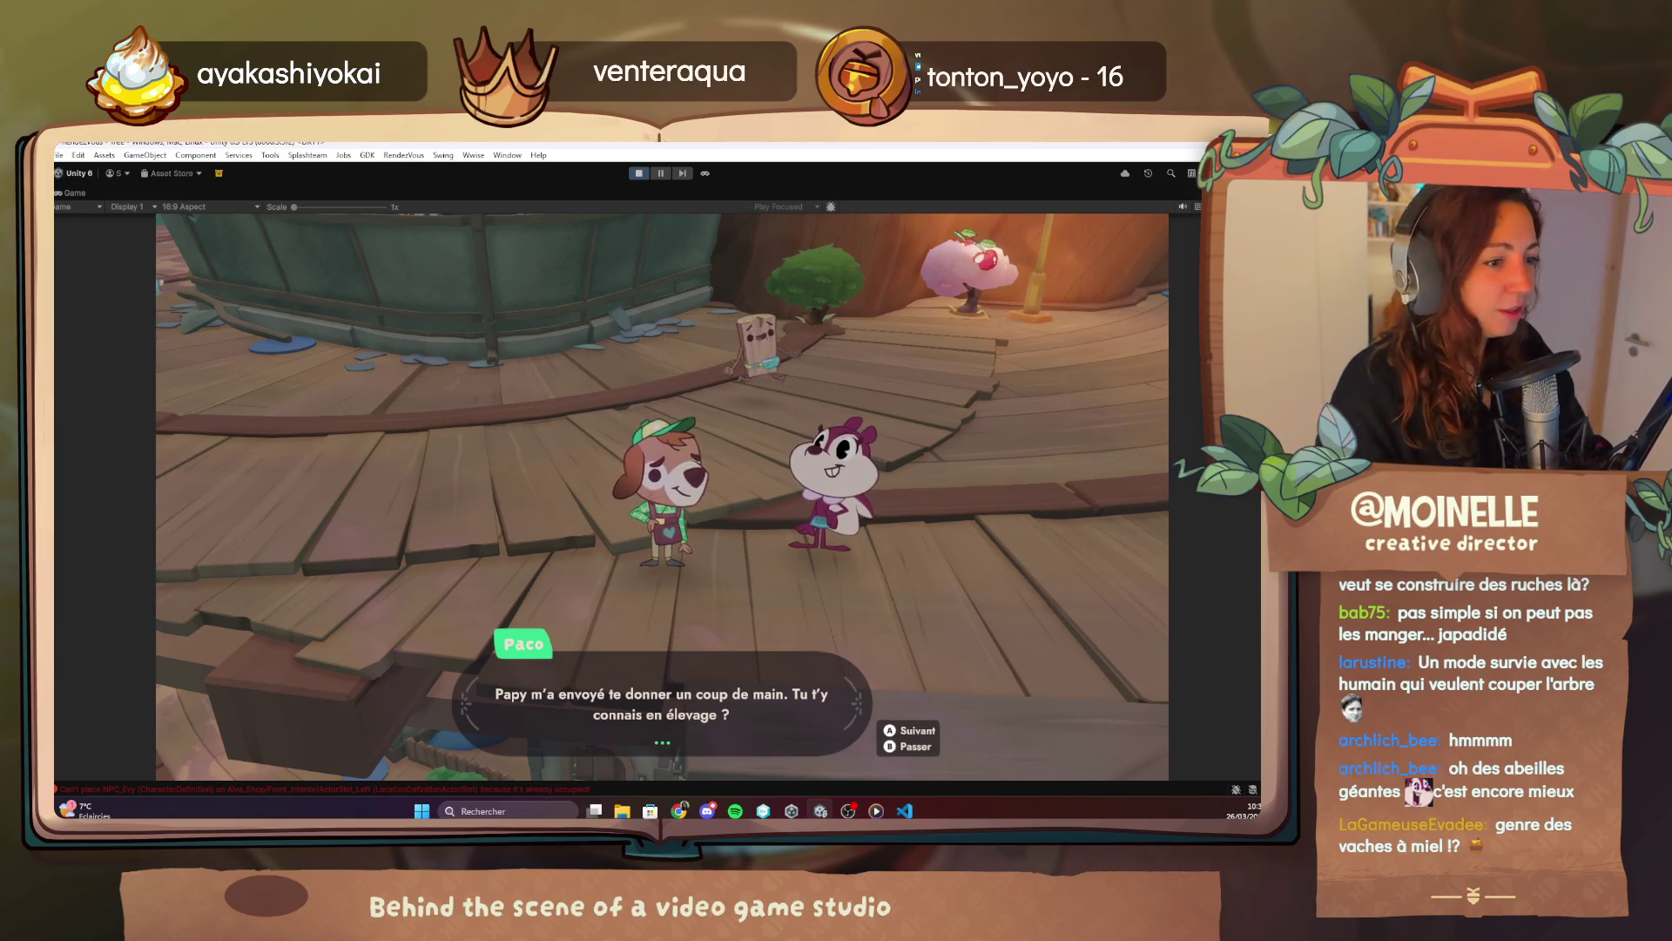
Advance the Ménagerie dialogue four lines to Paco's cow barn suggestion, then switch to the quest script.
key("space")
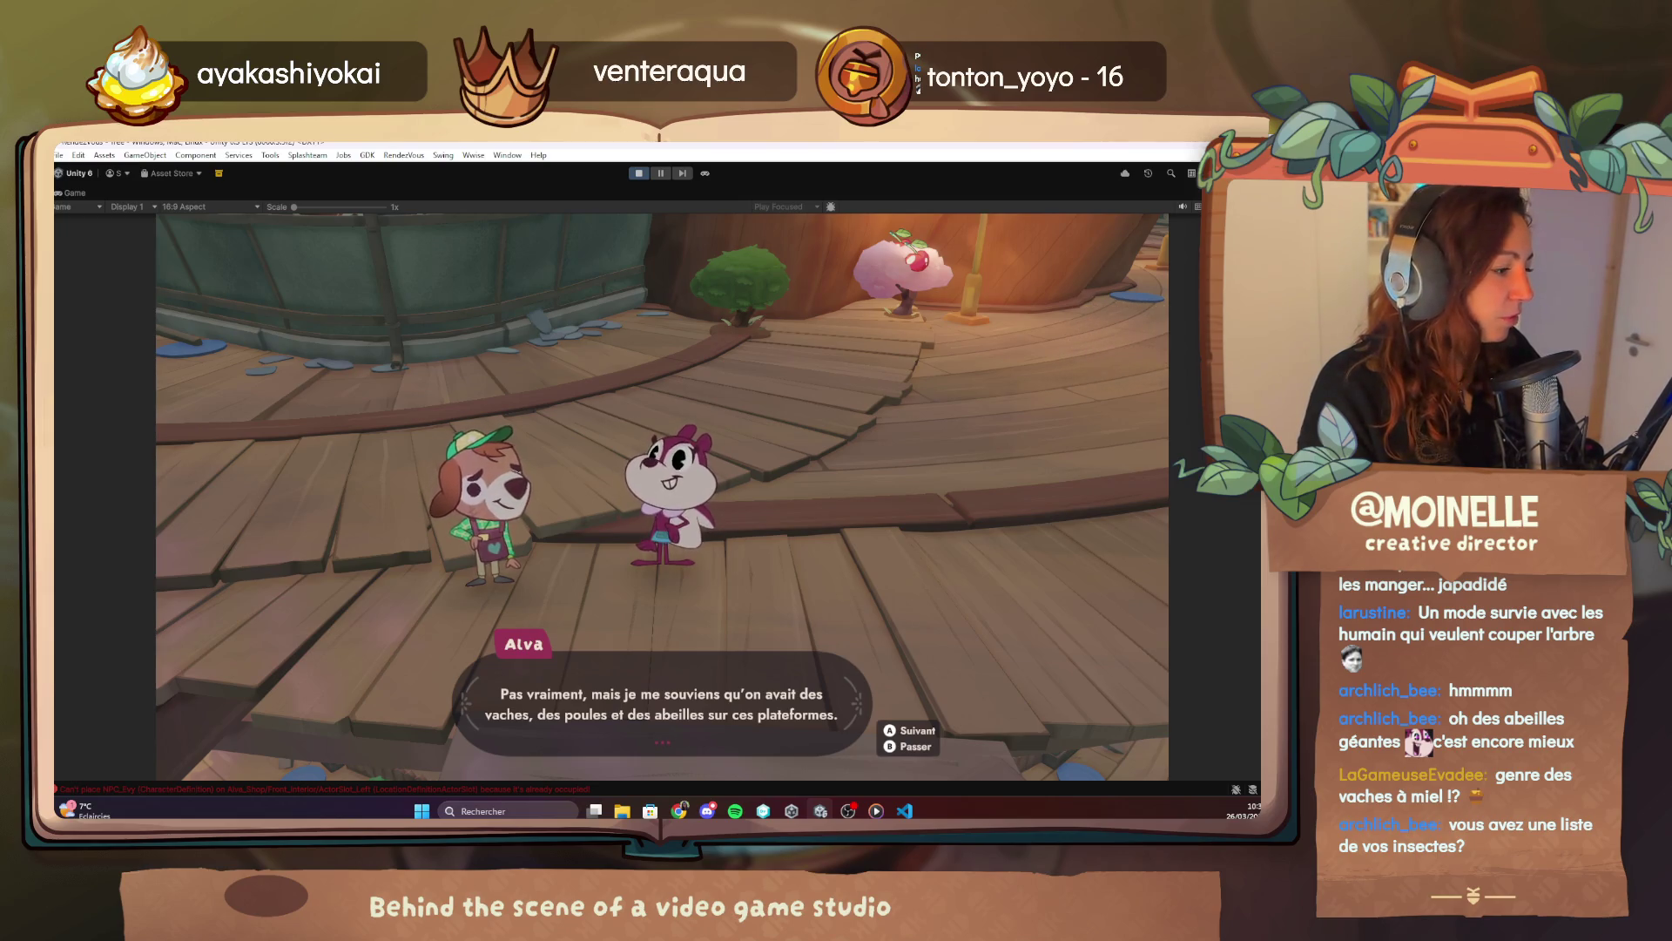
key("space")
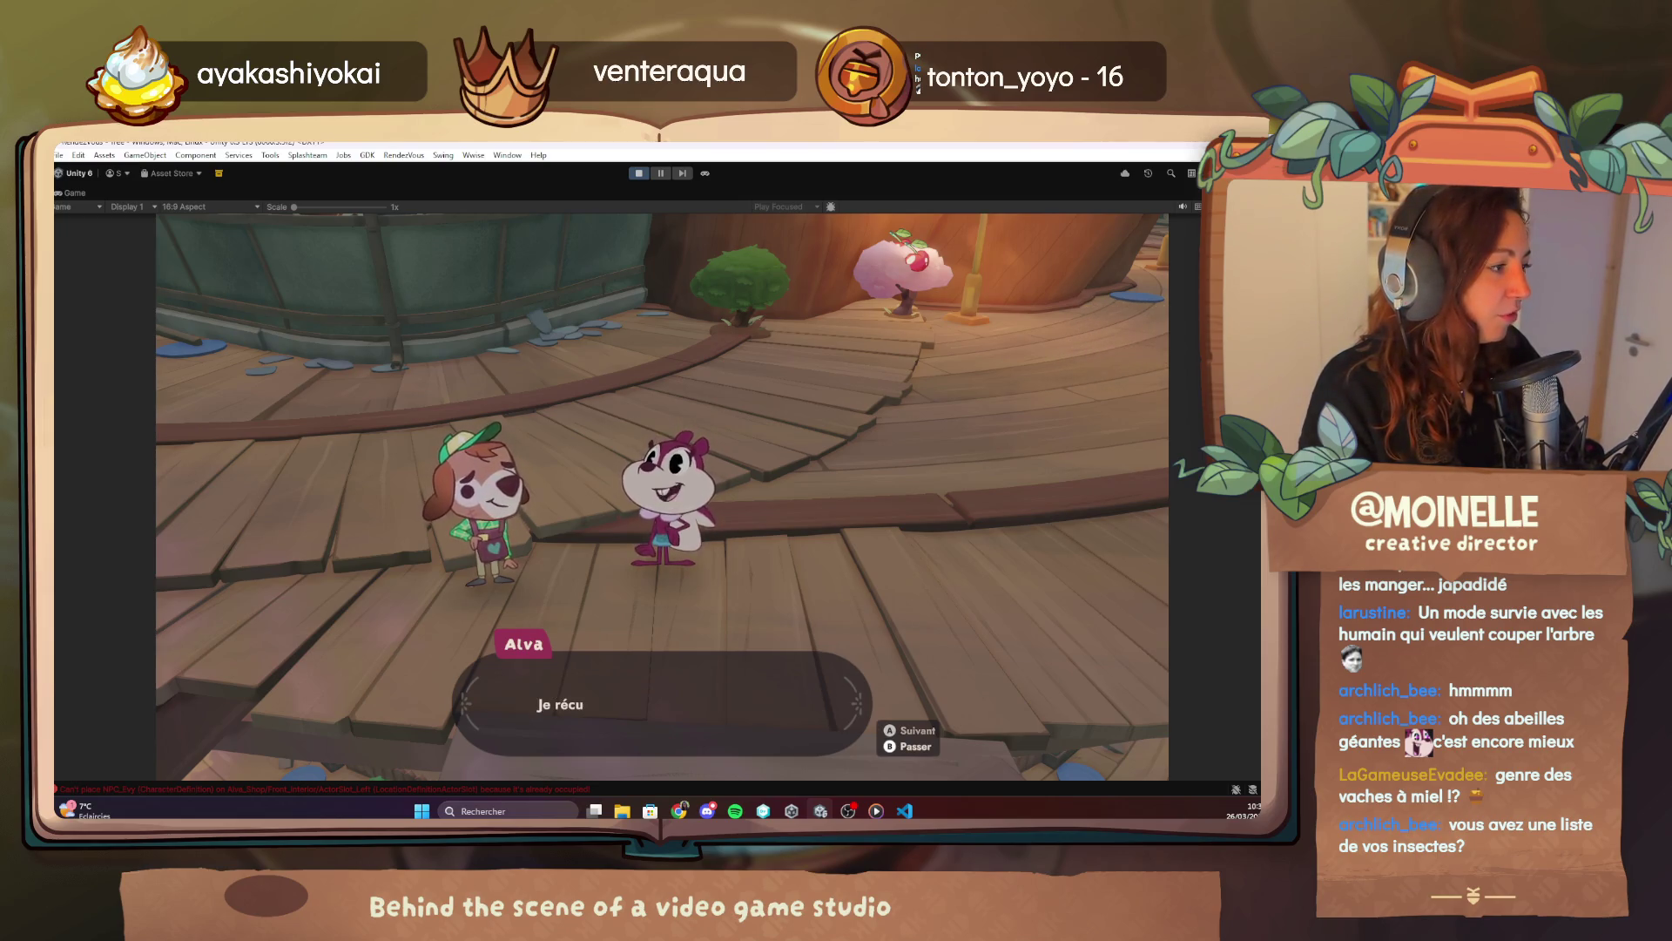
key("space")
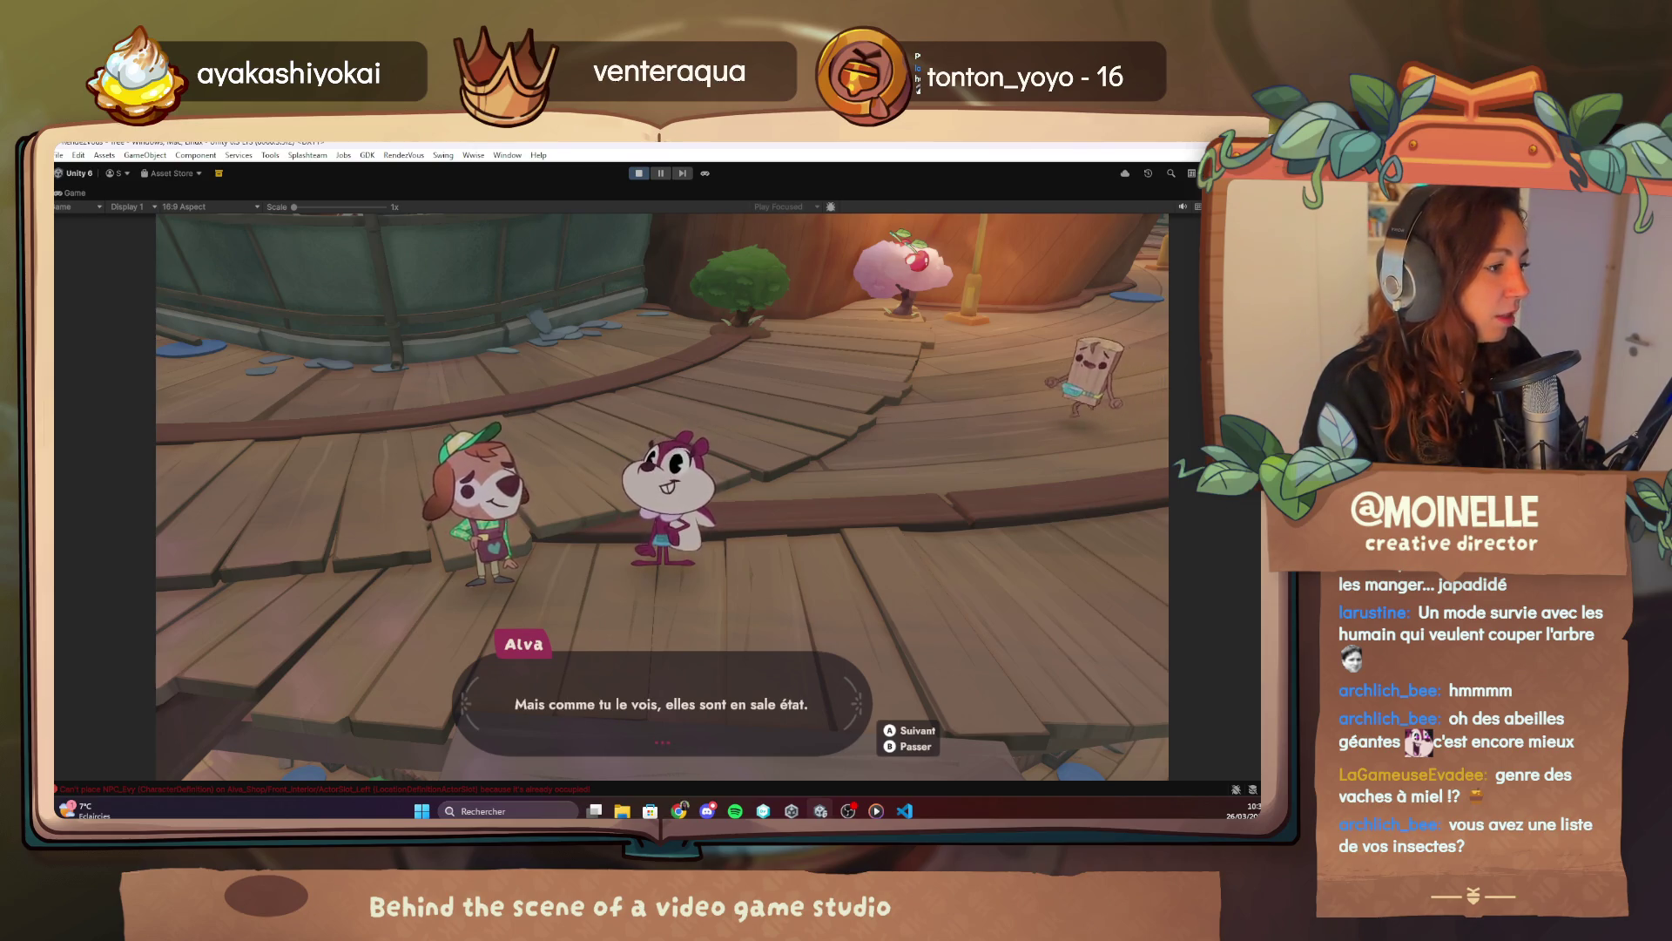
key("space")
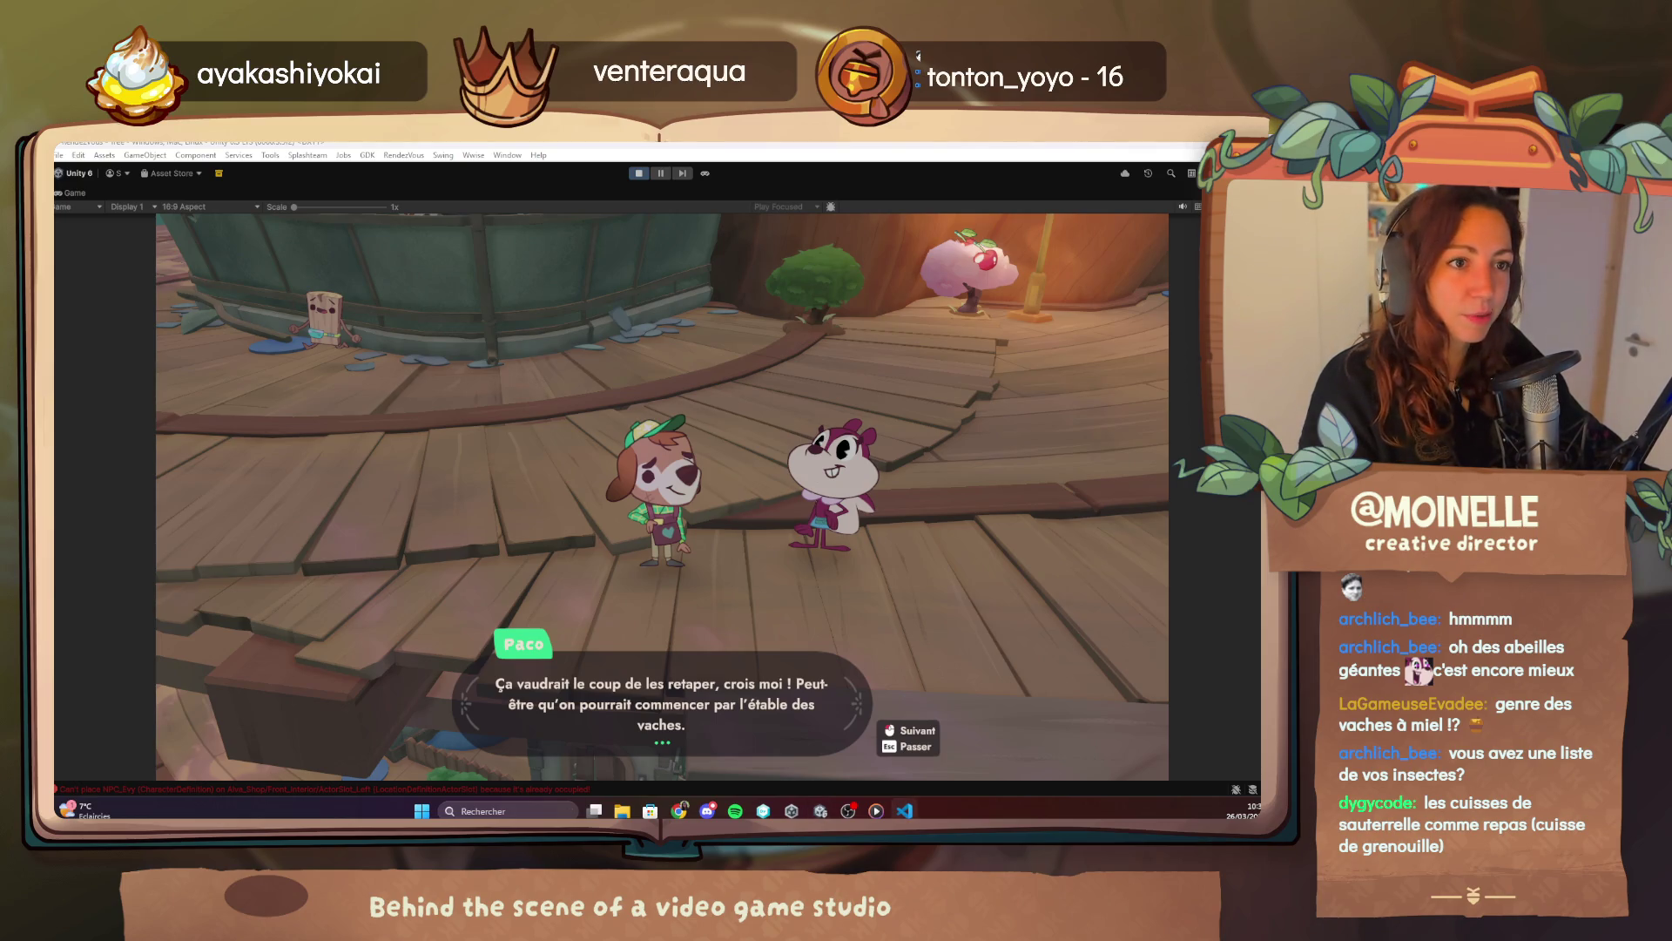
key("alt+Tab")
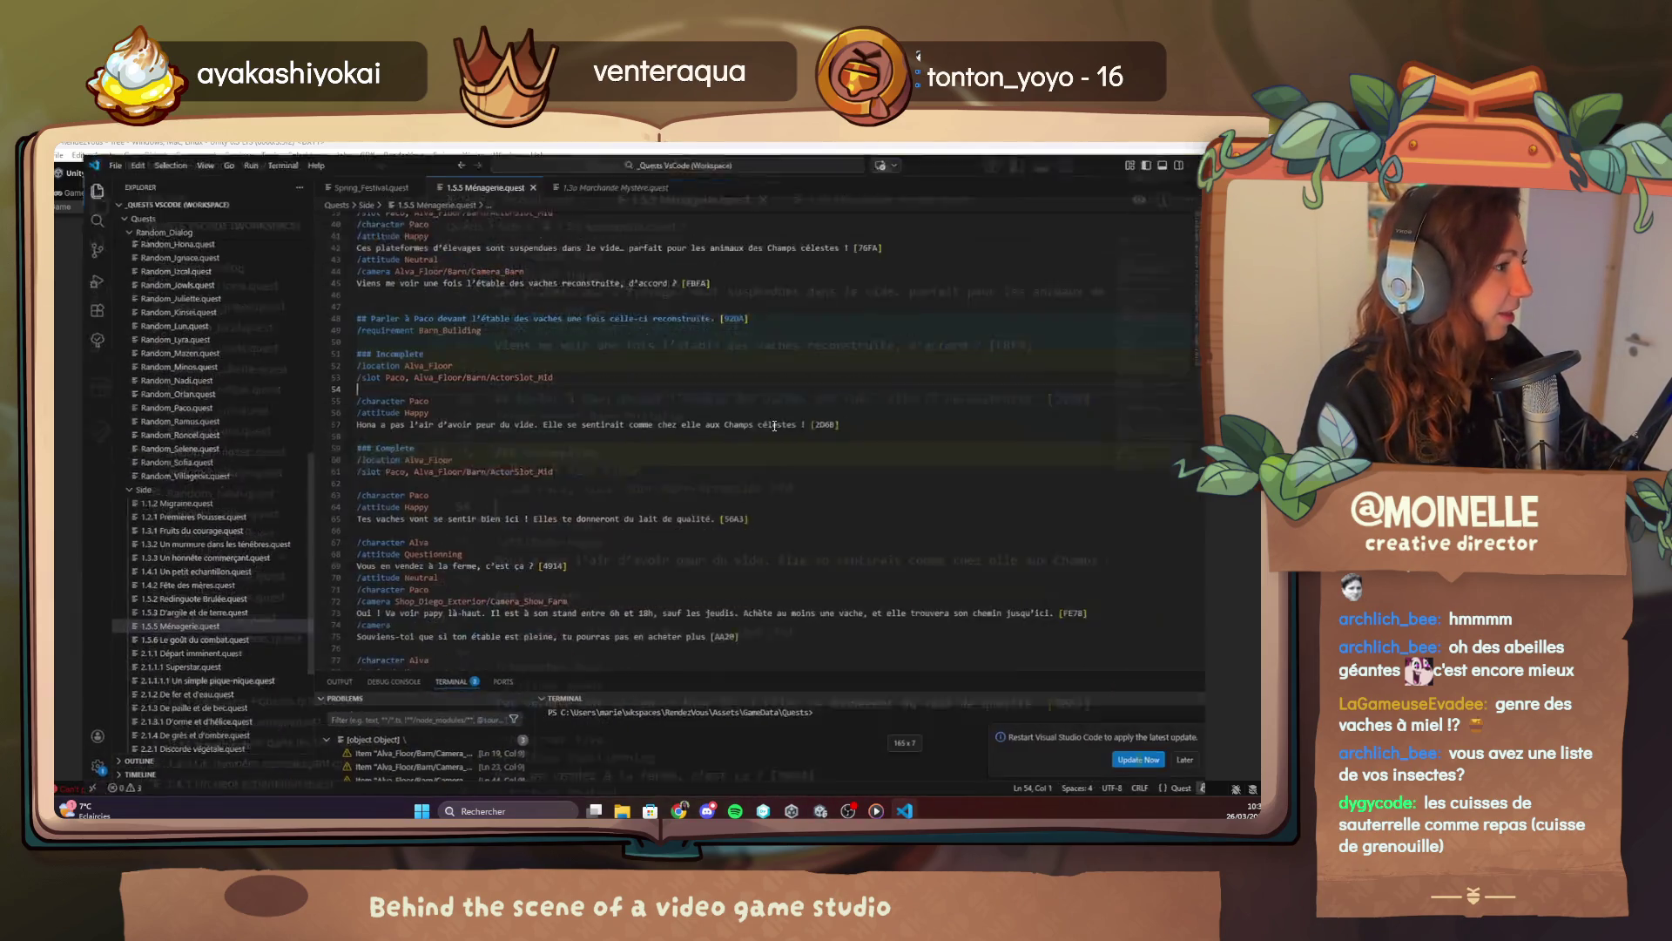
Review the Barn camera on line 19 and Paco's line 22 in 1.5.5 Ménagerie.quest, then return to Unity.
scroll(555, 531, "up", 13)
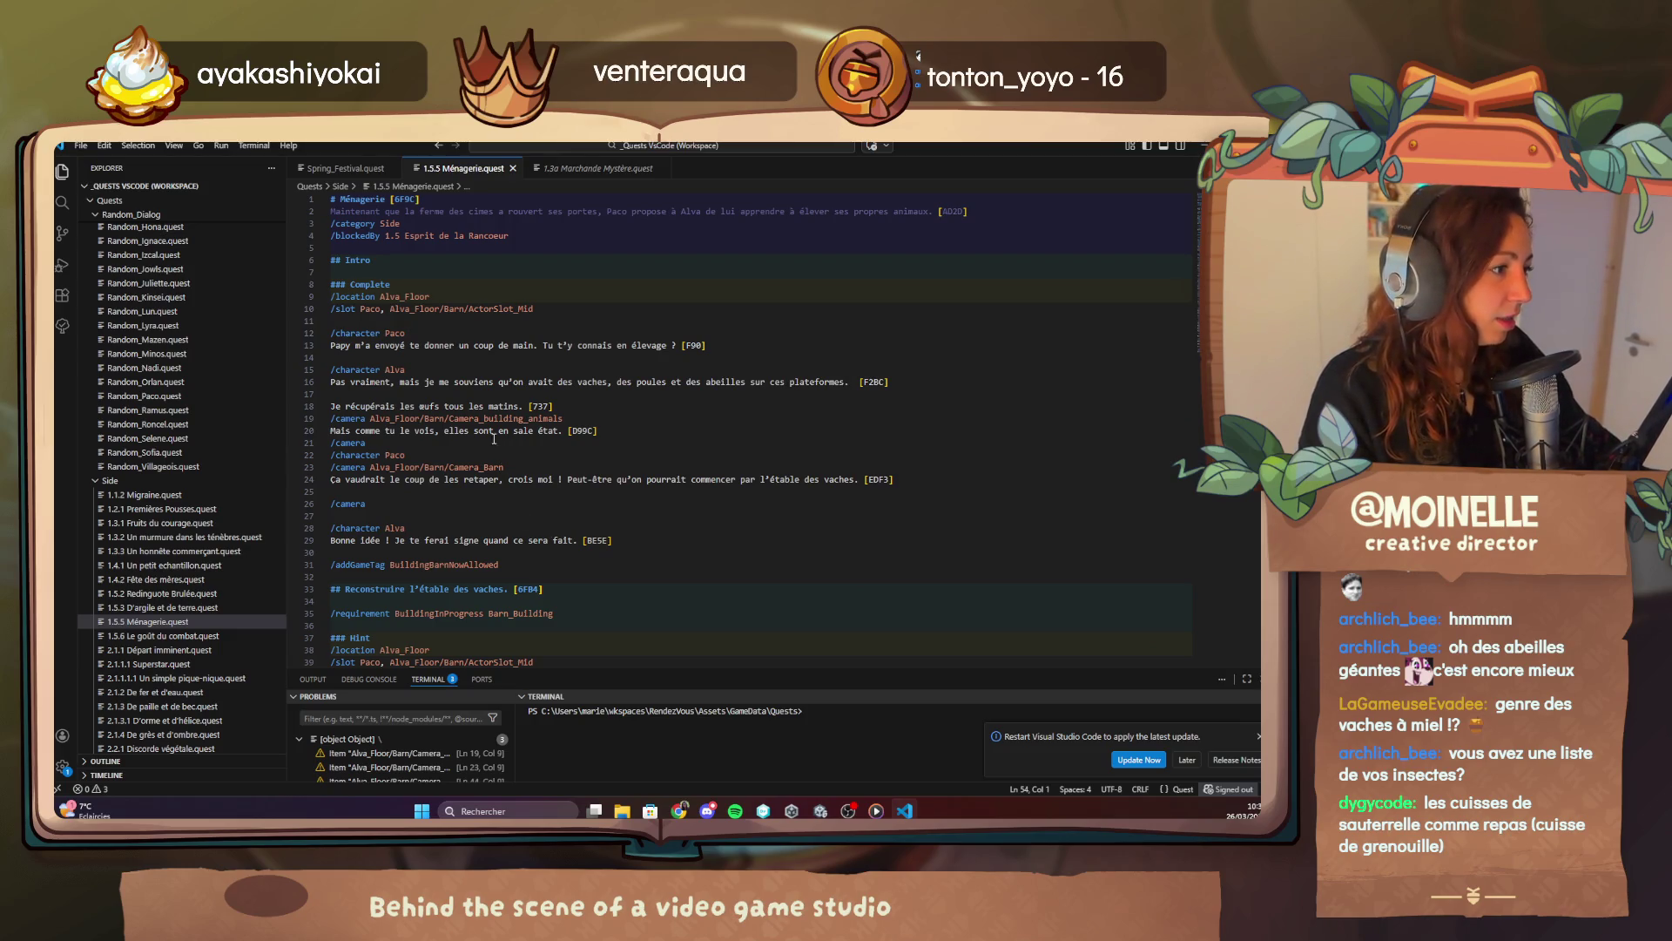
double_click(435, 419)
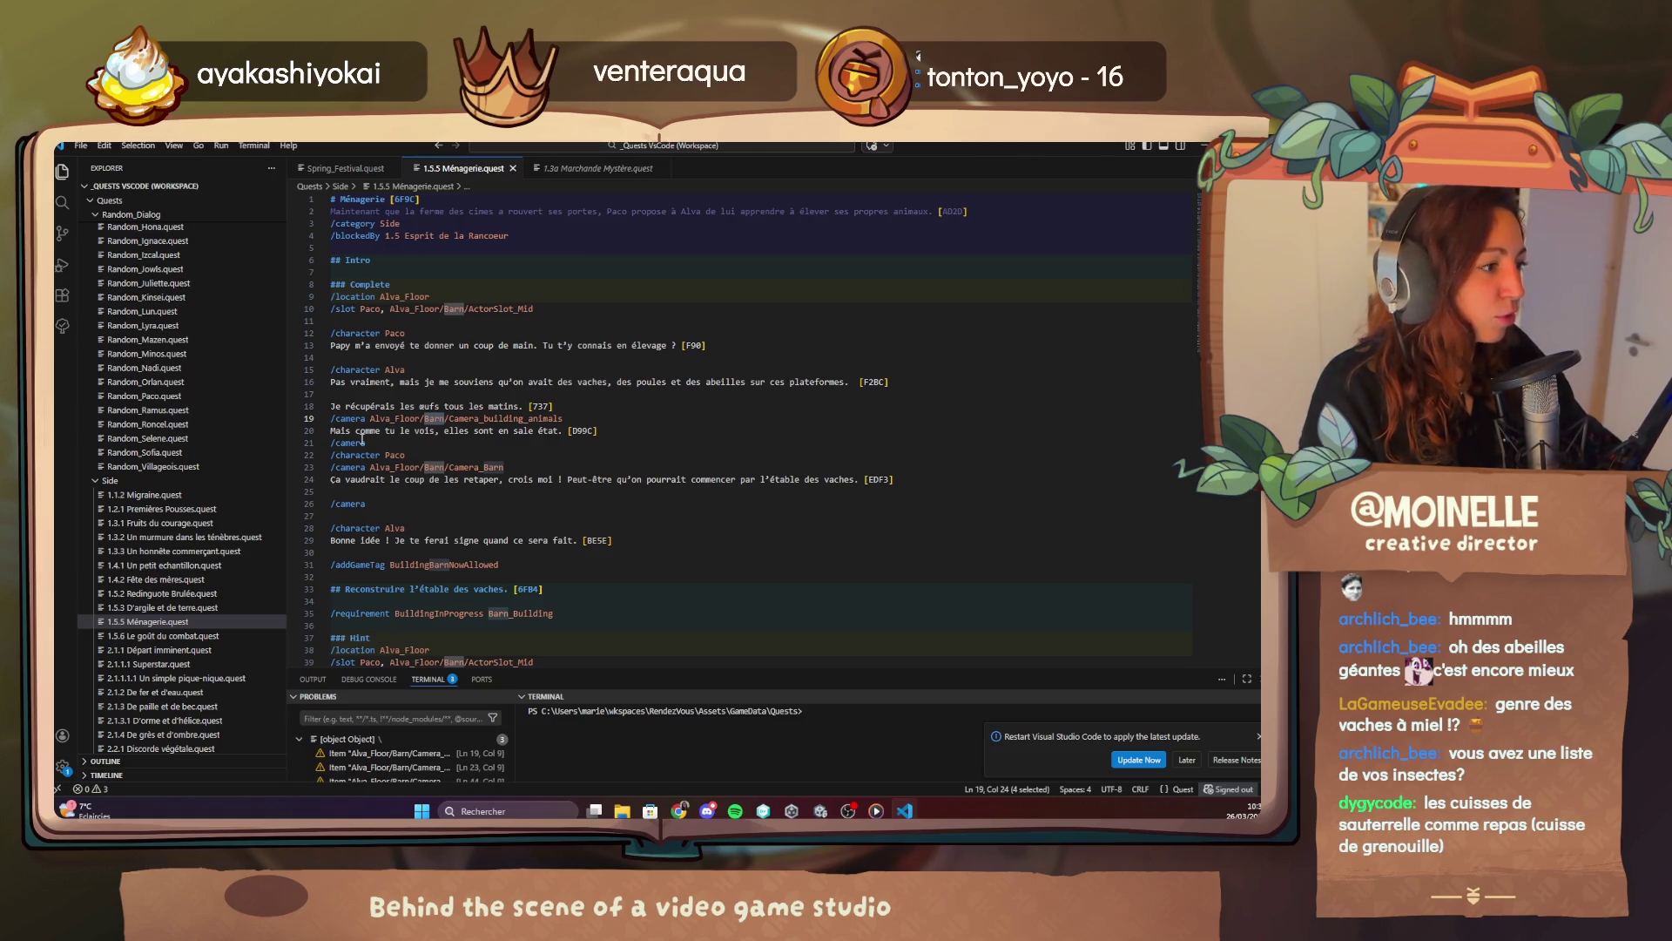
left_click(586, 452)
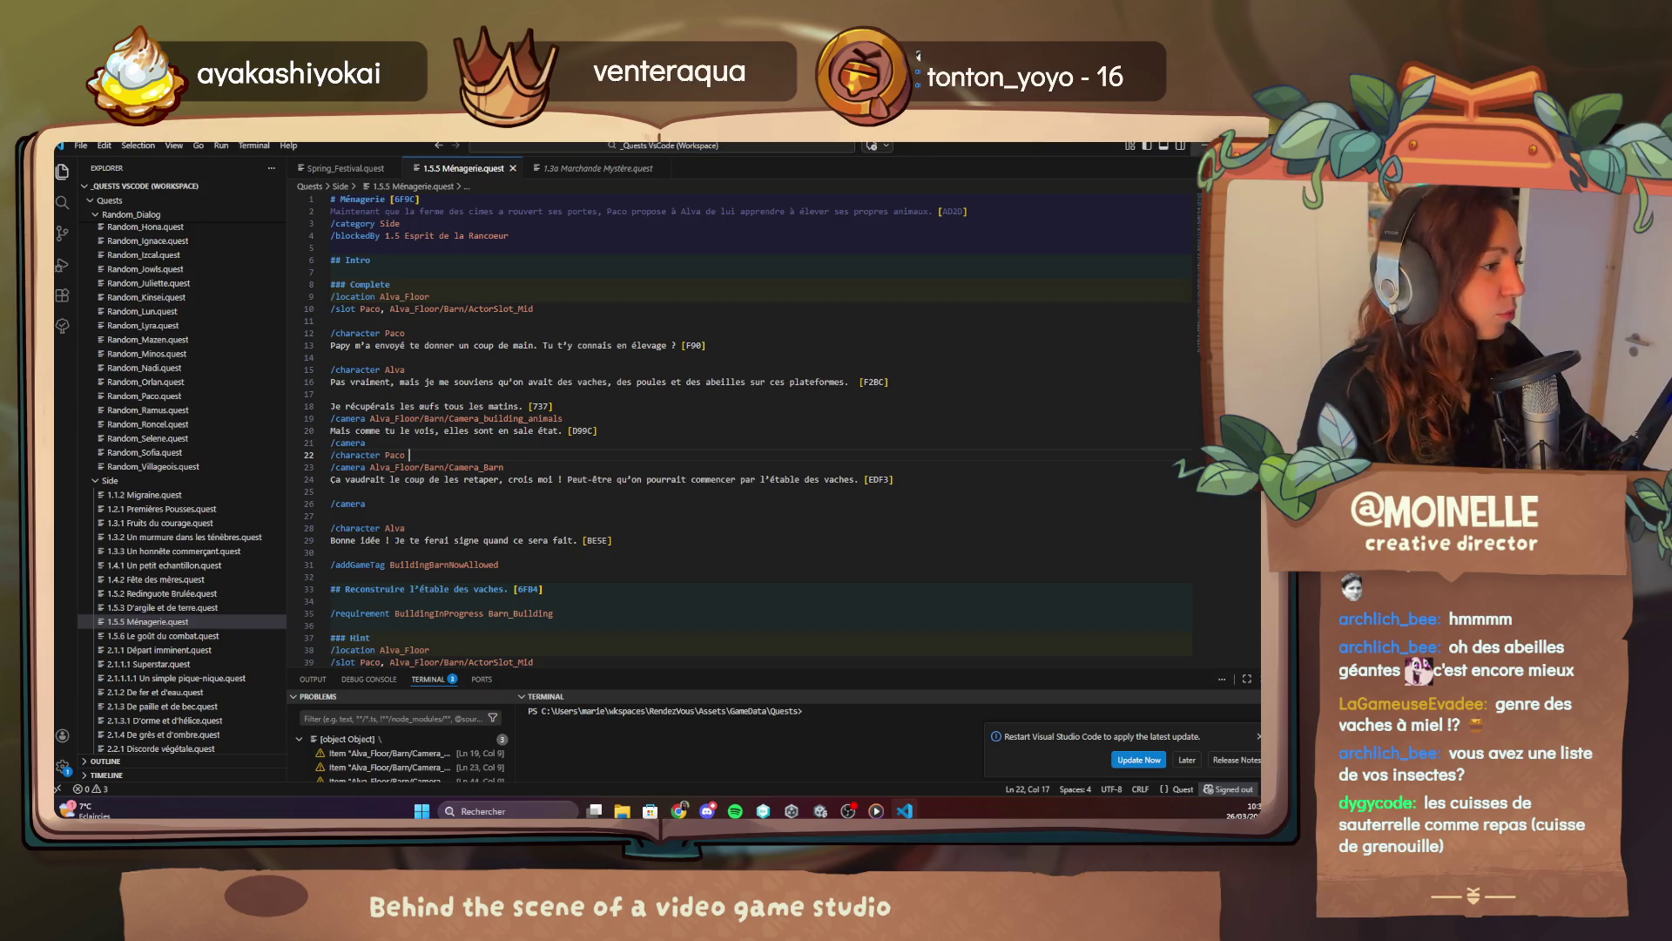
key("alt+Tab")
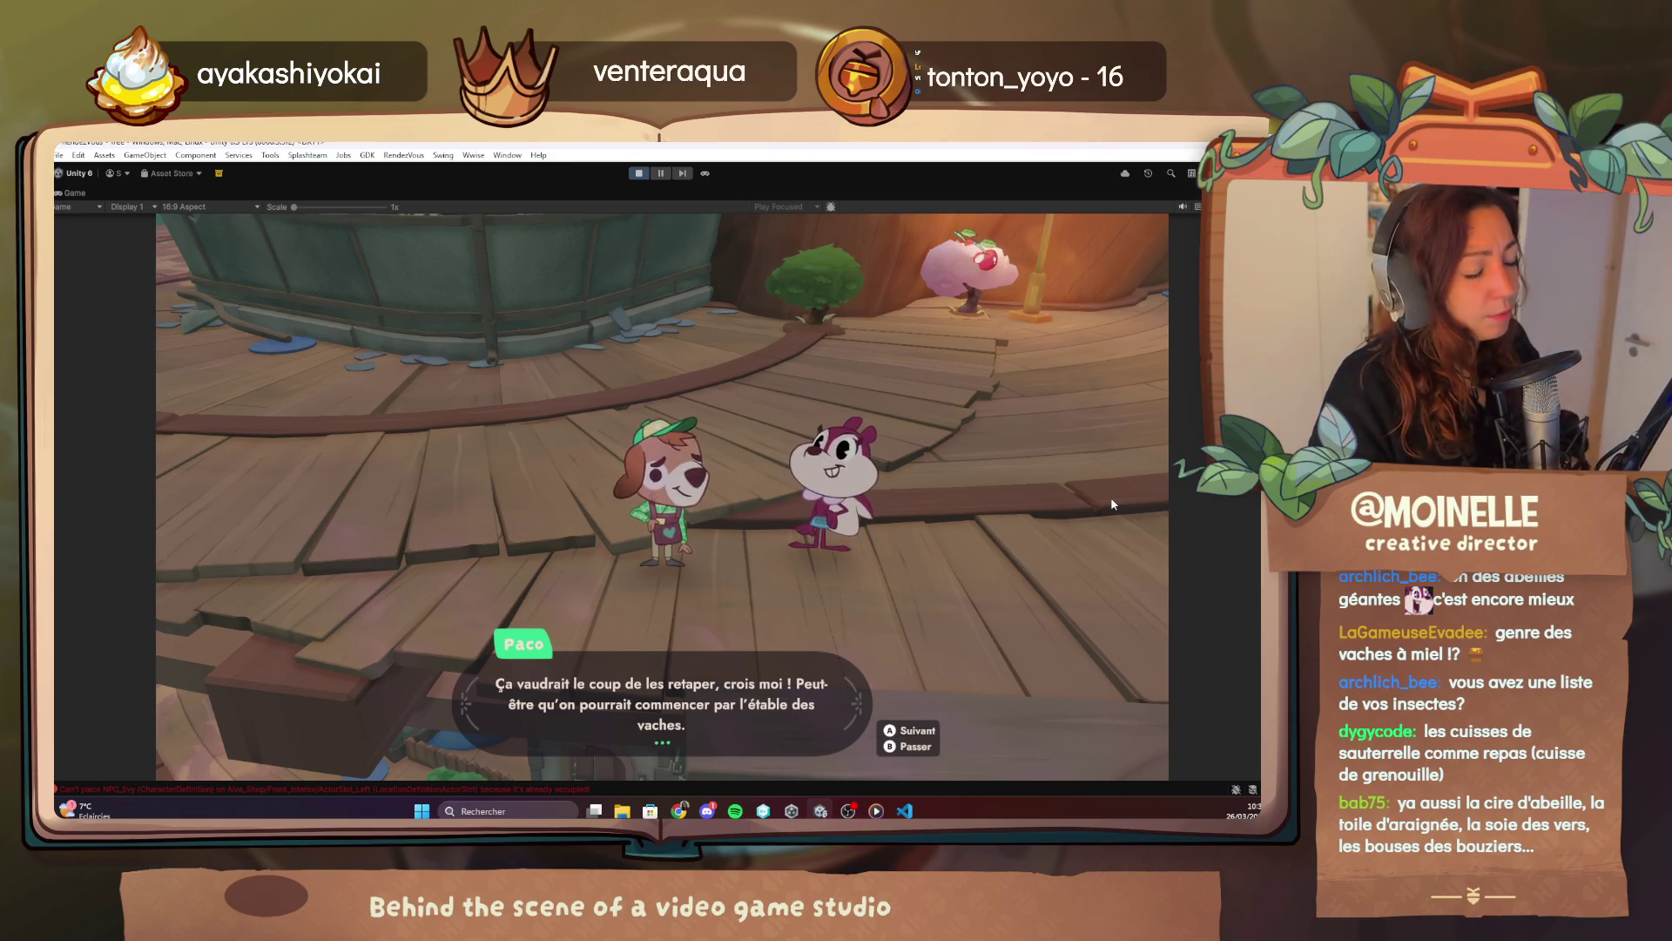
Advance the cutscene to Alva's 'Bonne idée ! Je te ferai signe quand ce sera fait.' line.
left_click(1111, 496)
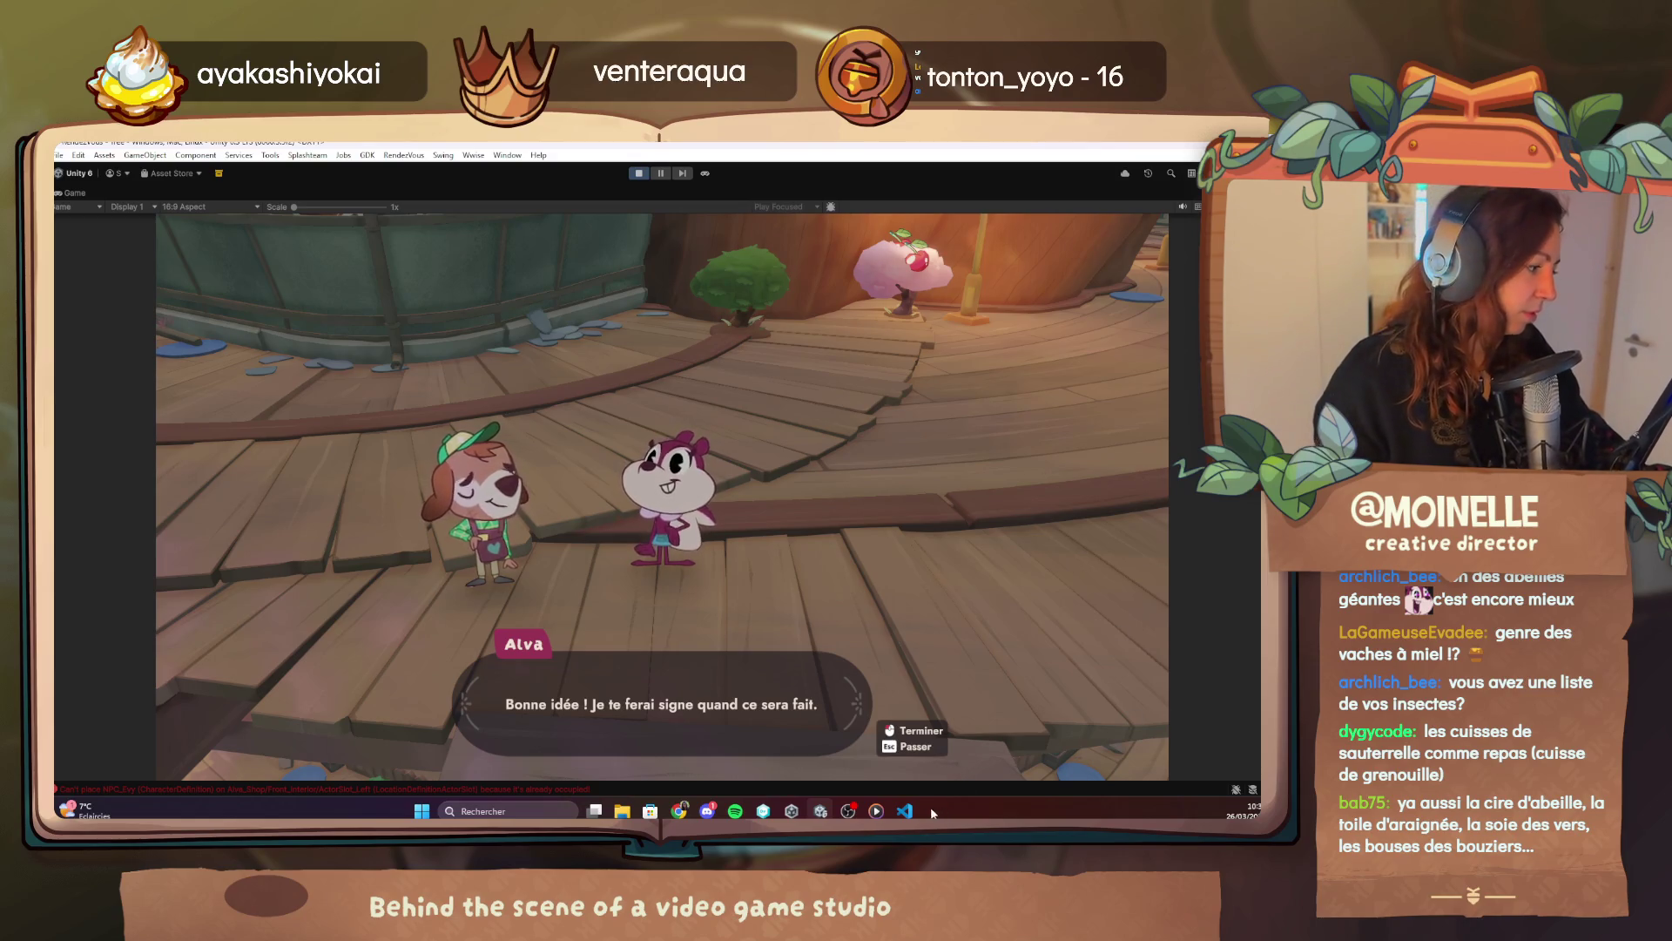
key("alt+Tab")
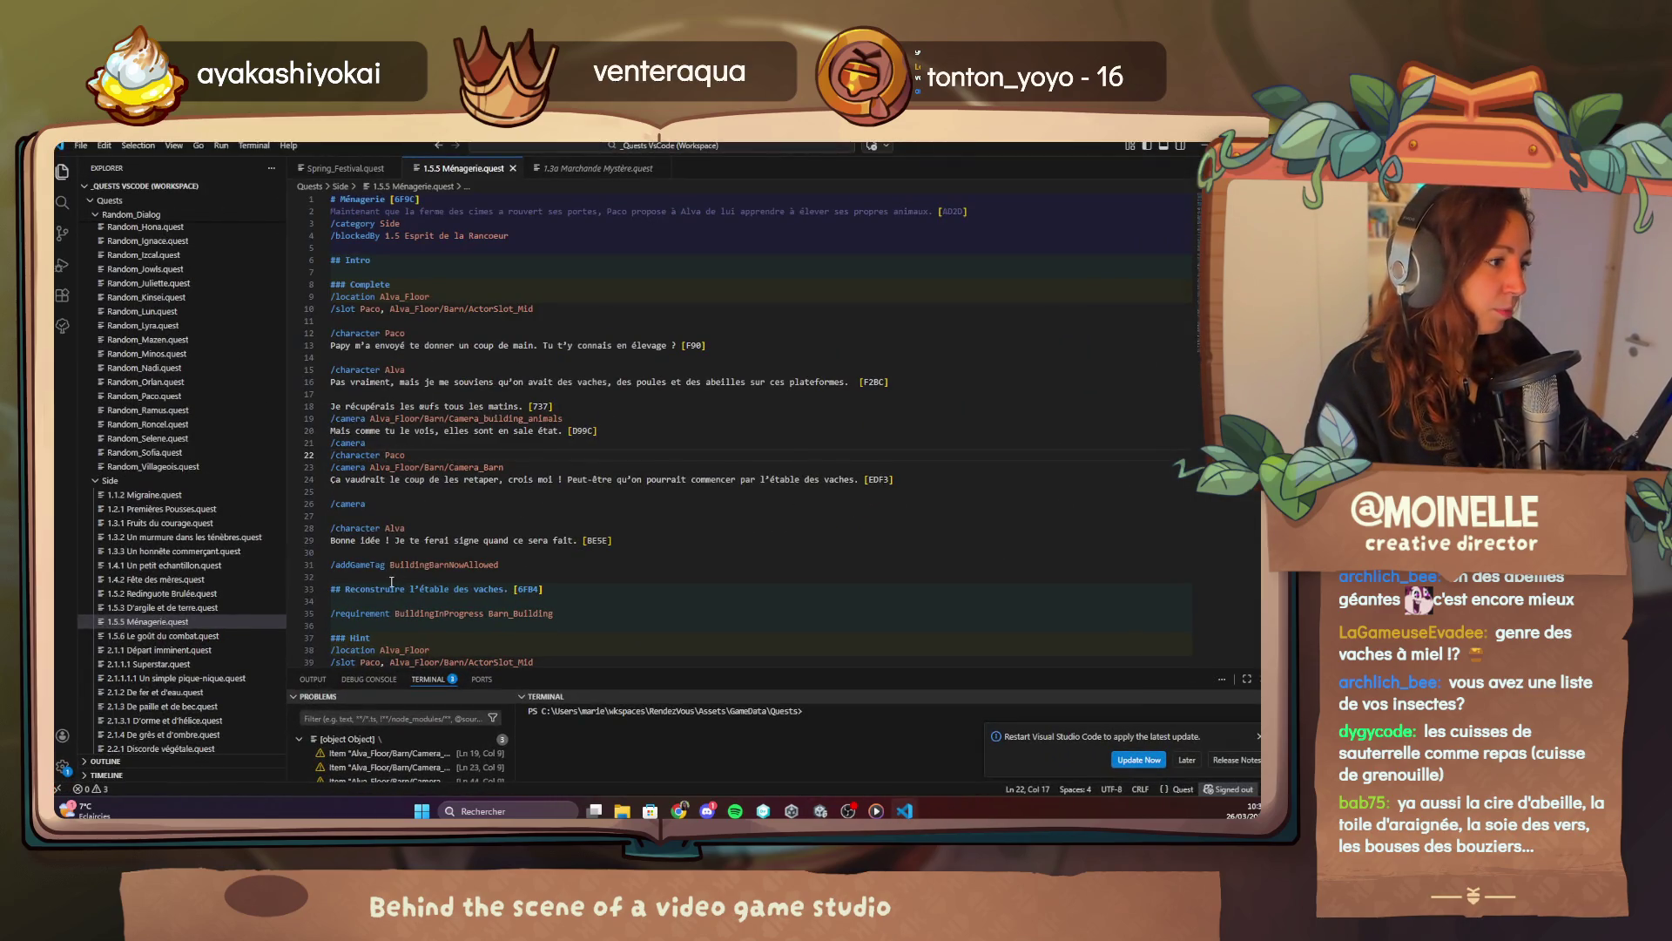
Add '/attitude Happy' under Alva's character line 28 for her 'Bonne idée' line.
left_click(417, 530)
key("Return")
type("/at")
key("Return")
type("Happy")
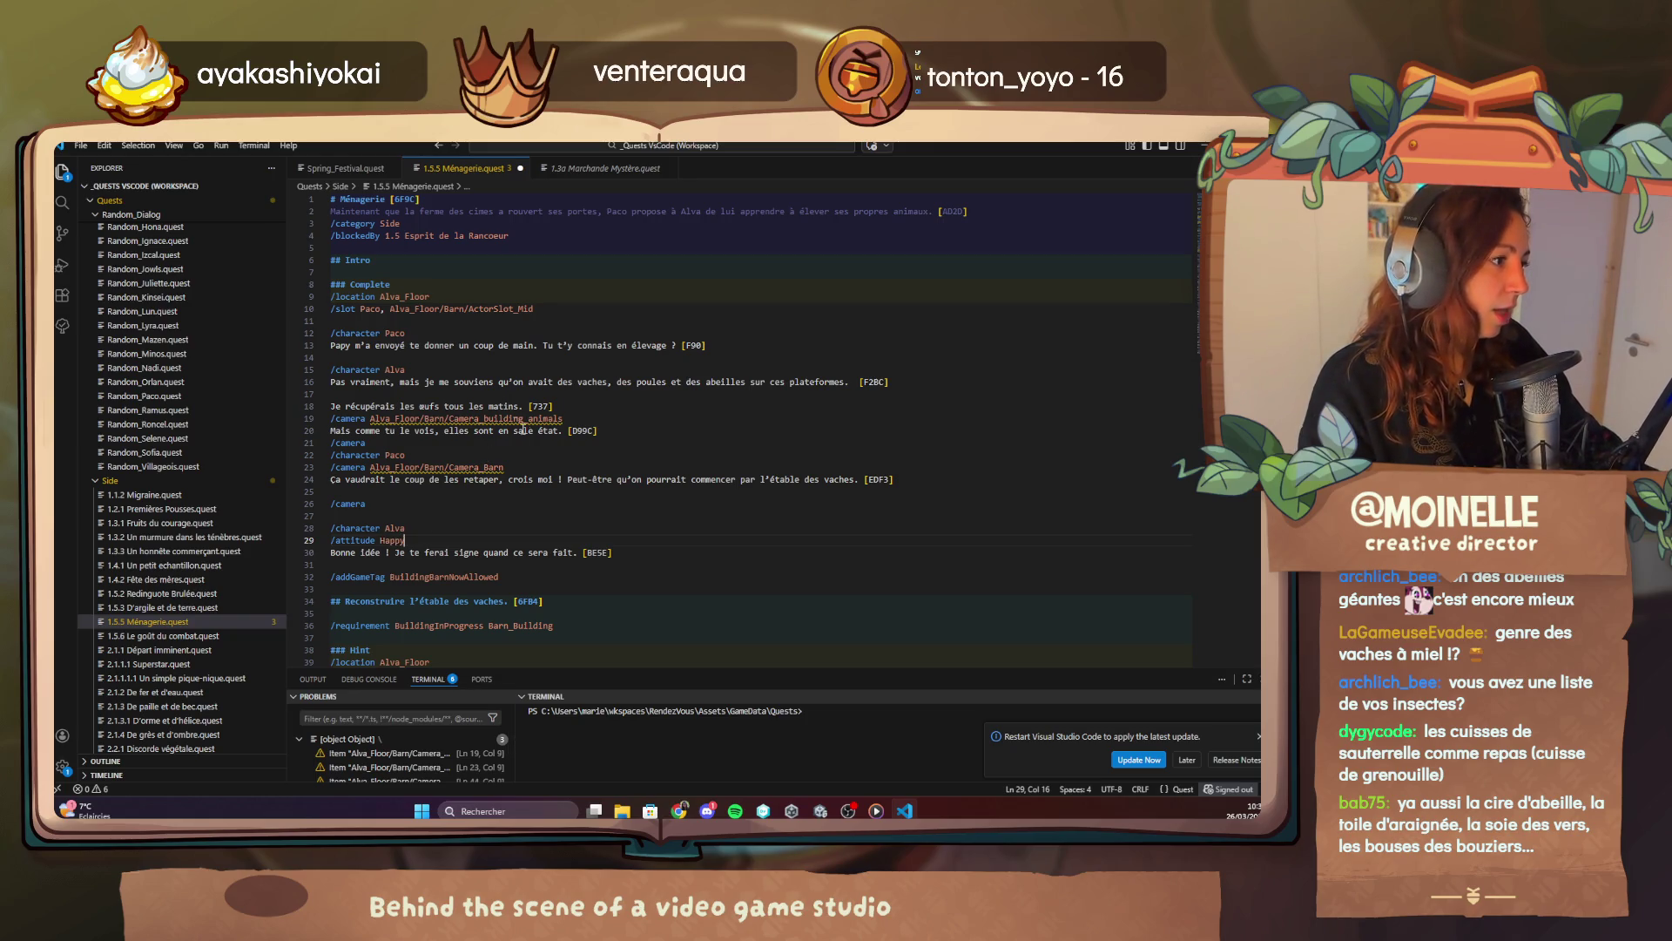
left_click(527, 419)
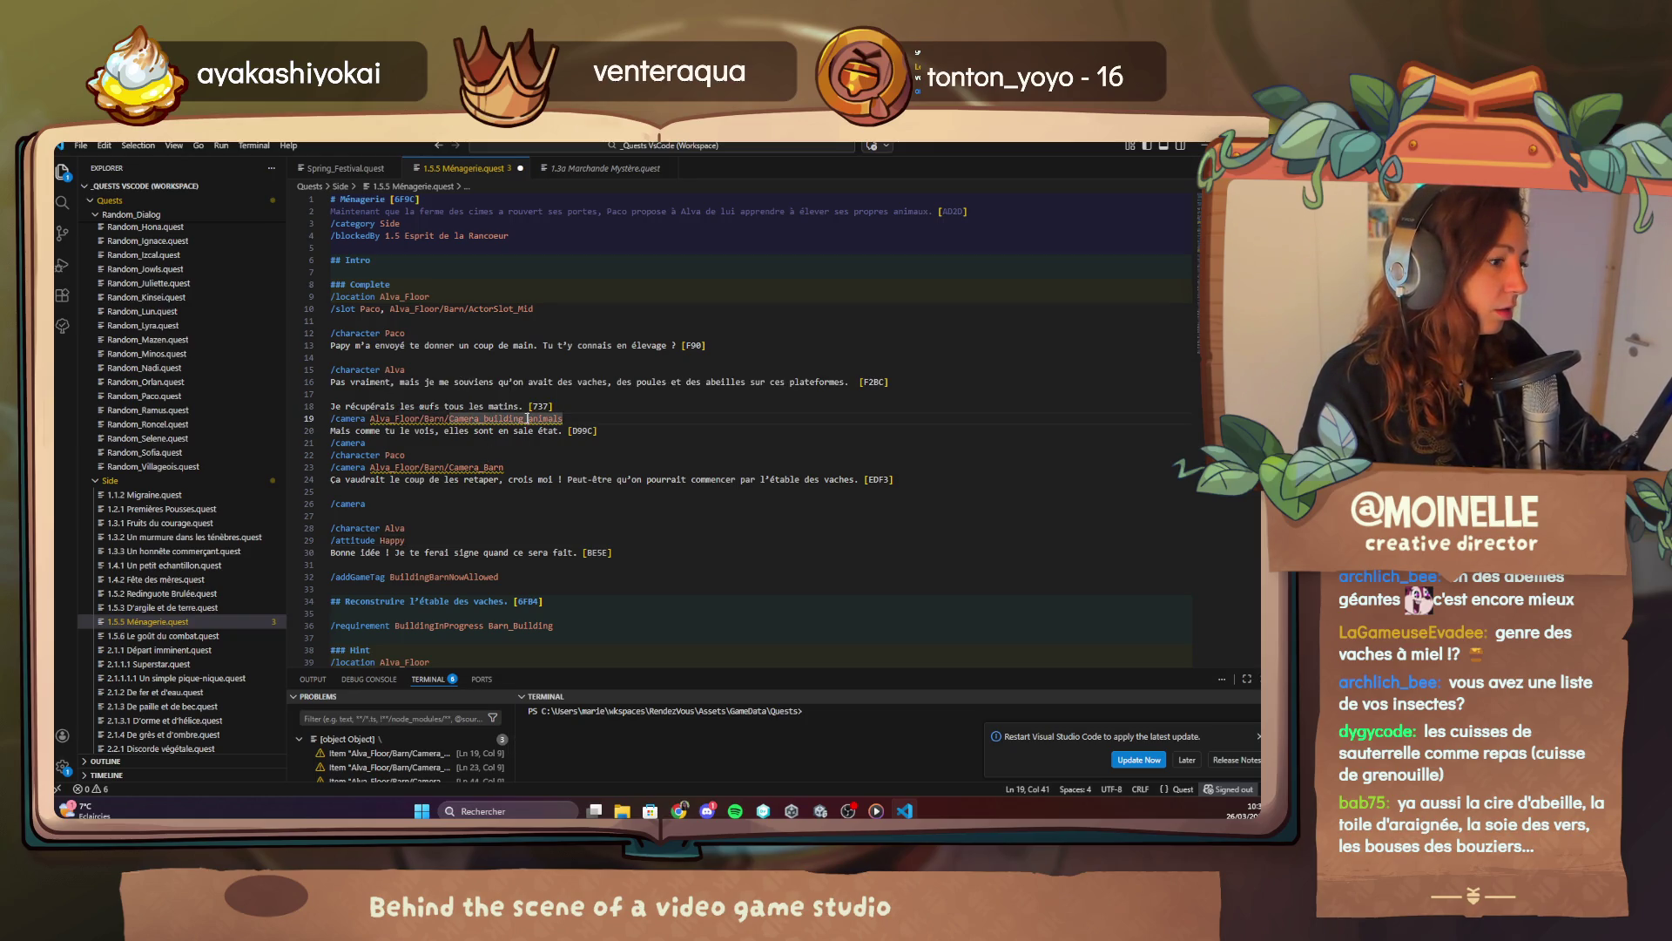
left_click(819, 810)
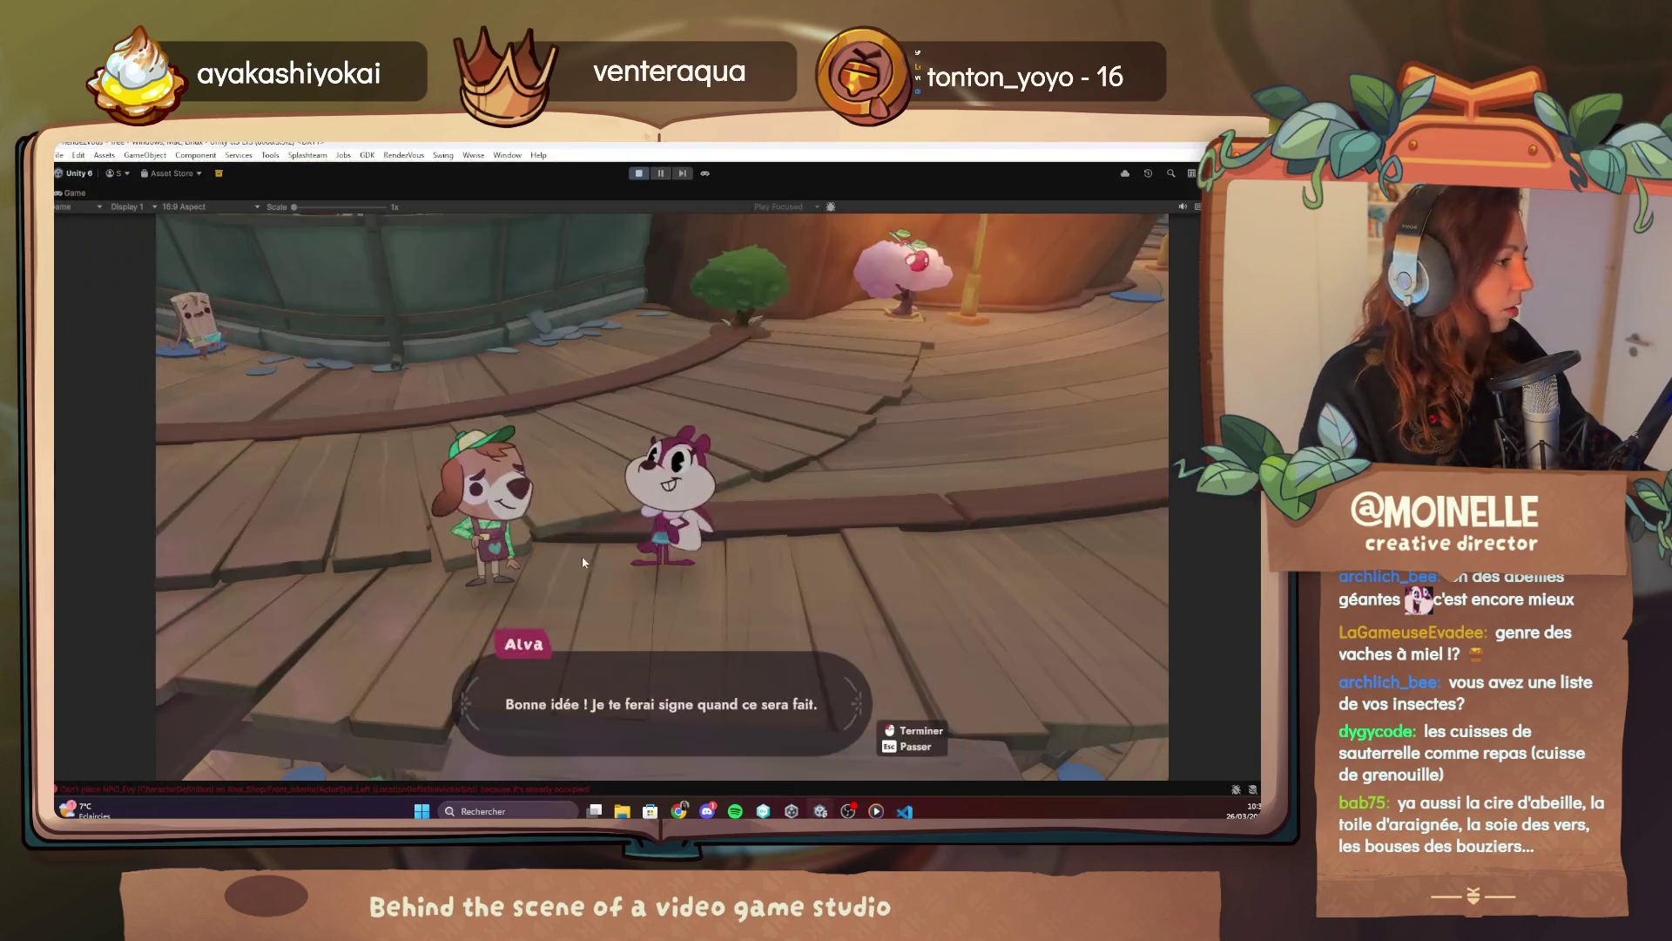
Bring Unity forward, stop play mode, and return to the Ménagerie quest script.
left_click(905, 810)
left_click(905, 812)
left_click(640, 174)
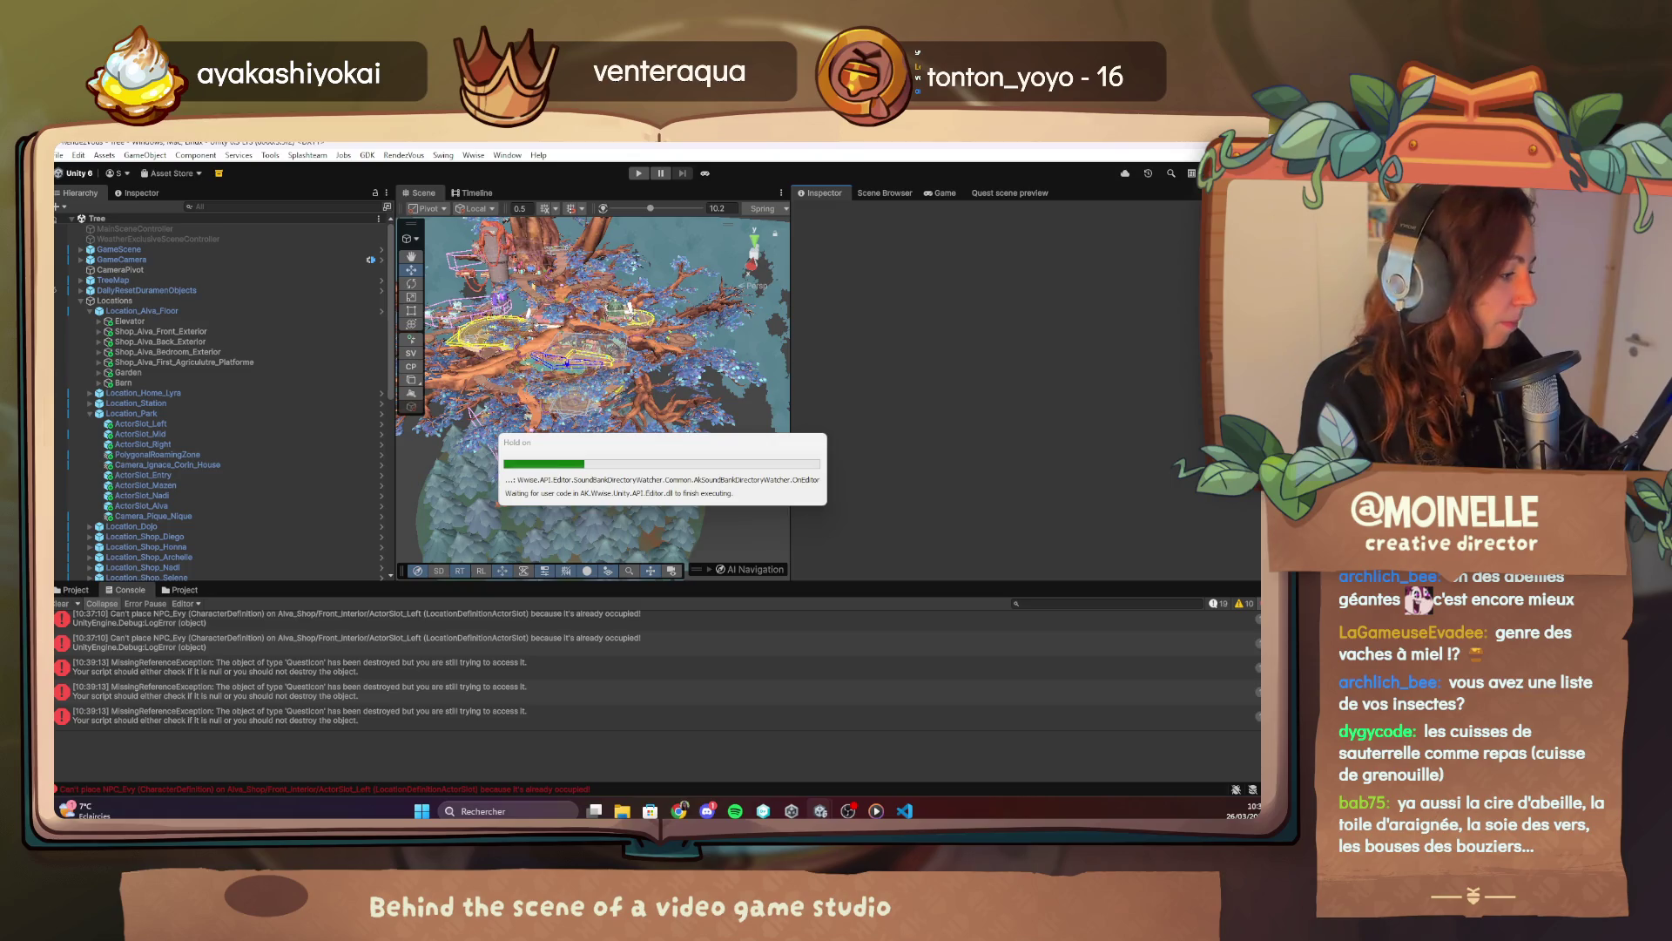
left_click(904, 811)
Add '/attitude Hopeful' on line 17 before Alva's egg-collecting line.
left_click(477, 333)
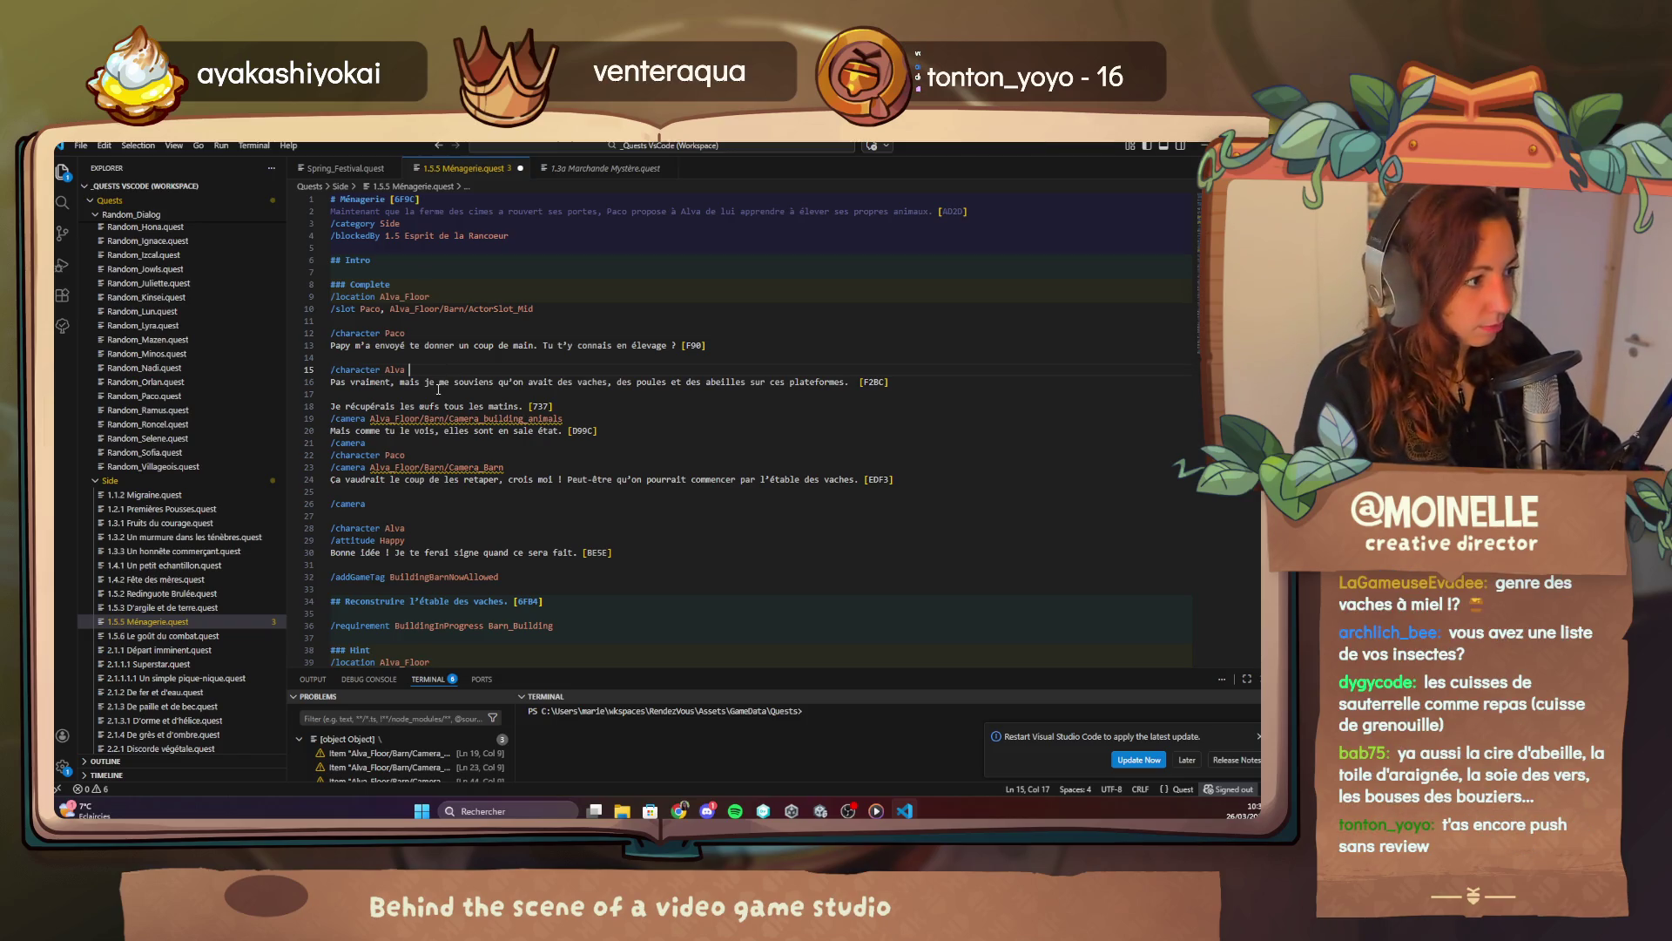
key("Down")
key("Down")
type("attitude ")
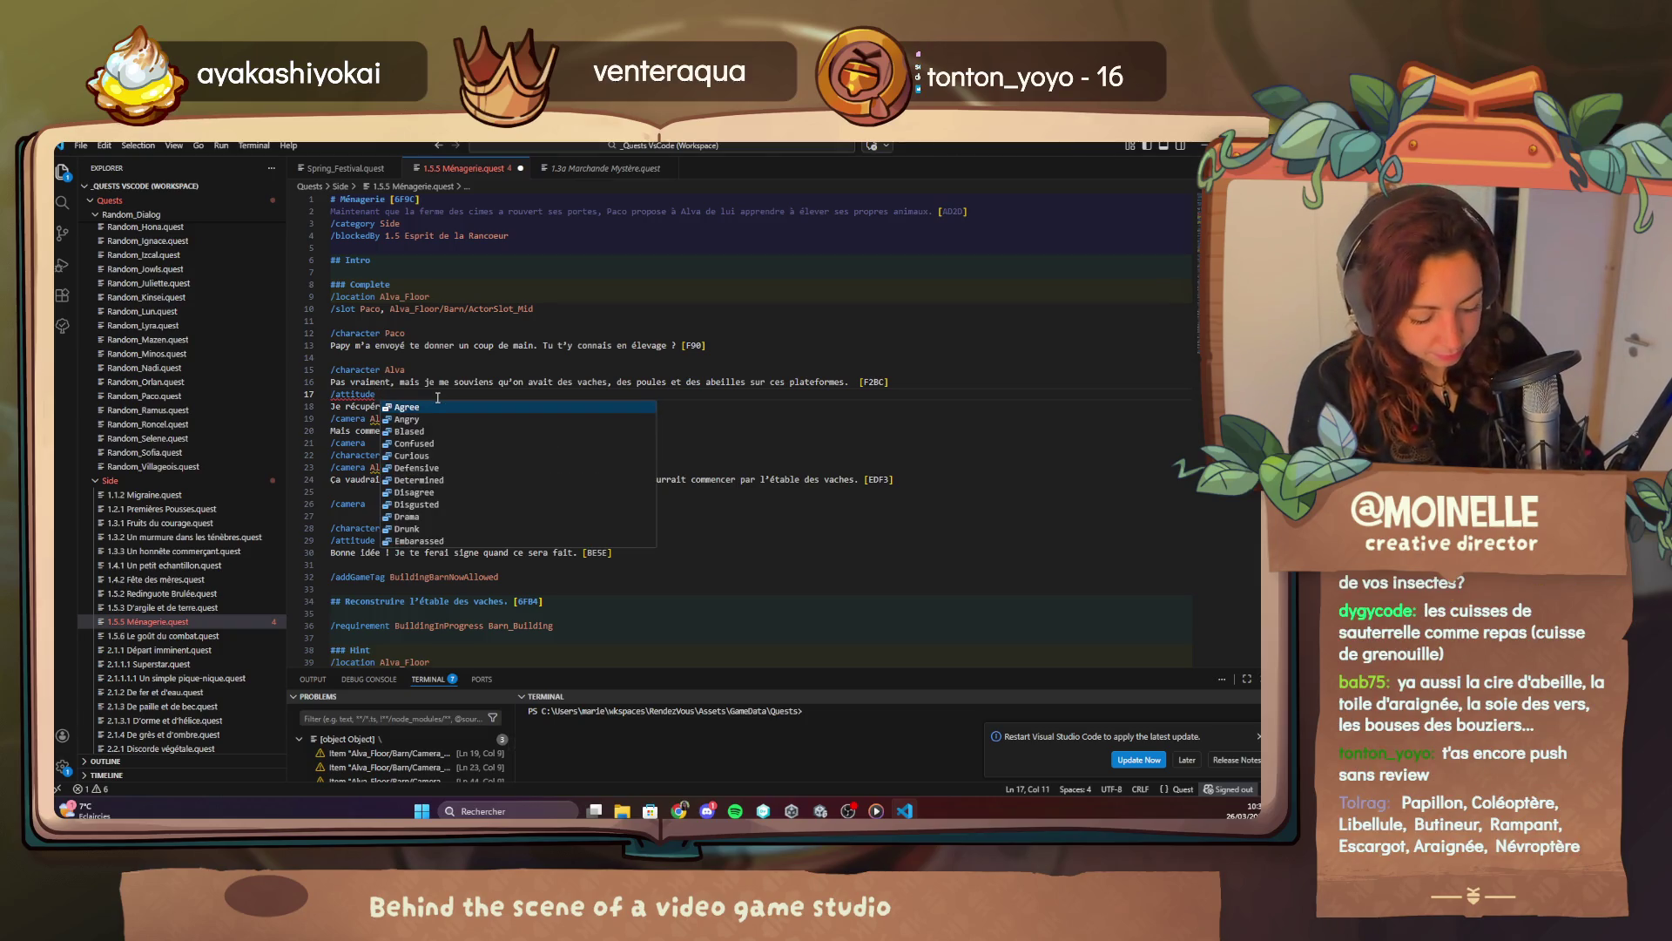
type("Hopeful")
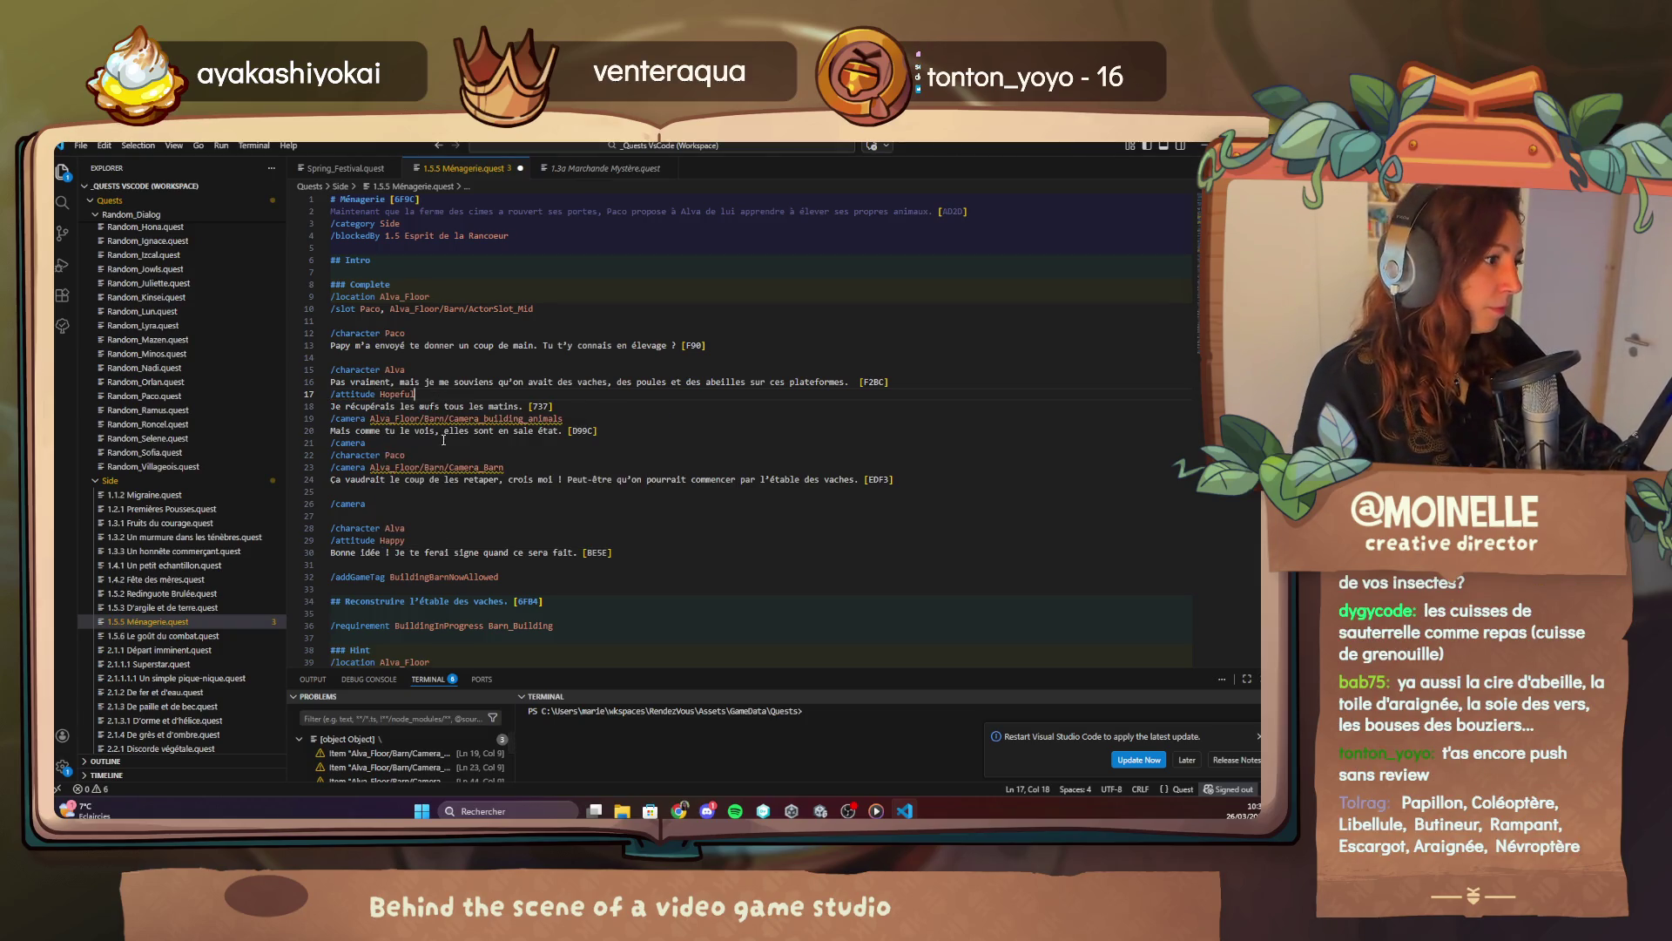
Add '/attitude Worried' below the Barn camera line 19, then expand the Barn object in Unity.
left_click(574, 417)
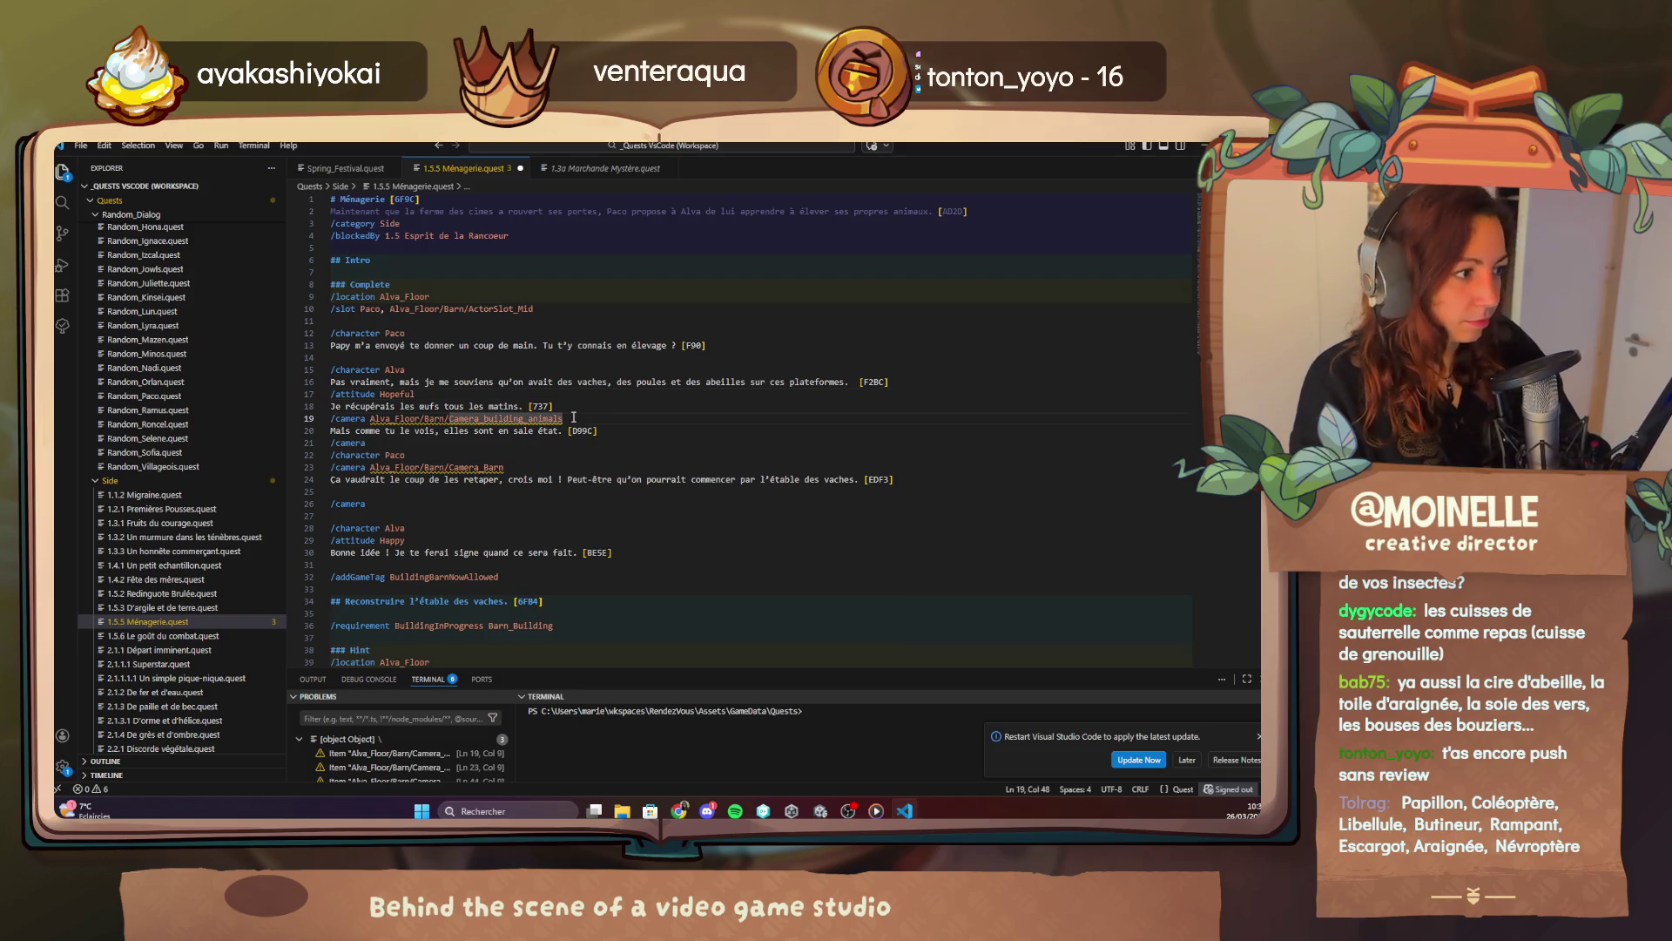
key("Return")
type("/attitude ")
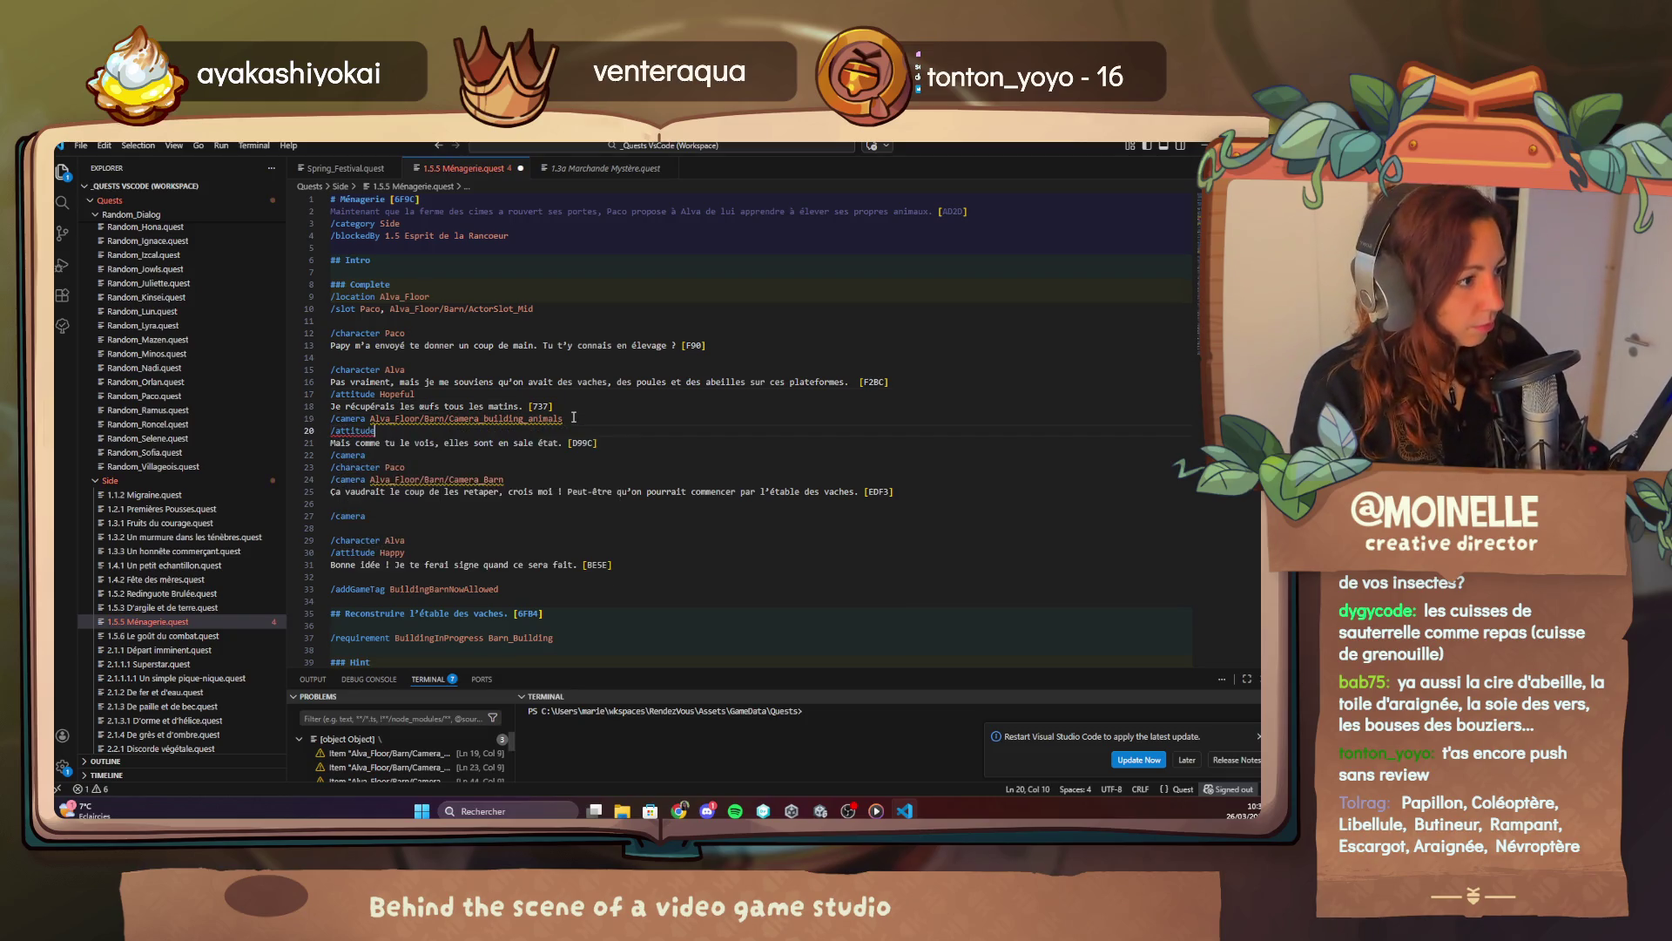
type("Wor")
key("Return")
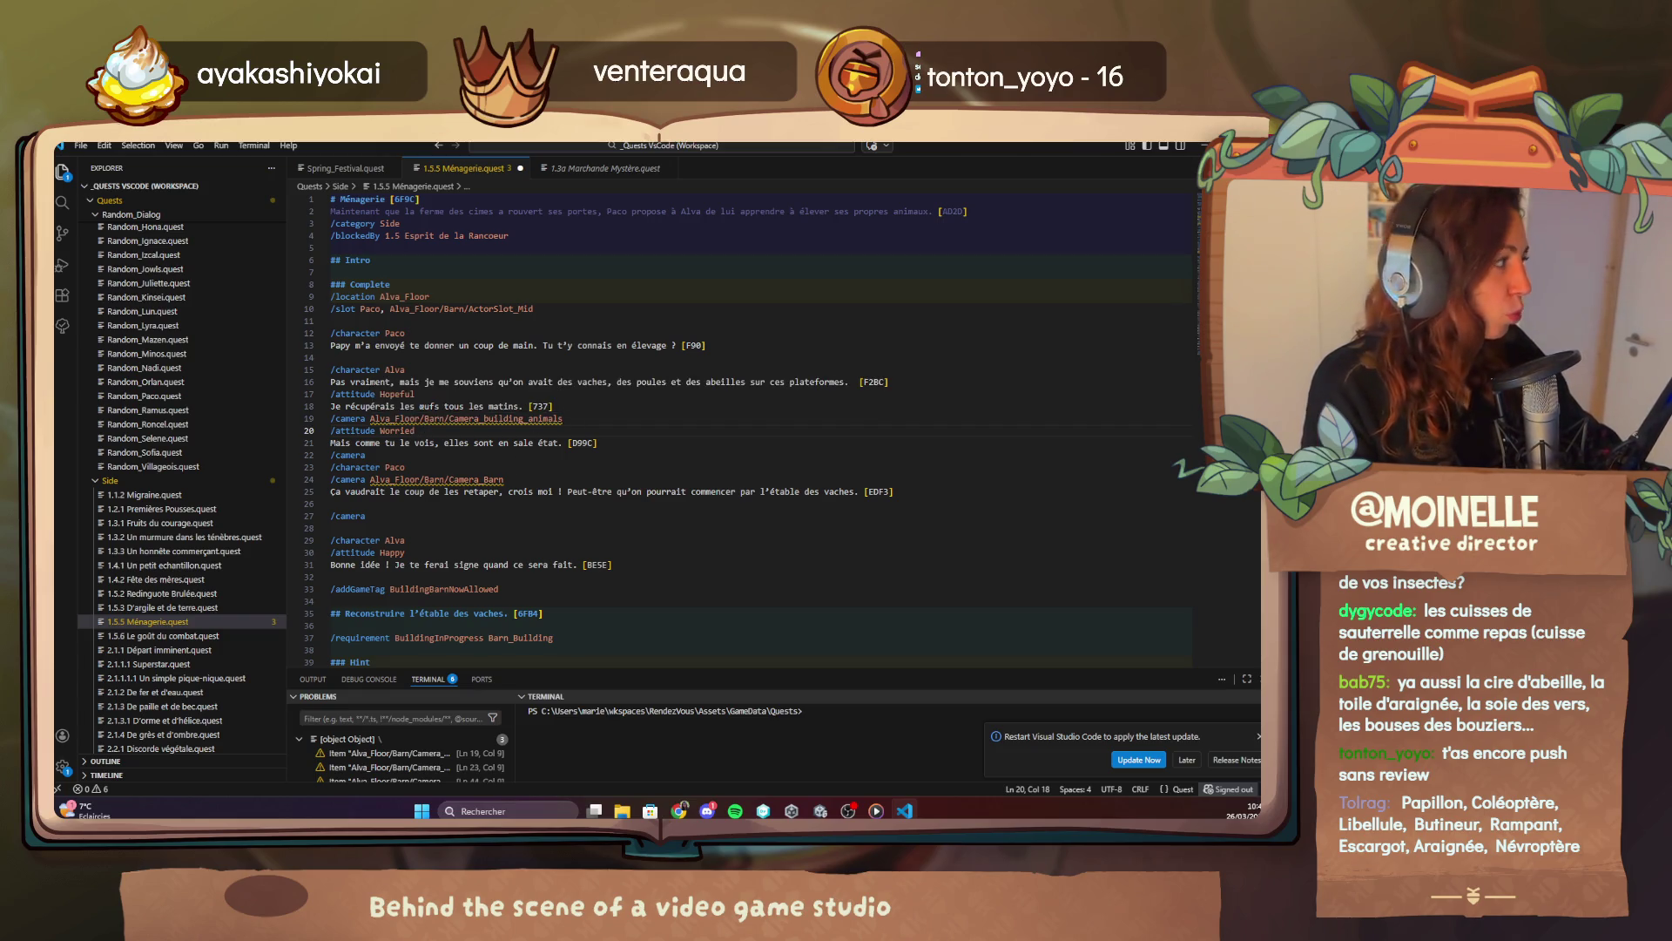
key("alt+Tab")
left_click(100, 383)
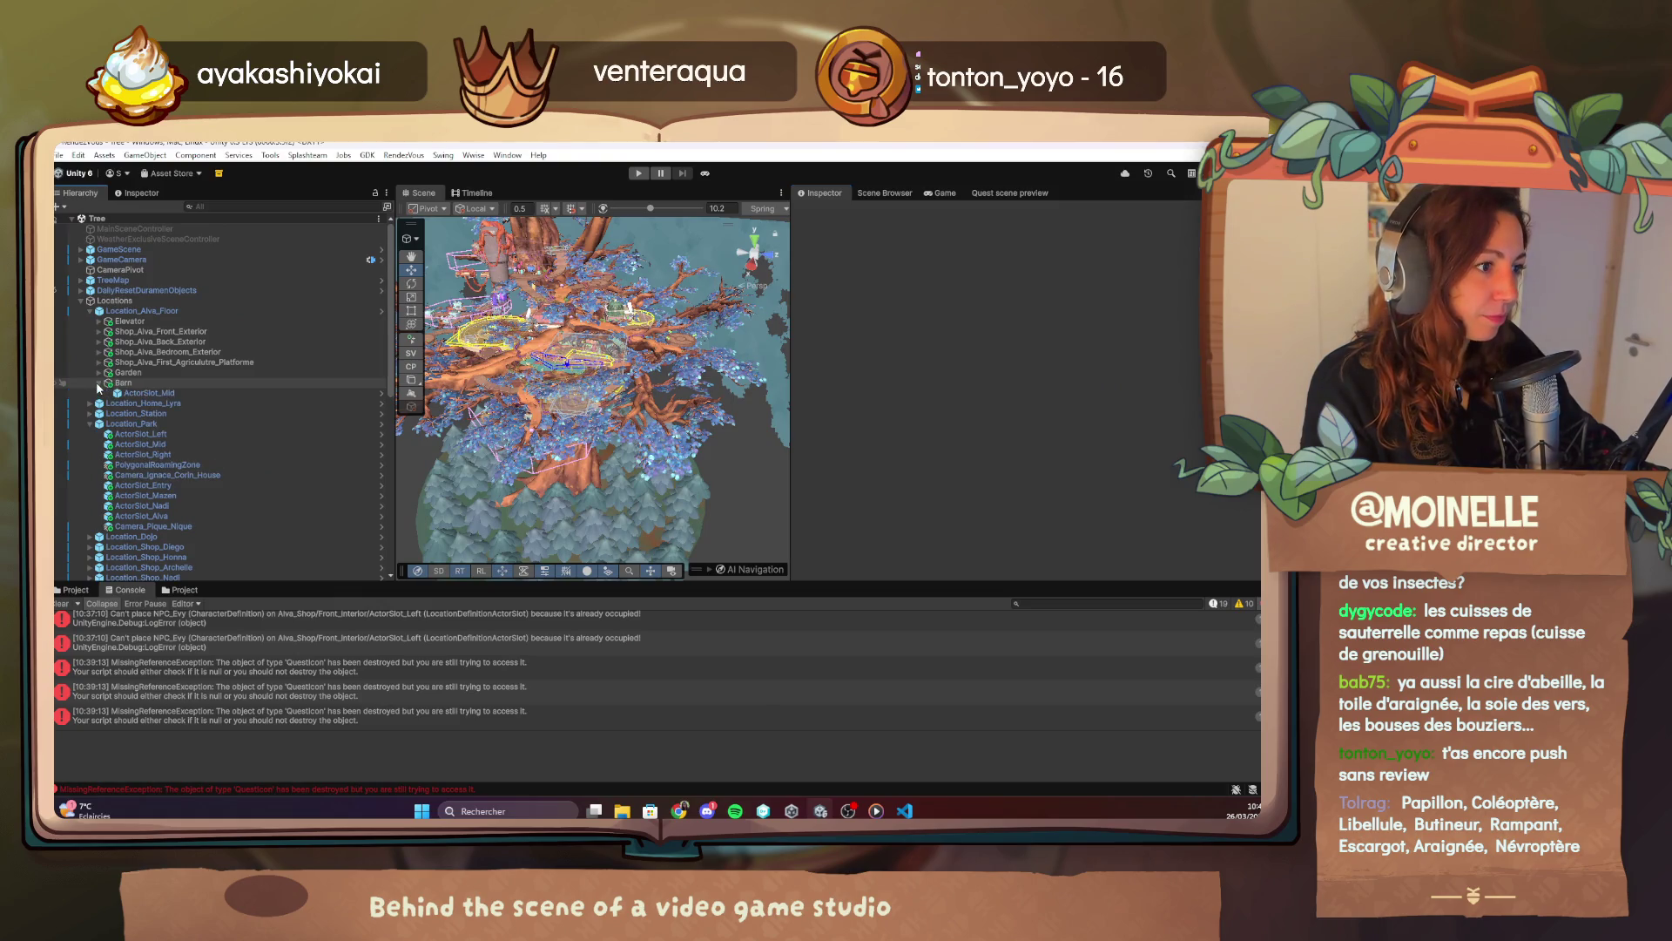
Expand Shop_Alva_Front_Exterior and select the GardenExtension_1 building in the Scene view.
left_click(99, 332)
mouse_move(579, 483)
left_mouse_down()
mouse_move(770, 431)
mouse_move(666, 421)
mouse_move(772, 405)
mouse_move(655, 421)
mouse_move(672, 413)
left_mouse_up()
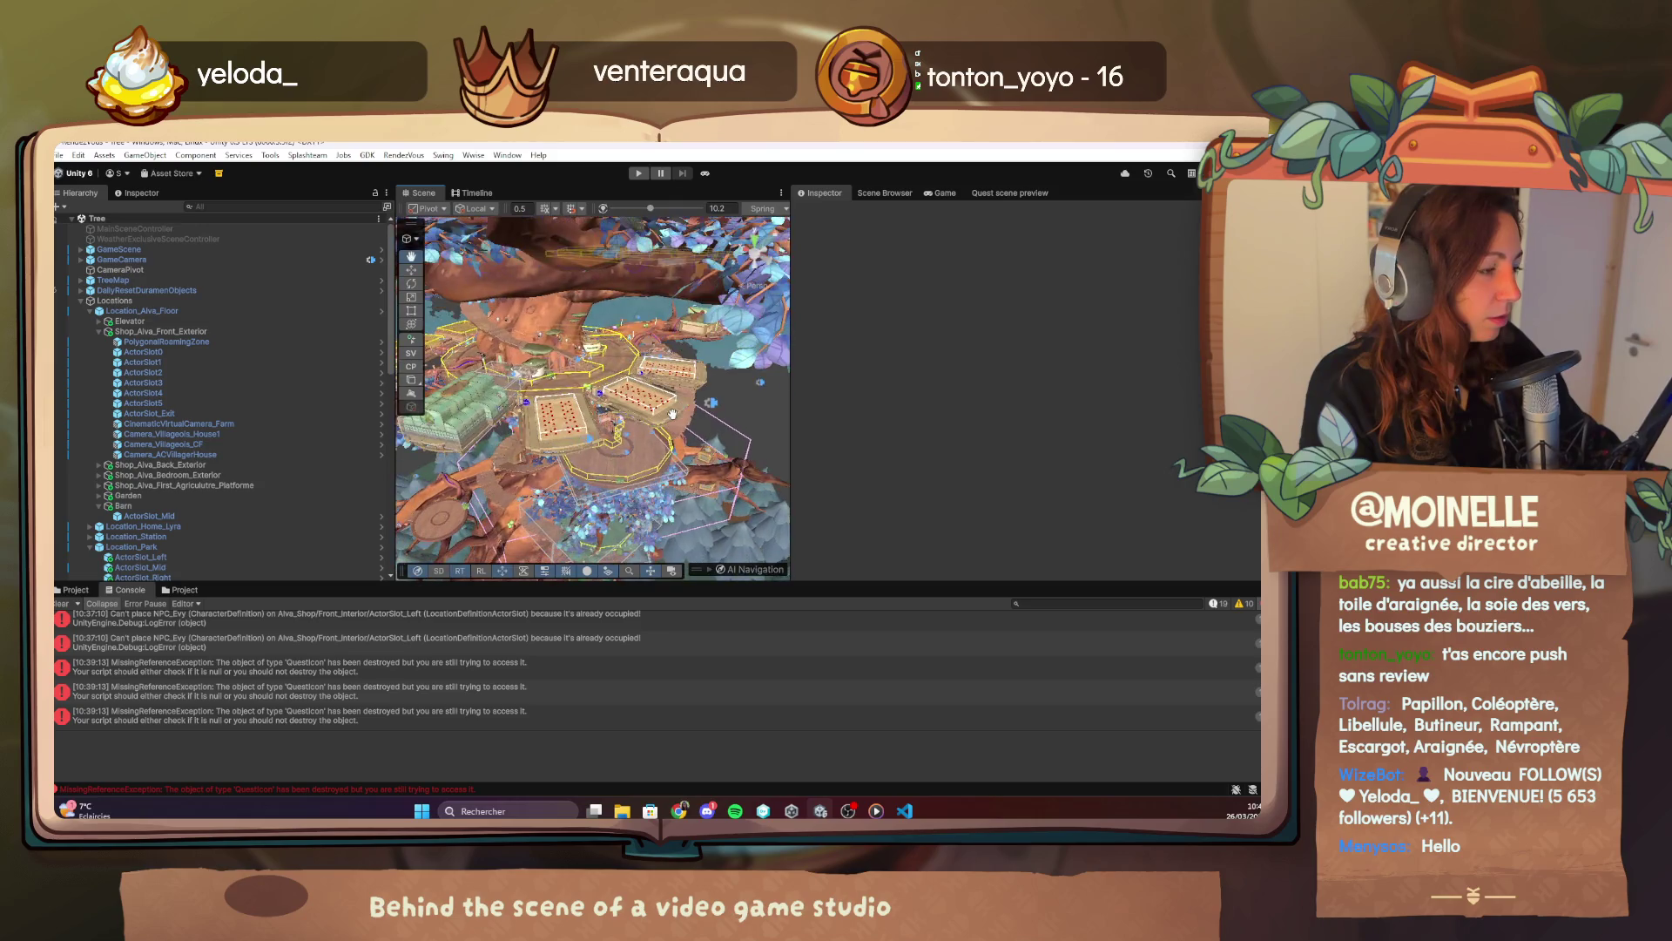
left_click(590, 443)
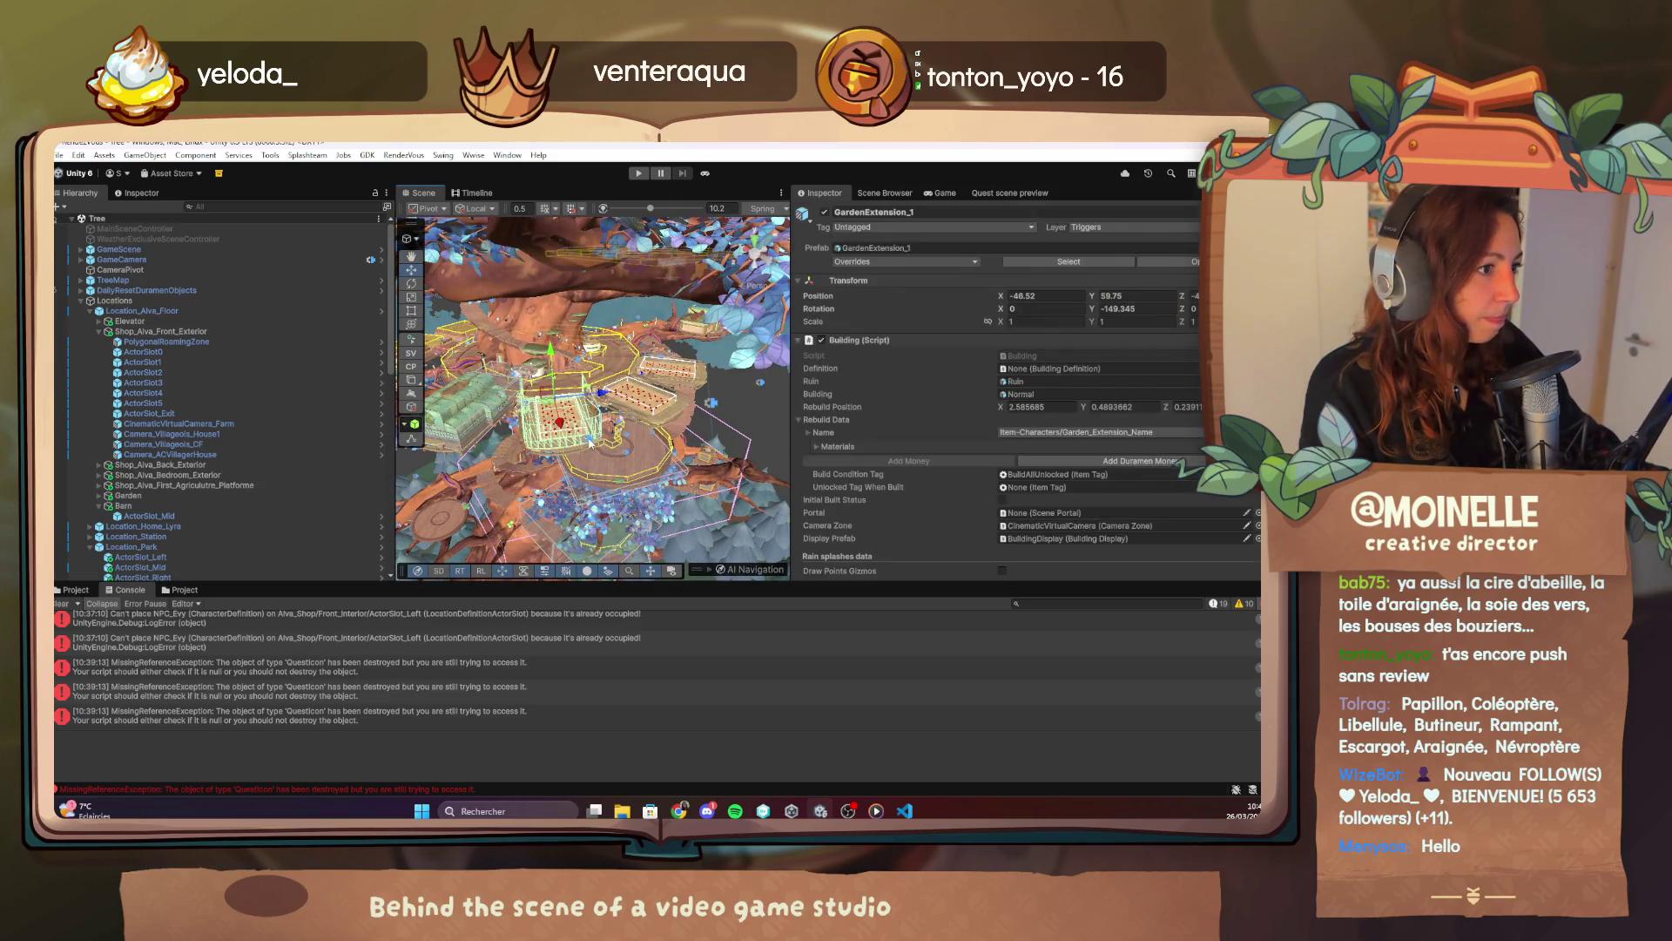
Filter the Hierarchy by 'barn'.
scroll(267, 452, "down", 3)
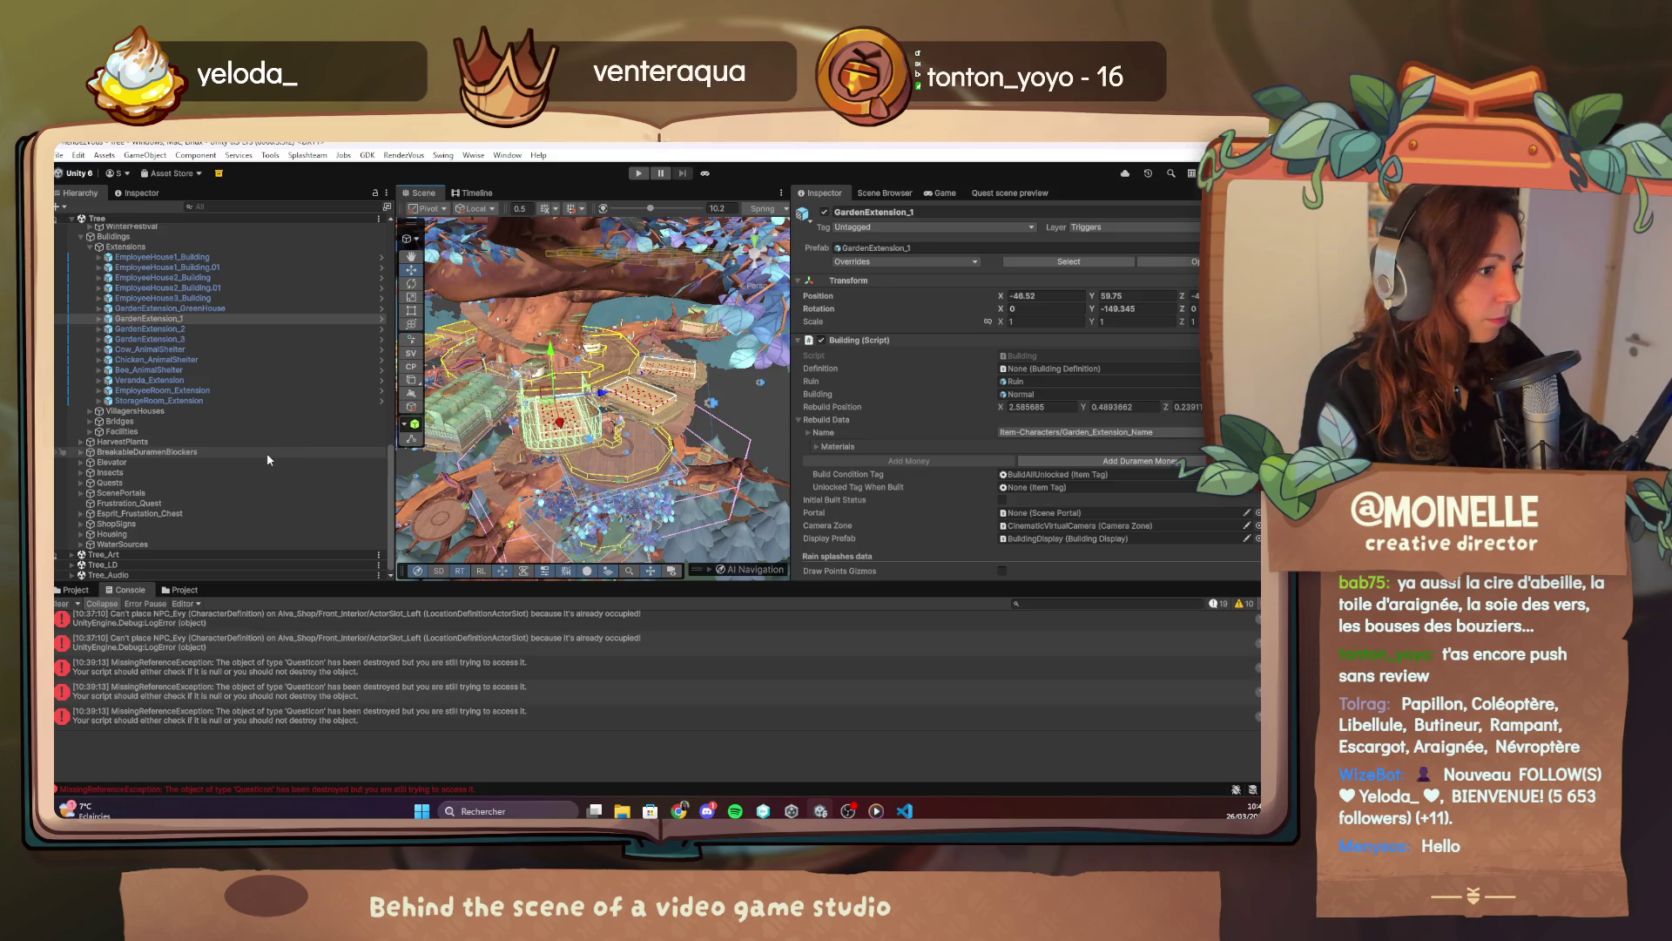
scroll(218, 448, "down", 2)
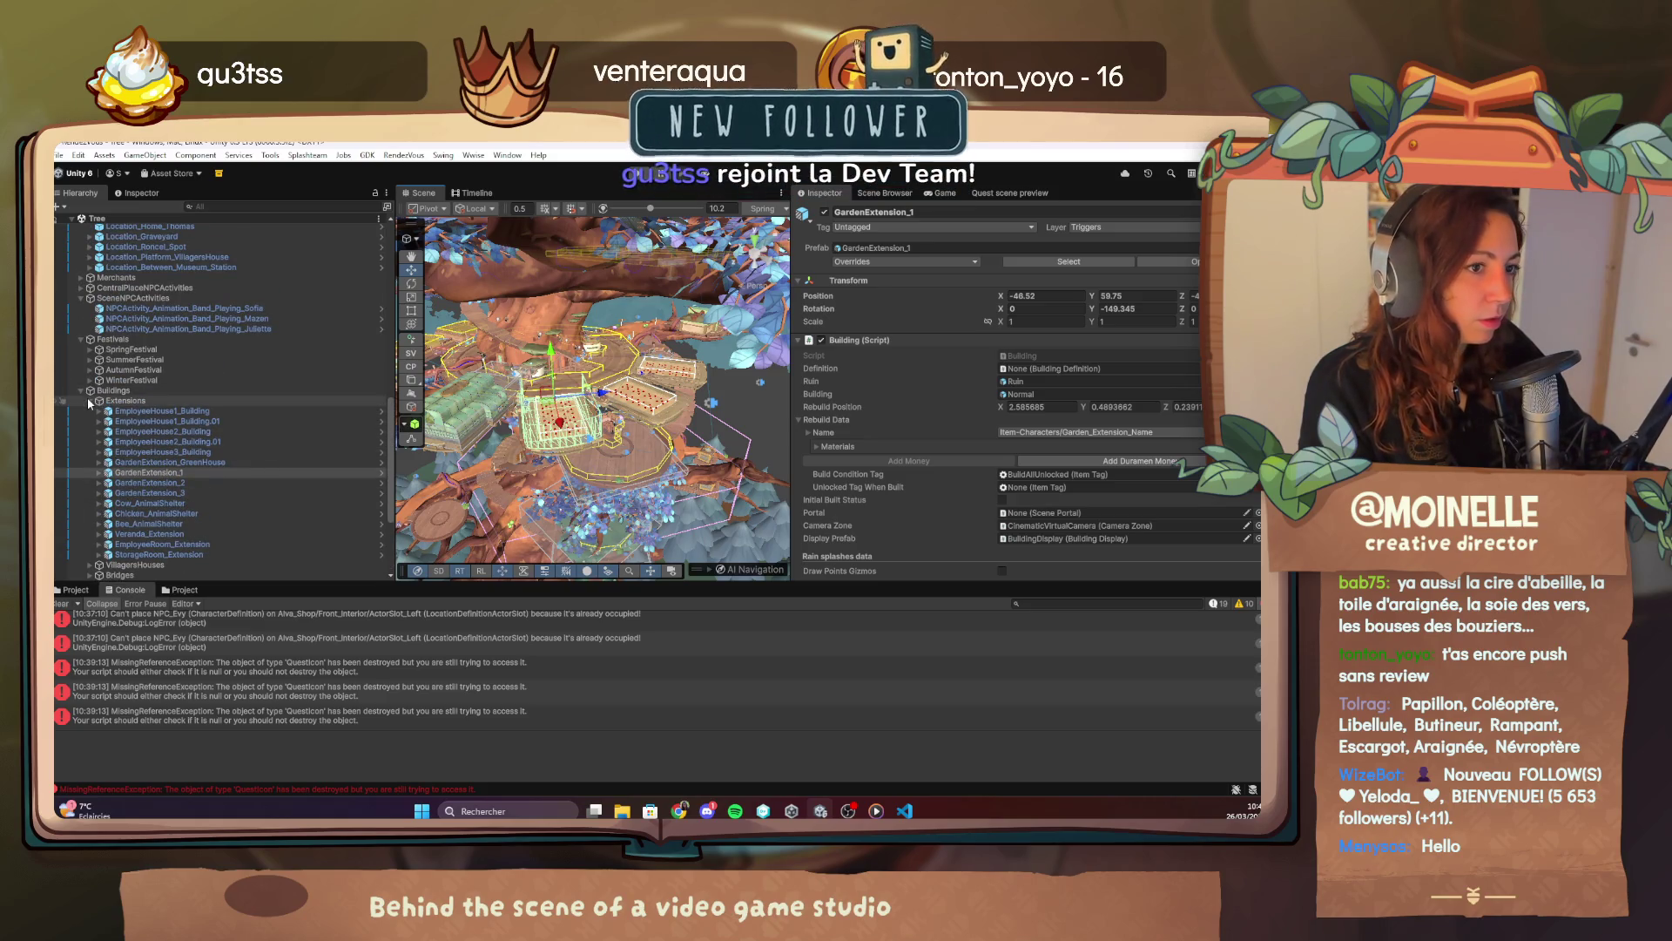
left_click(269, 206)
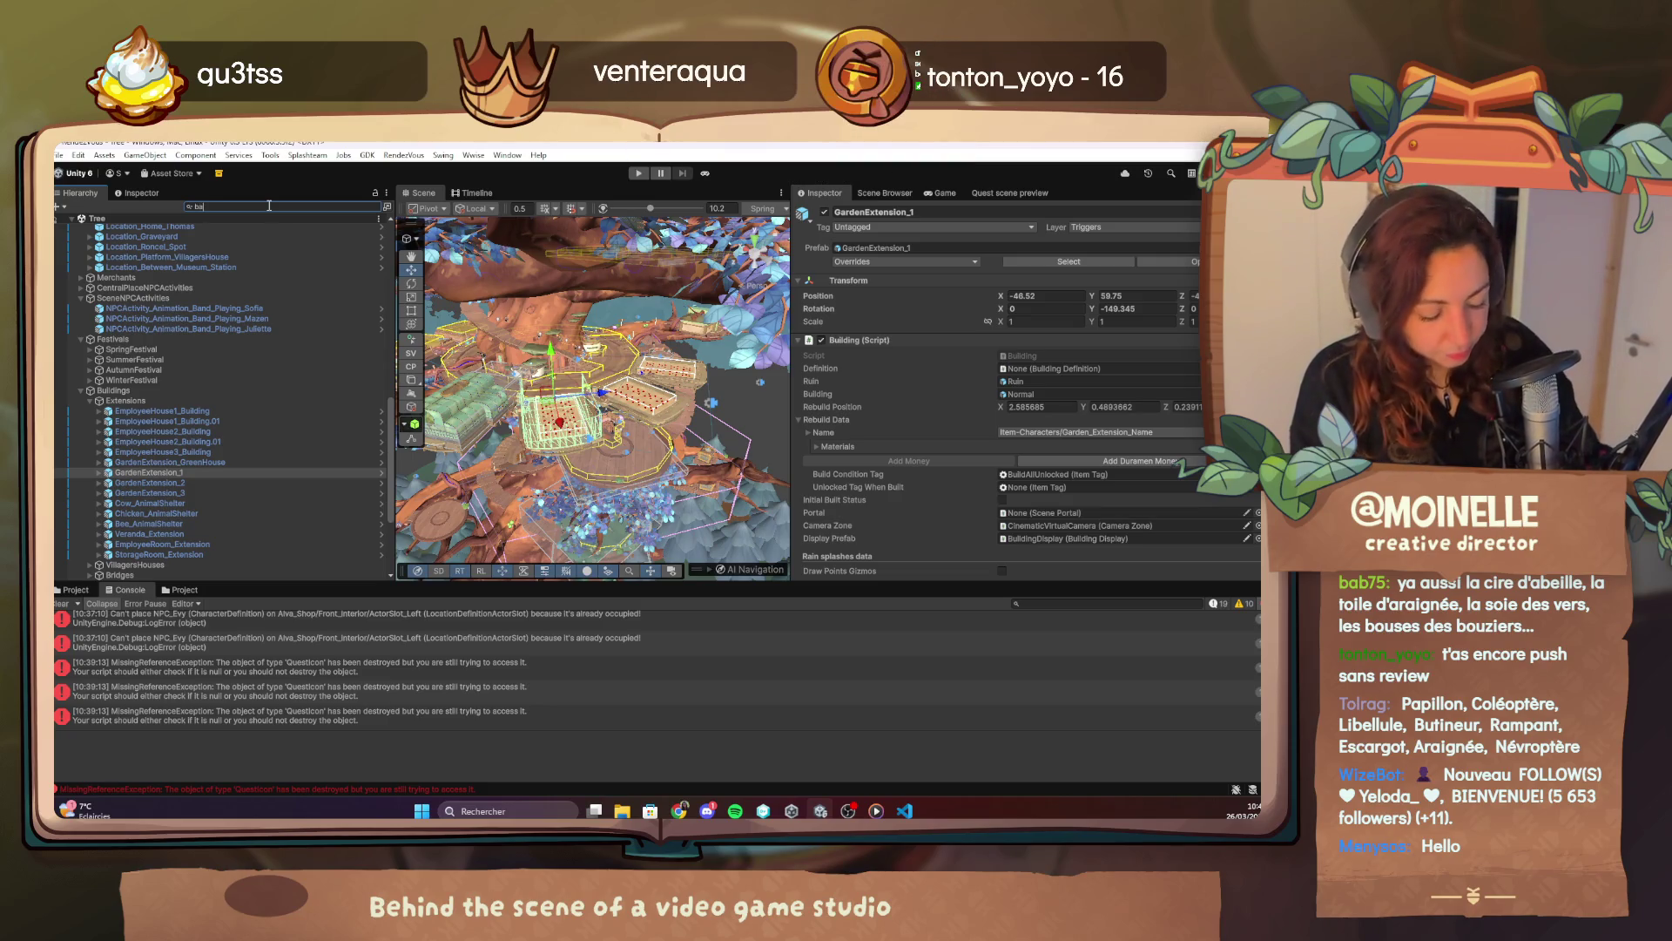
type("barn")
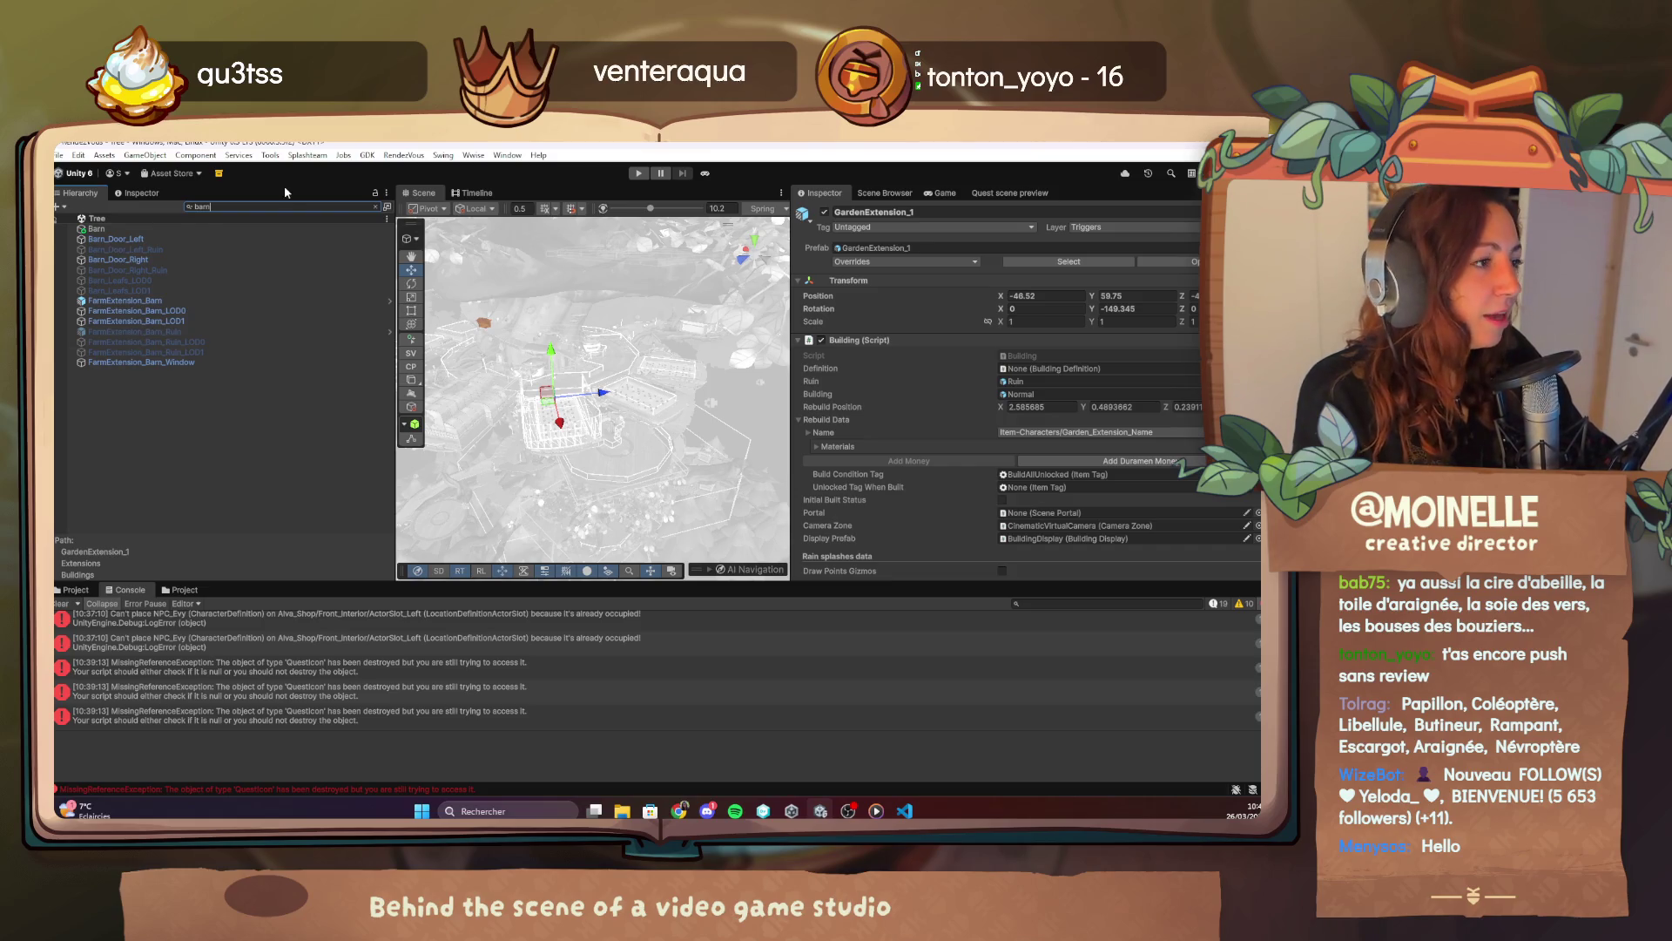
Clear the Hierarchy filter and inspect Camera_Other_Plateformes and the GardenExtension_2 building.
left_click(381, 208)
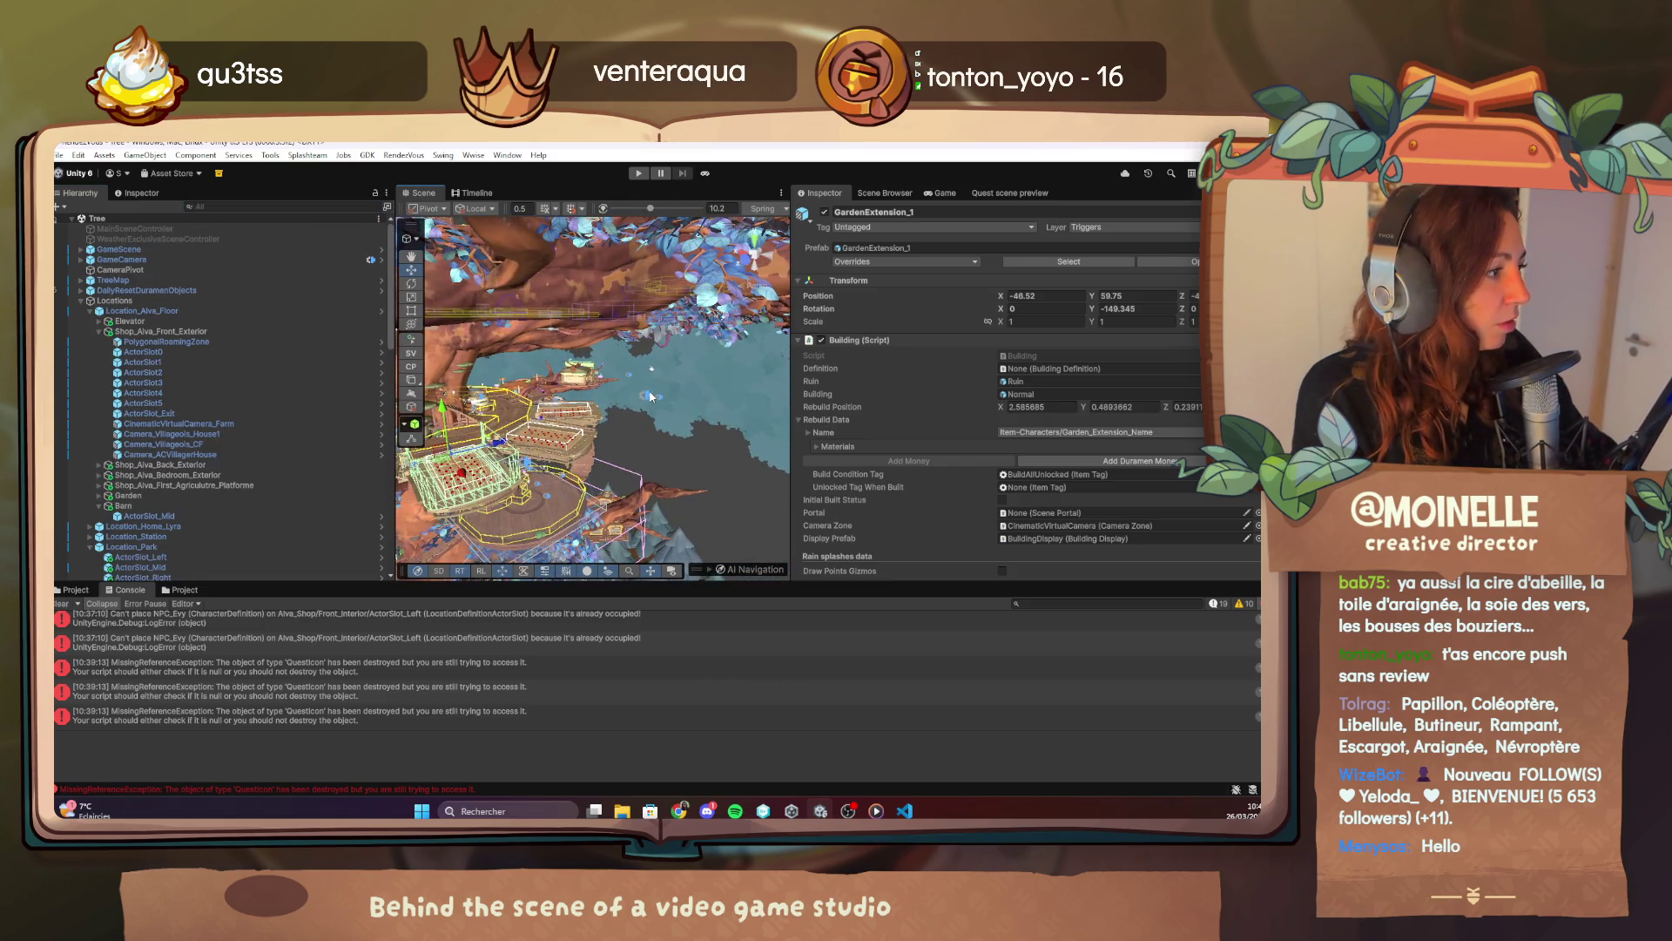
left_click(649, 396)
scroll(655, 408, "up", 5)
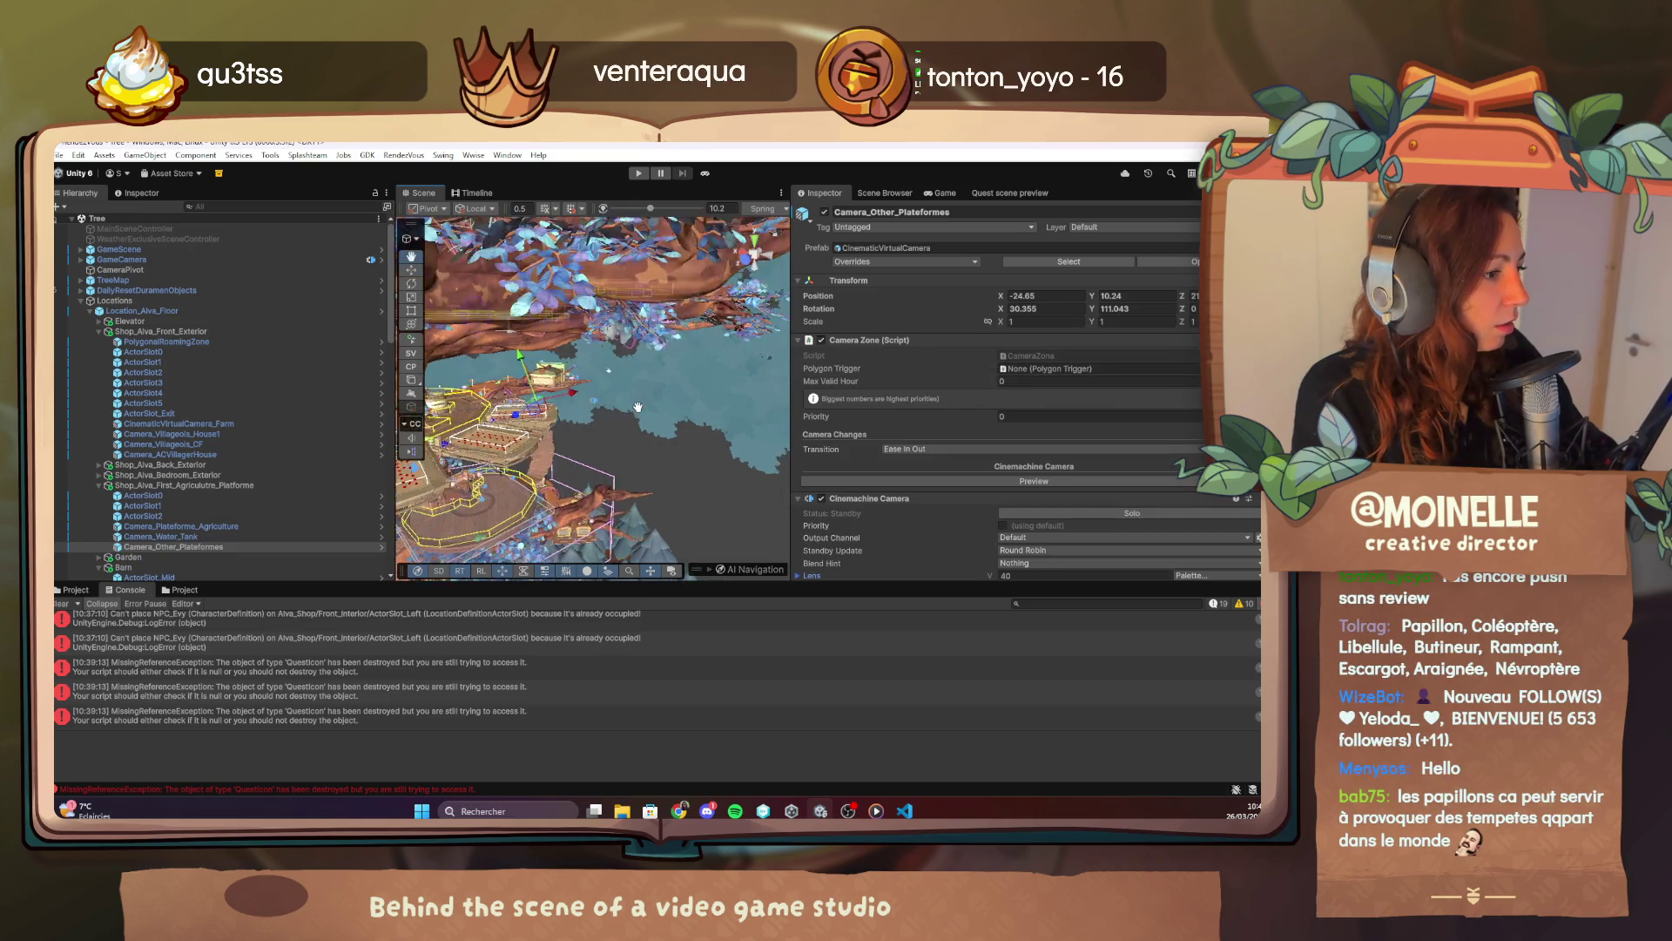
left_click(549, 456)
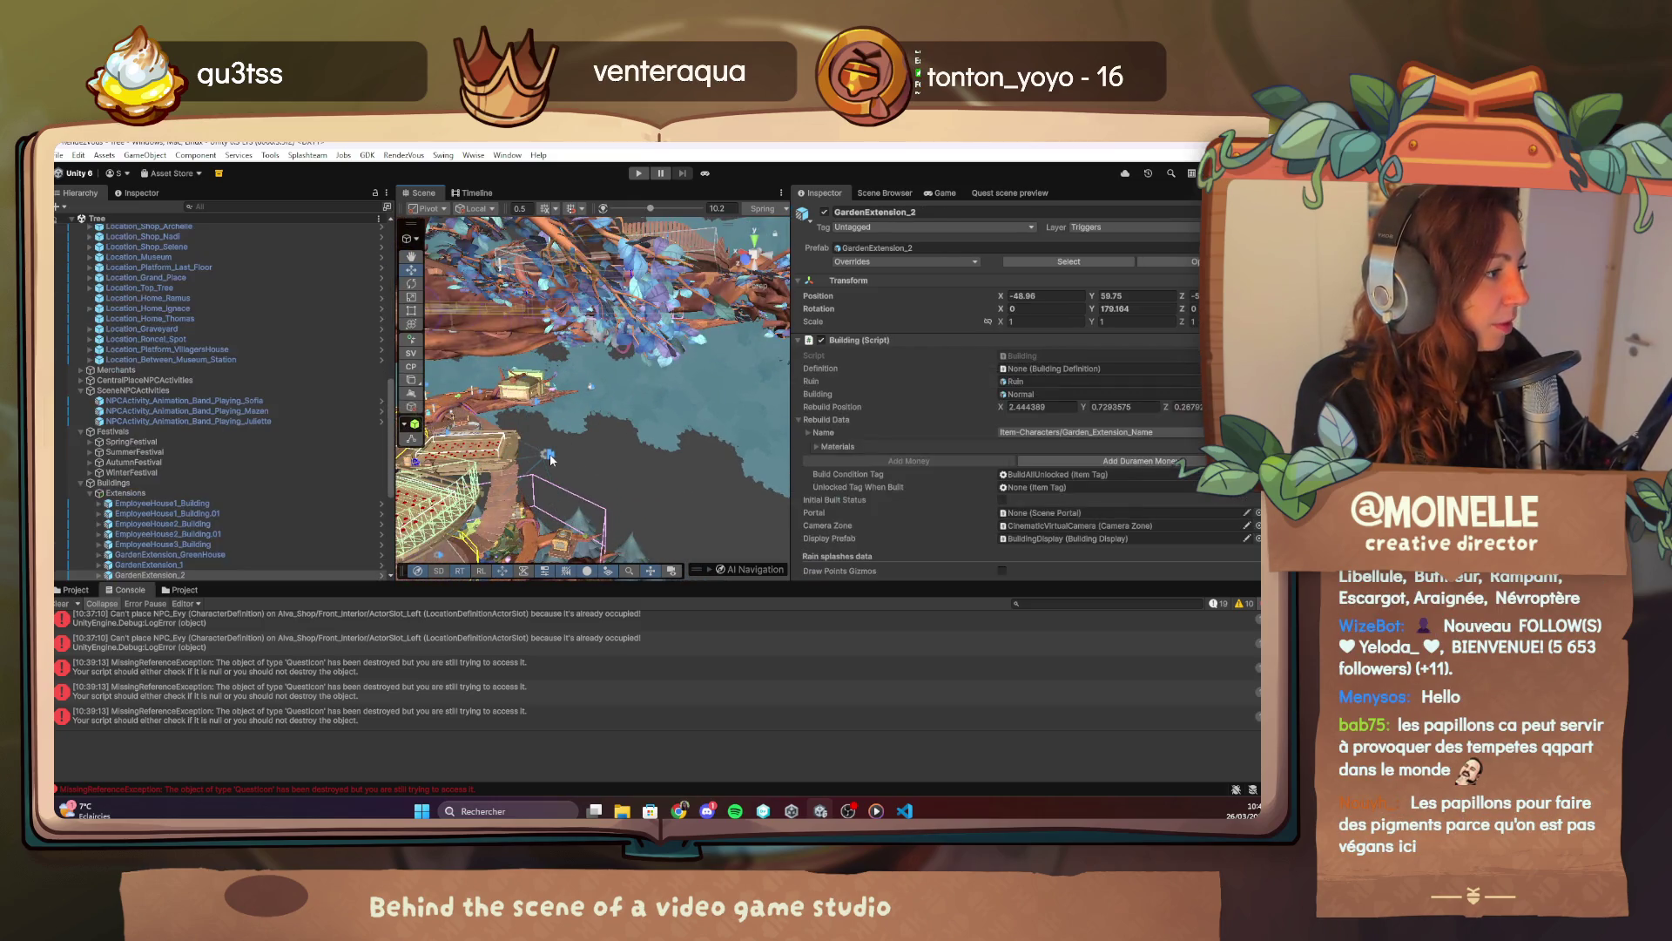
scroll(228, 509, "up", 10)
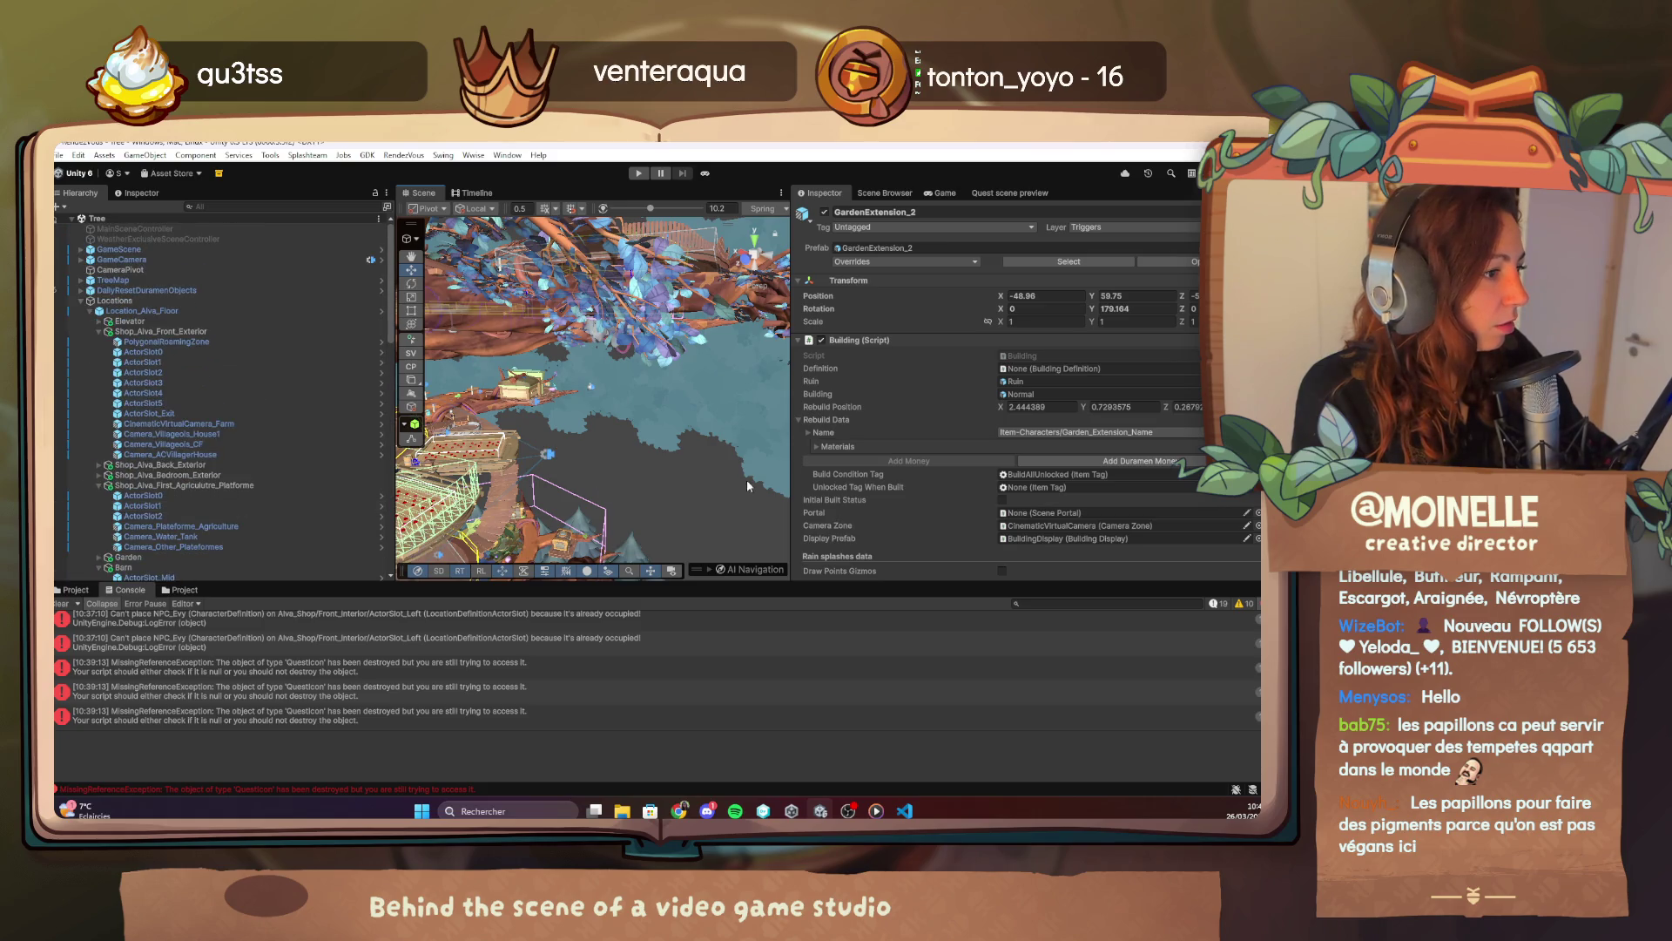
left_click_drag(745, 479, 610, 533)
scroll(610, 533, "up", 10)
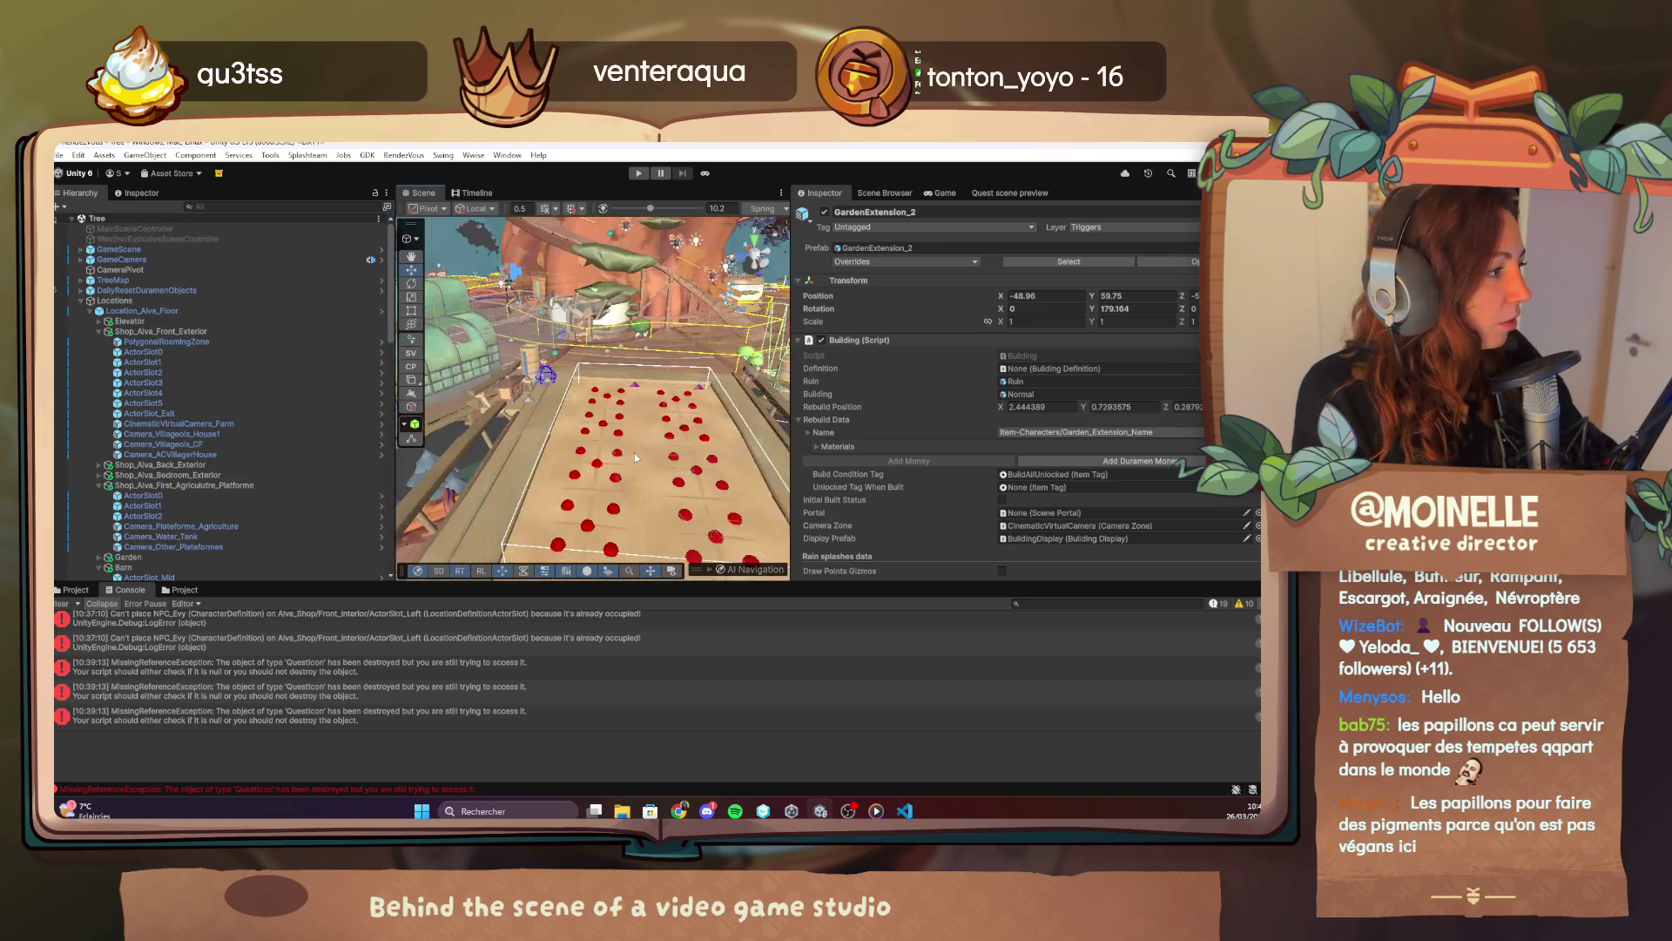
scroll(633, 459, "down", 10)
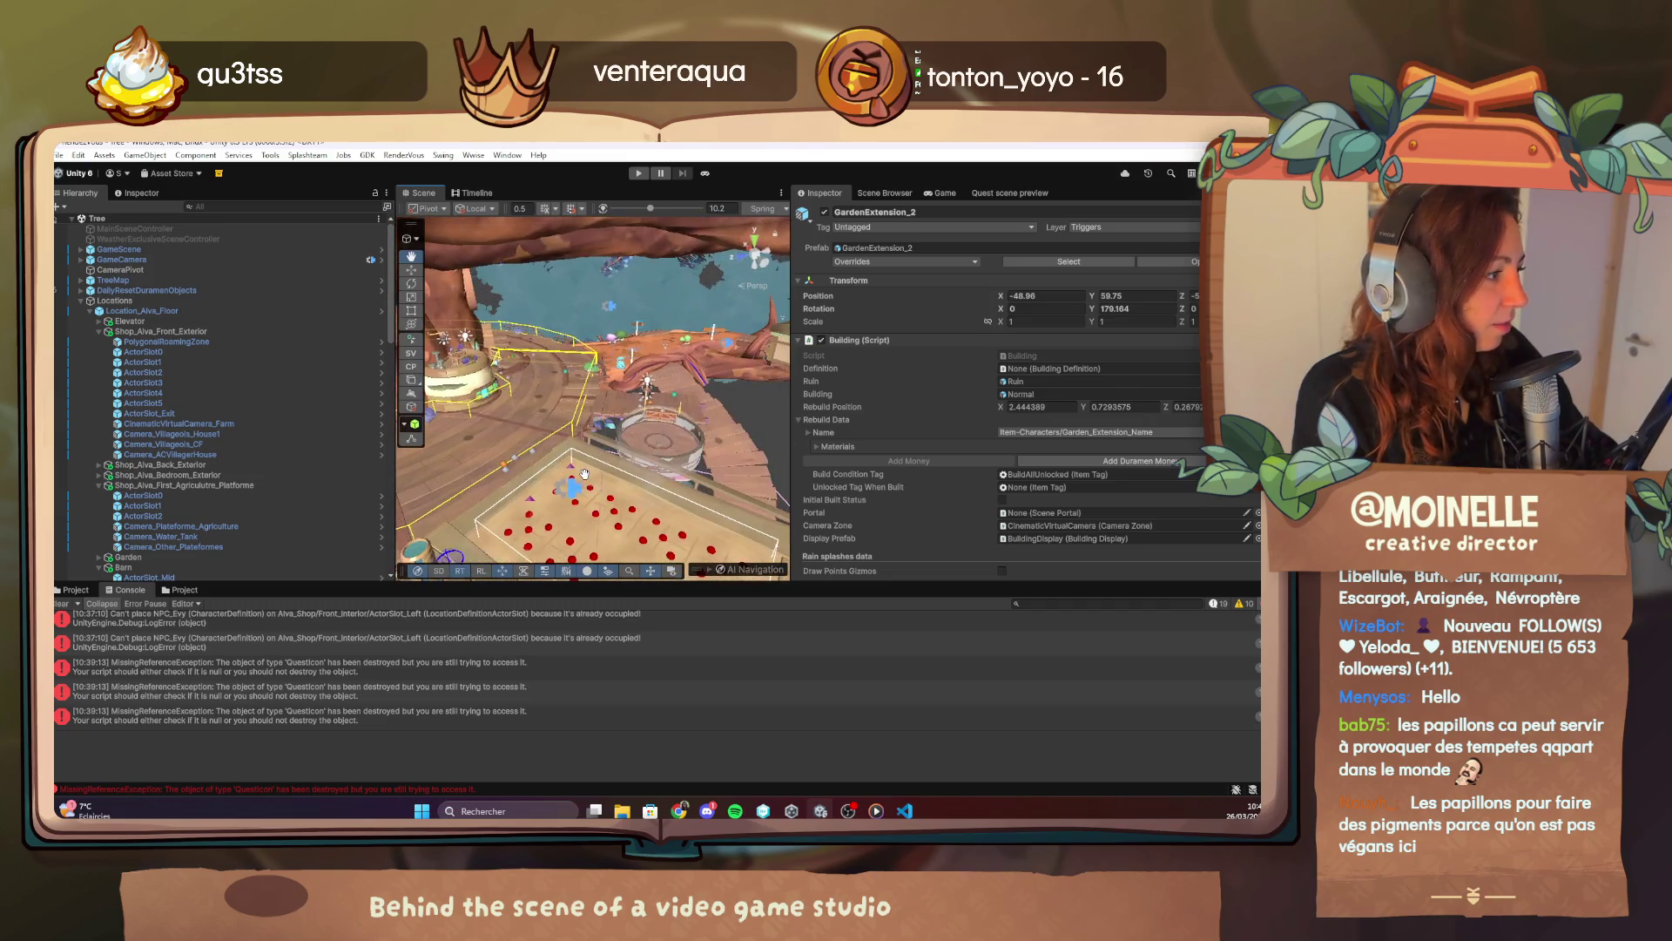
scroll(584, 473, "up", 10)
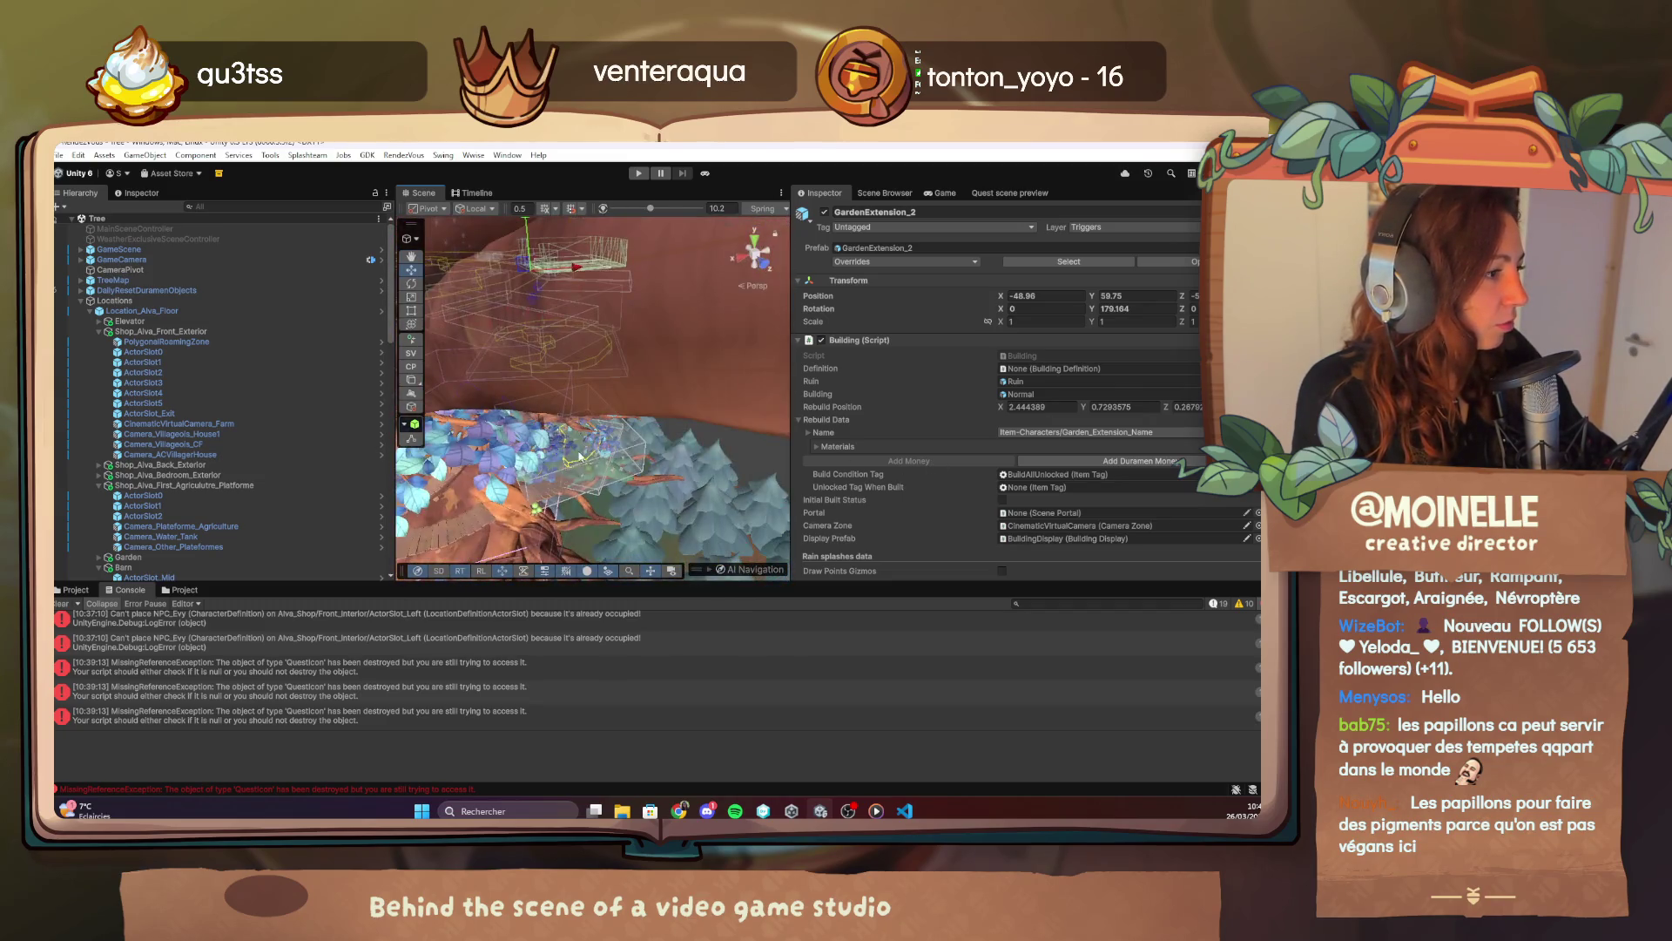
scroll(592, 458, "down", 8)
scroll(660, 461, "up", 4)
scroll(663, 451, "up", 5)
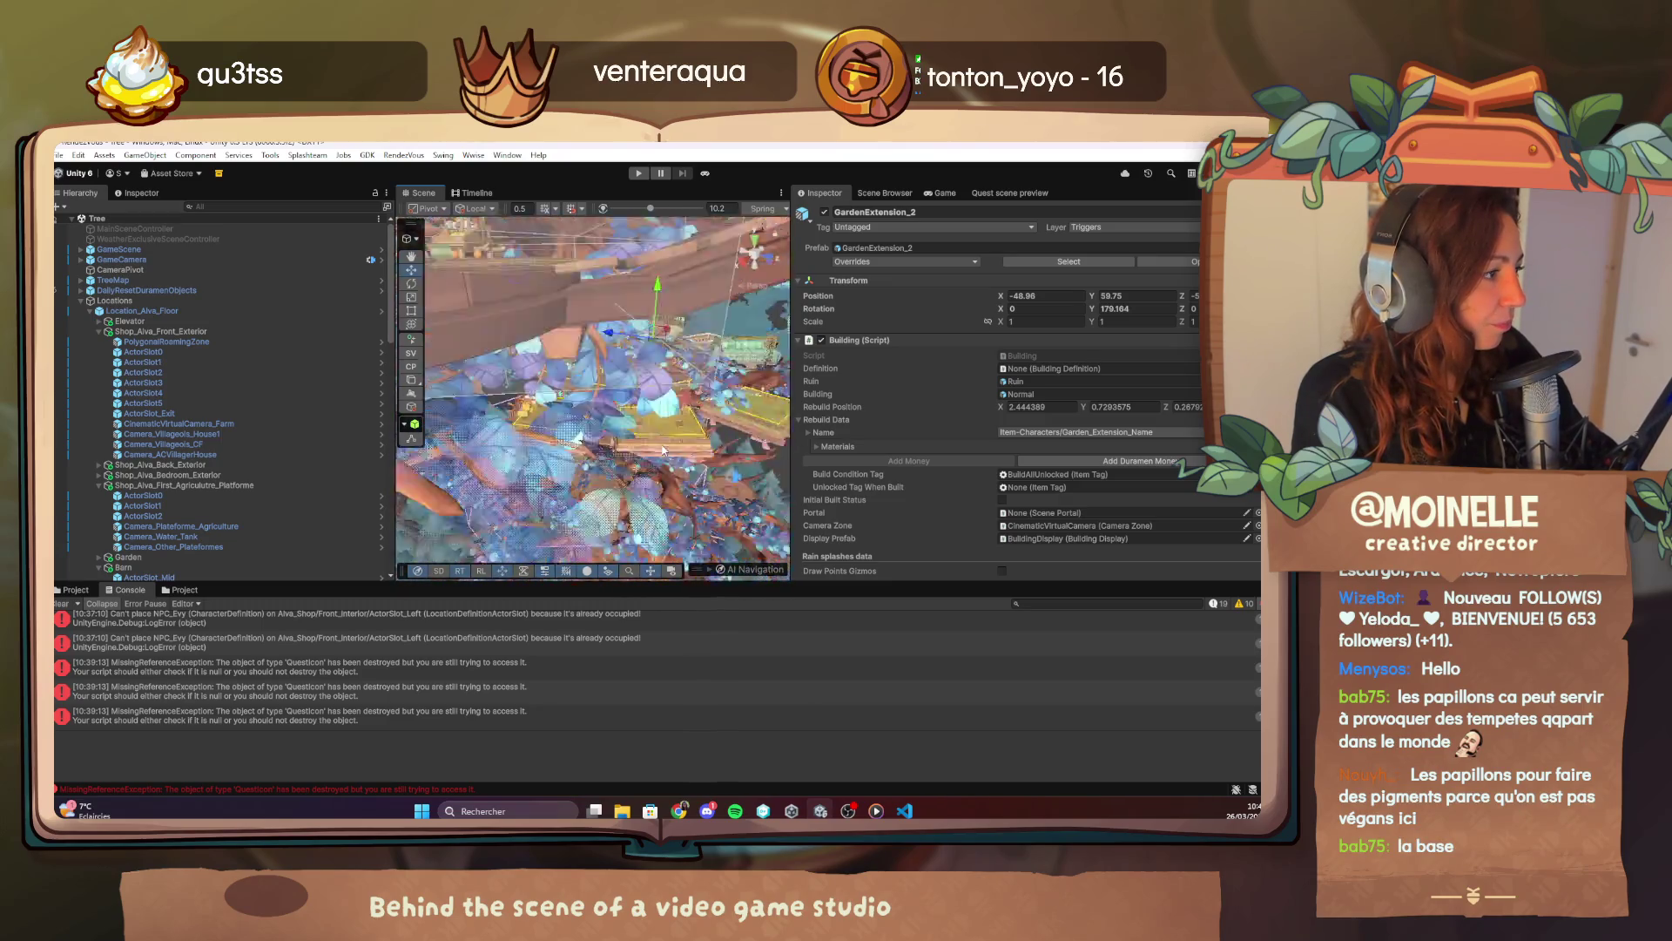
right_click(655, 444)
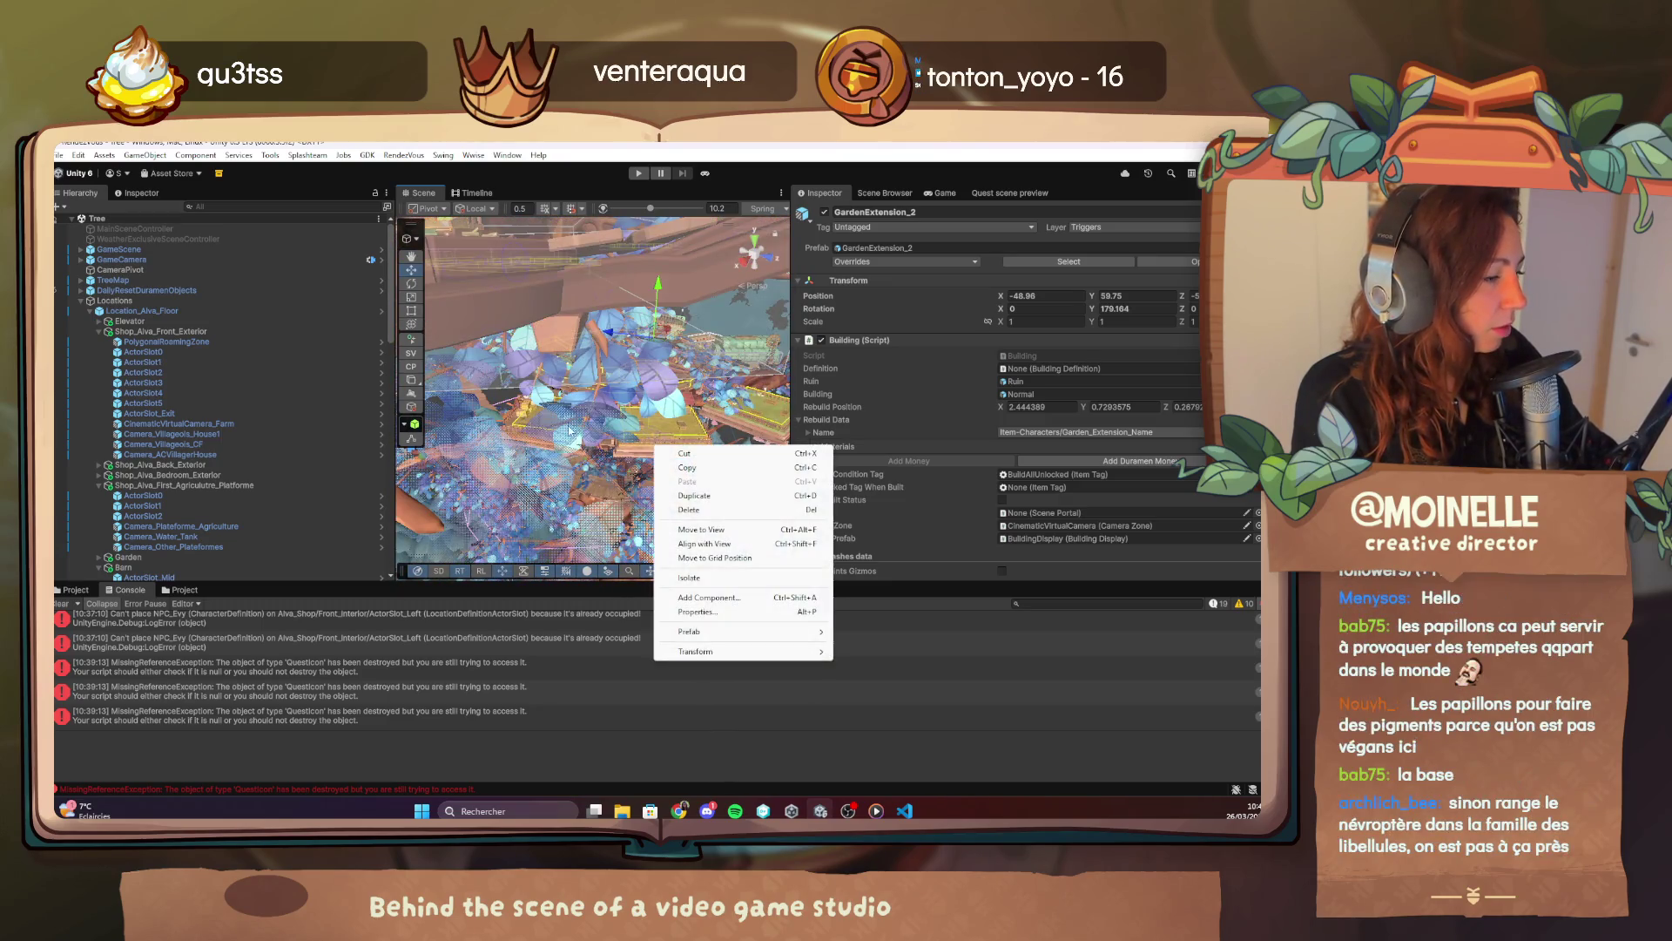
key("Escape")
scroll(560, 442, "down", 3)
scroll(560, 440, "down", 5)
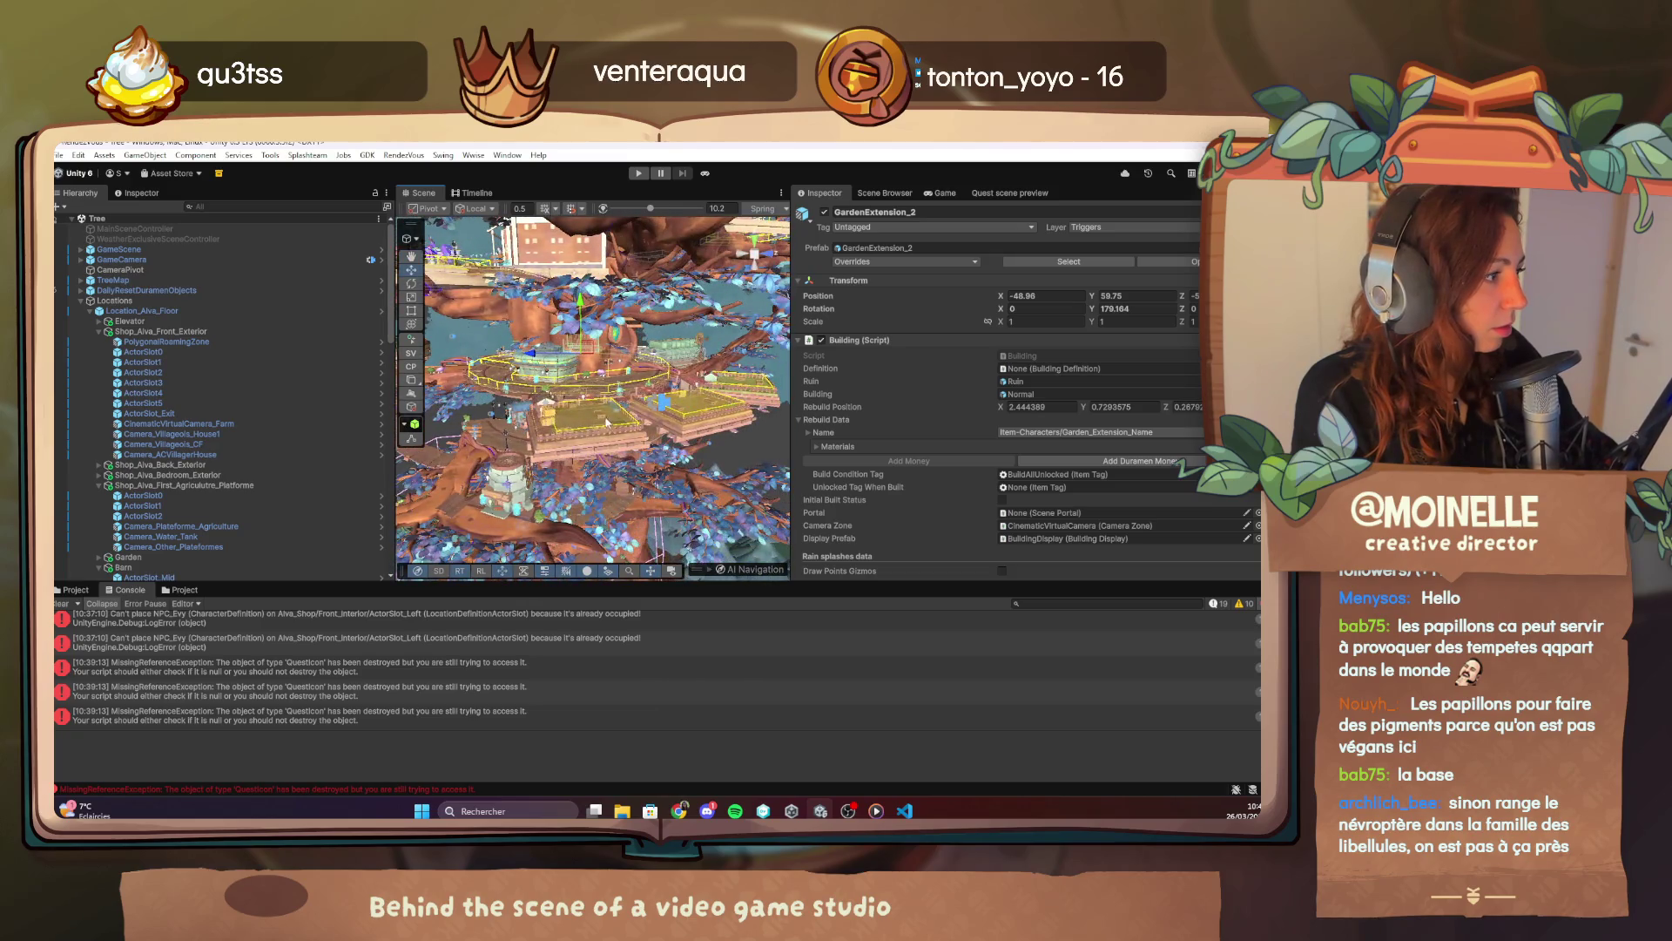
Inspect Cow_AnimalShelter and the existing CinematicVirtualCamera, then collapse the Extensions group.
left_click(658, 405)
mouse_move(659, 405)
left_mouse_down()
mouse_move(647, 411)
mouse_move(674, 397)
mouse_move(652, 390)
left_mouse_up()
left_click(630, 381)
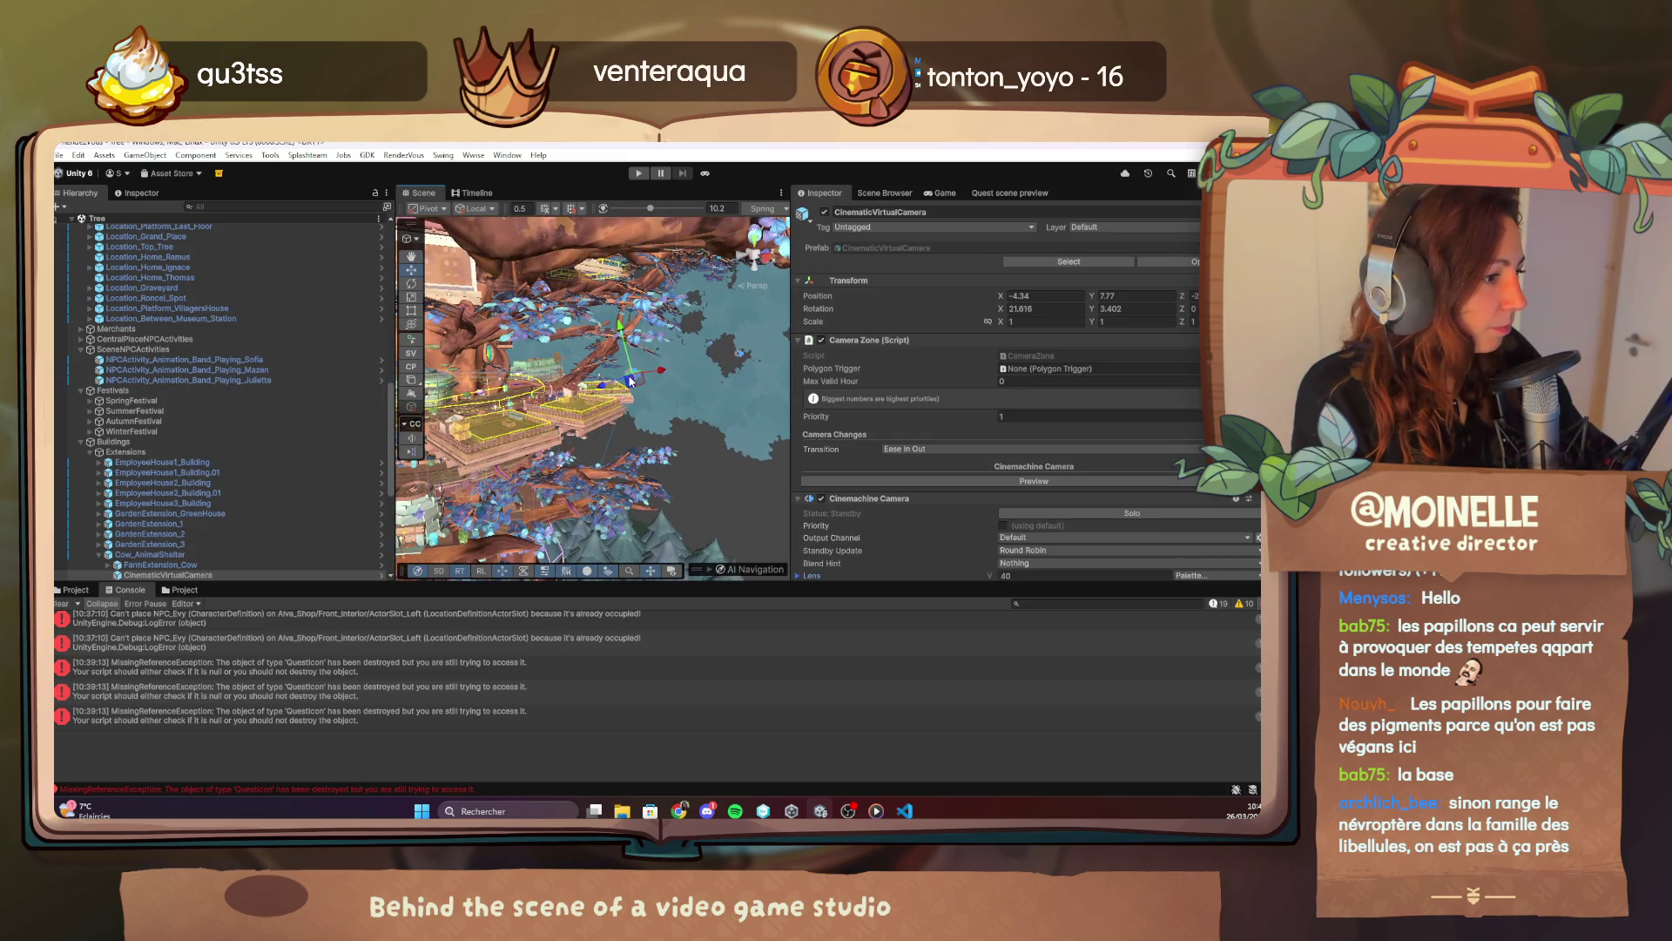
left_click(199, 556)
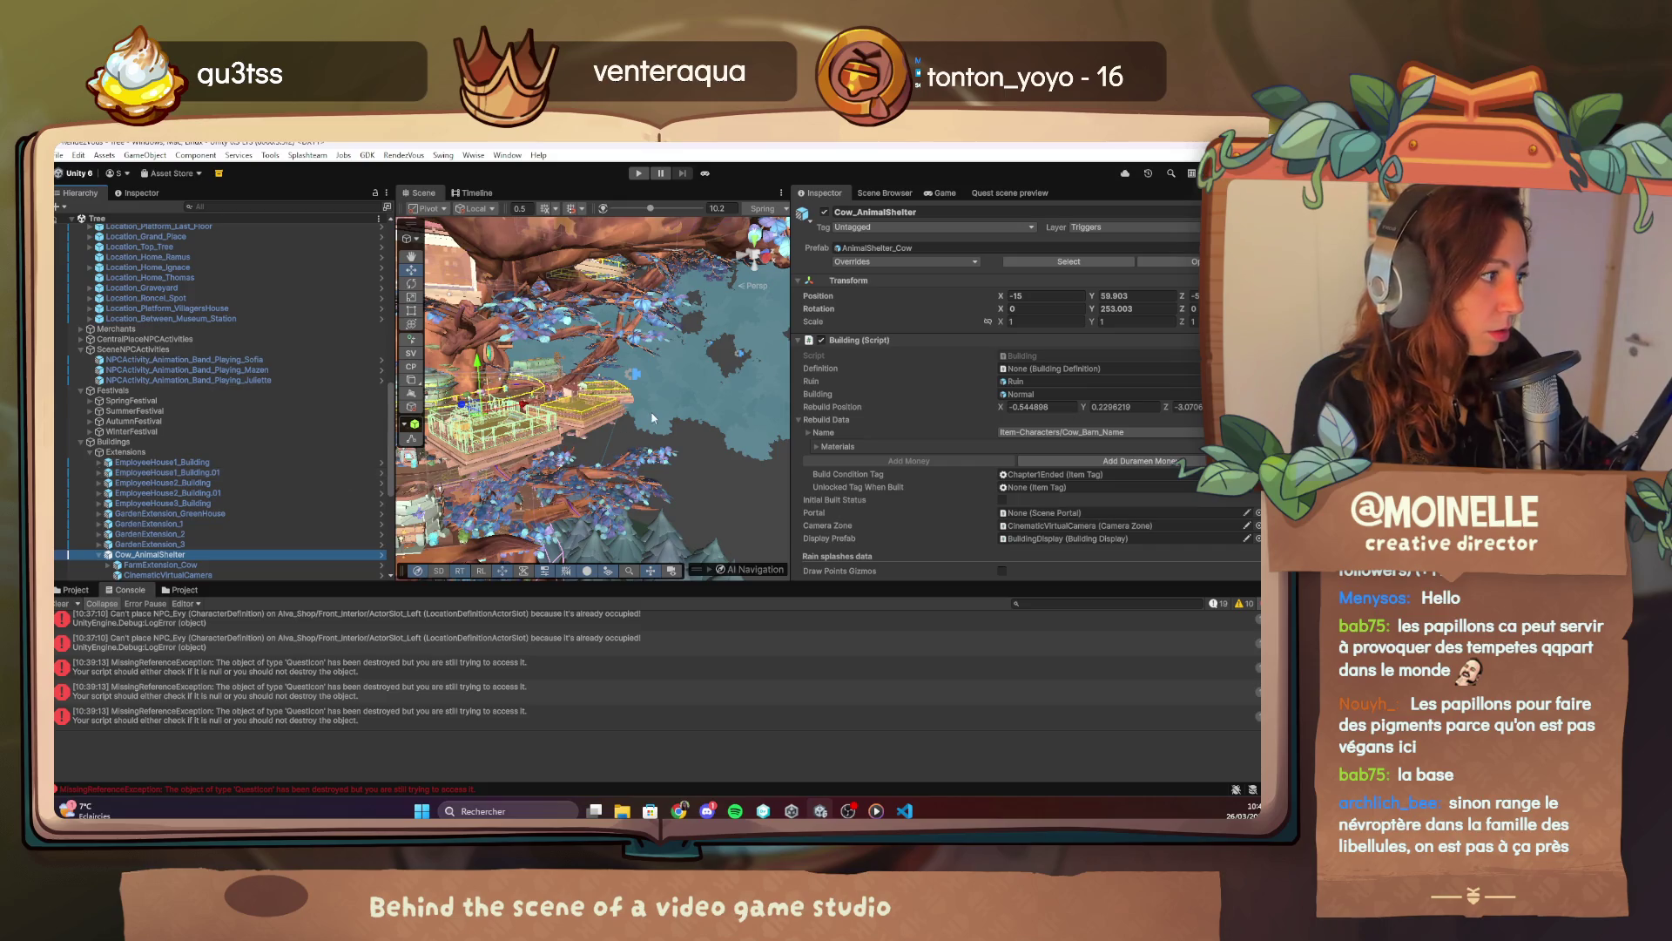
left_click(638, 375)
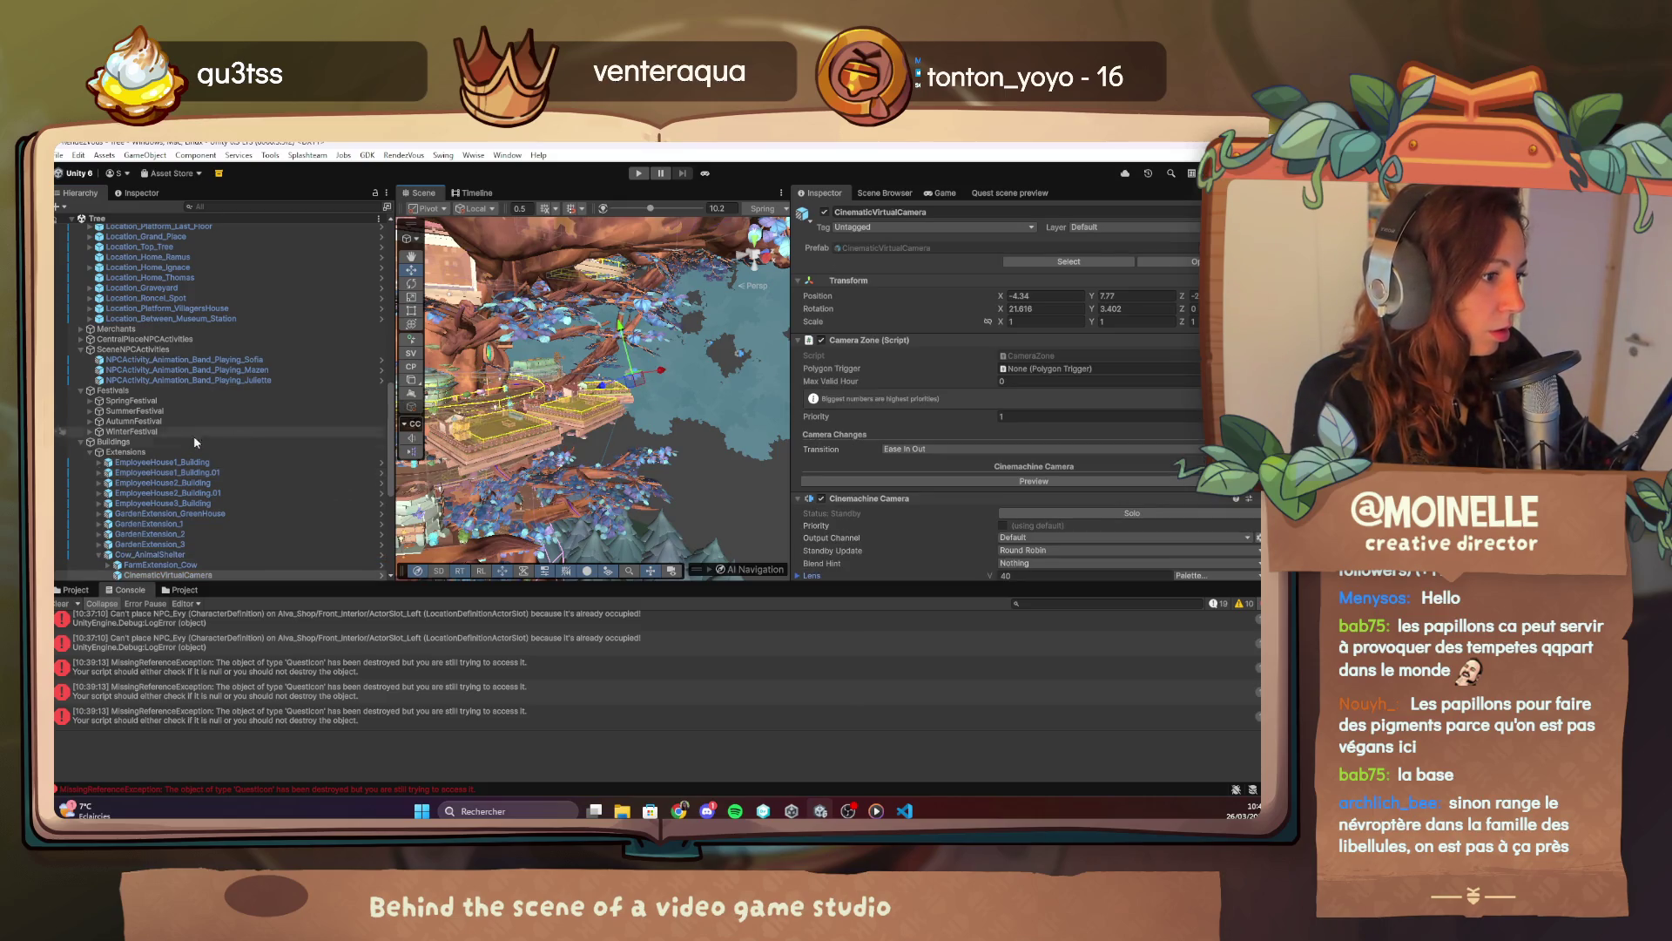
left_click(90, 452)
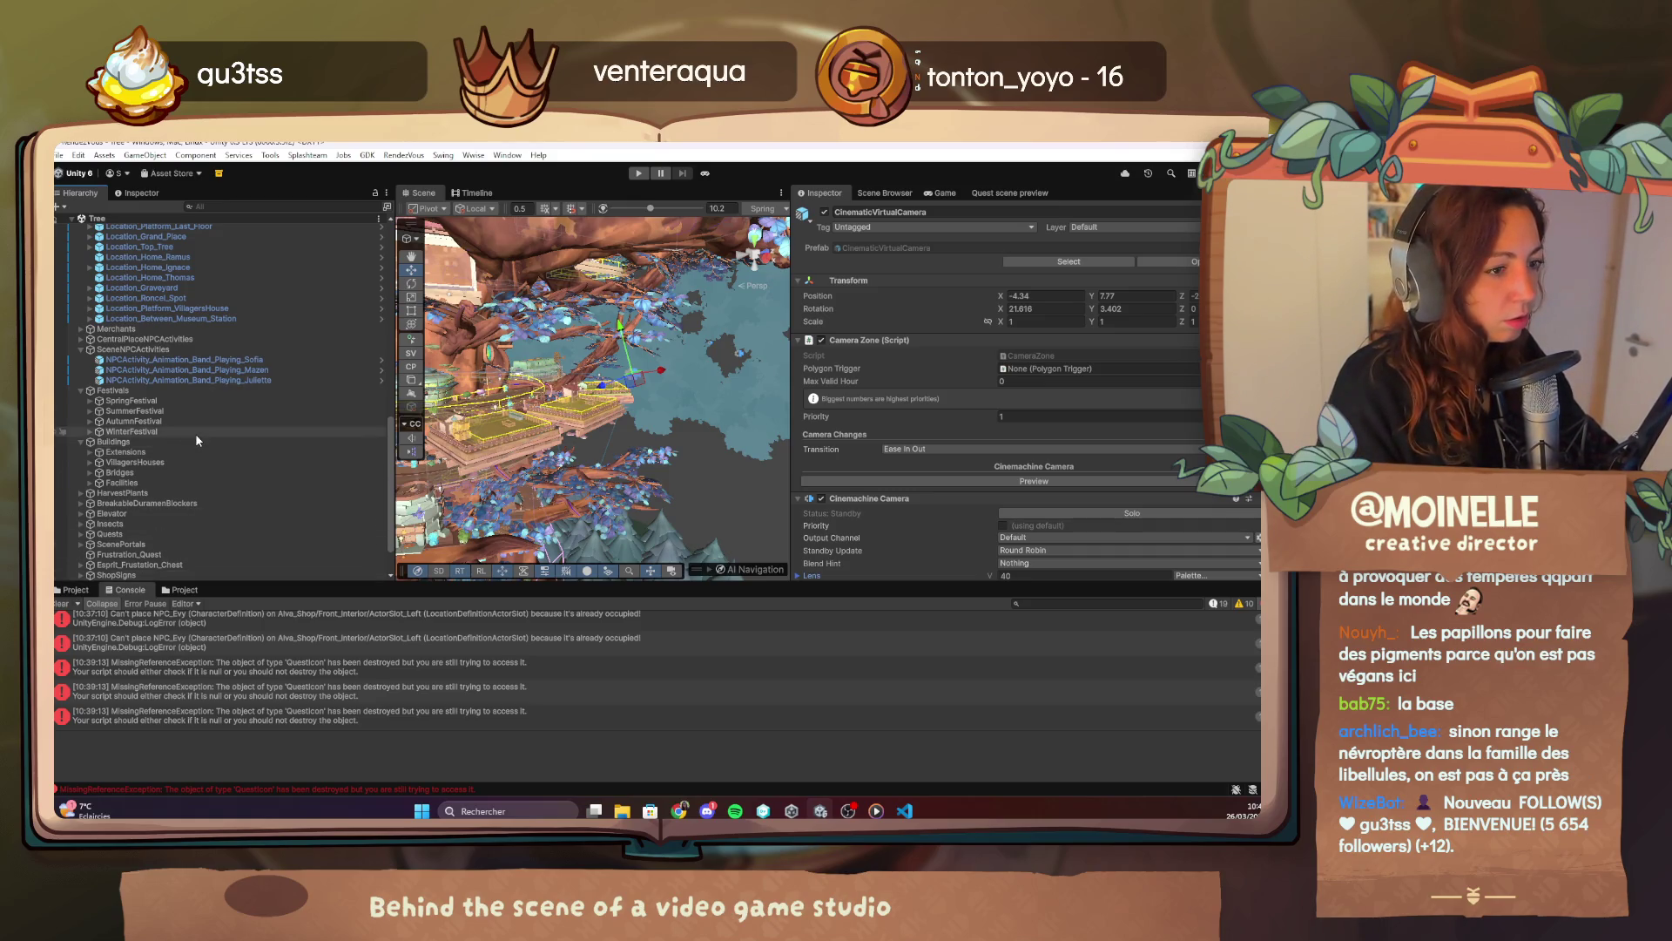
scroll(195, 440, "up", 5)
scroll(195, 432, "up", 10)
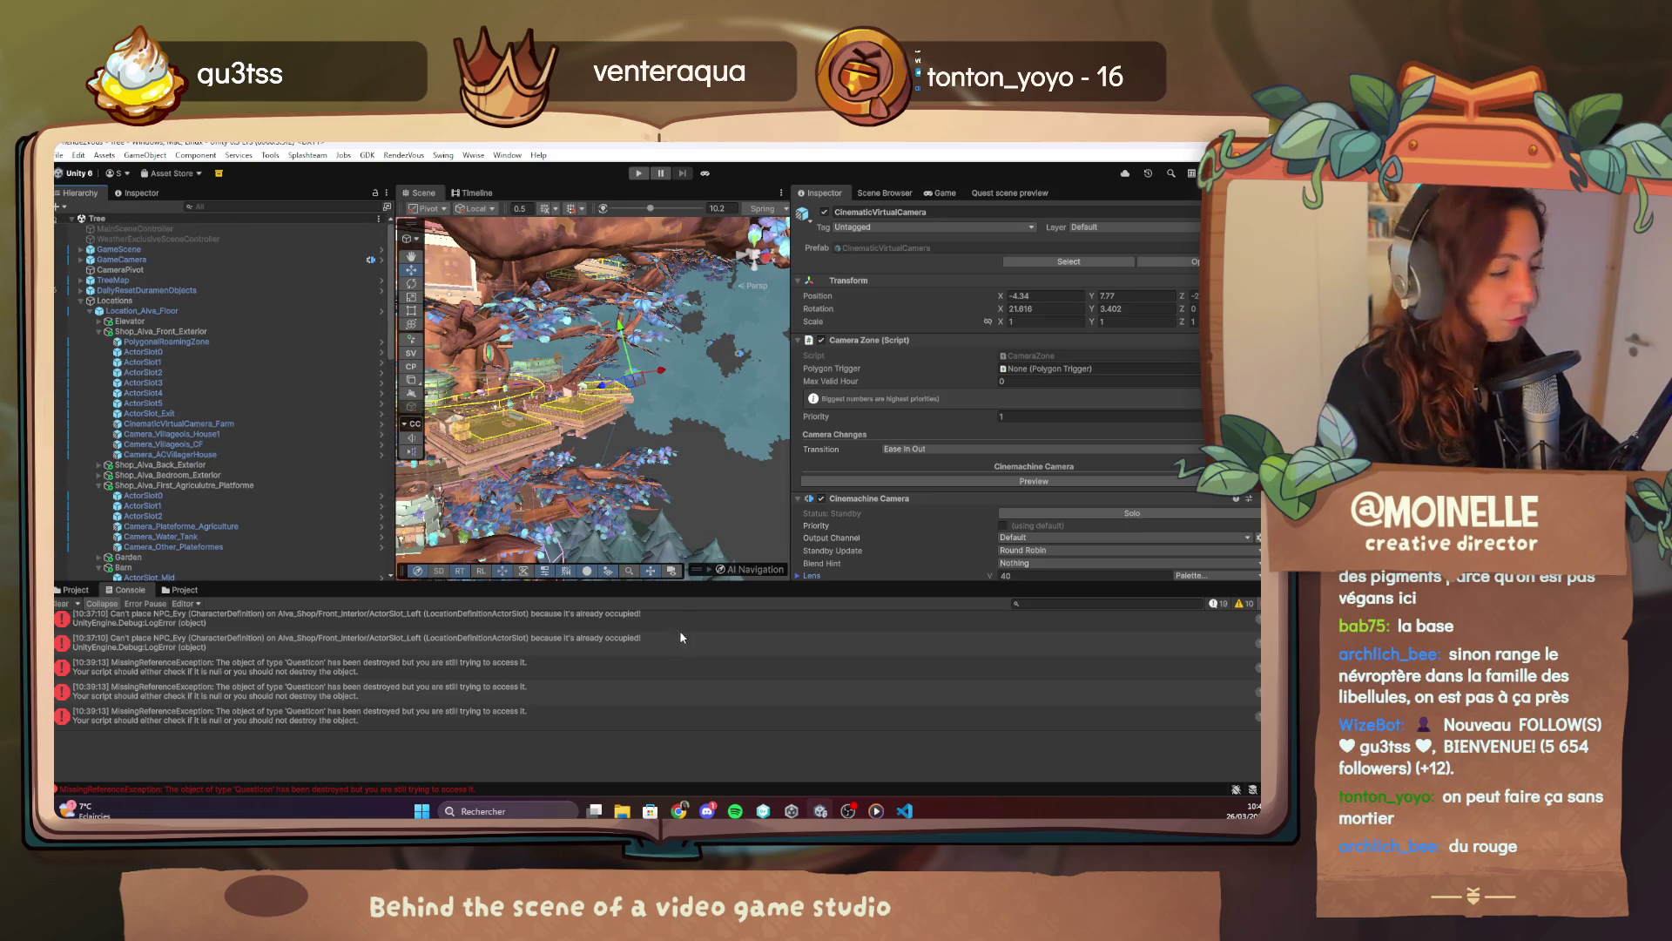
left_click(876, 811)
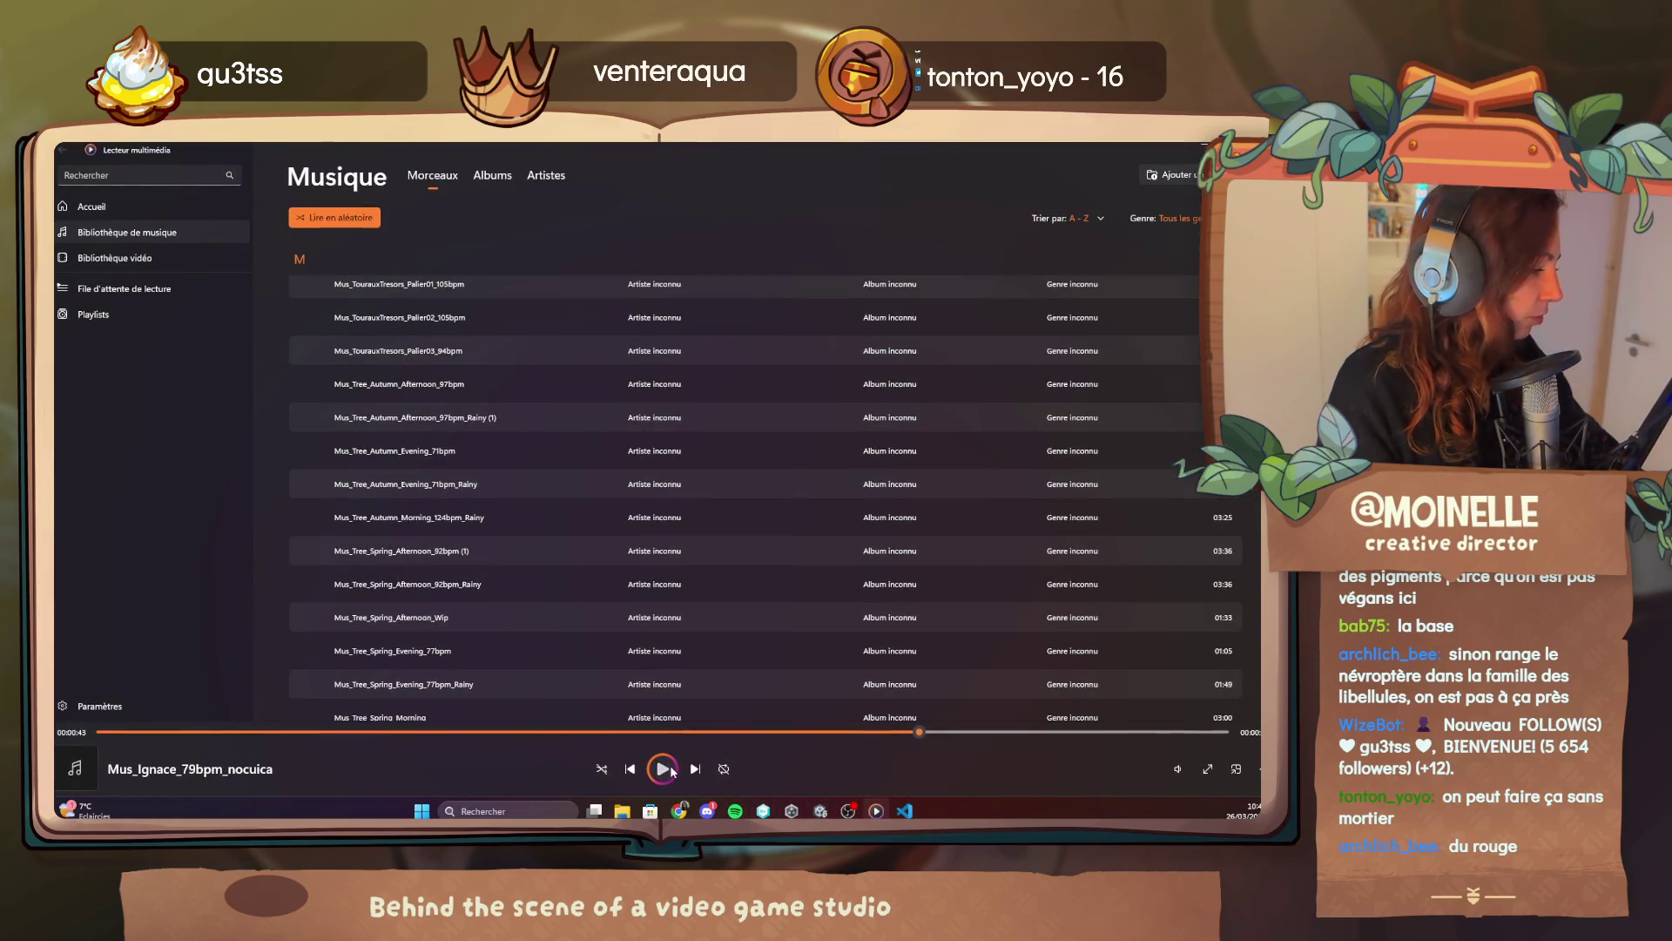
left_click(876, 811)
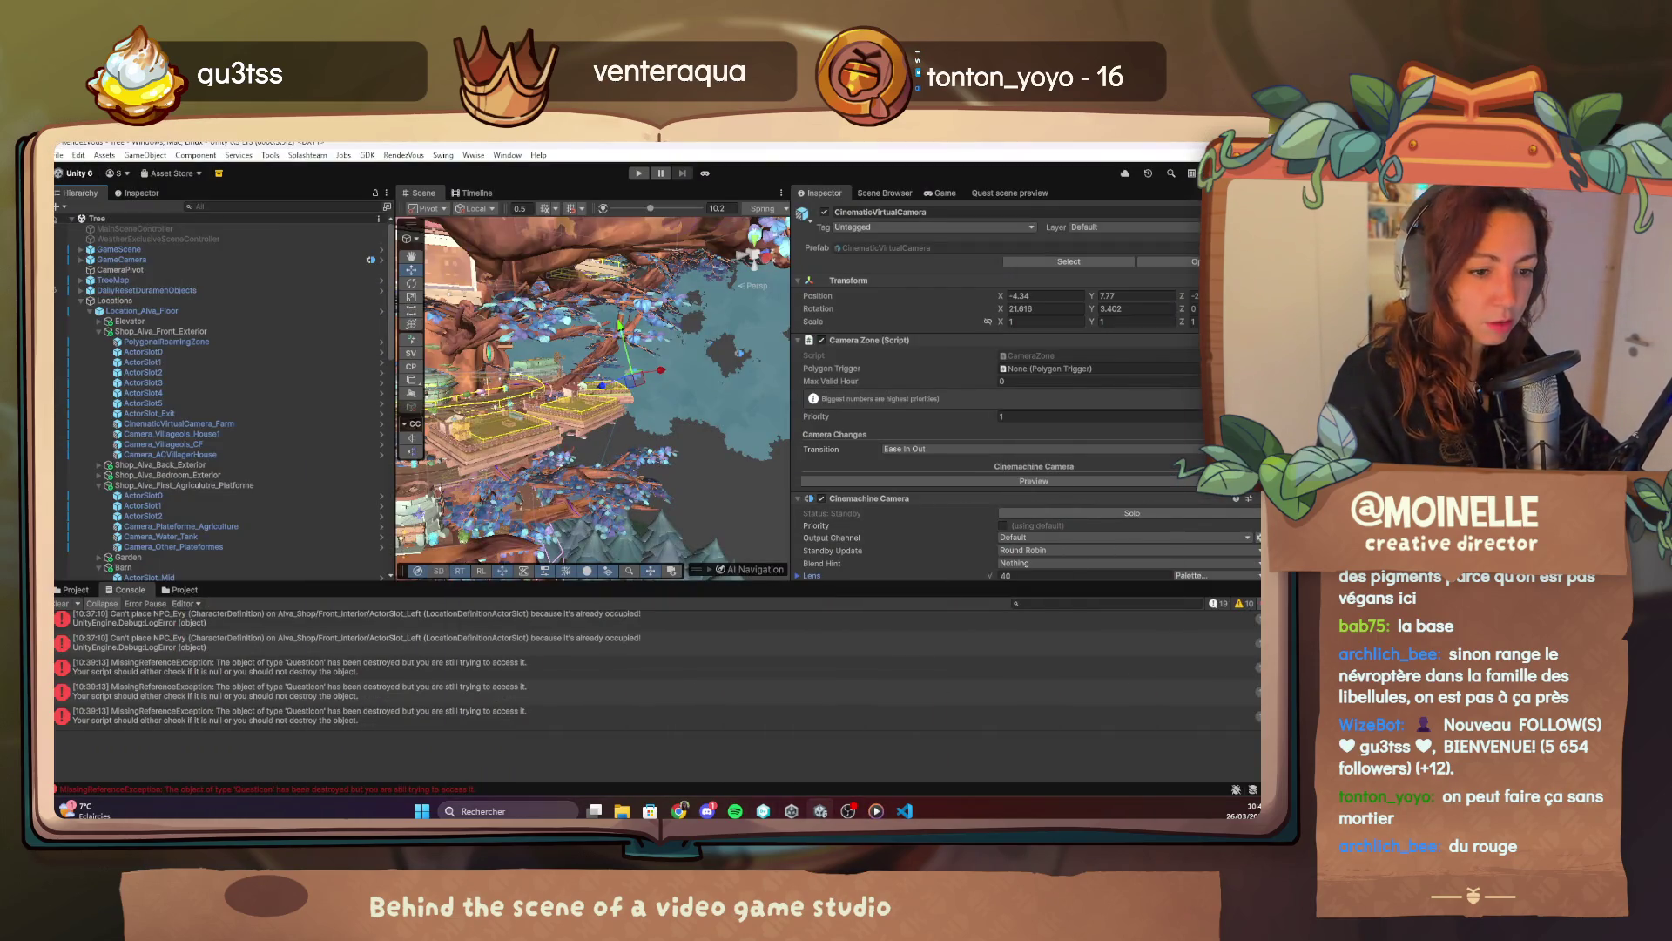
left_click_drag(522, 400, 598, 401)
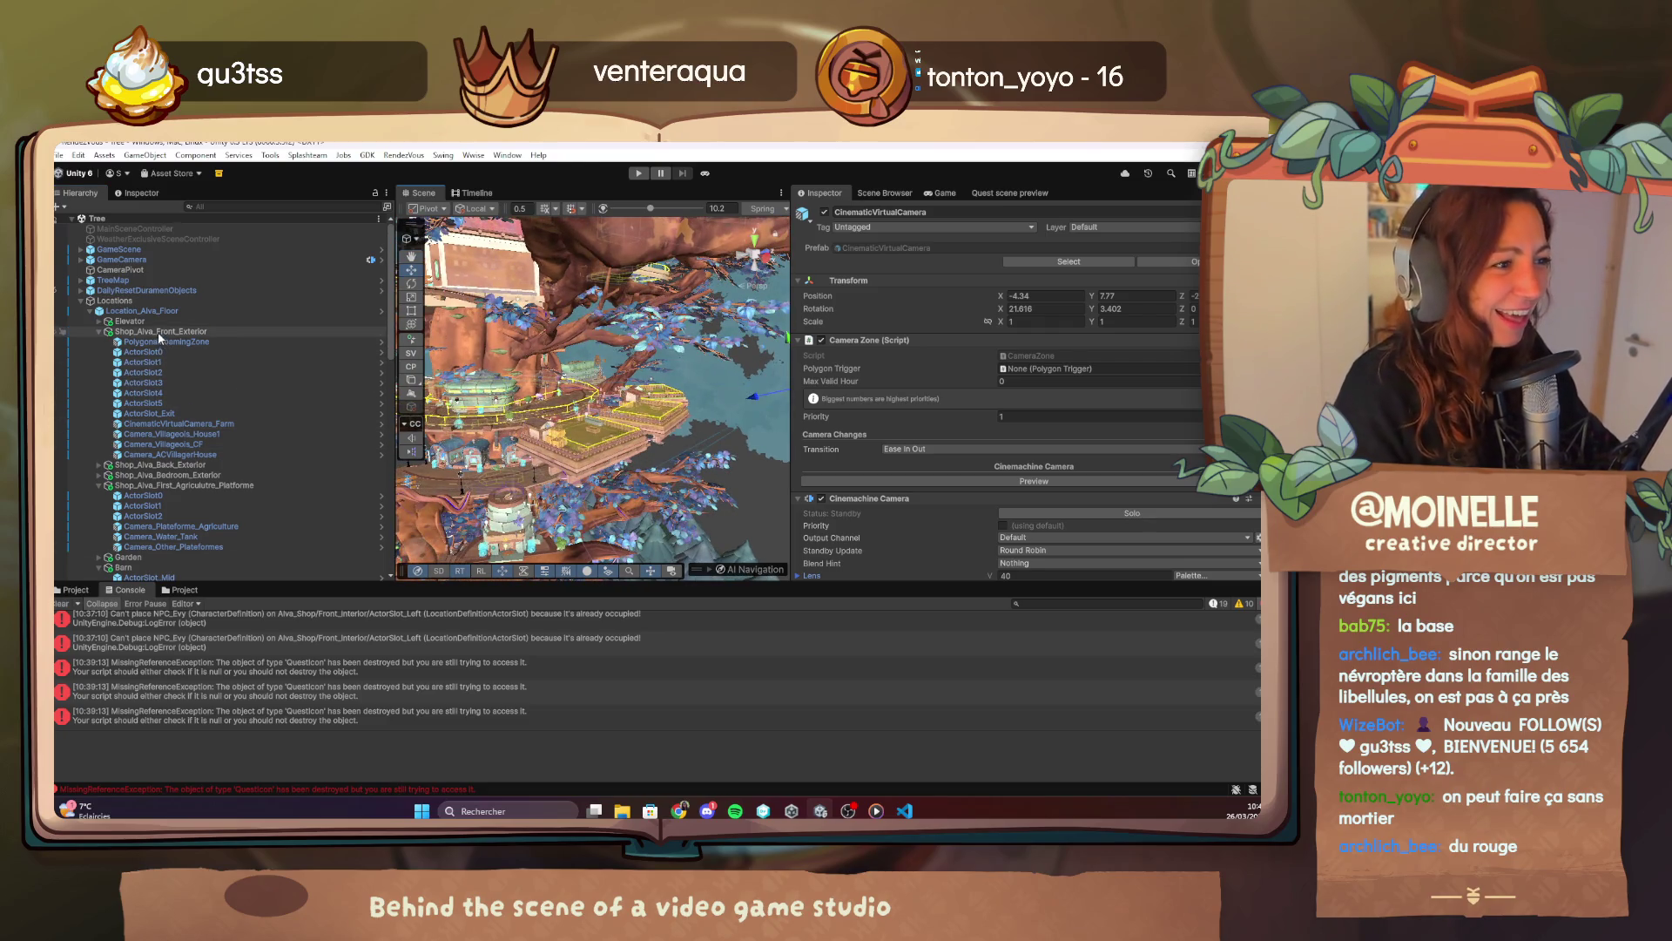
scroll(130, 522, "down", 3)
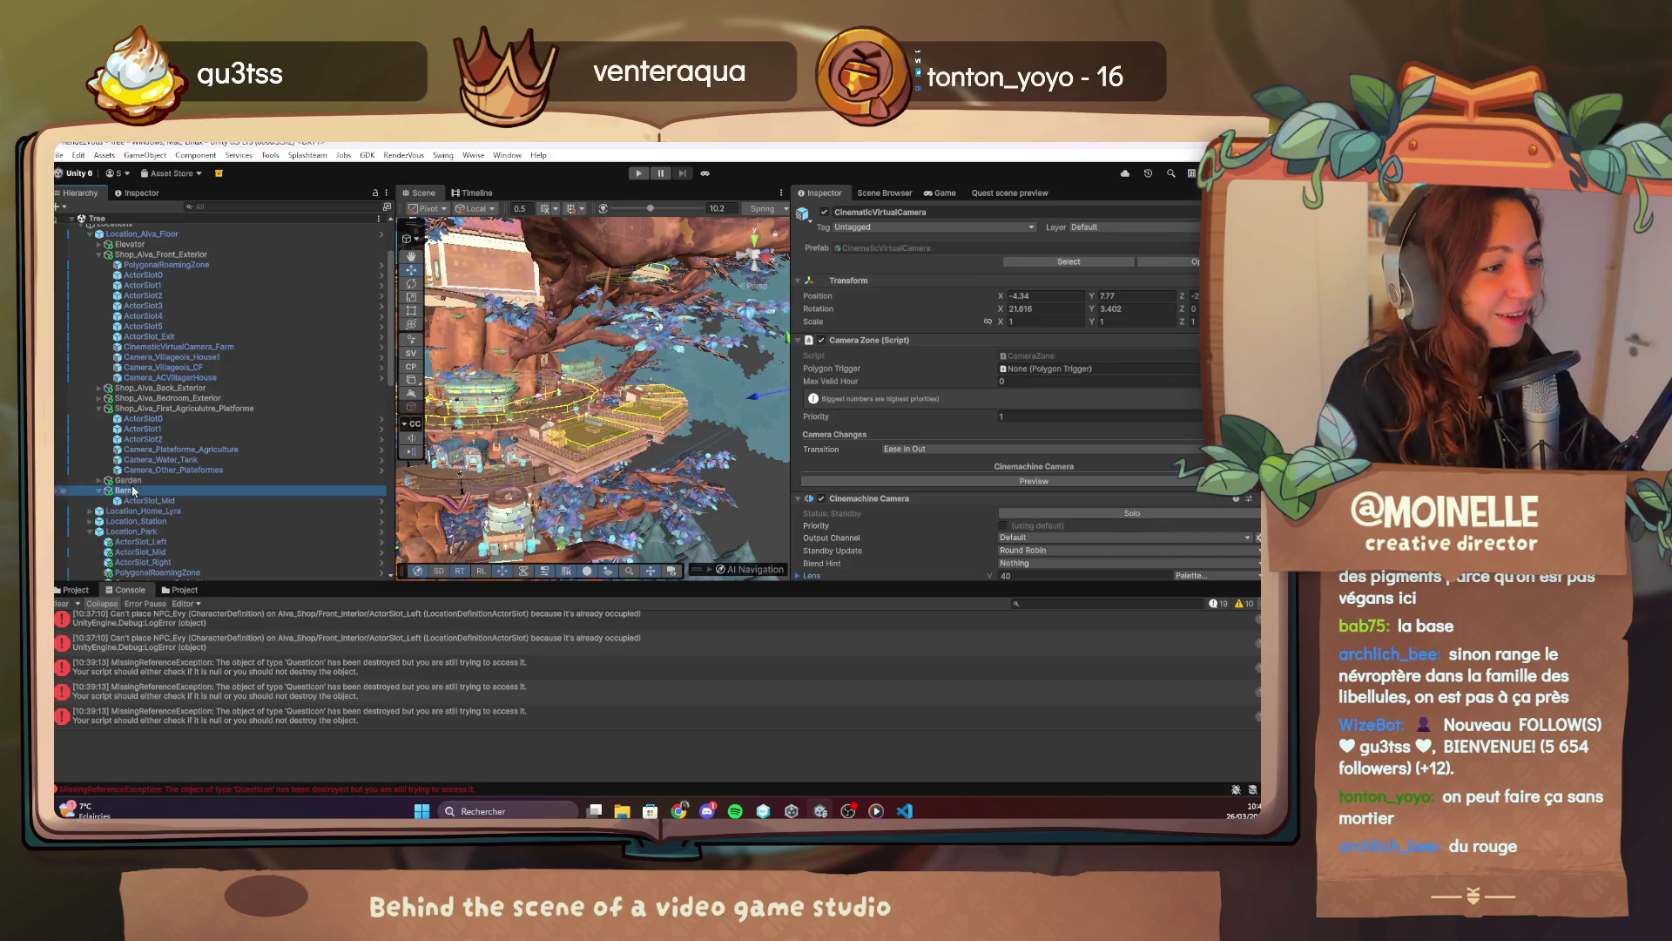
Select Barn, search 'cinem' in Project, and drag the CinematicVirtualCamera prefab into the scene.
left_click(123, 490)
left_click(76, 590)
type("cinem")
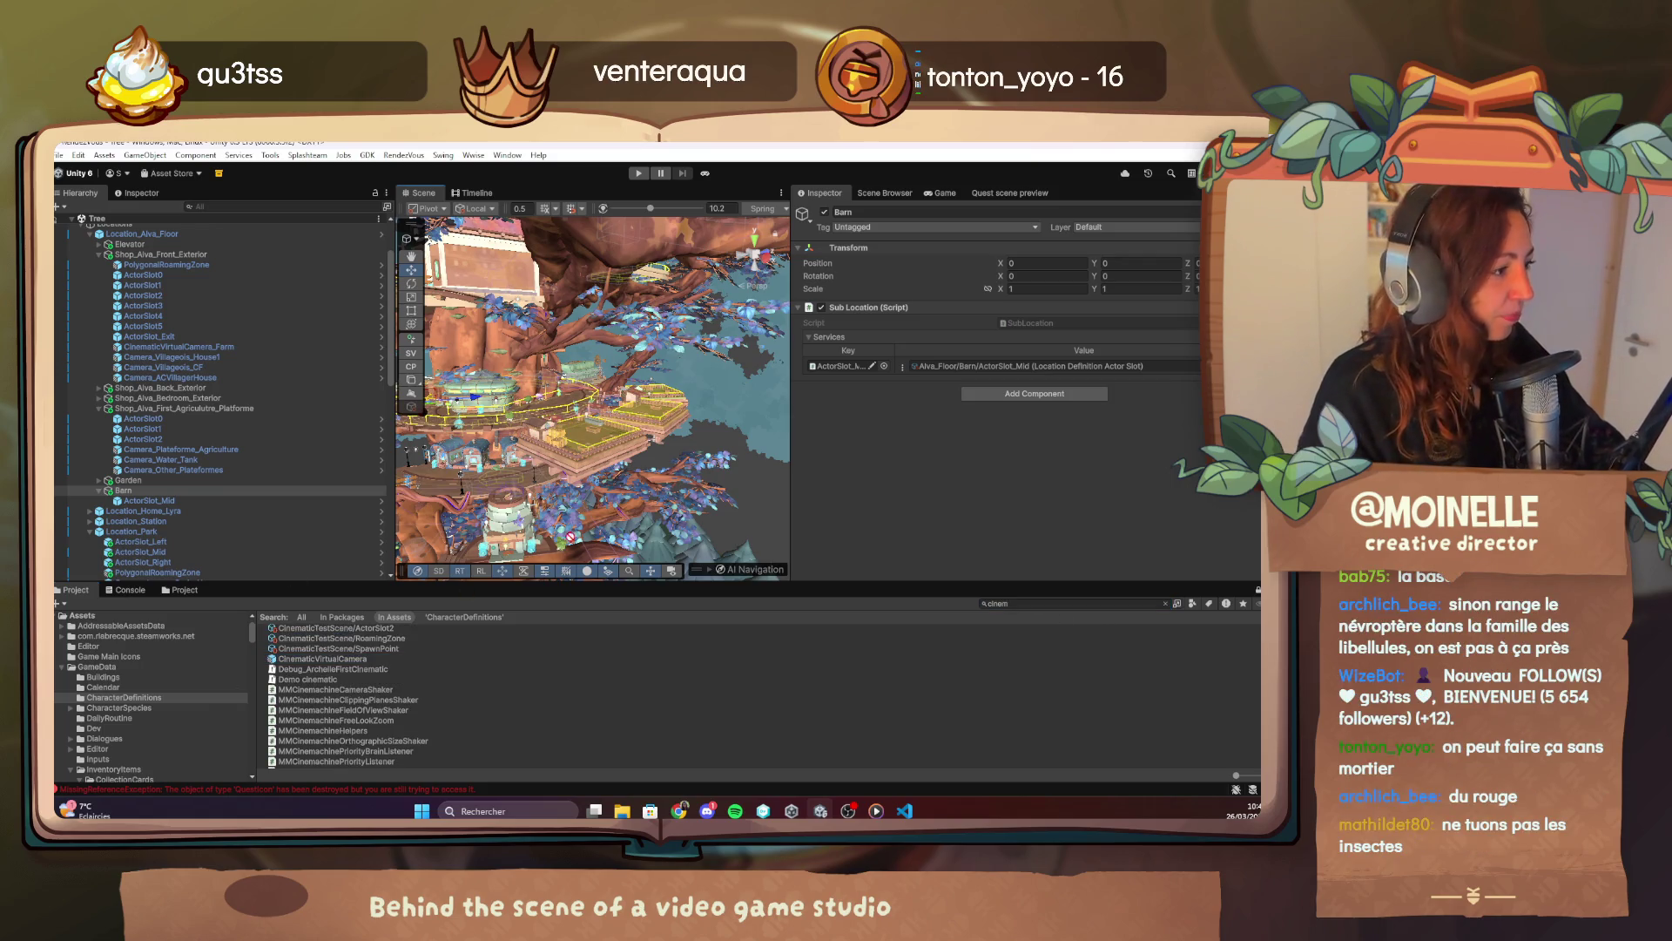
left_click_drag(652, 498, 655, 487)
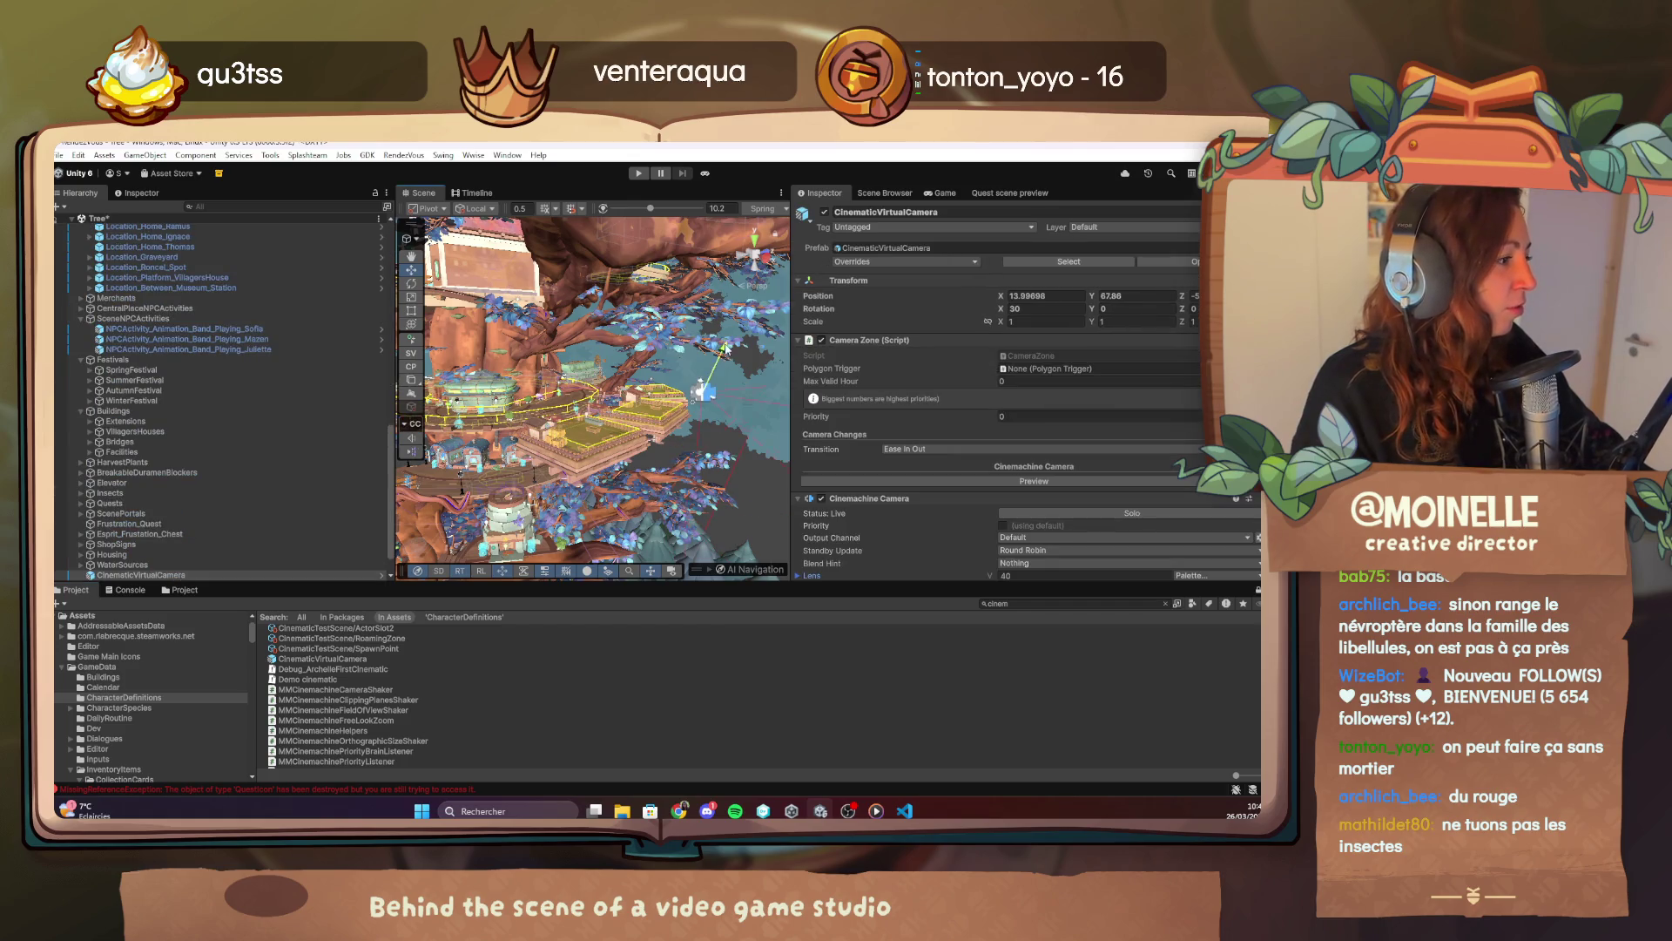
left_click(963, 484)
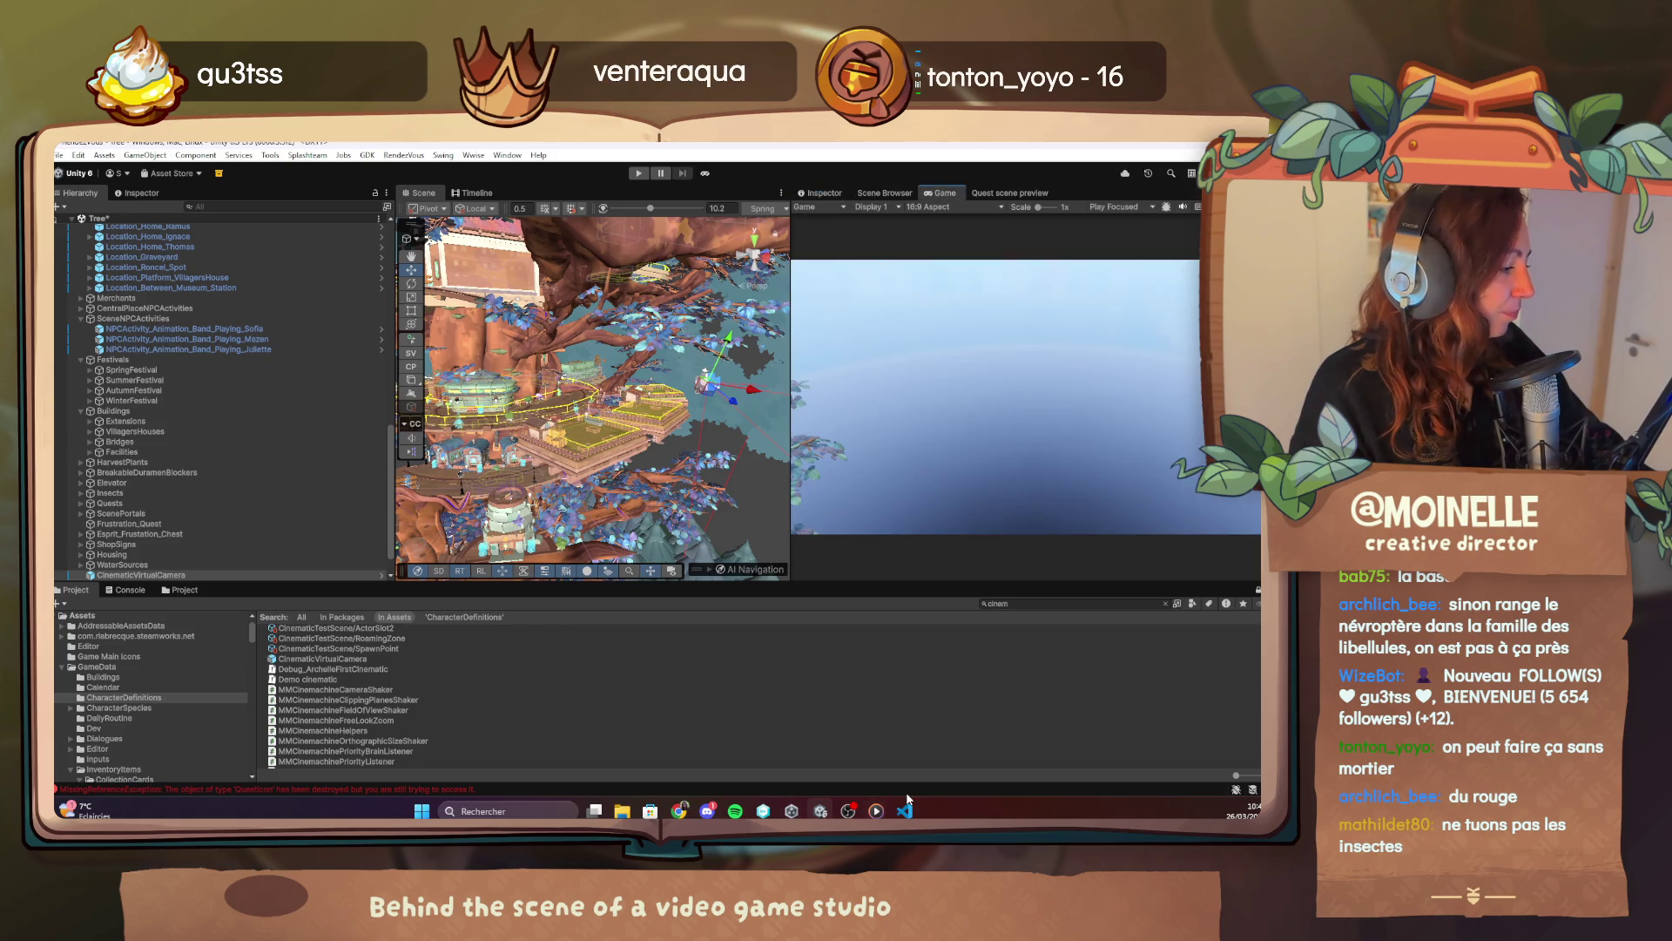
Minimize the music player, then rotate the new camera toward the tree village and lower it.
left_click(876, 810)
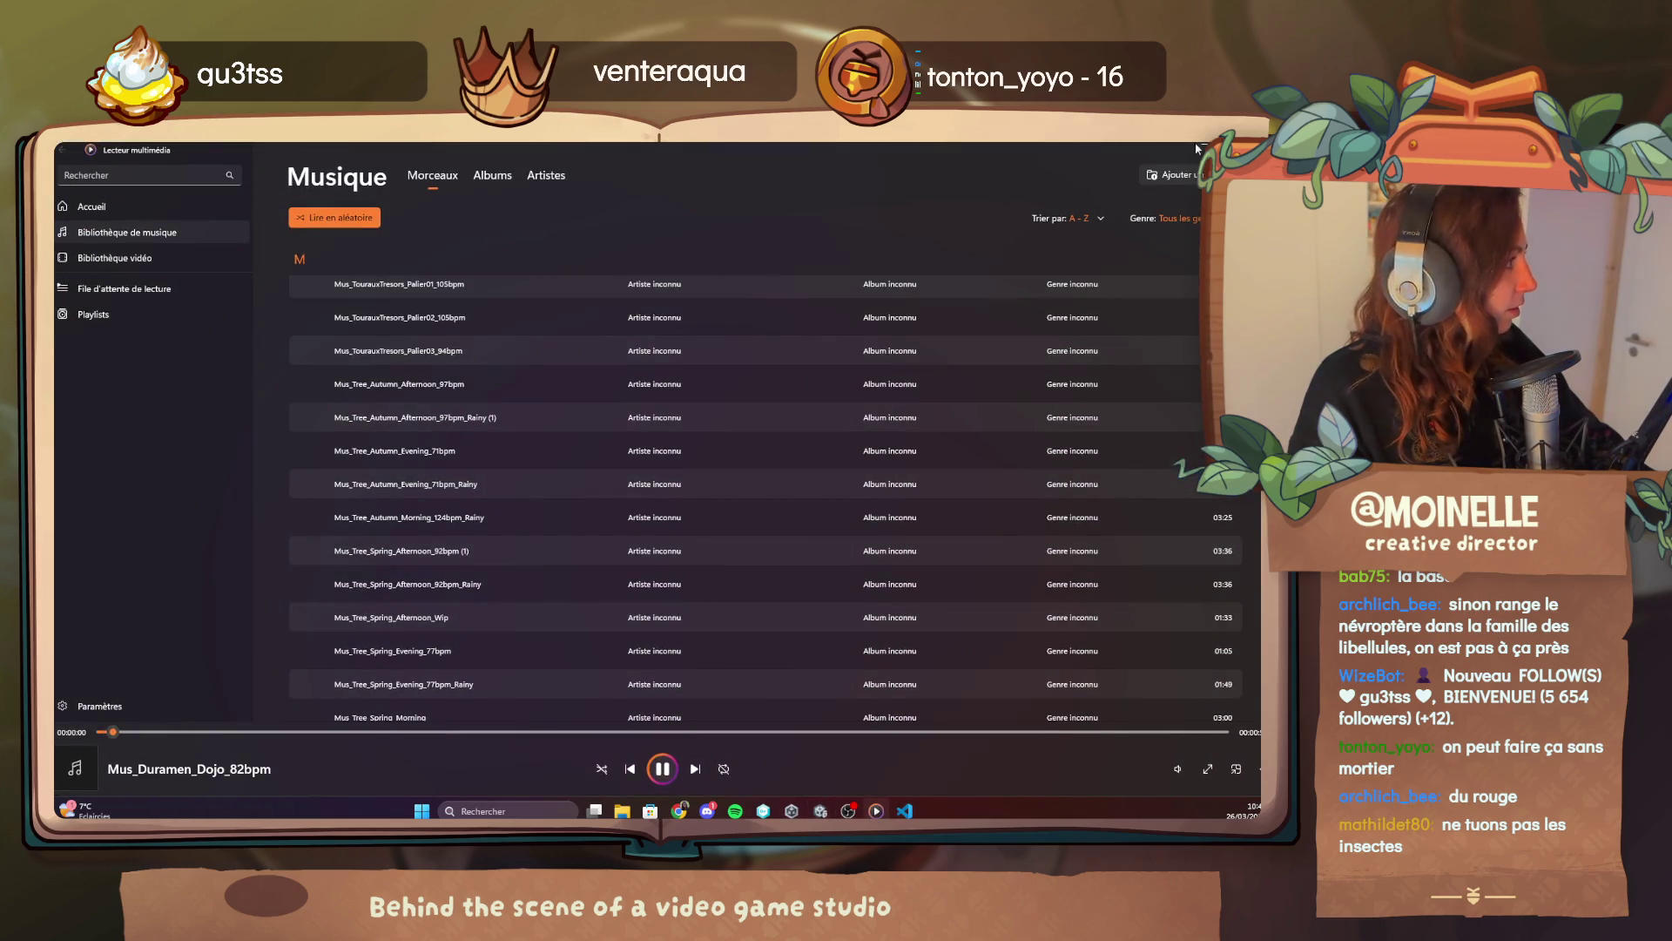
left_click(1194, 148)
left_click(411, 283)
mouse_move(770, 402)
left_mouse_down()
mouse_move(748, 364)
mouse_move(675, 437)
left_mouse_up()
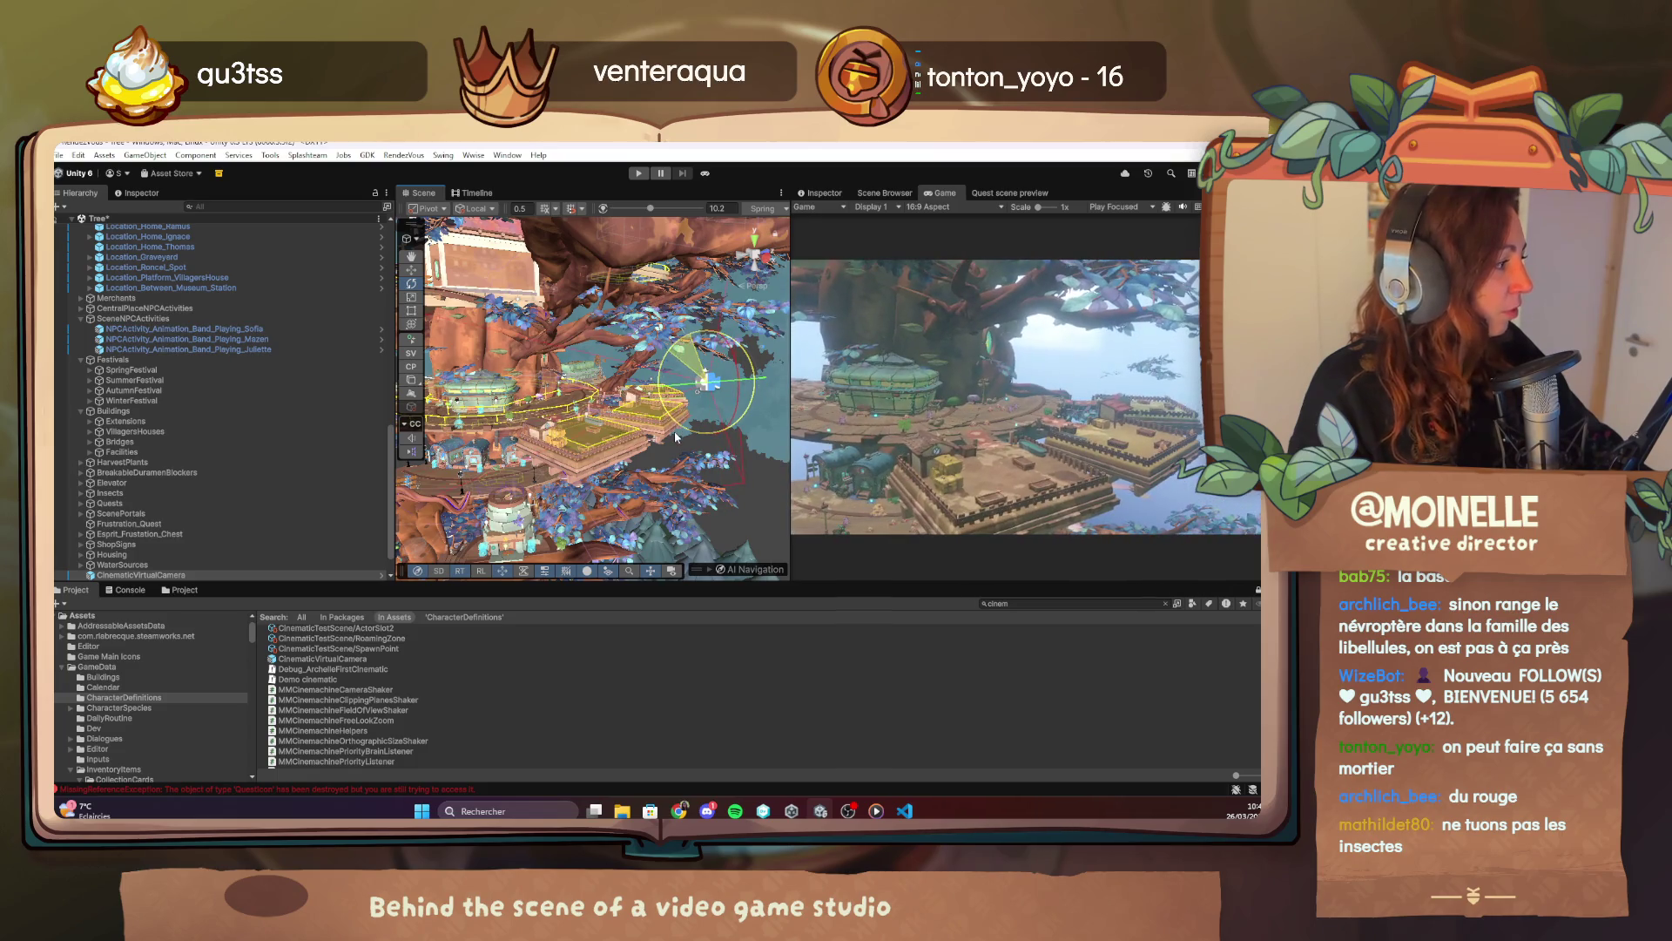
left_click(411, 269)
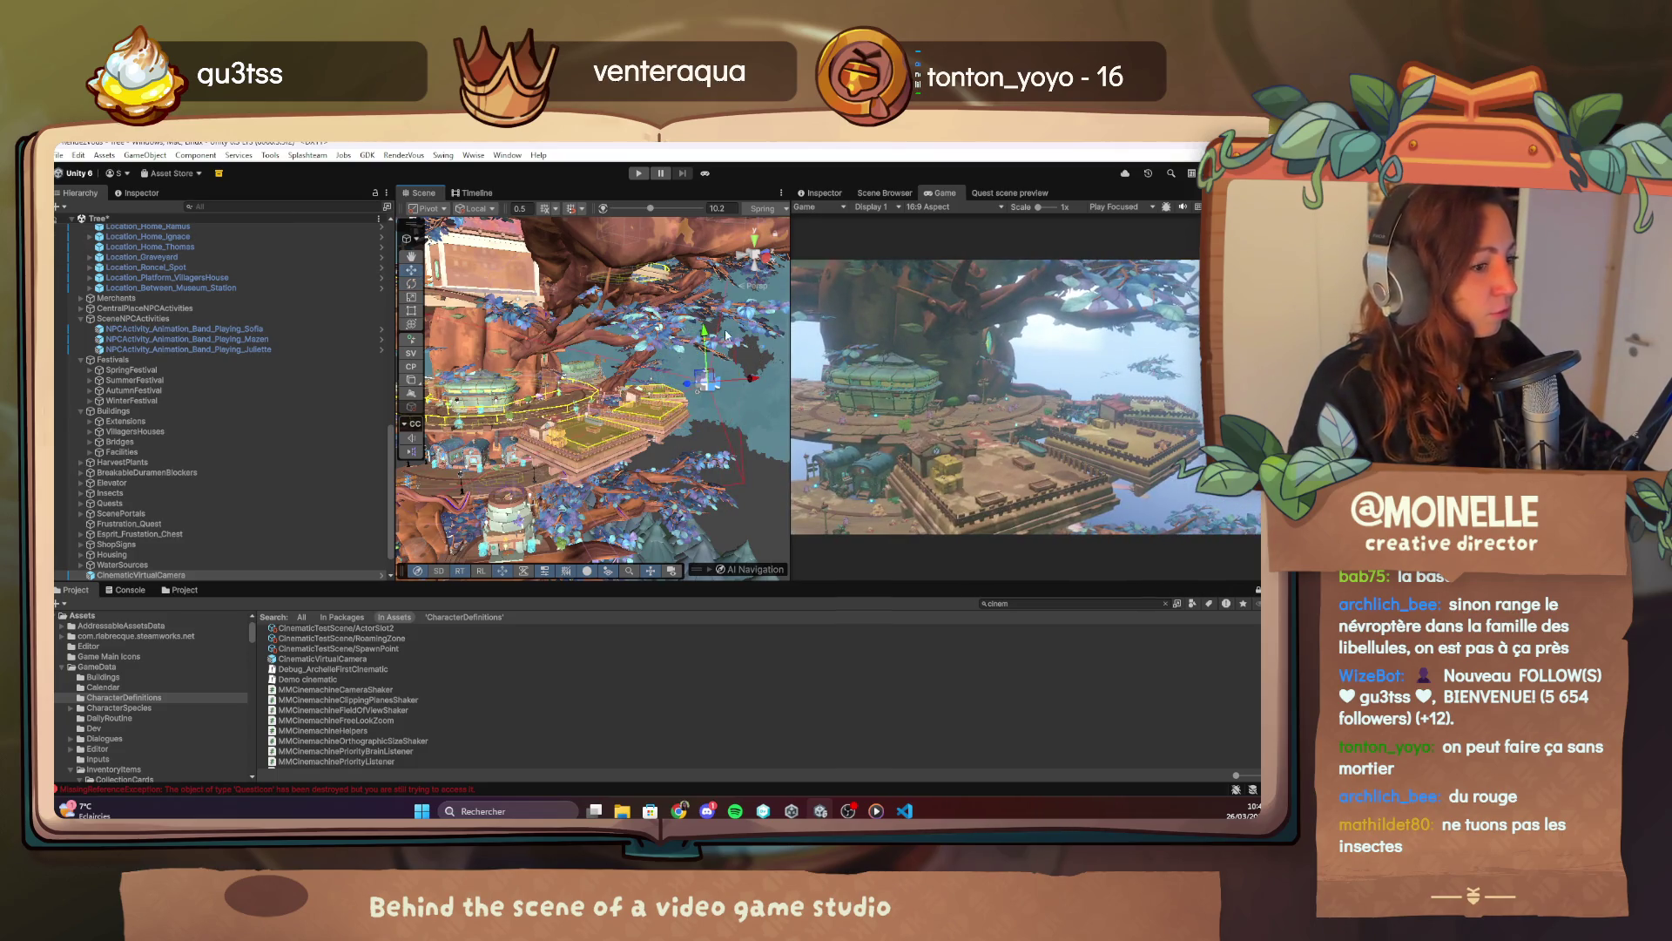
left_click_drag(705, 338, 693, 490)
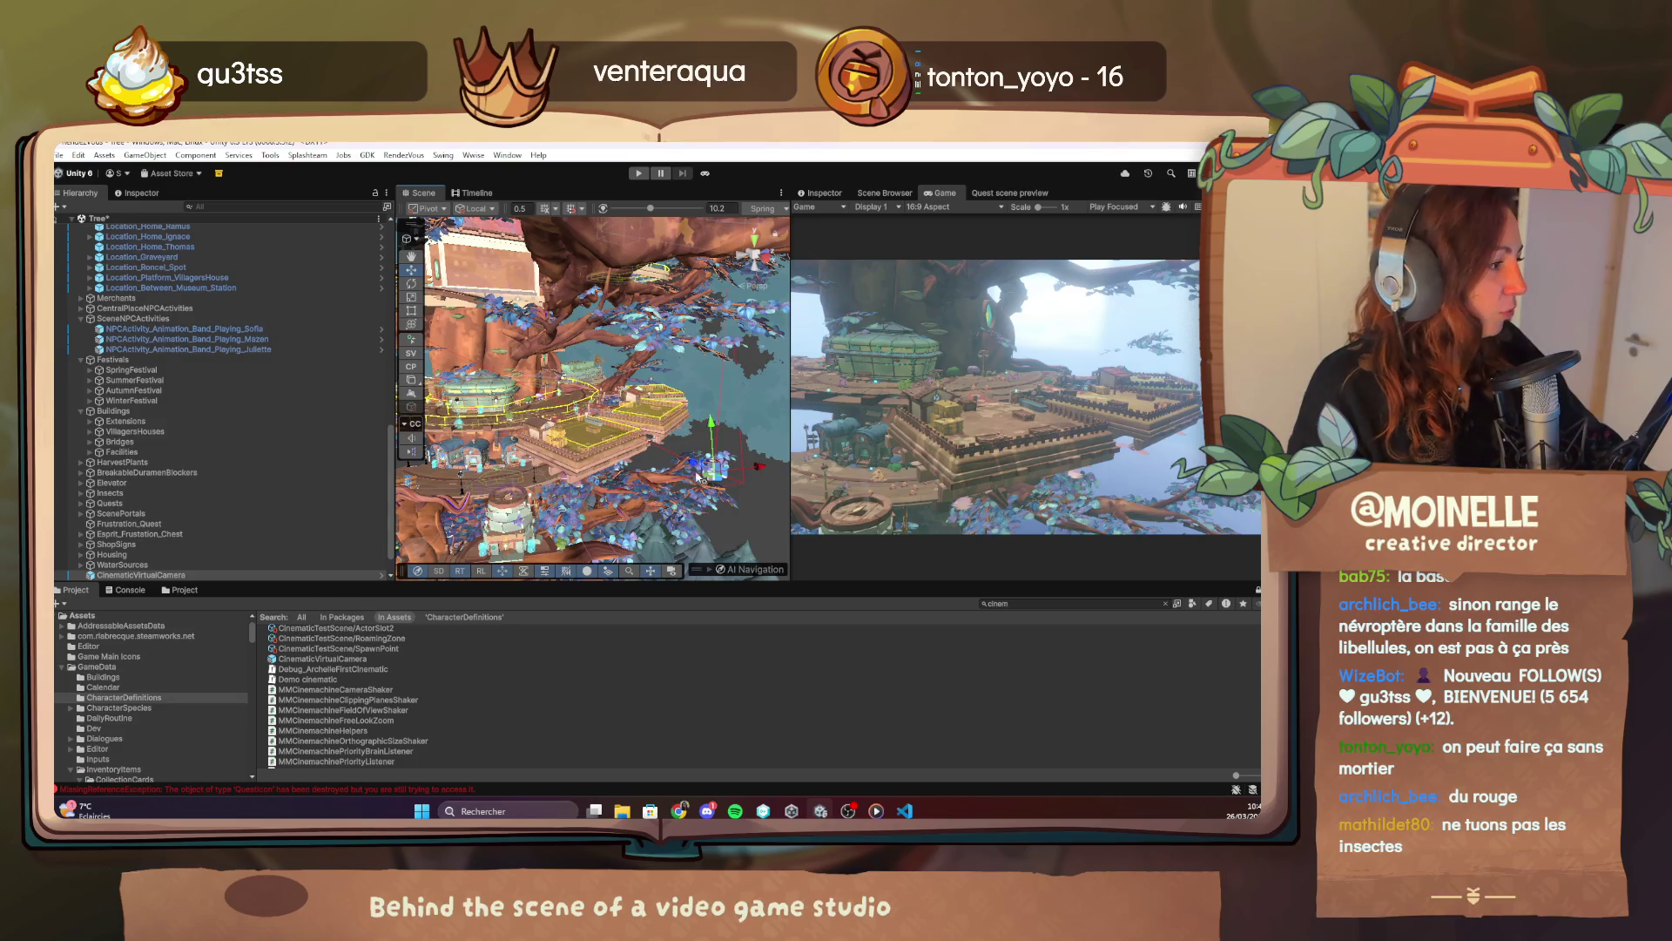
Shift the camera sideways and tilt it down over the fenced farm area.
scroll(693, 490, "up", 5)
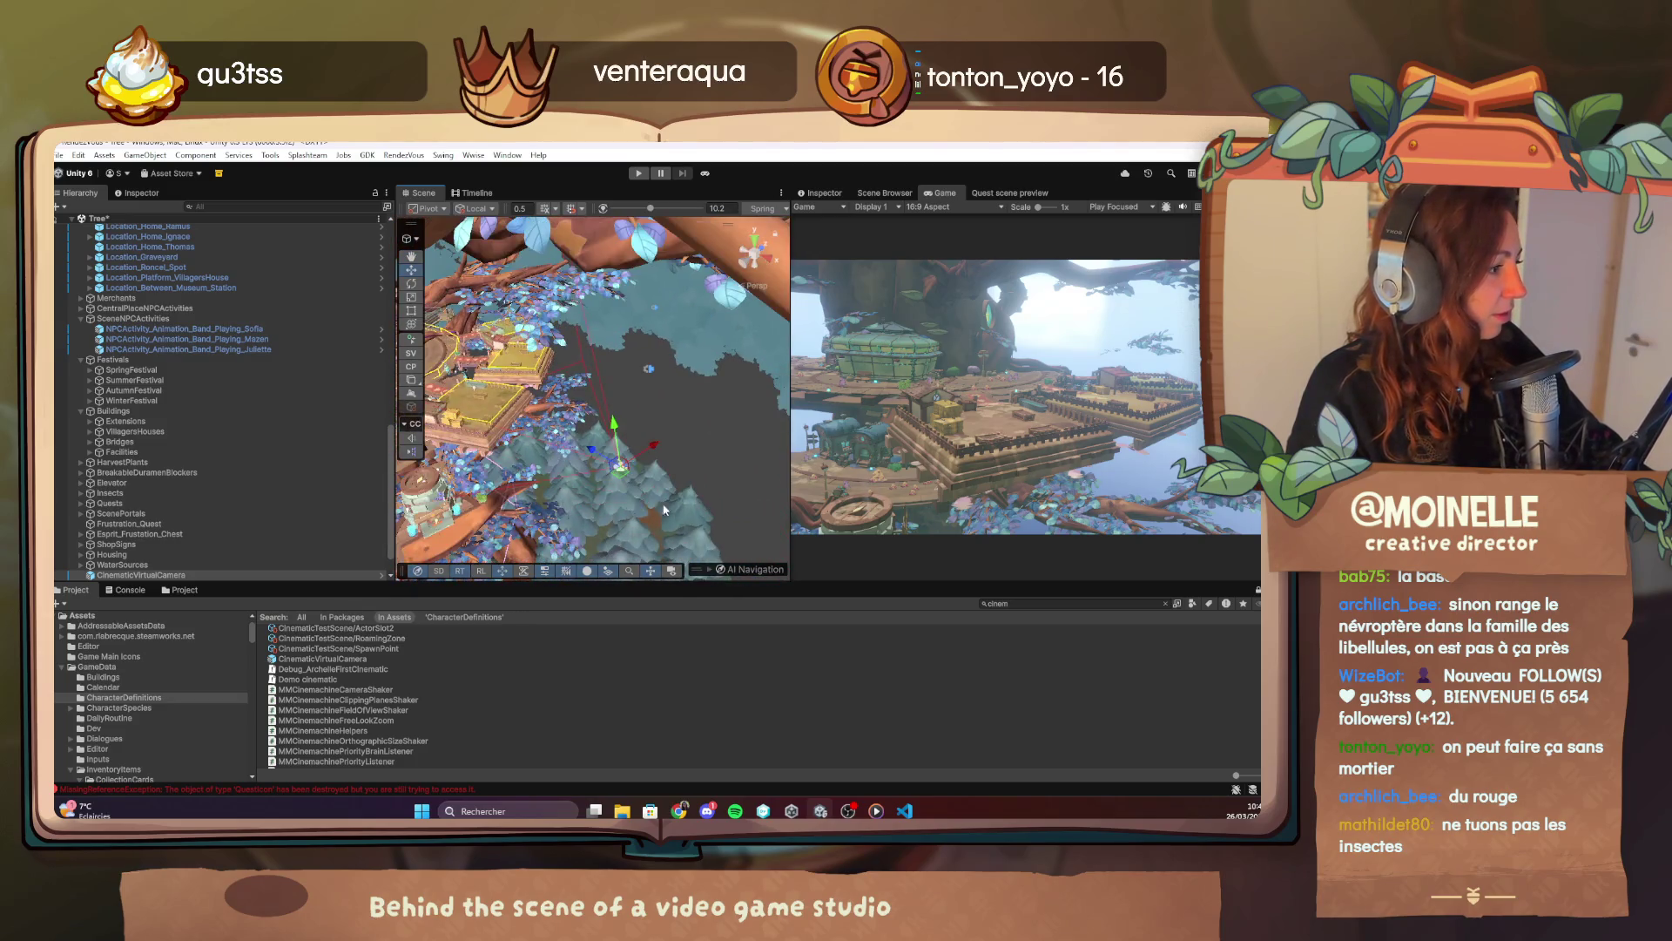
mouse_move(618, 466)
left_mouse_down()
mouse_move(550, 486)
mouse_move(516, 408)
left_mouse_up()
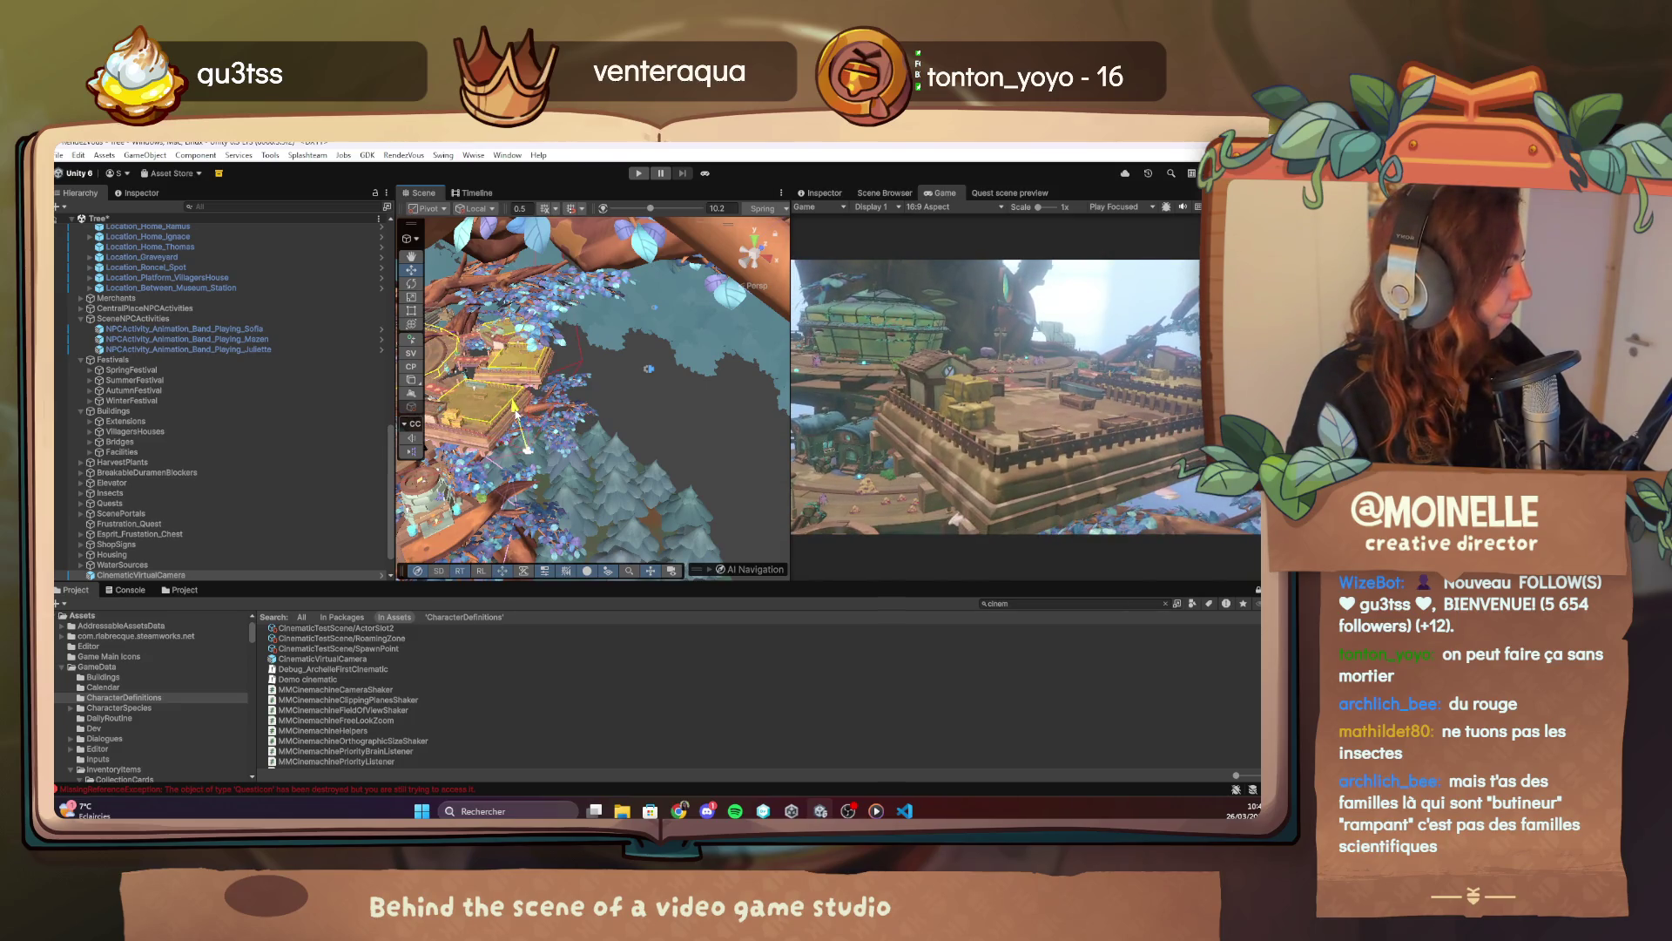
key("e")
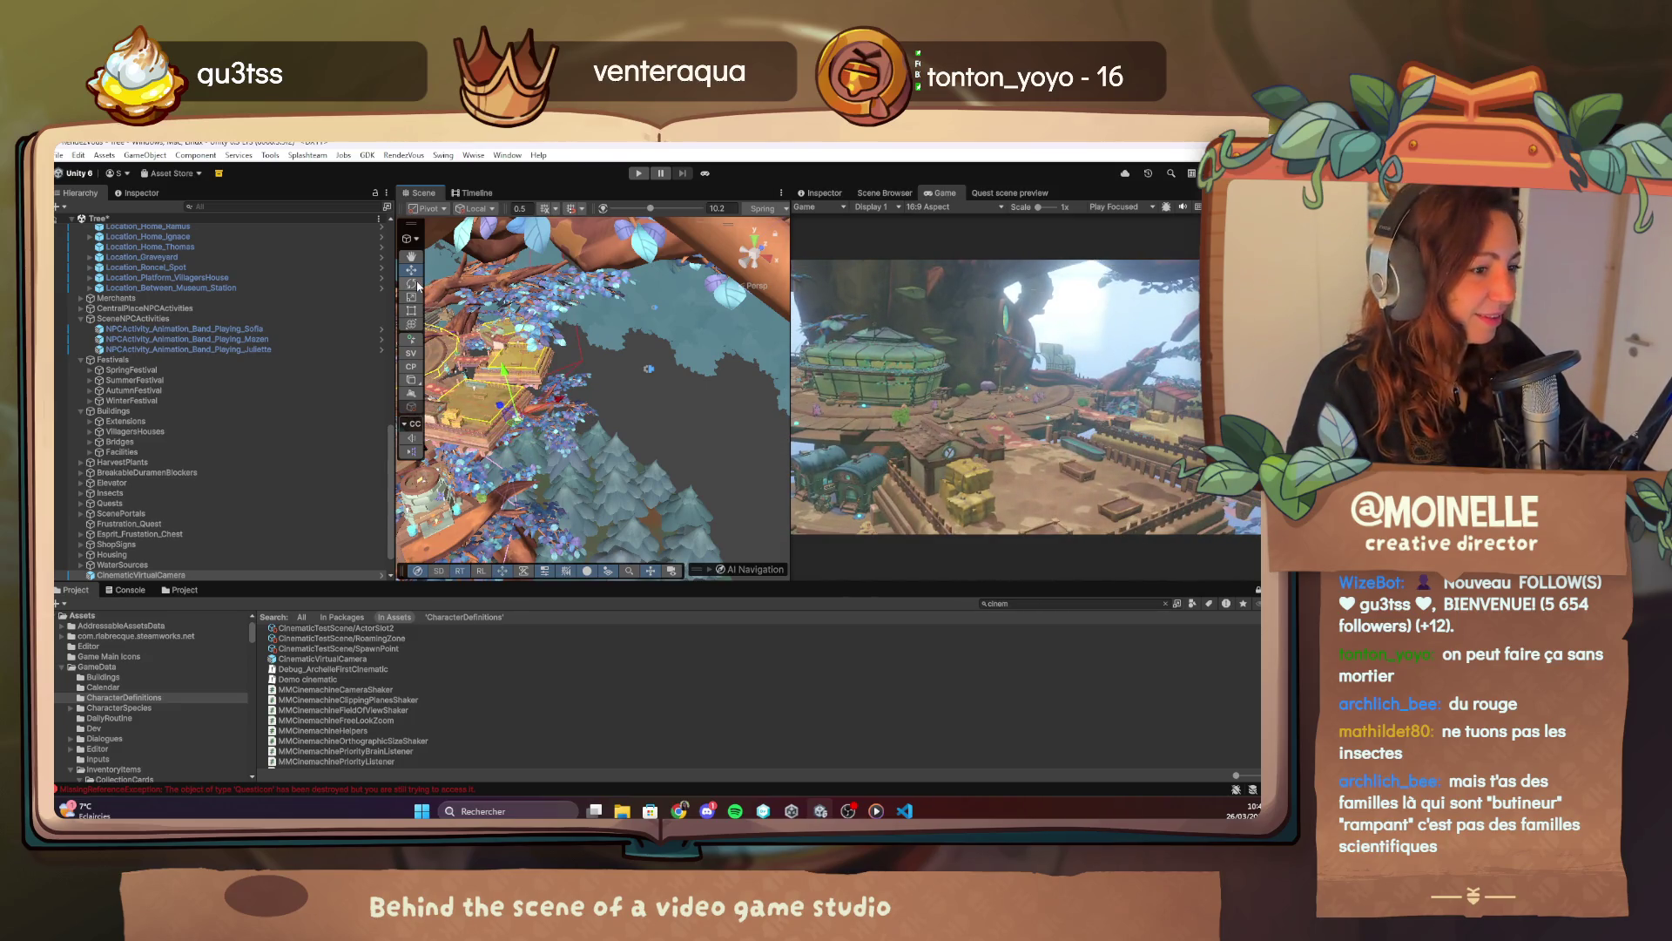
left_click_drag(555, 418, 533, 381)
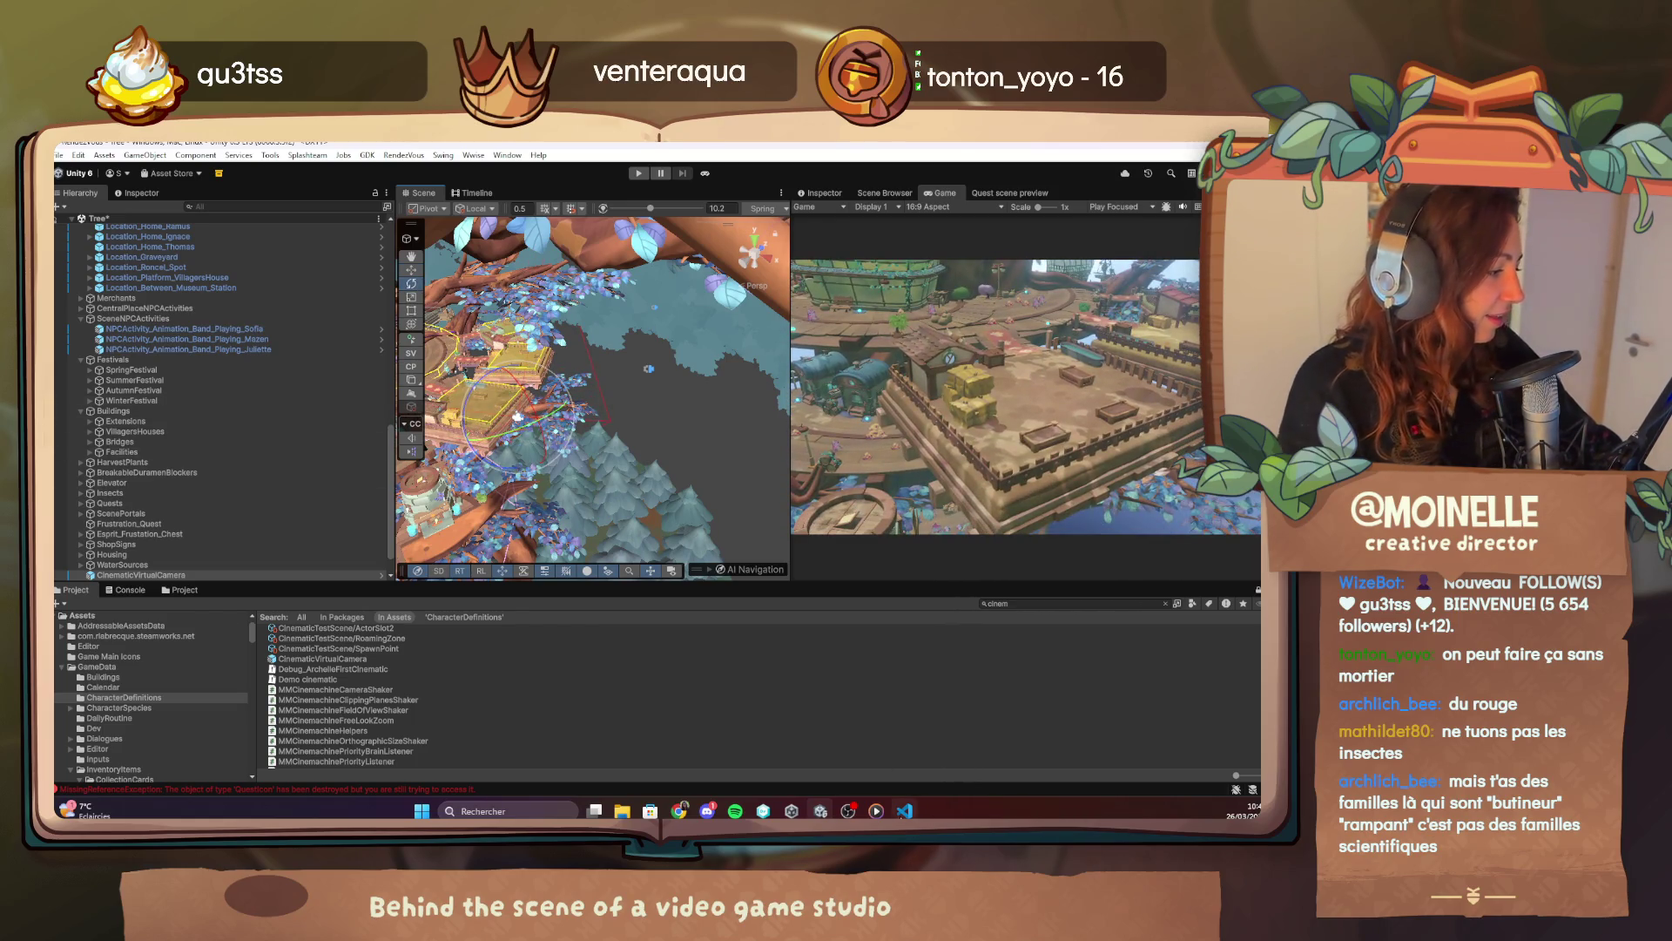
left_click(904, 811)
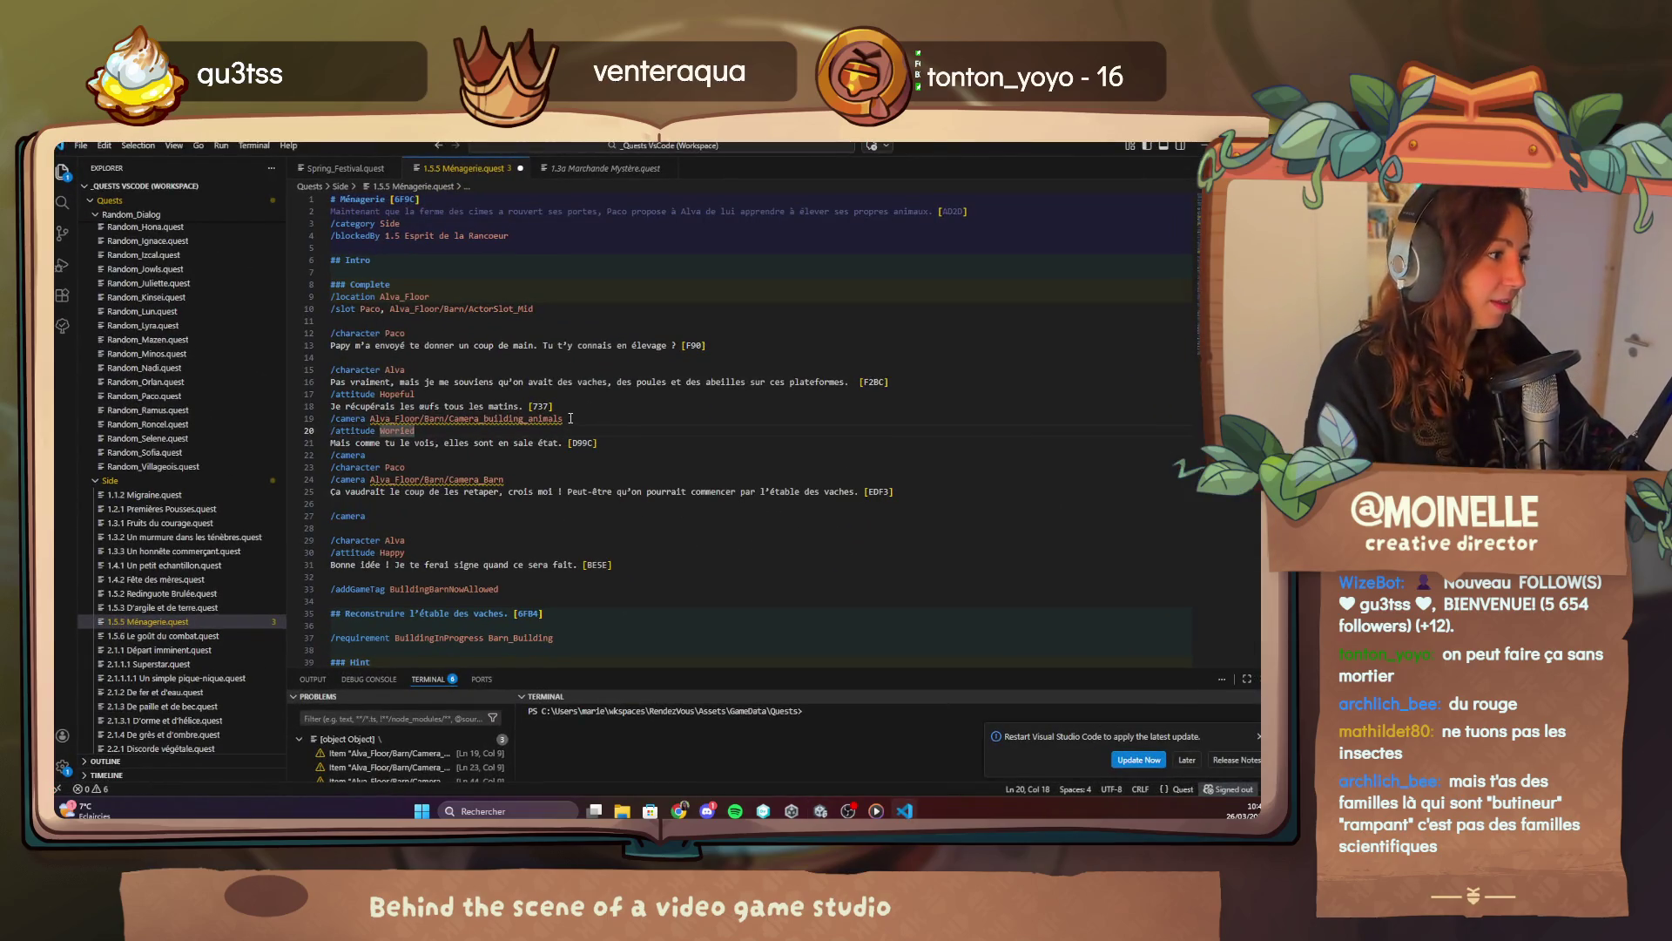
Copy 'Camera_Barn' from the Ménagerie script and reselect the new camera in Unity.
mouse_move(508, 480)
left_mouse_down()
mouse_move(415, 486)
mouse_move(452, 482)
left_mouse_up()
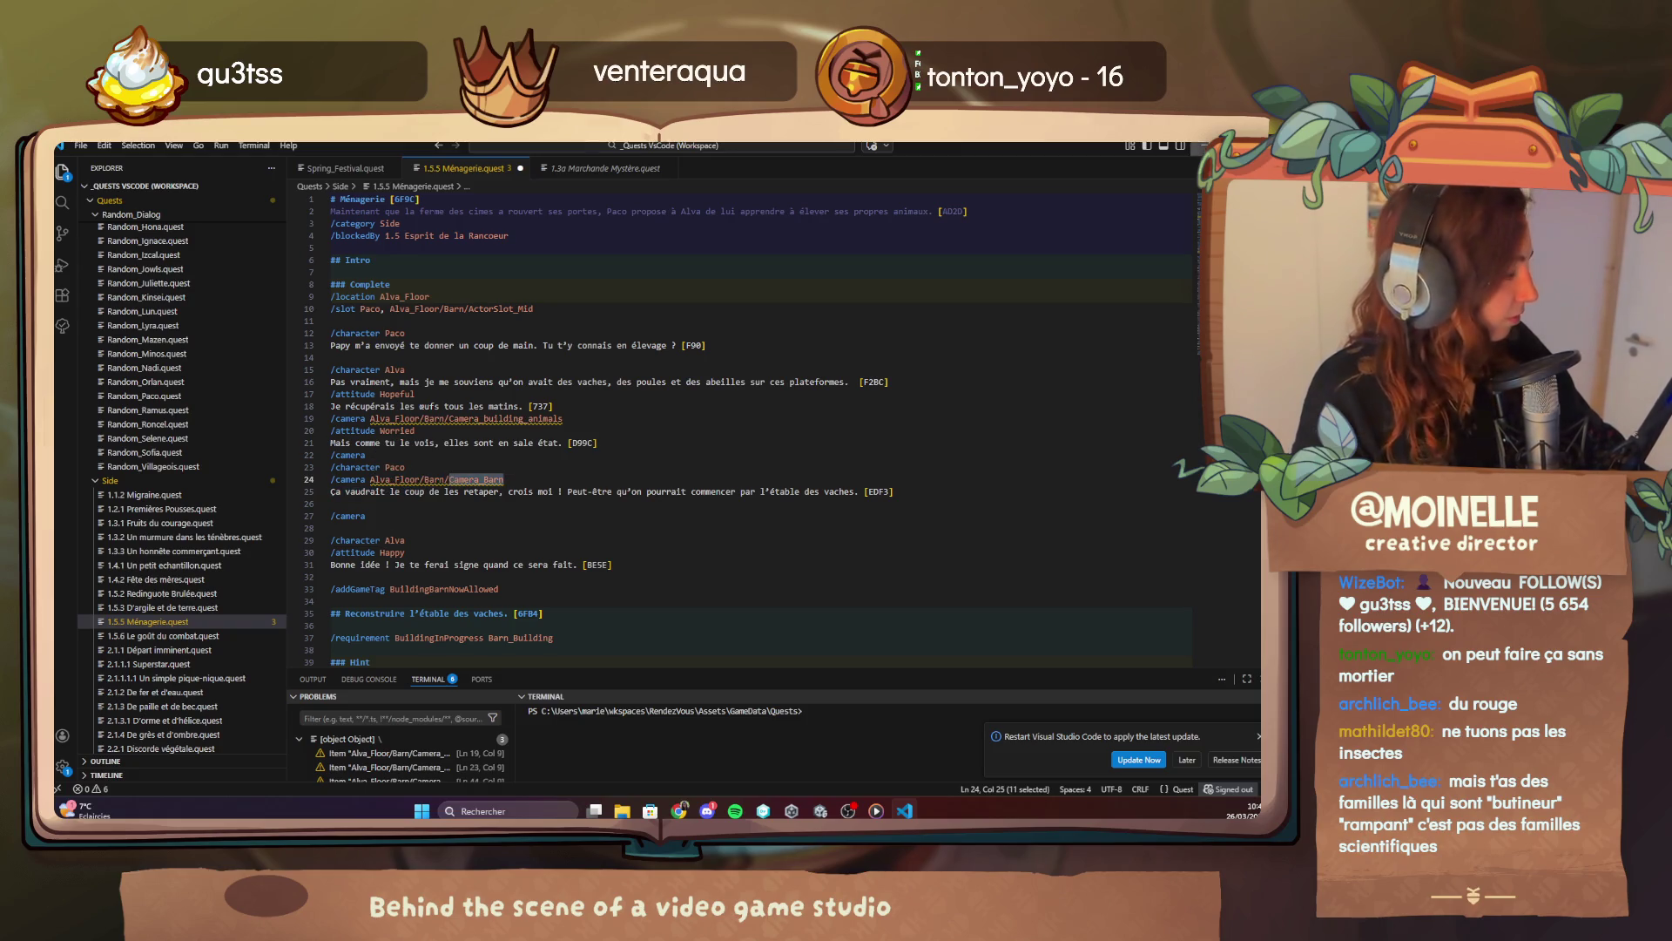
key("alt+Tab")
left_click(212, 574)
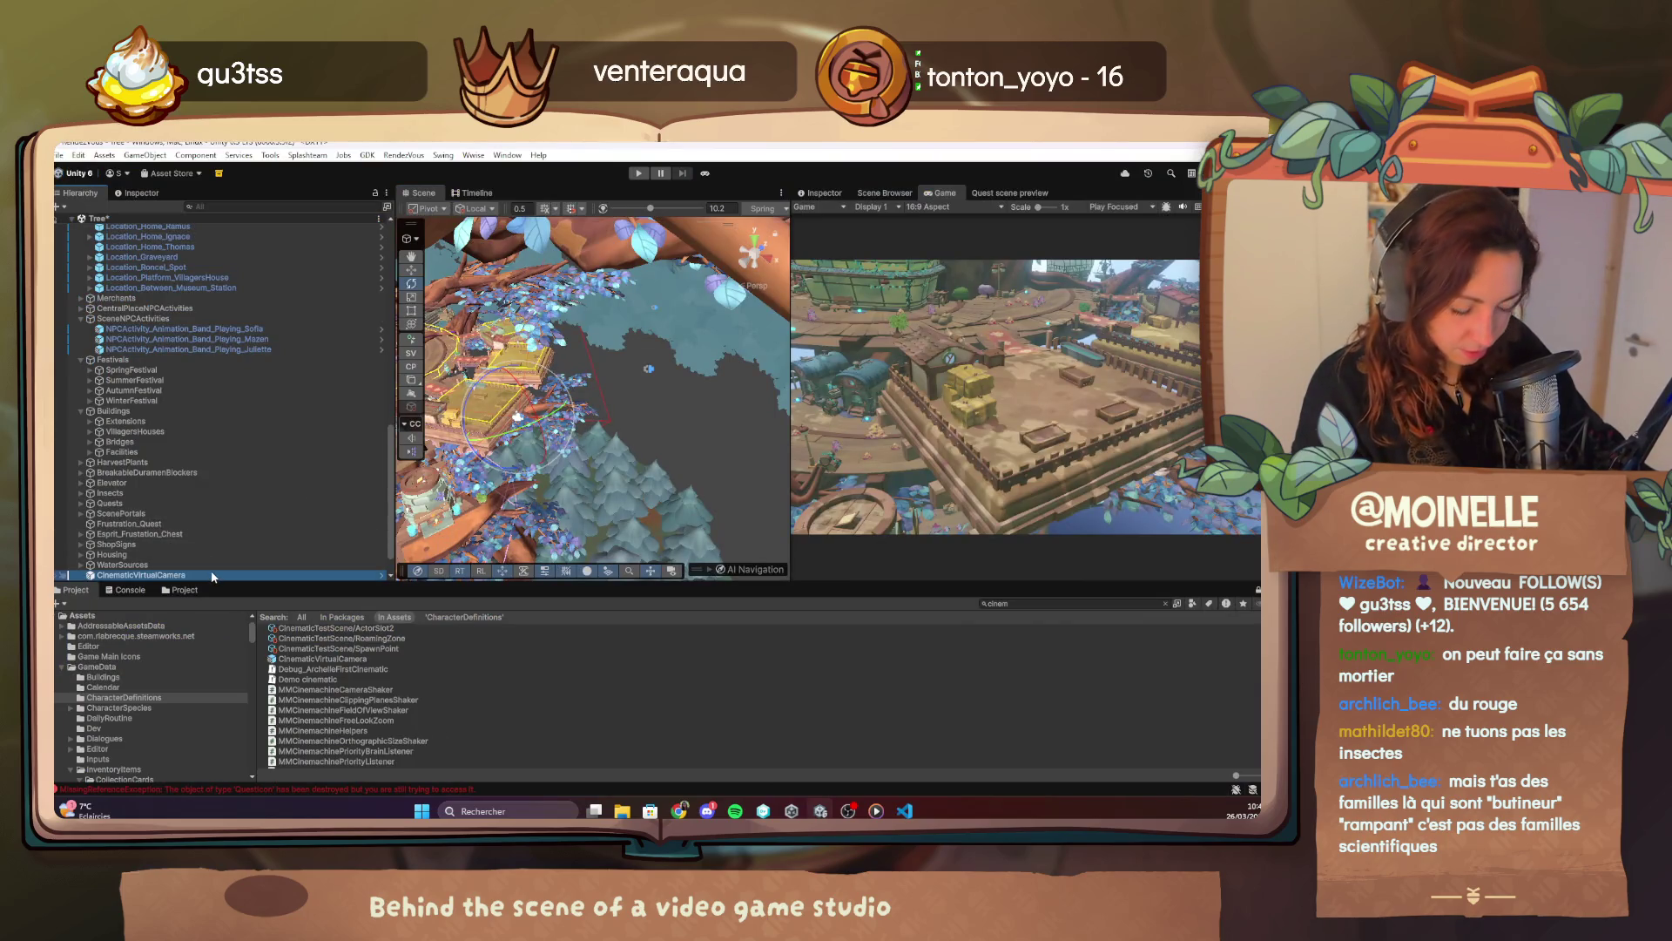
Rename the virtual camera to Camera_Barn and parent it under Barn.
key("F2")
type("Camera_Barn")
key("Return")
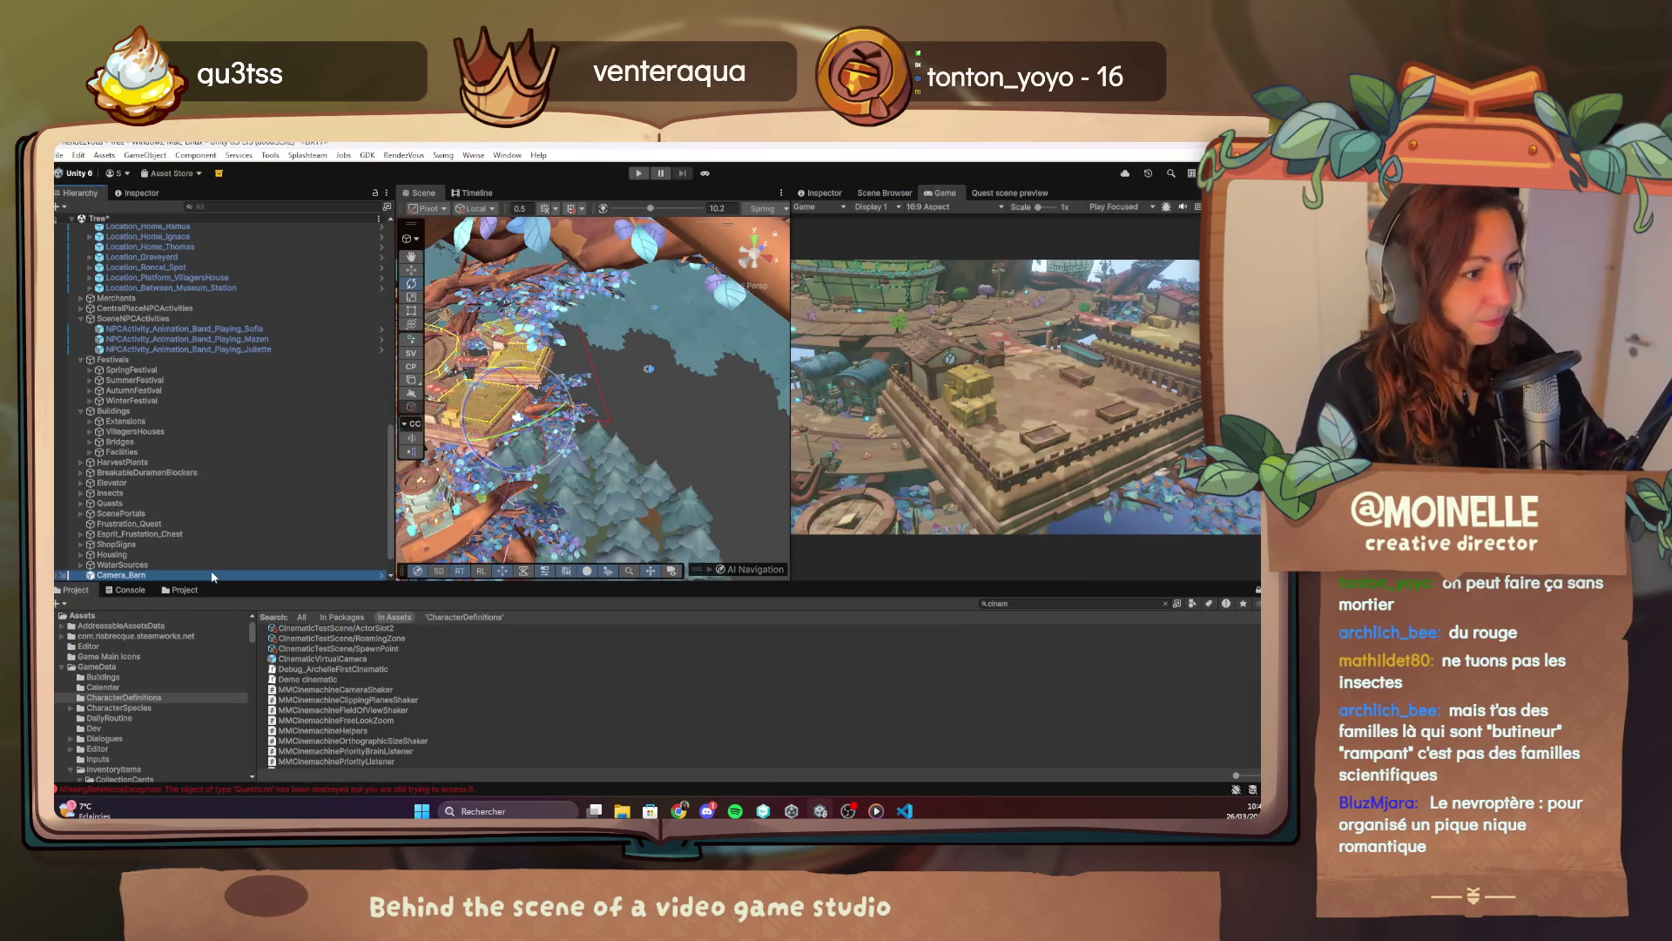
mouse_move(297, 211)
left_mouse_down()
mouse_move(258, 225)
mouse_move(170, 555)
left_mouse_up()
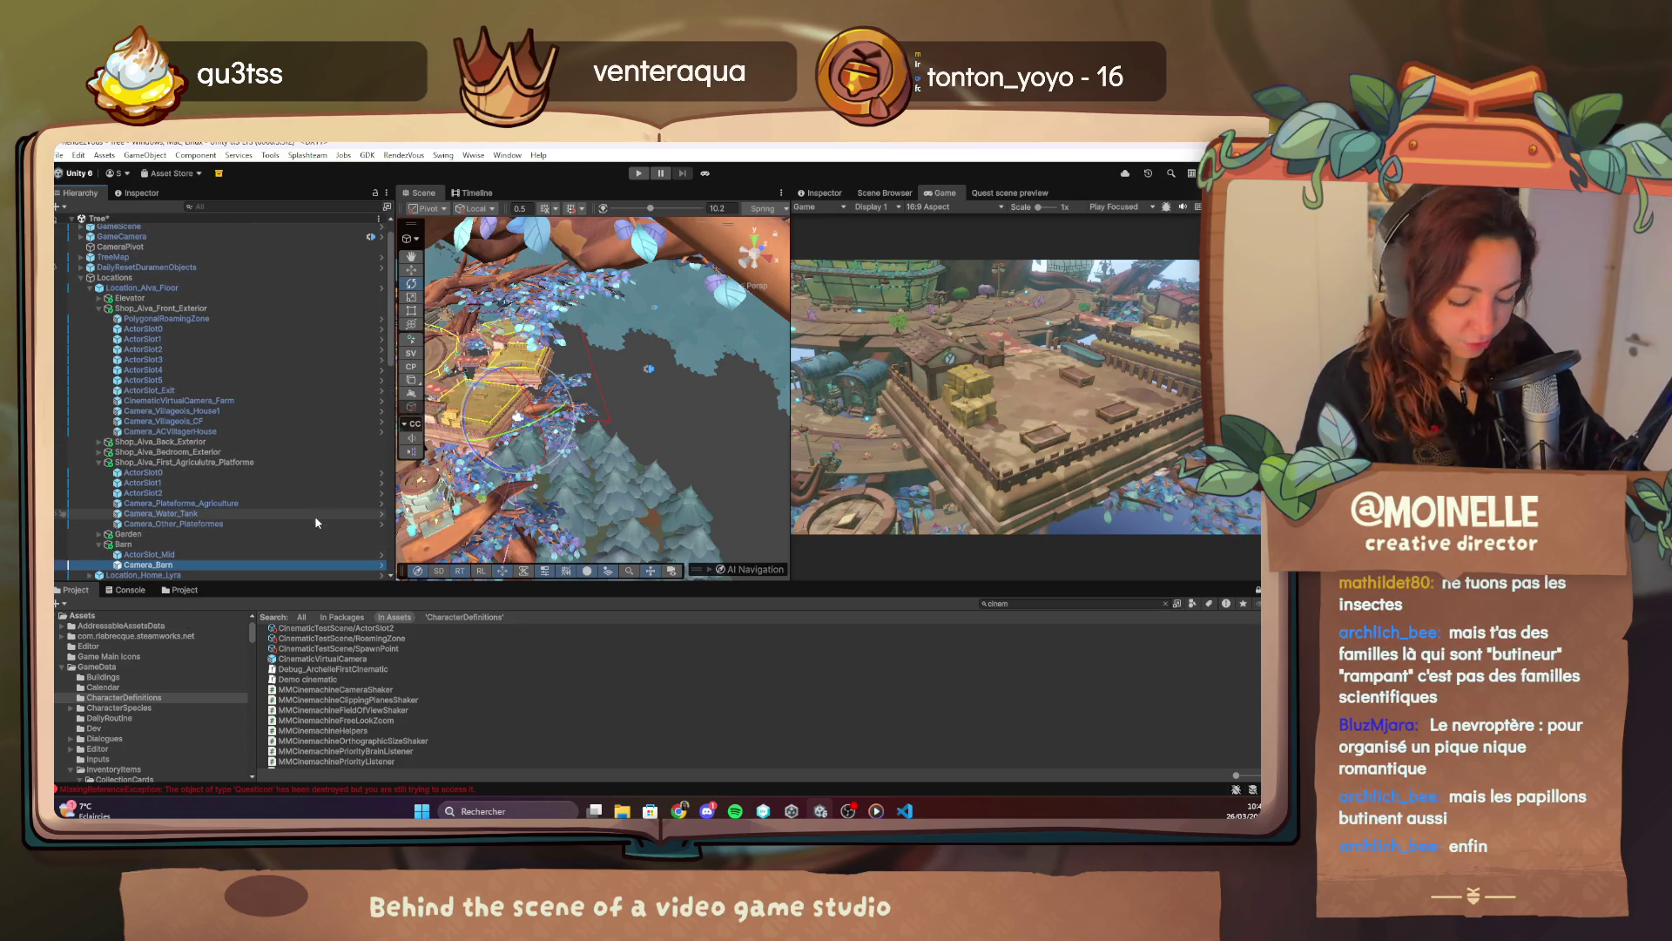
Duplicate Camera_Barn as Camera_Barn.01, frame it, and preview its shot.
key("ctrl+d")
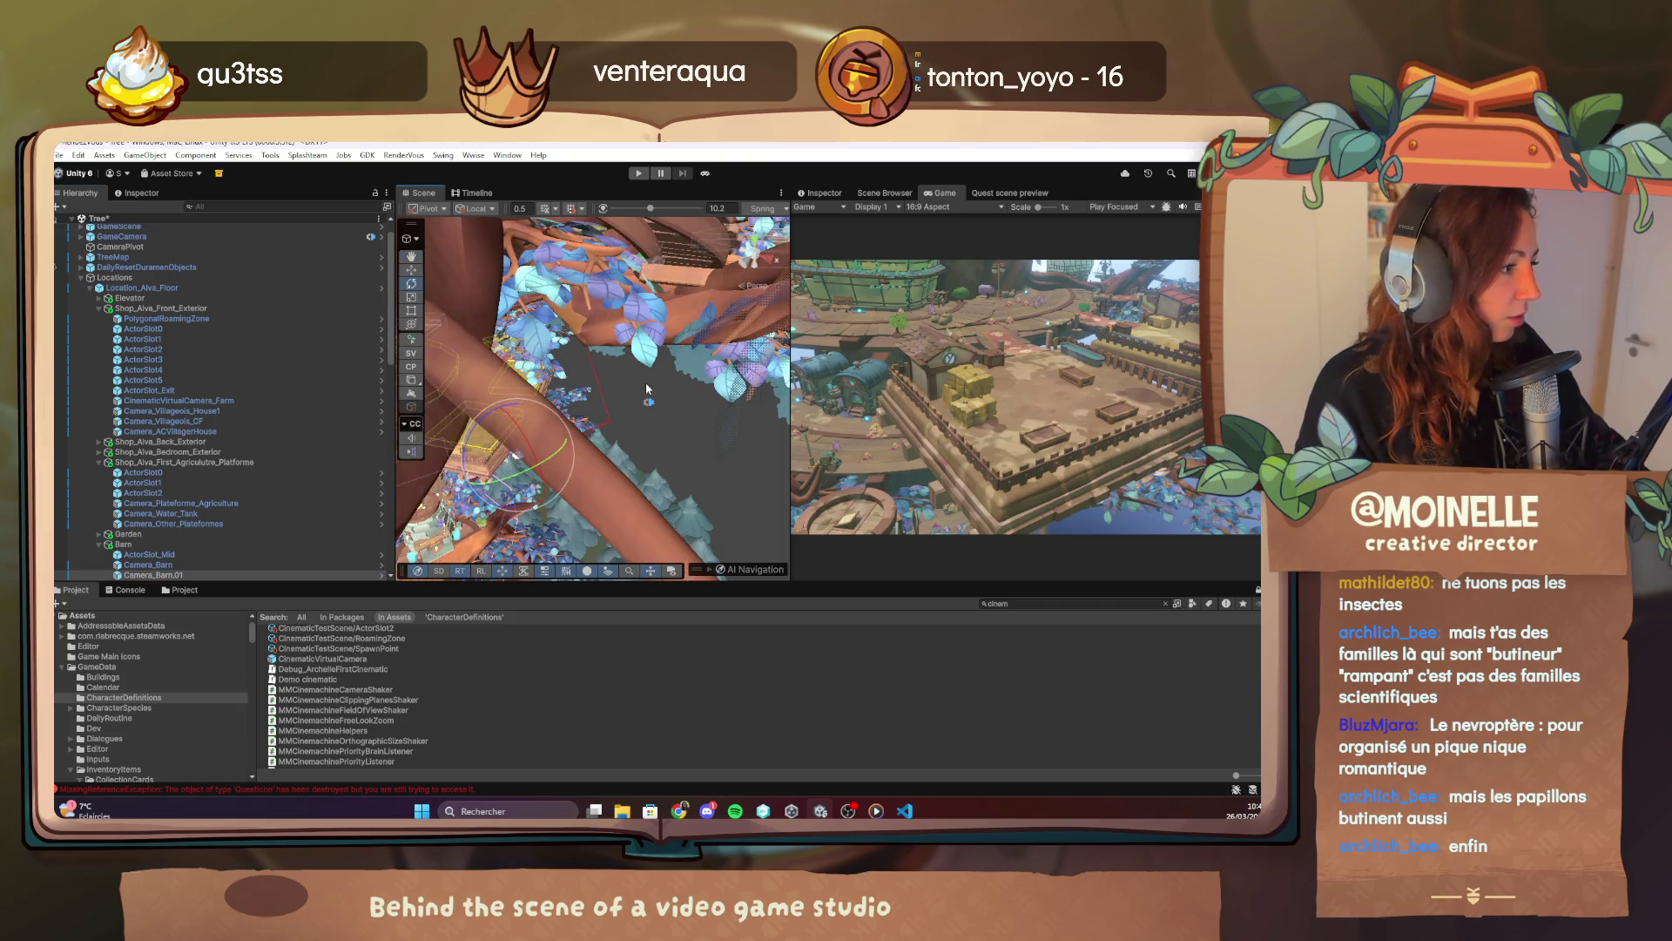
key("f")
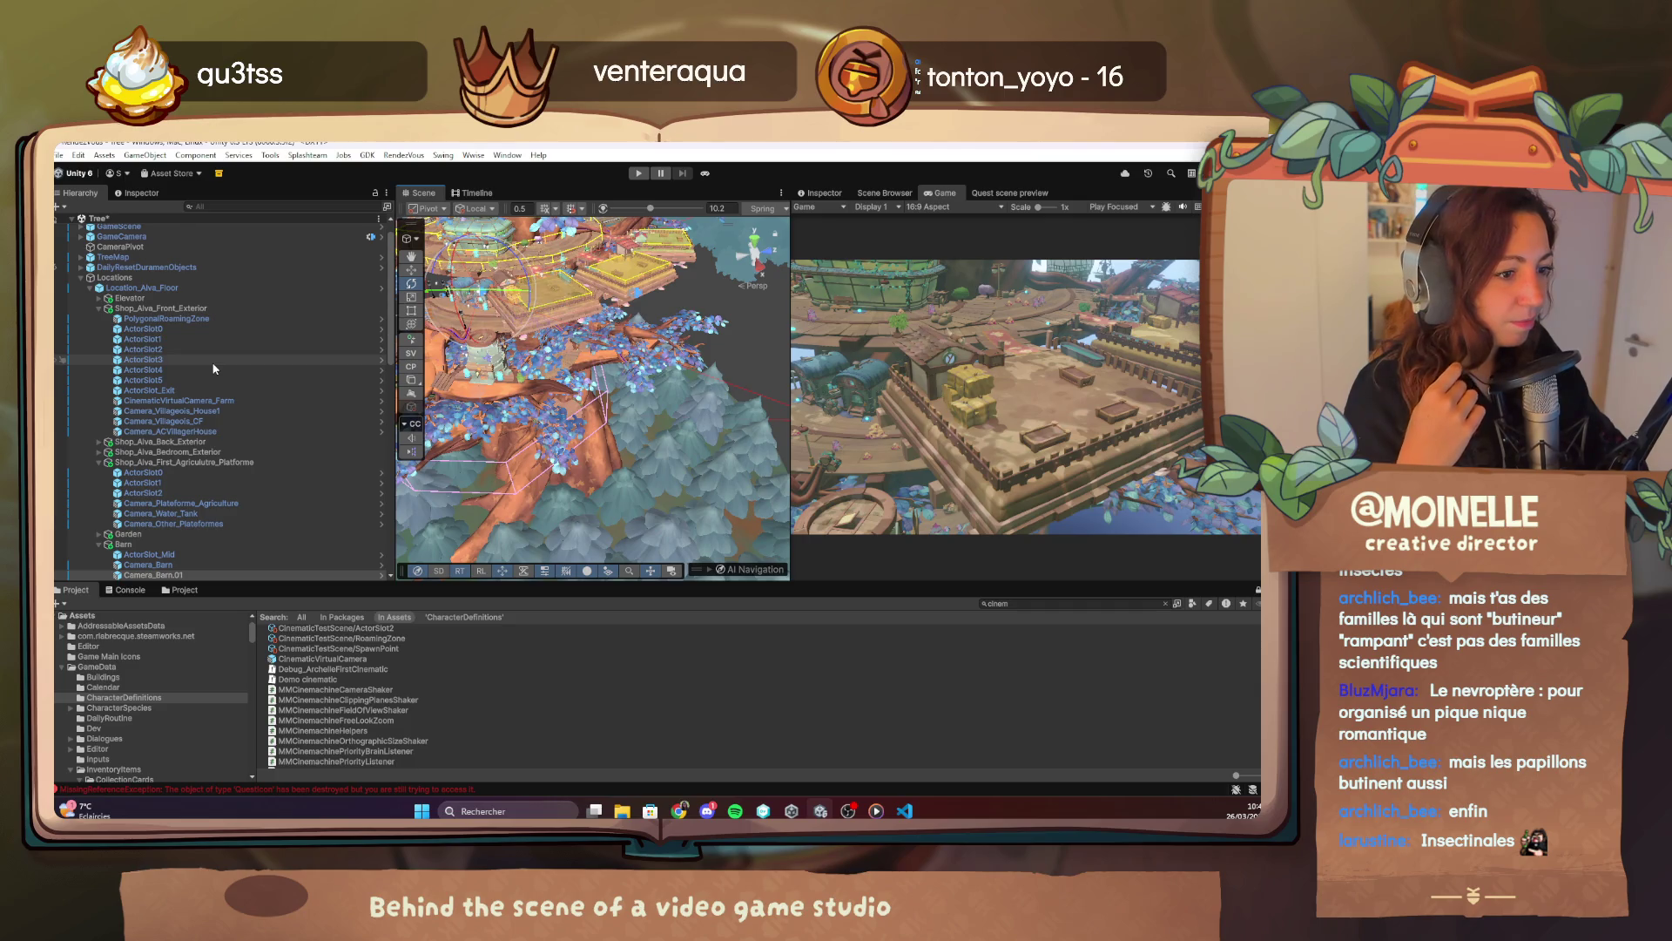
key("w")
scroll(499, 324, "up", 2)
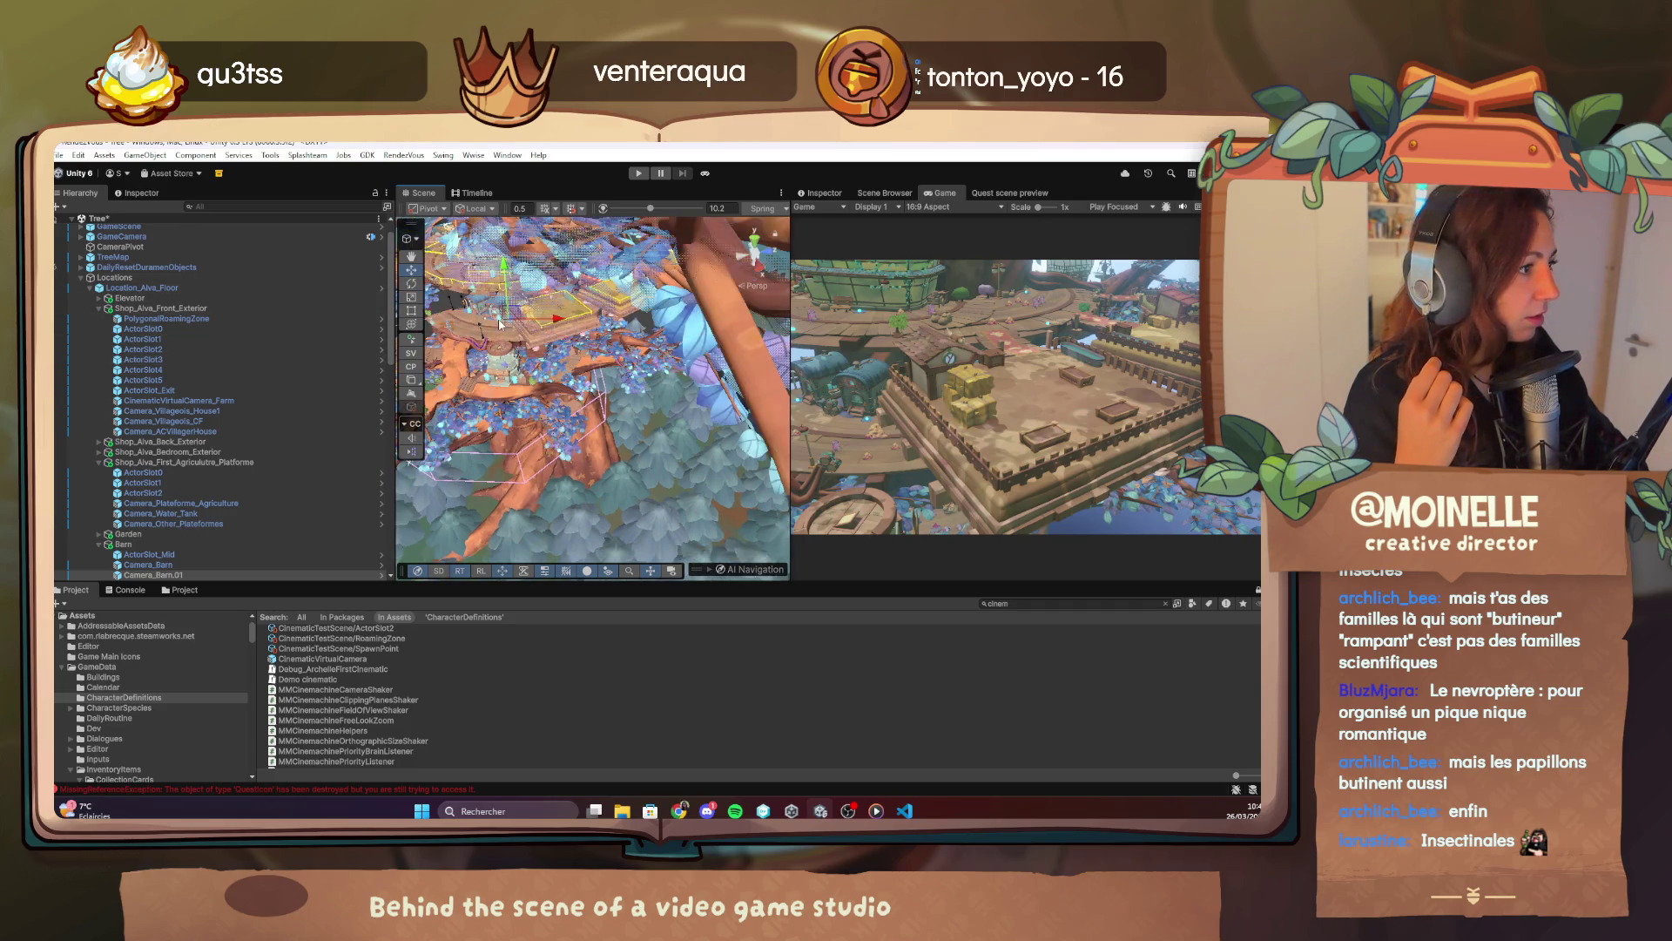
left_click(821, 192)
left_click(1053, 482)
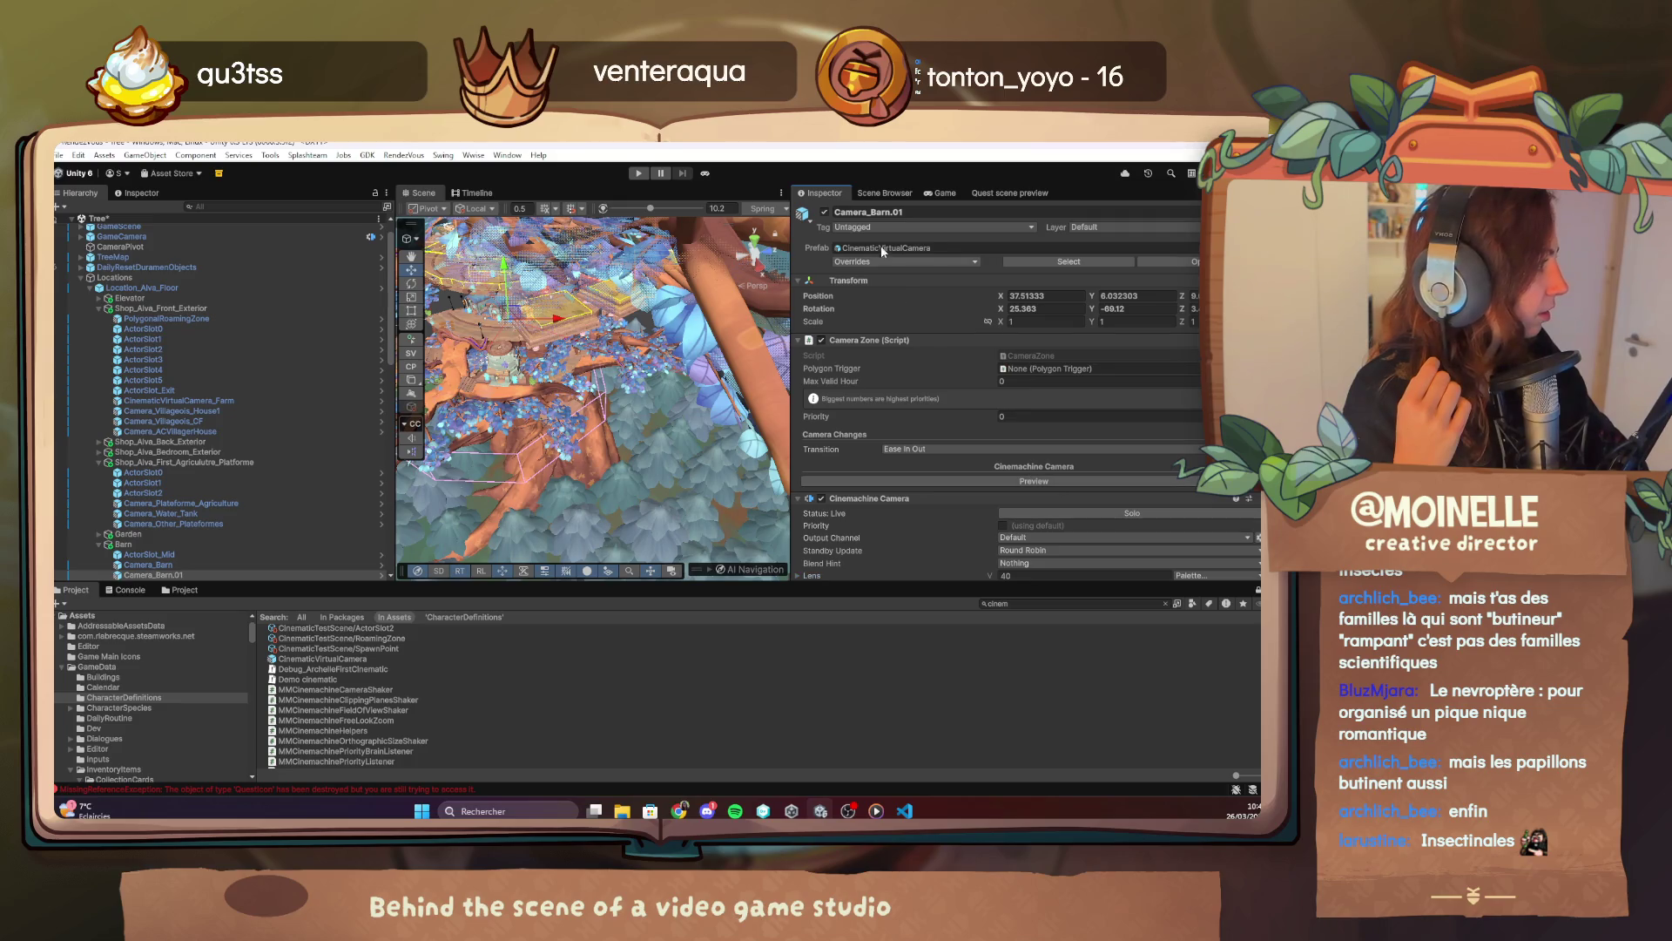
Lower and rotate Camera_Barn.01, checking its transform and Game view shot toward the barn.
left_click(932, 194)
scroll(559, 399, "up", 3)
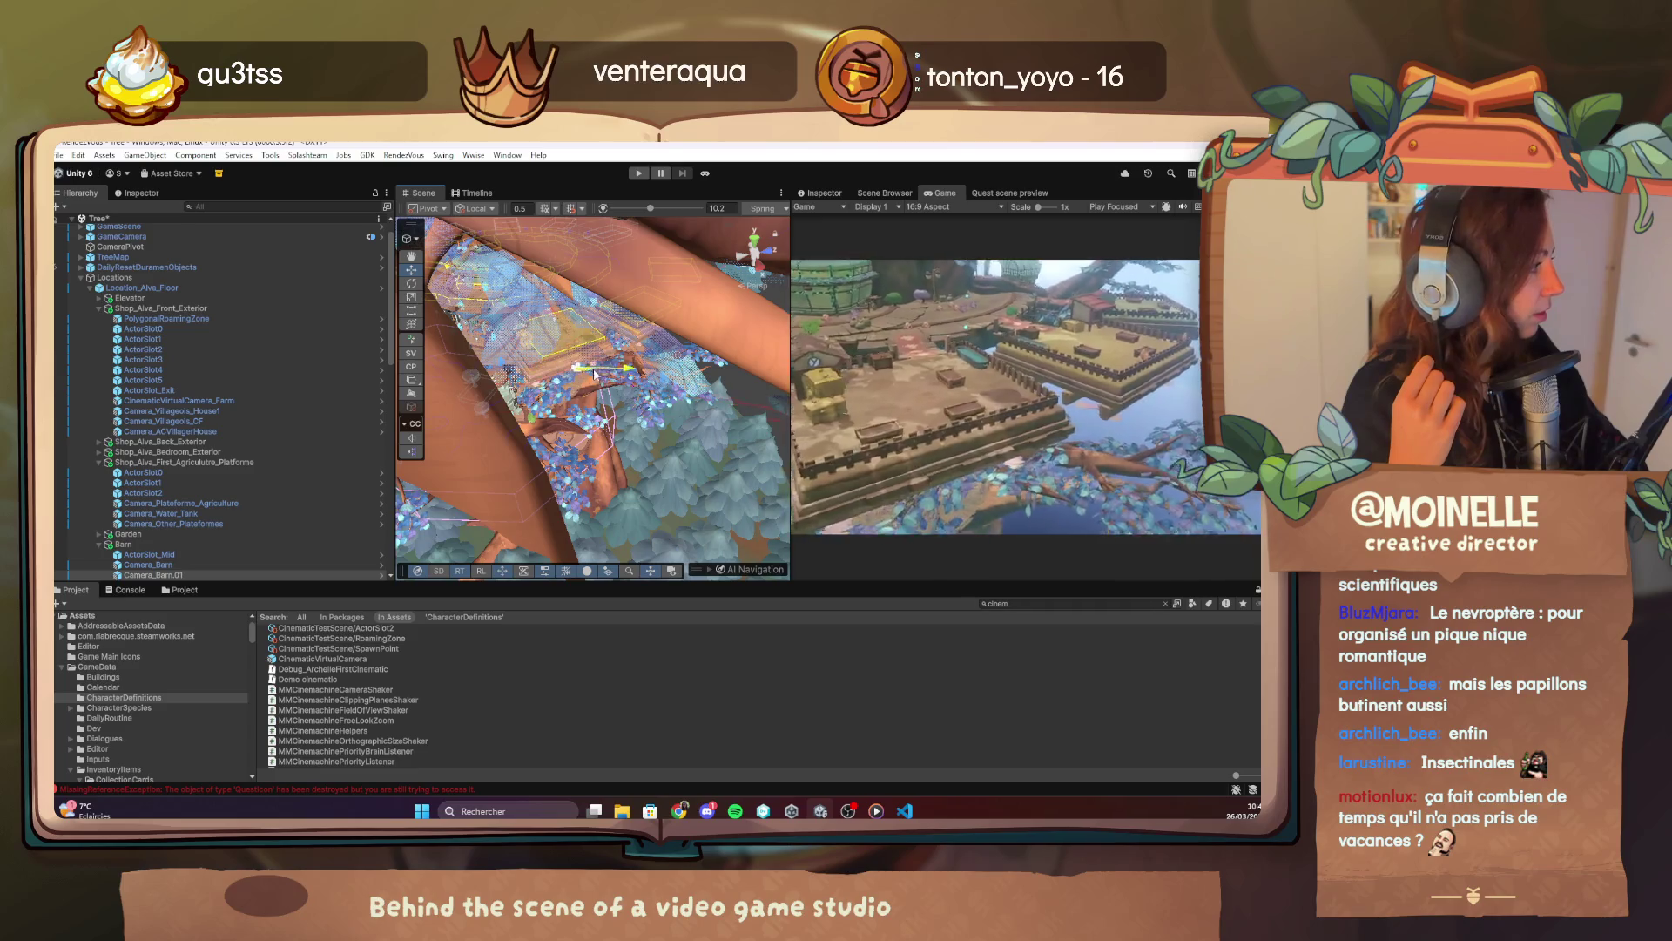
key("e")
key("w")
mouse_move(582, 349)
left_mouse_down()
mouse_move(575, 429)
mouse_move(644, 464)
mouse_move(607, 475)
mouse_move(608, 431)
left_mouse_up()
scroll(566, 446, "up", 4)
left_click(411, 283)
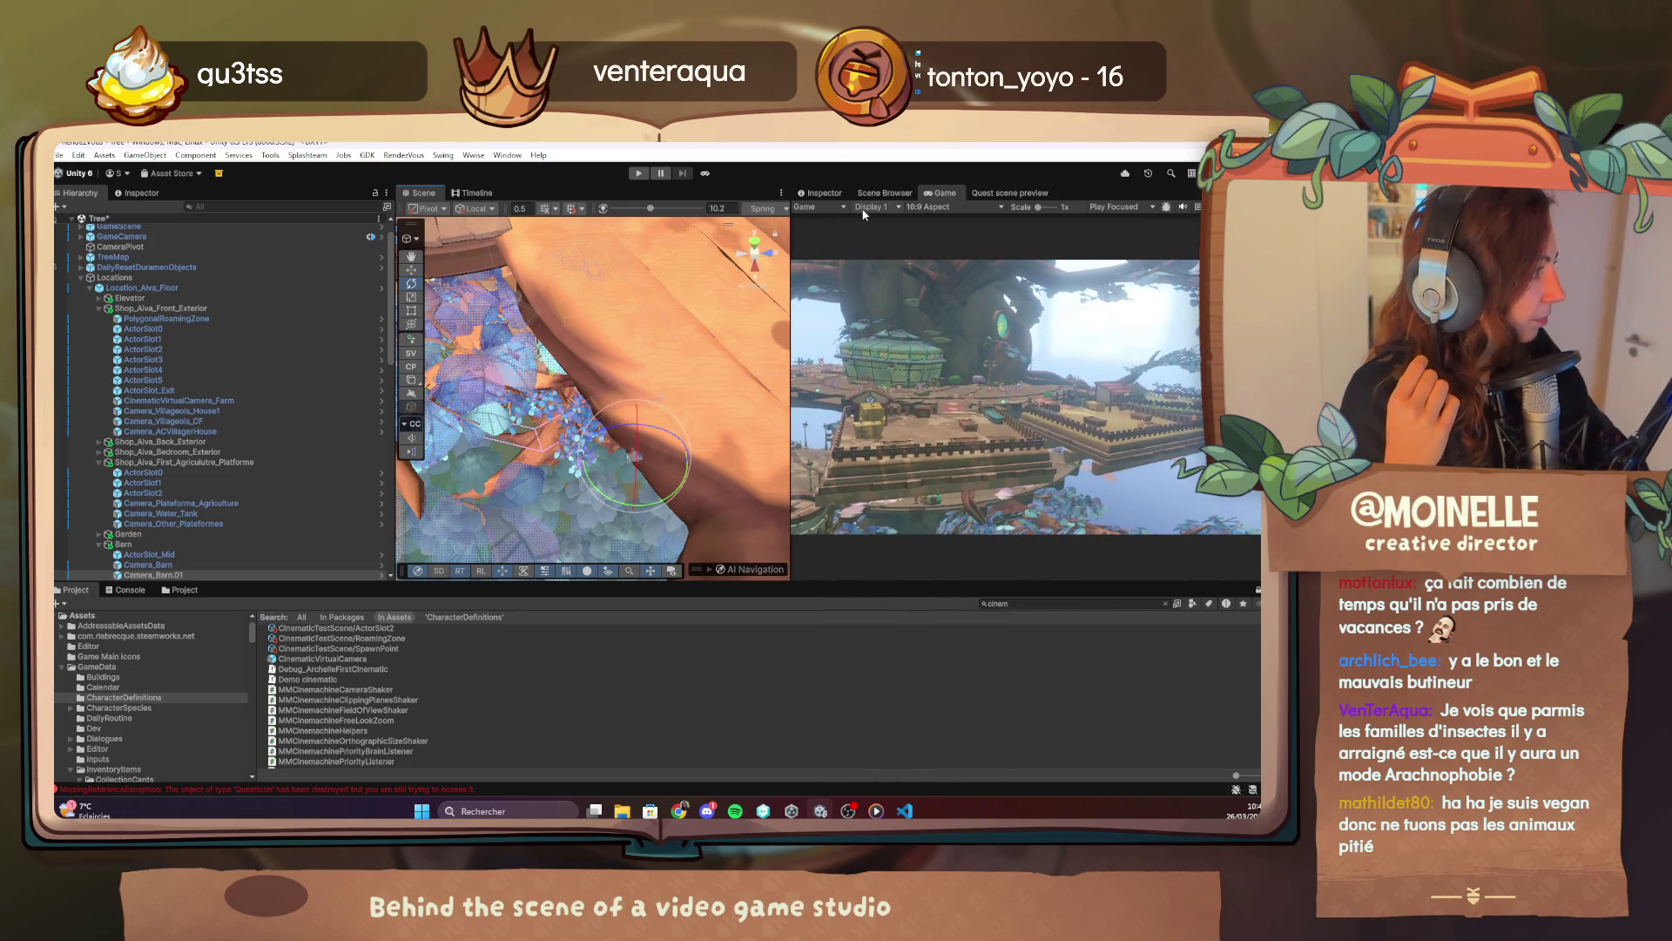
left_click(823, 193)
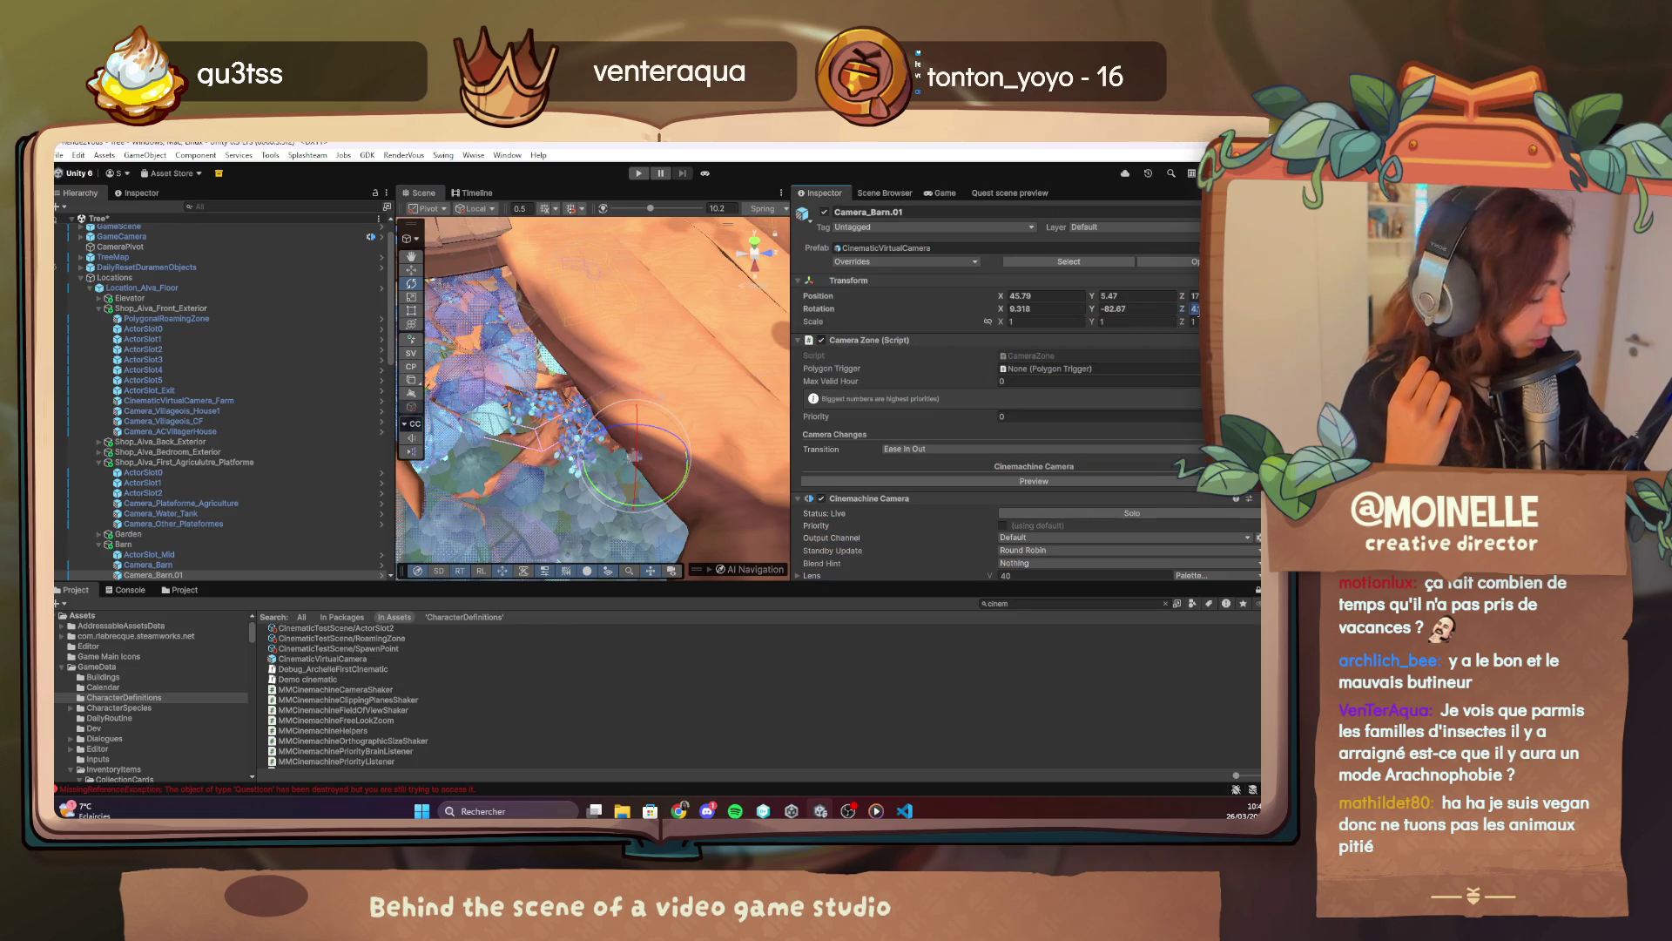
left_click(954, 196)
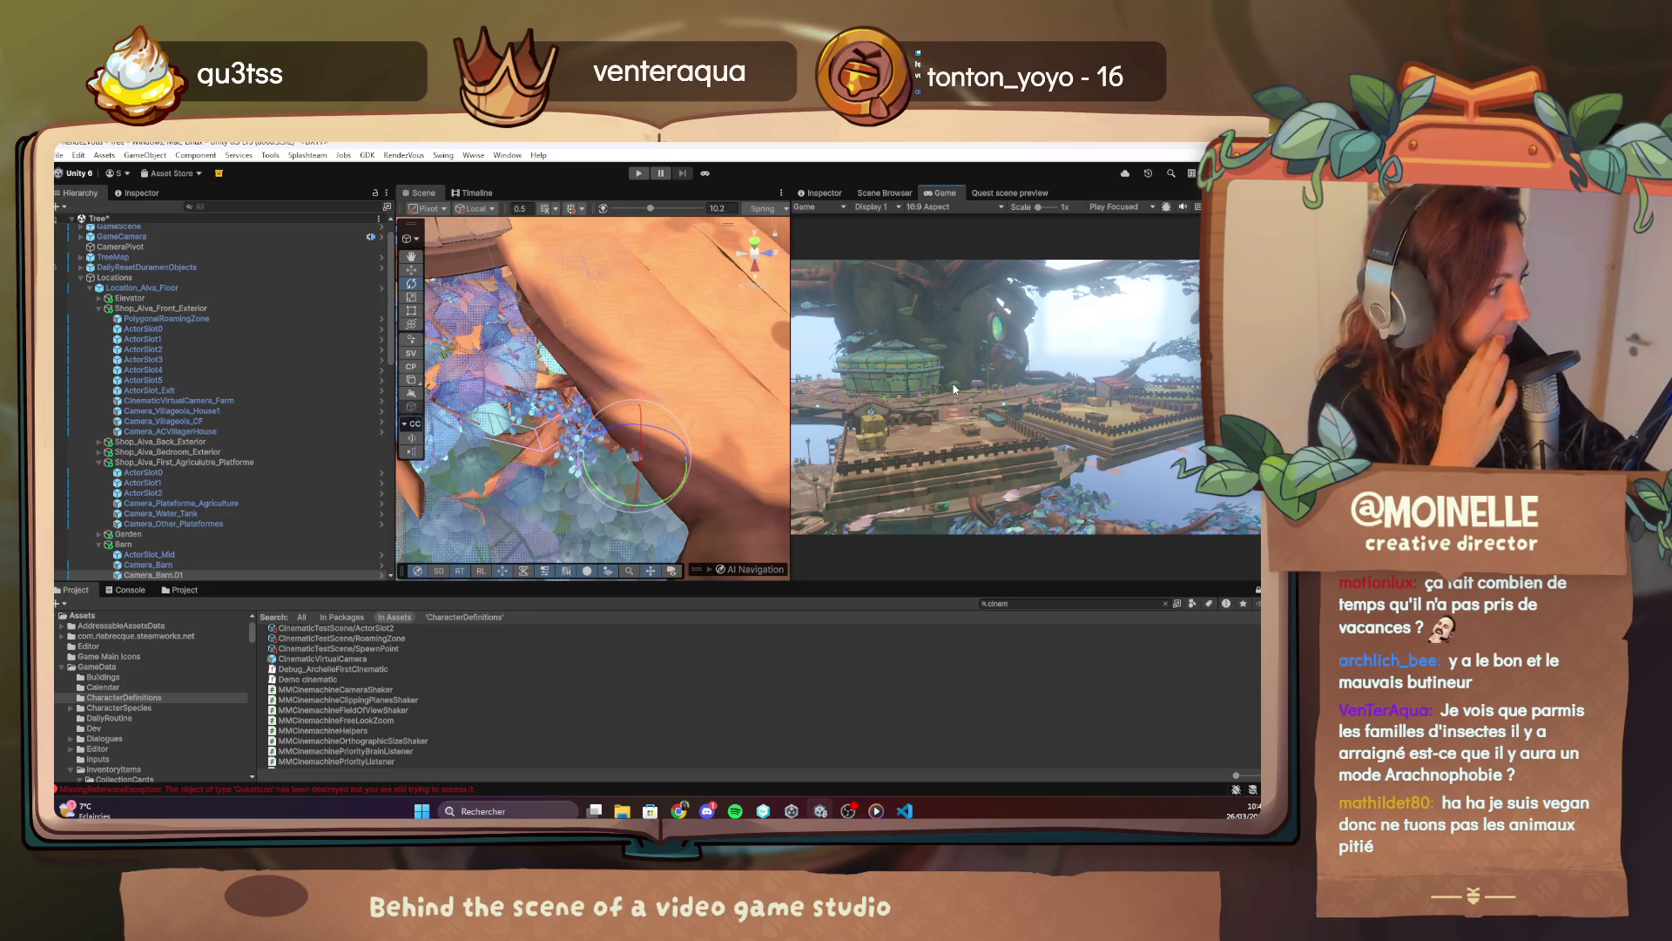
left_click(808, 195)
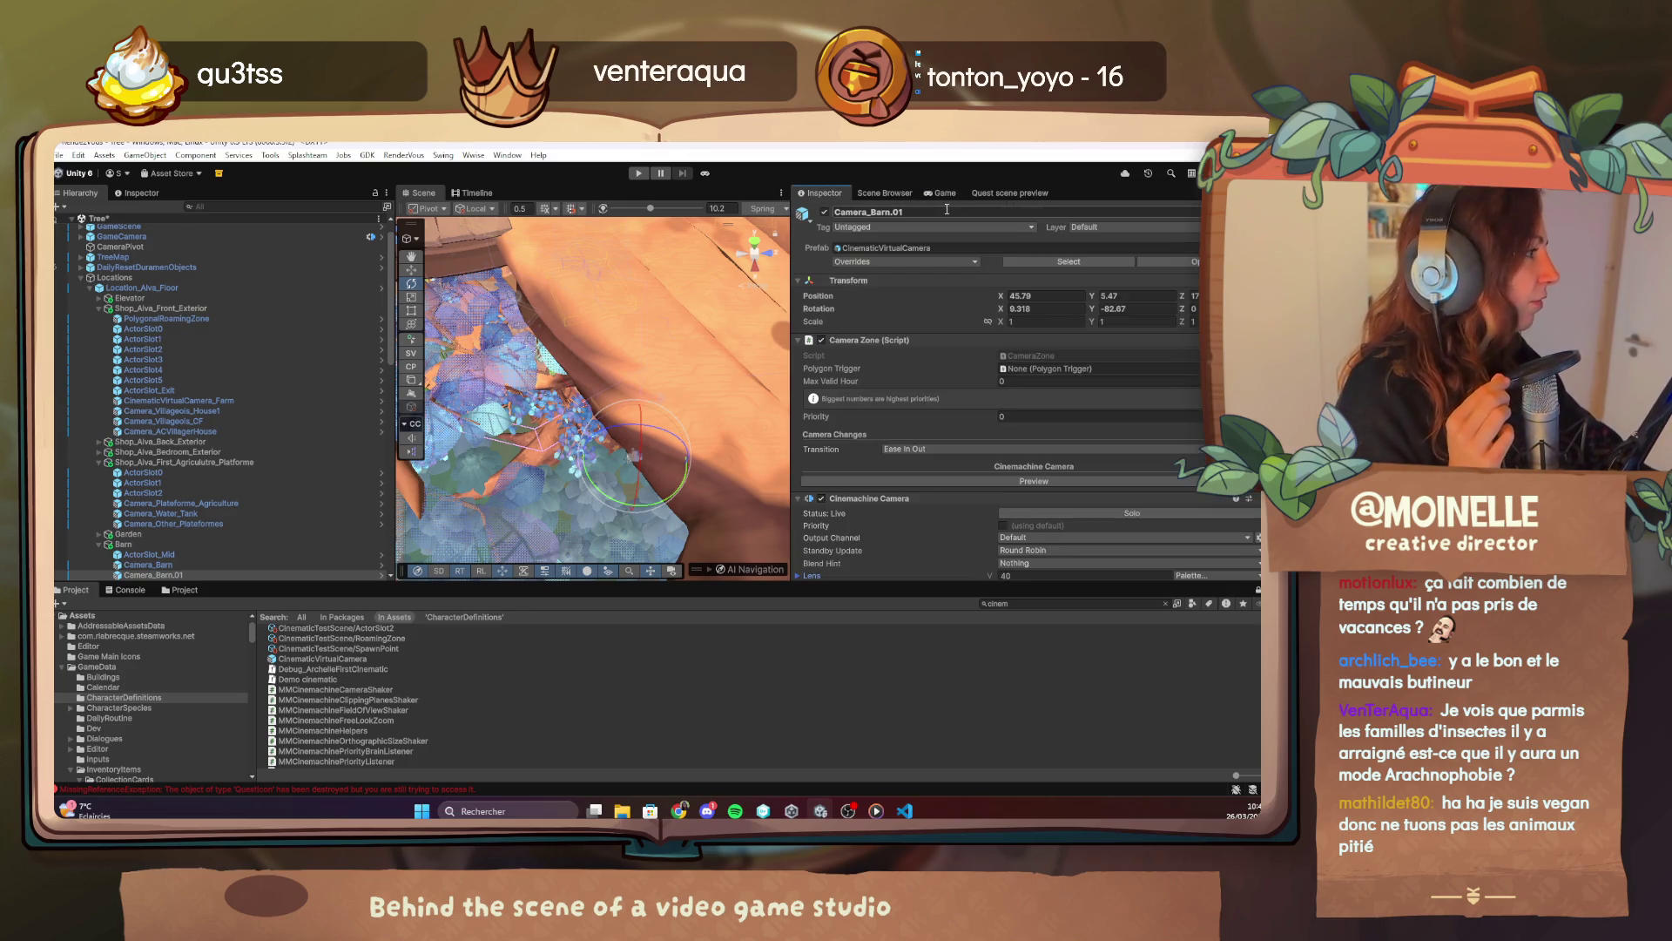
left_click(944, 196)
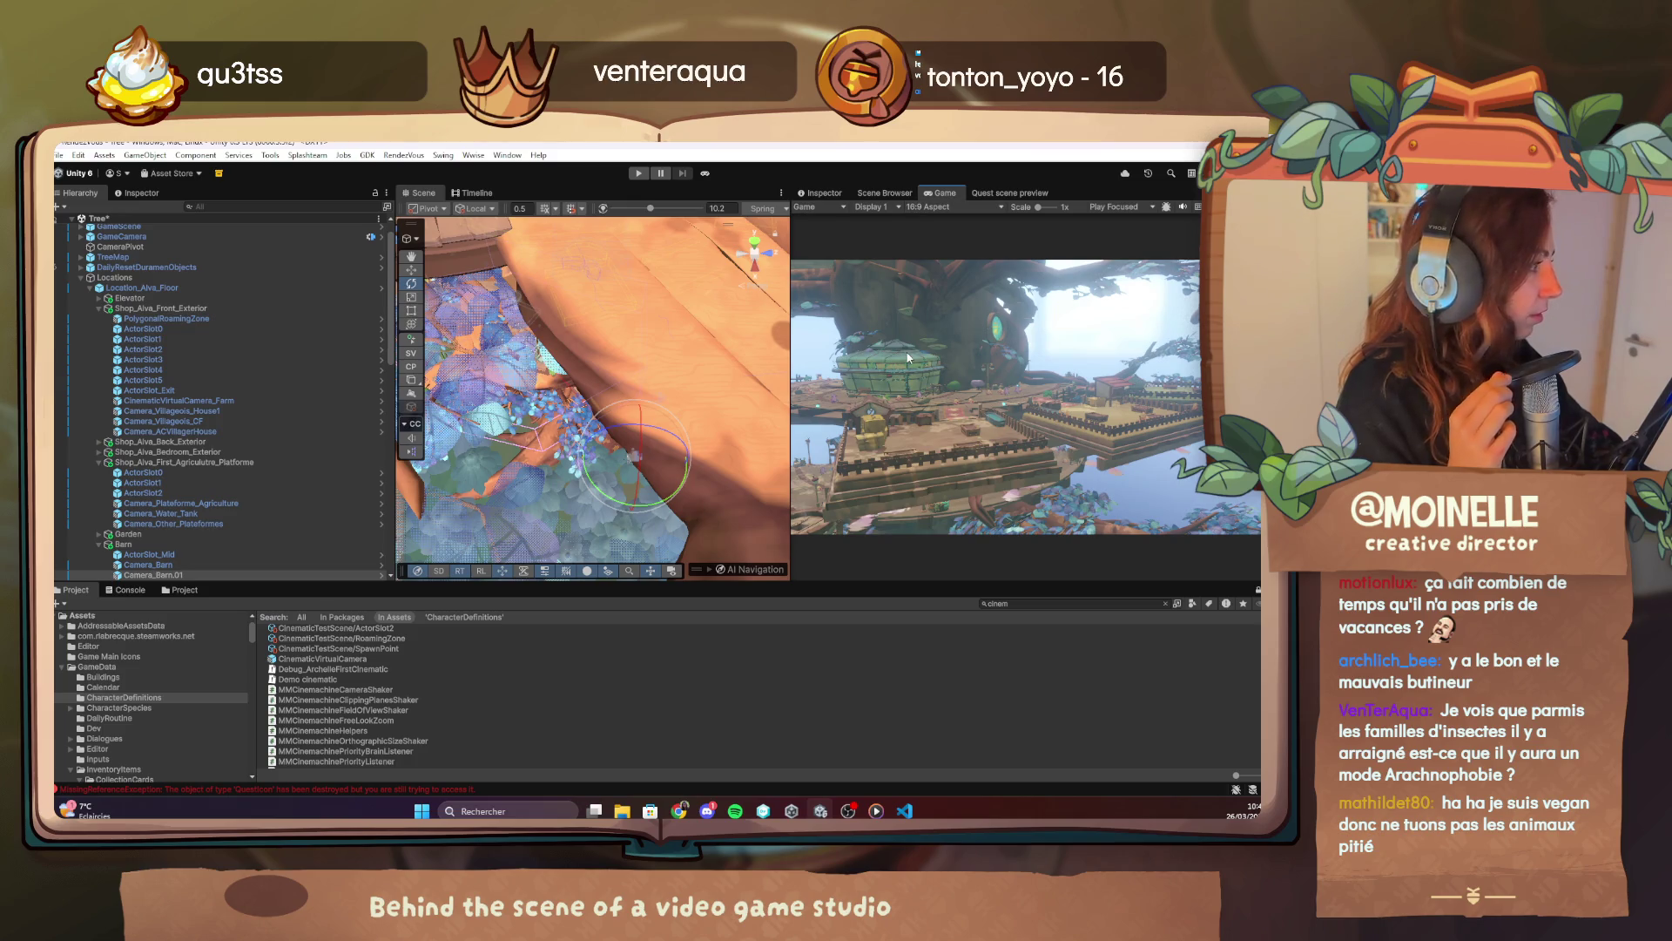
left_click(906, 810)
Copy 'Camera_building_animals' from the script and rename Camera_Barn.01 to it.
left_click_drag(563, 418, 456, 420)
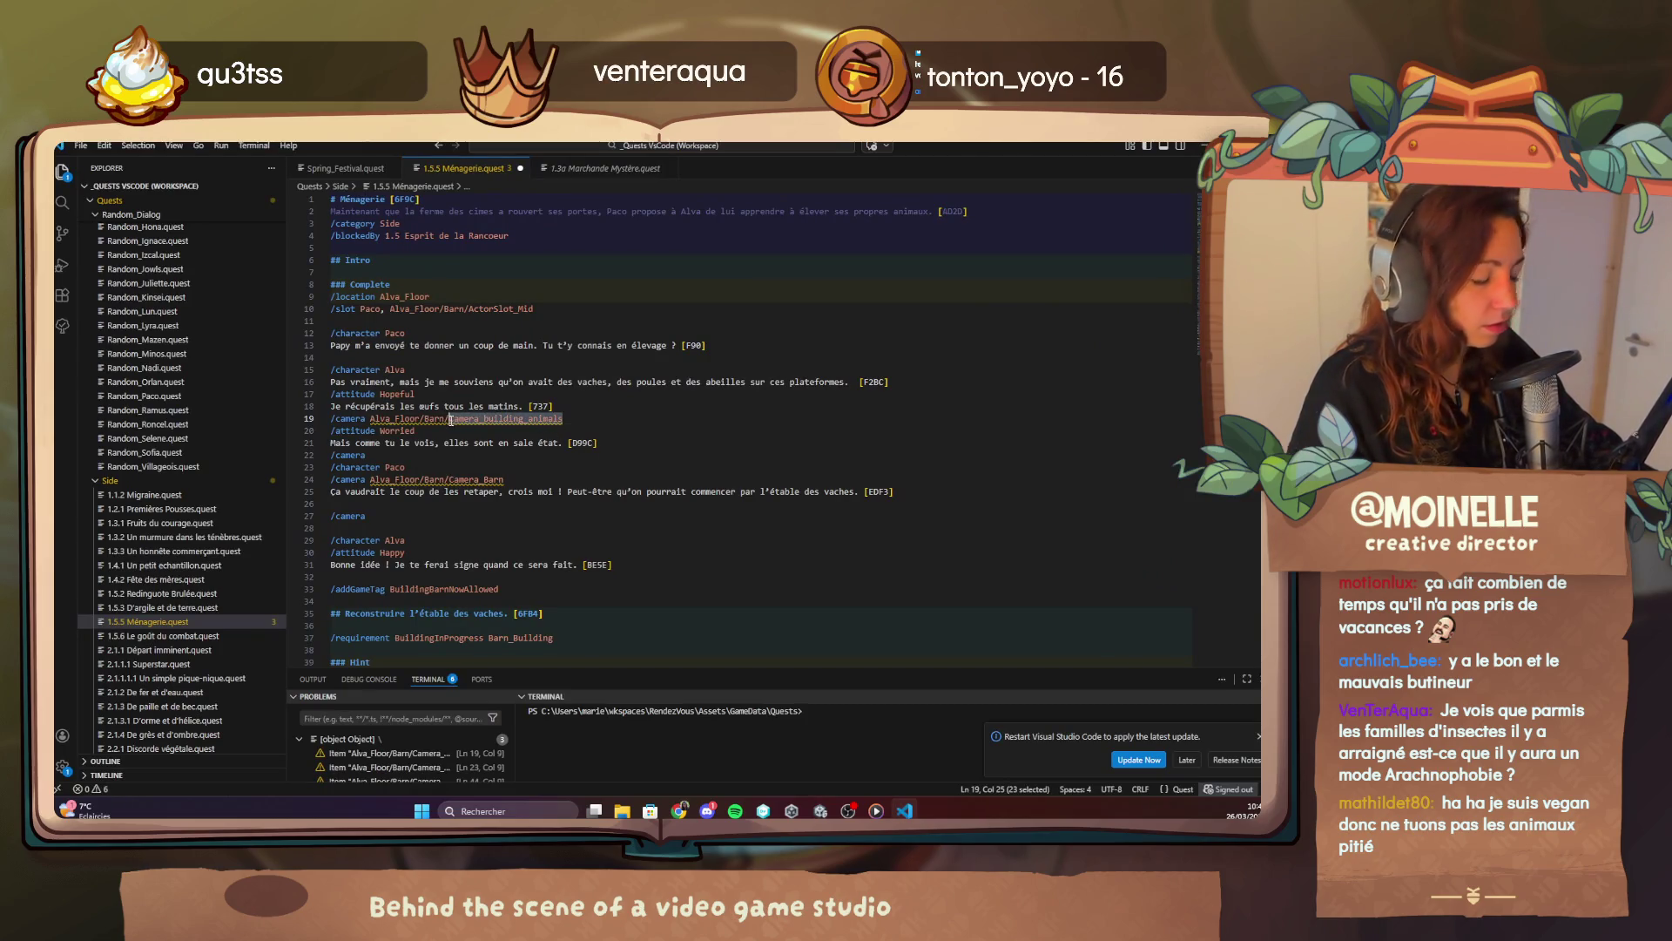
key("alt+Tab")
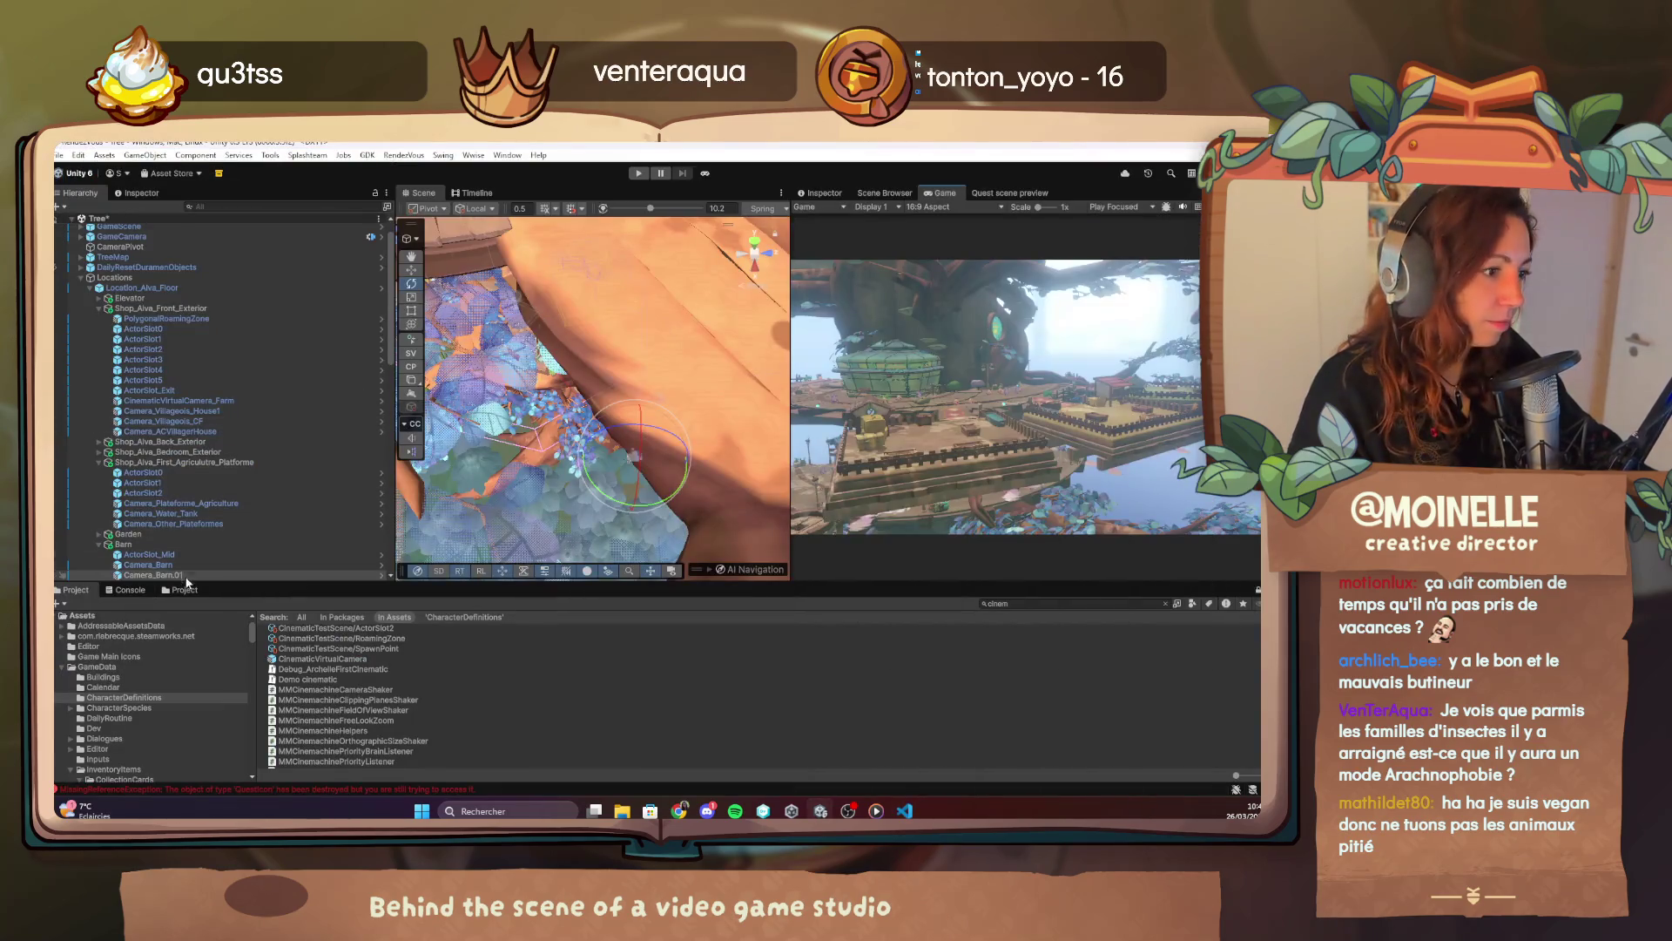
key("F2")
type("Camera_building_animals")
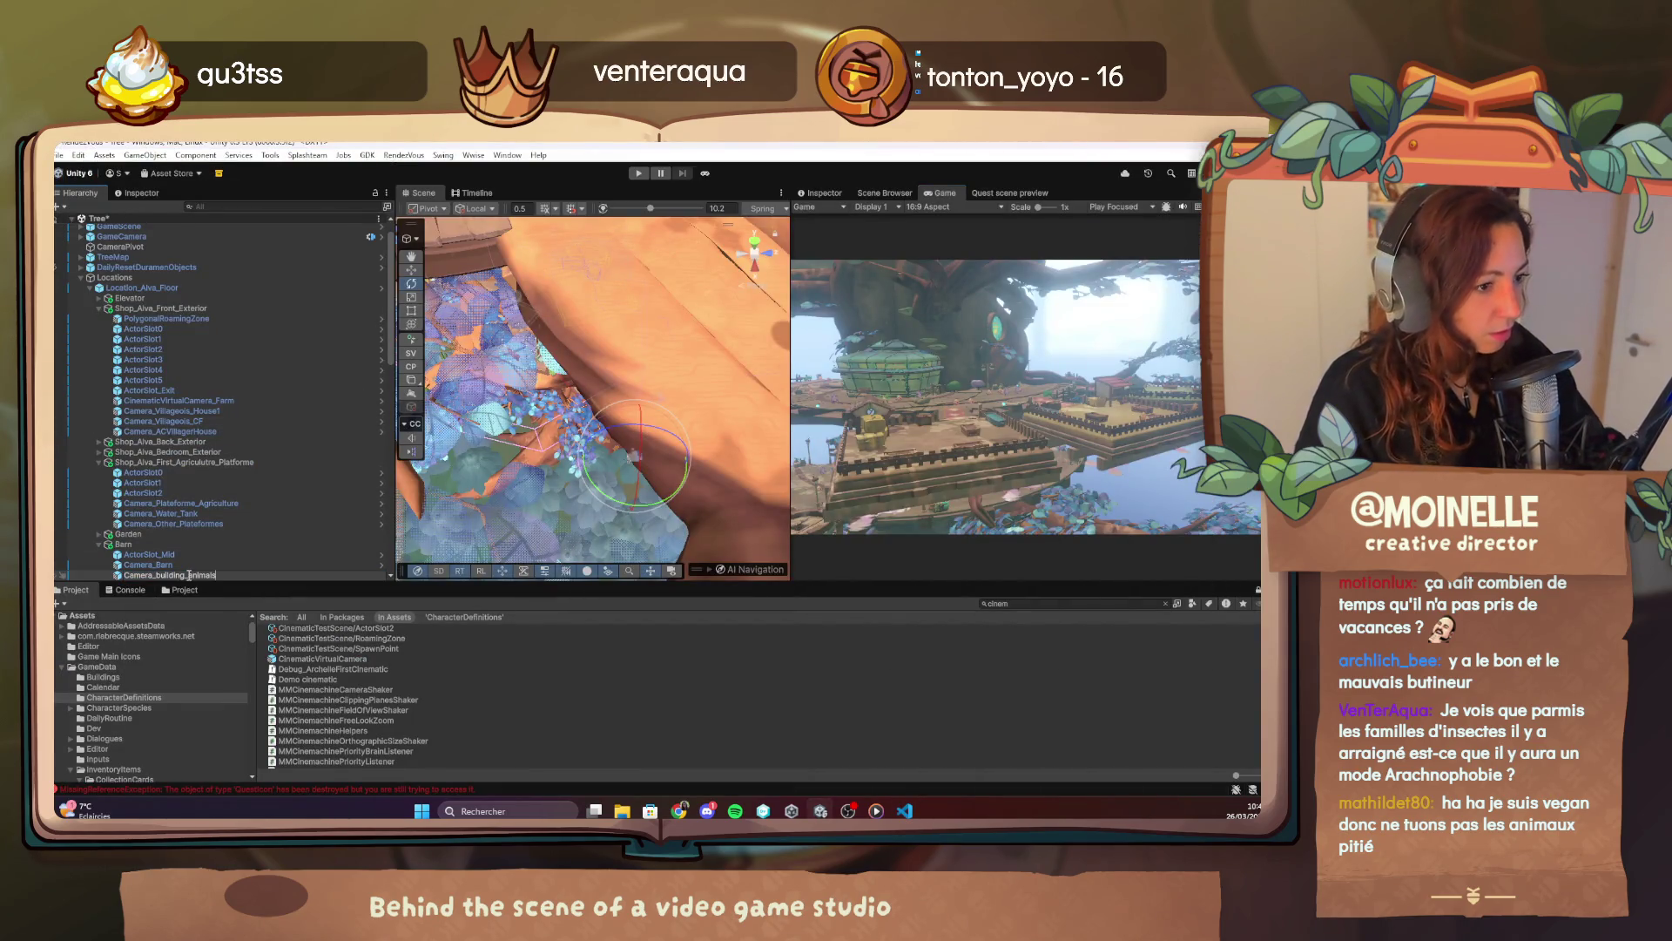
key("Return")
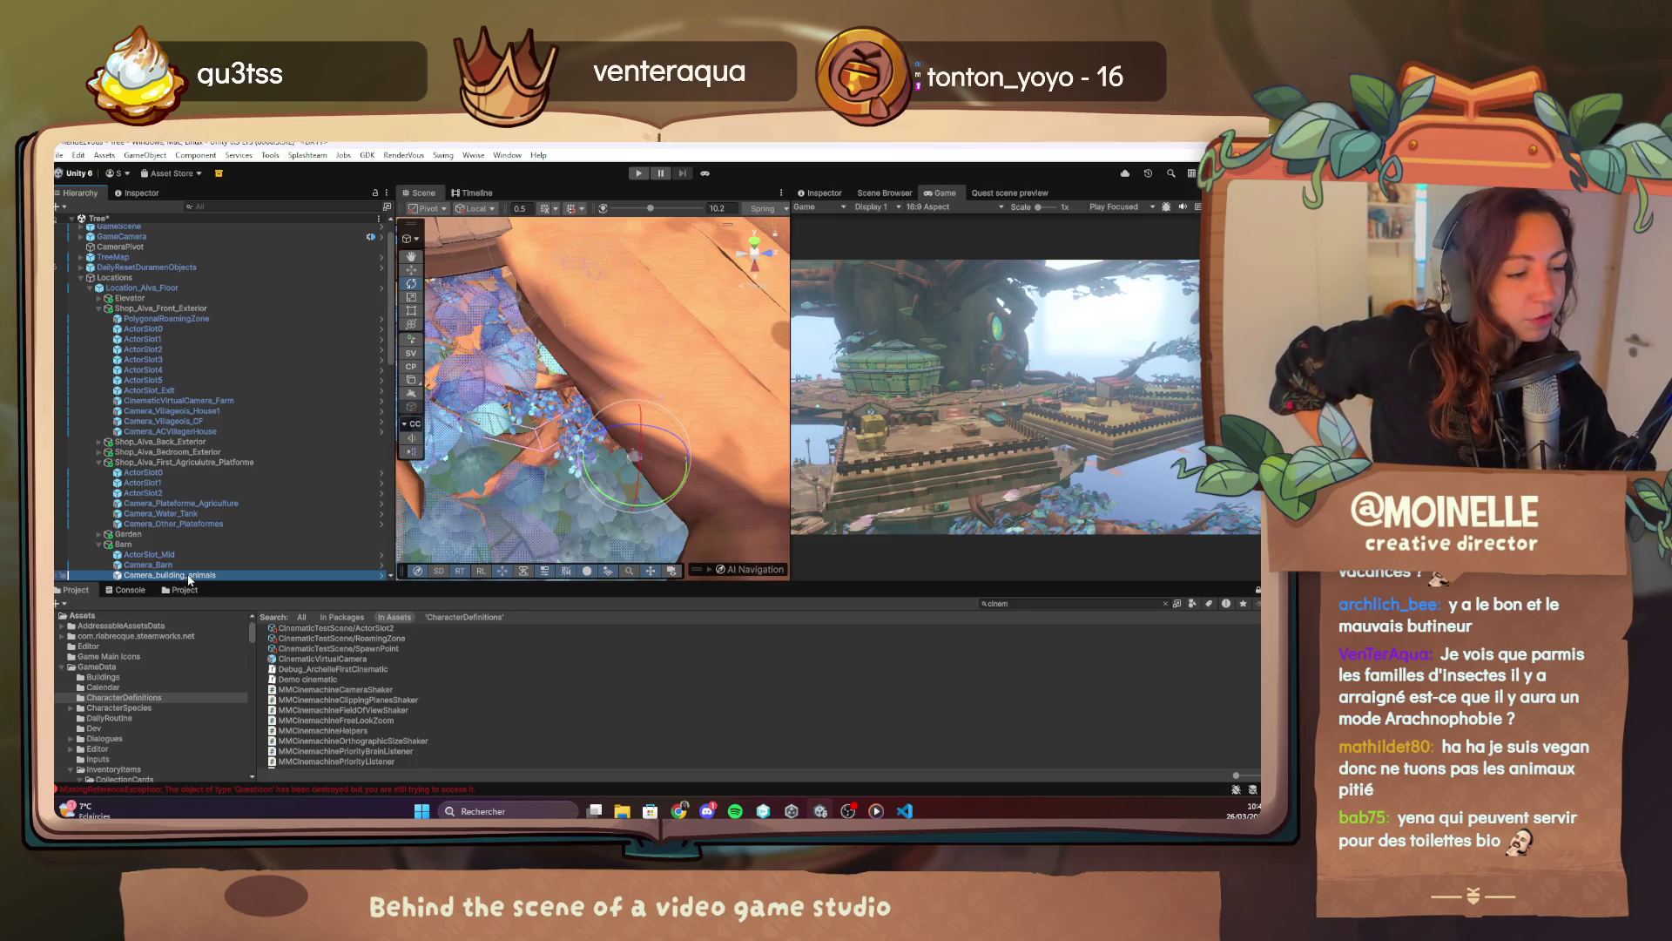
Check Barn's properties, then select Location_Alva_Floor and scroll its Inspector.
left_click(168, 546)
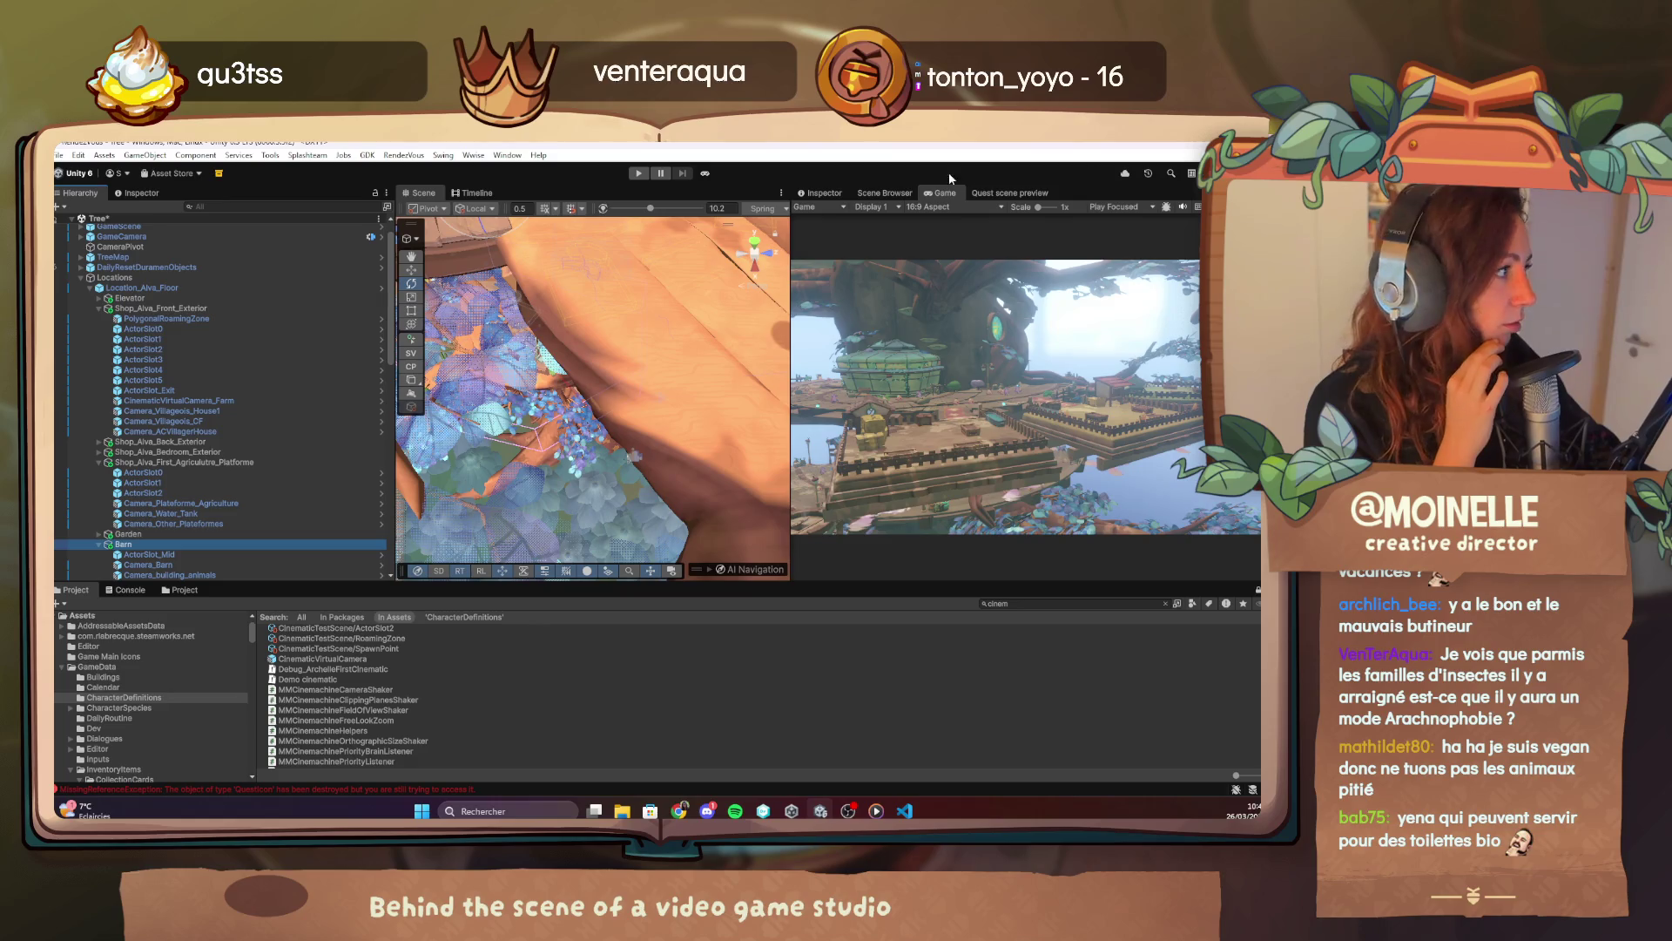
left_click(824, 192)
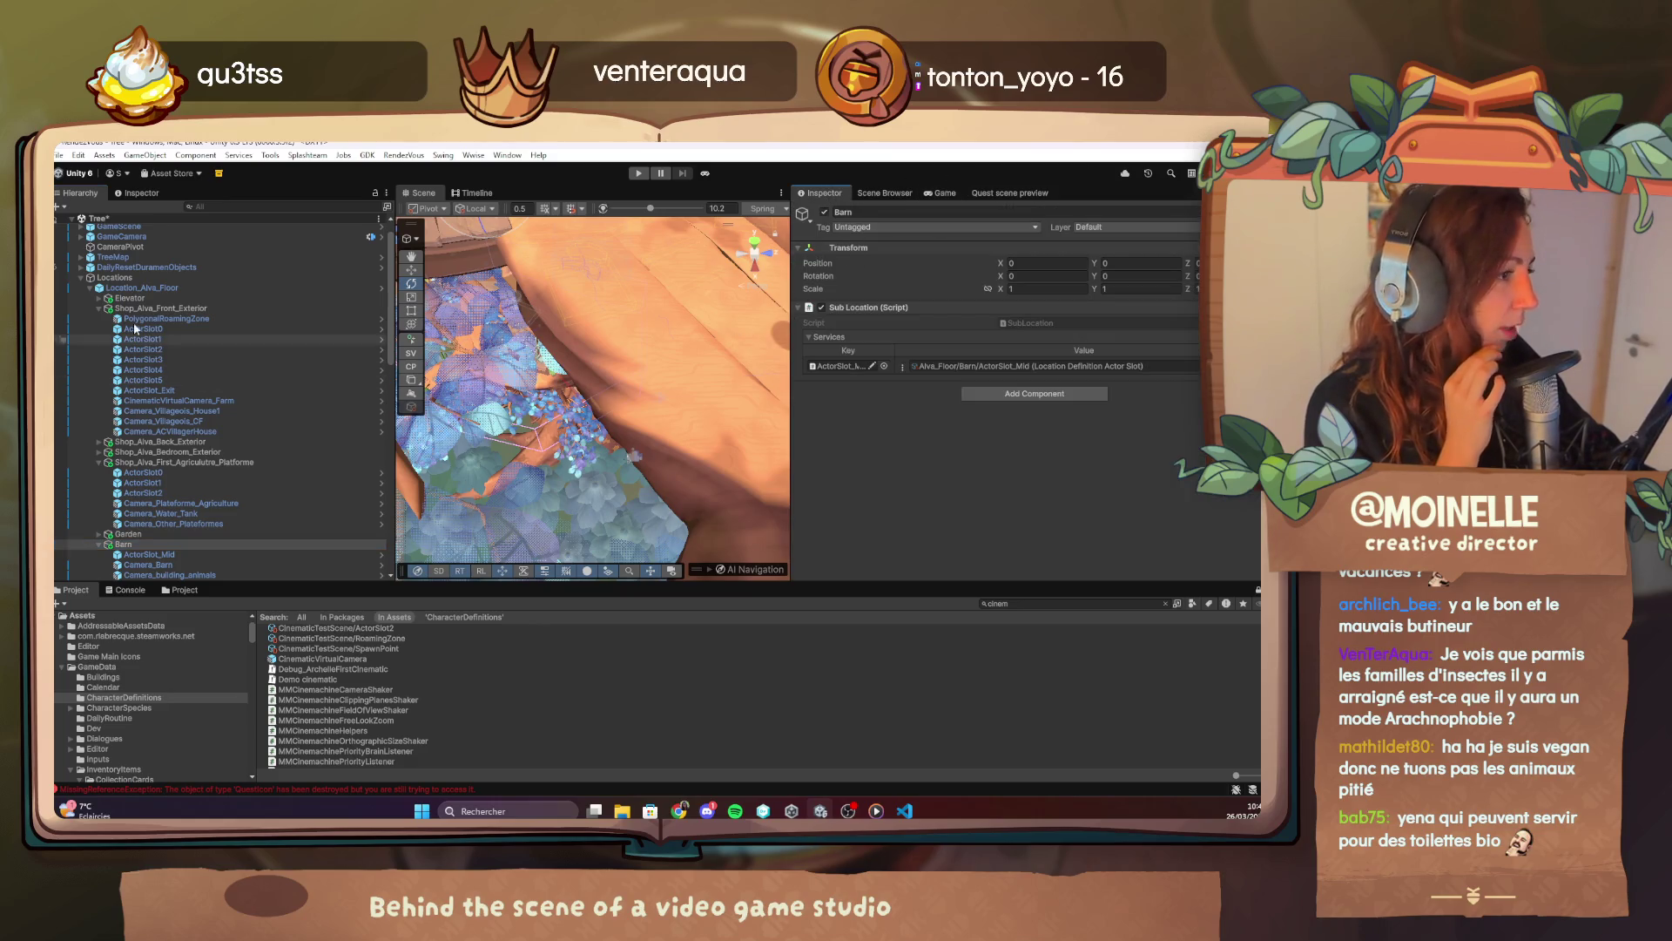
left_click(185, 289)
scroll(1052, 410, "down", 10)
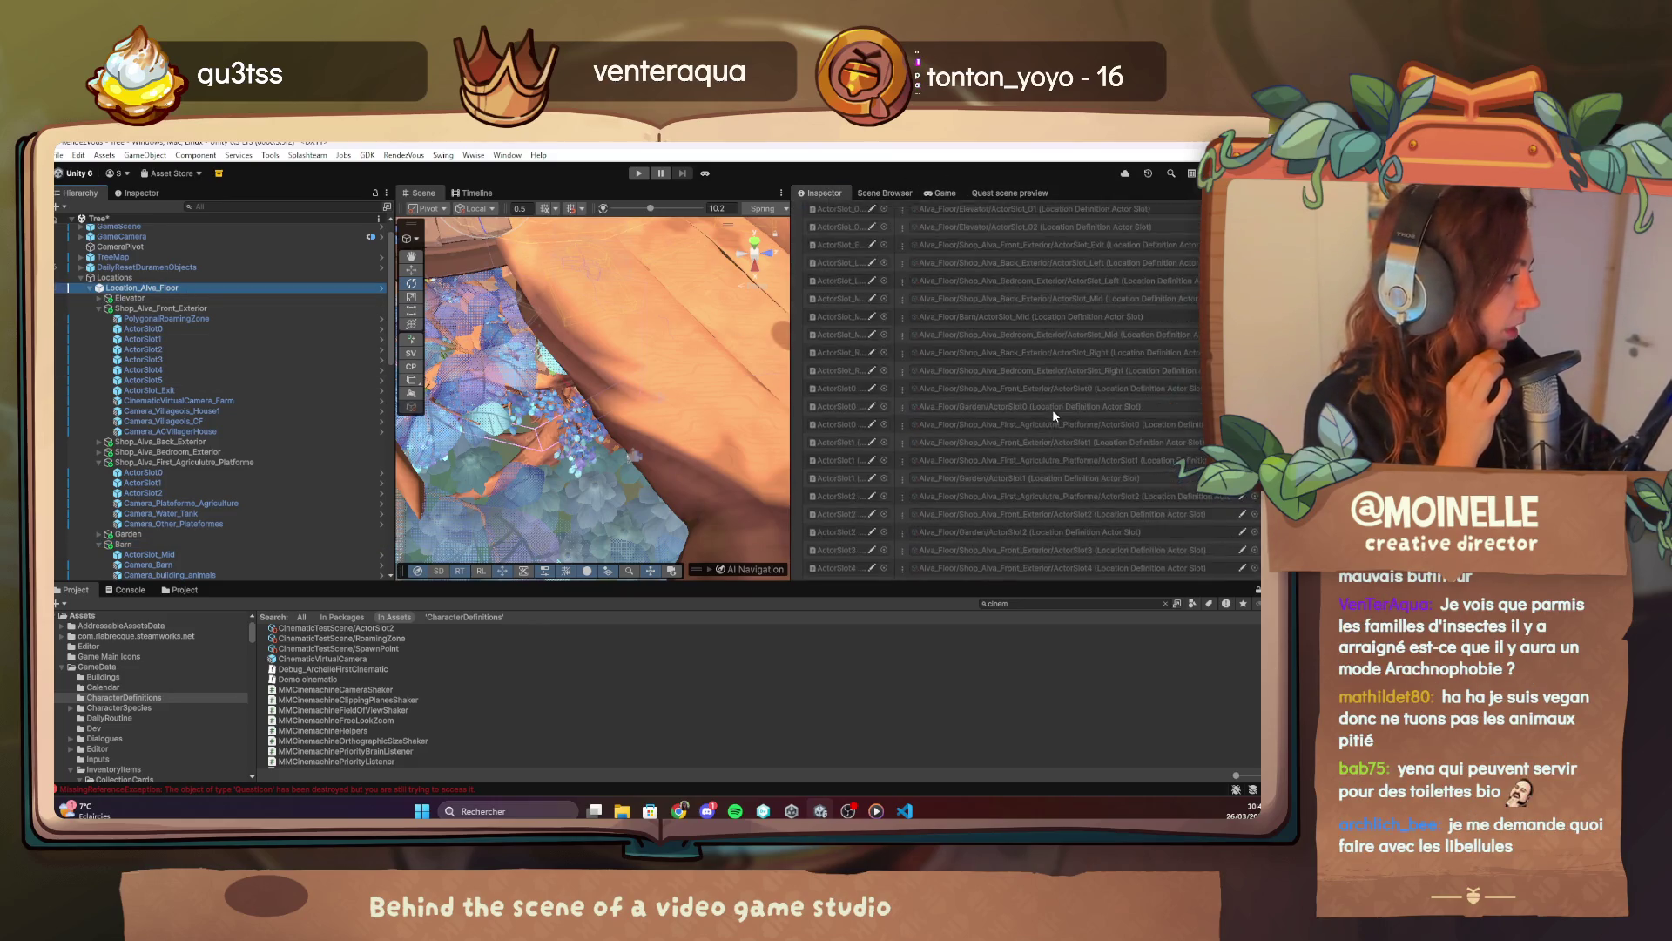
Bake Location_Alva_Floor so Barn/Camera_Barn and Barn/Camera_building_animals register as camera zones.
left_click(1043, 540)
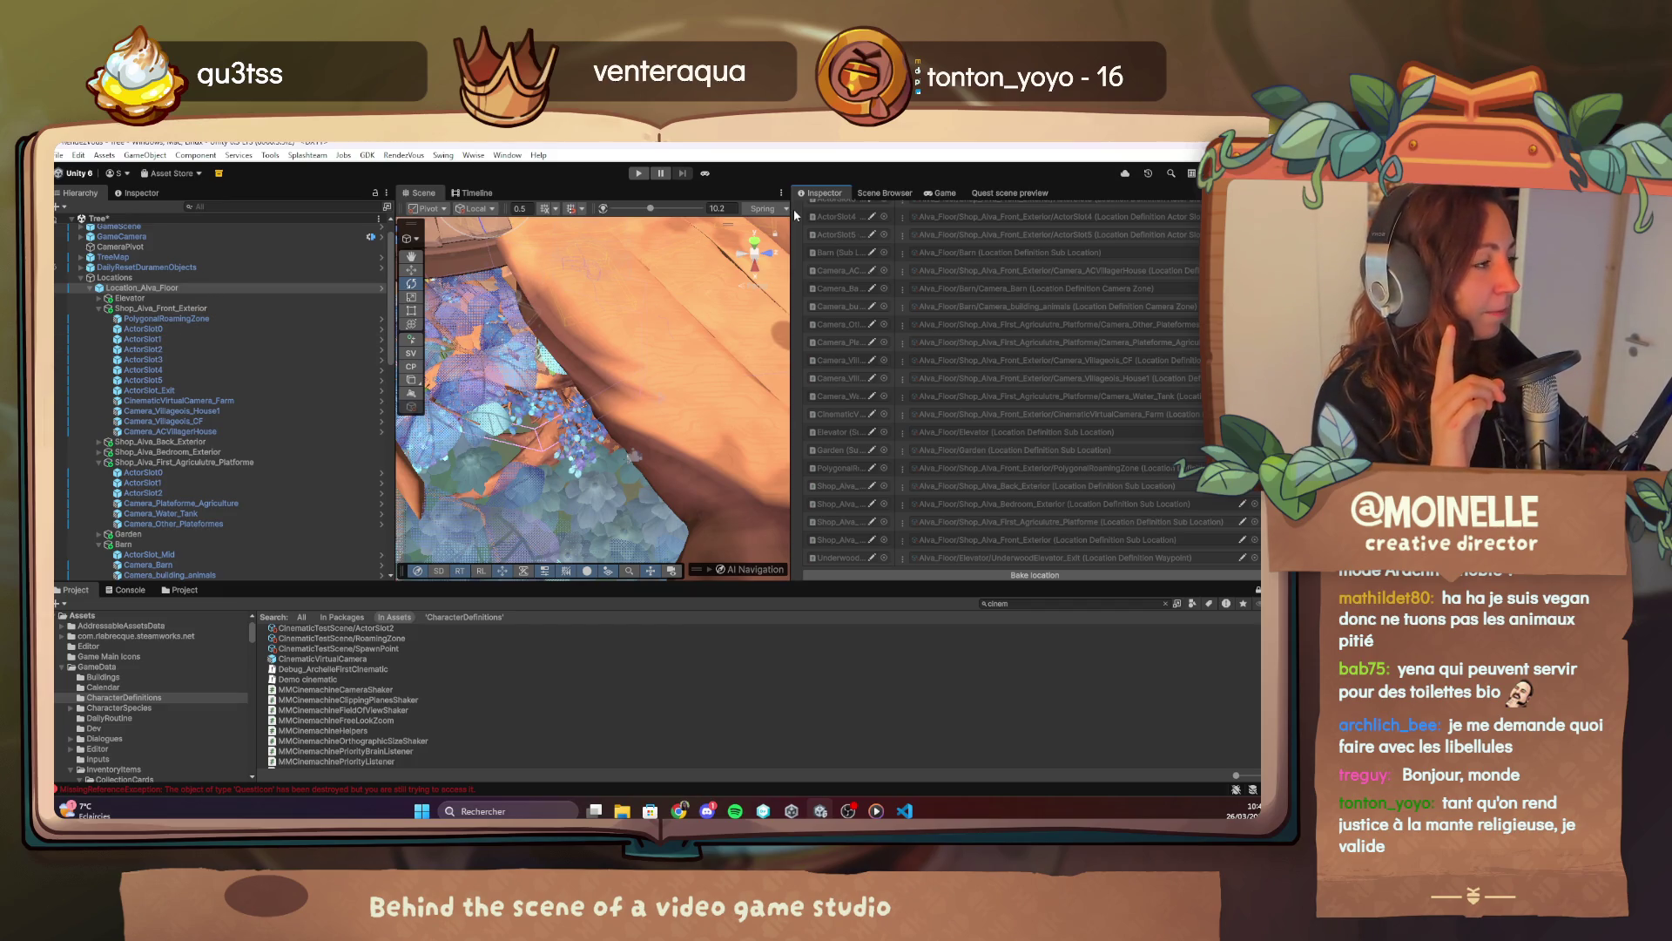
left_click(906, 811)
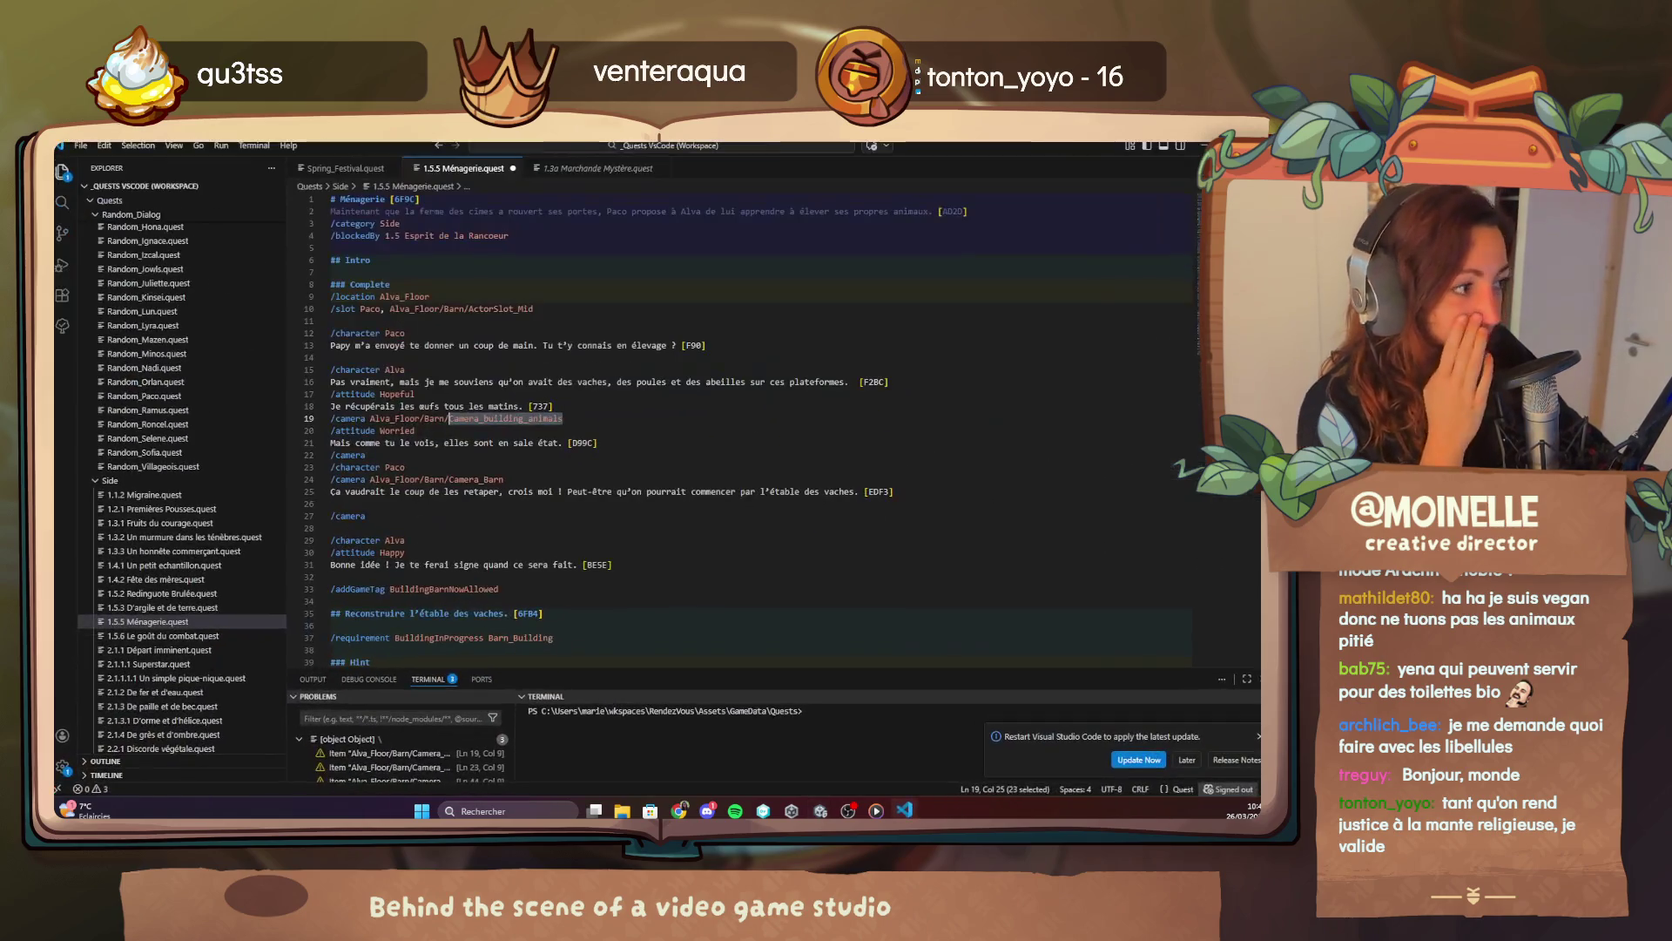
left_click(905, 811)
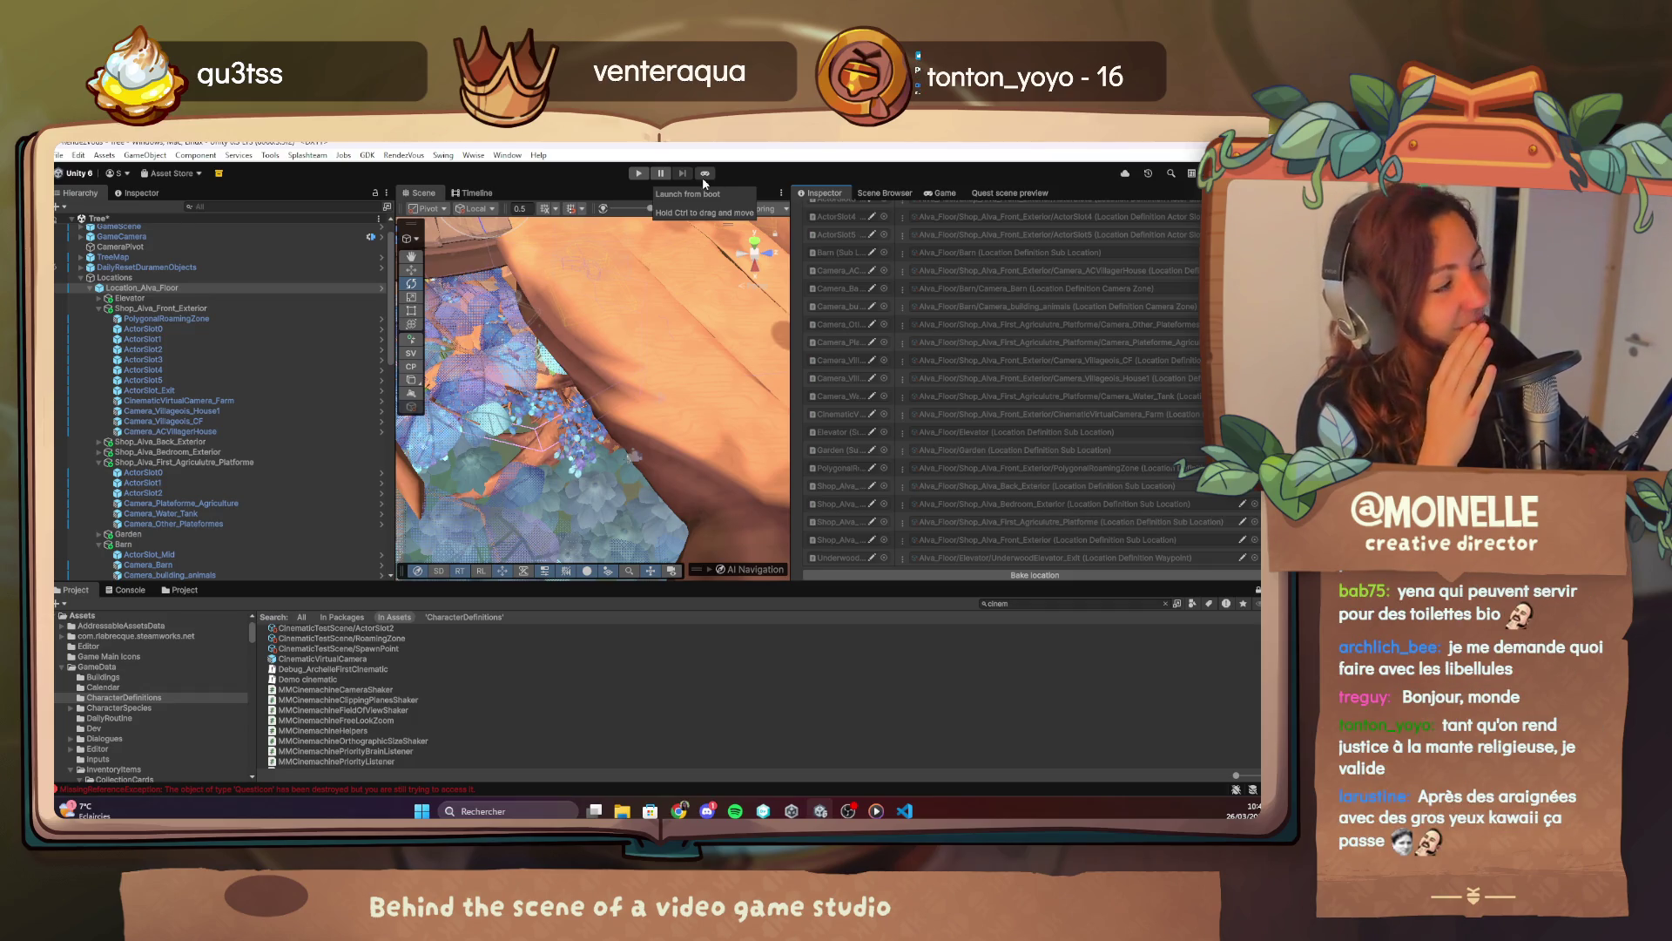
Enter Play mode from the Boot scene using 'Launch from boot'.
left_click(380, 219)
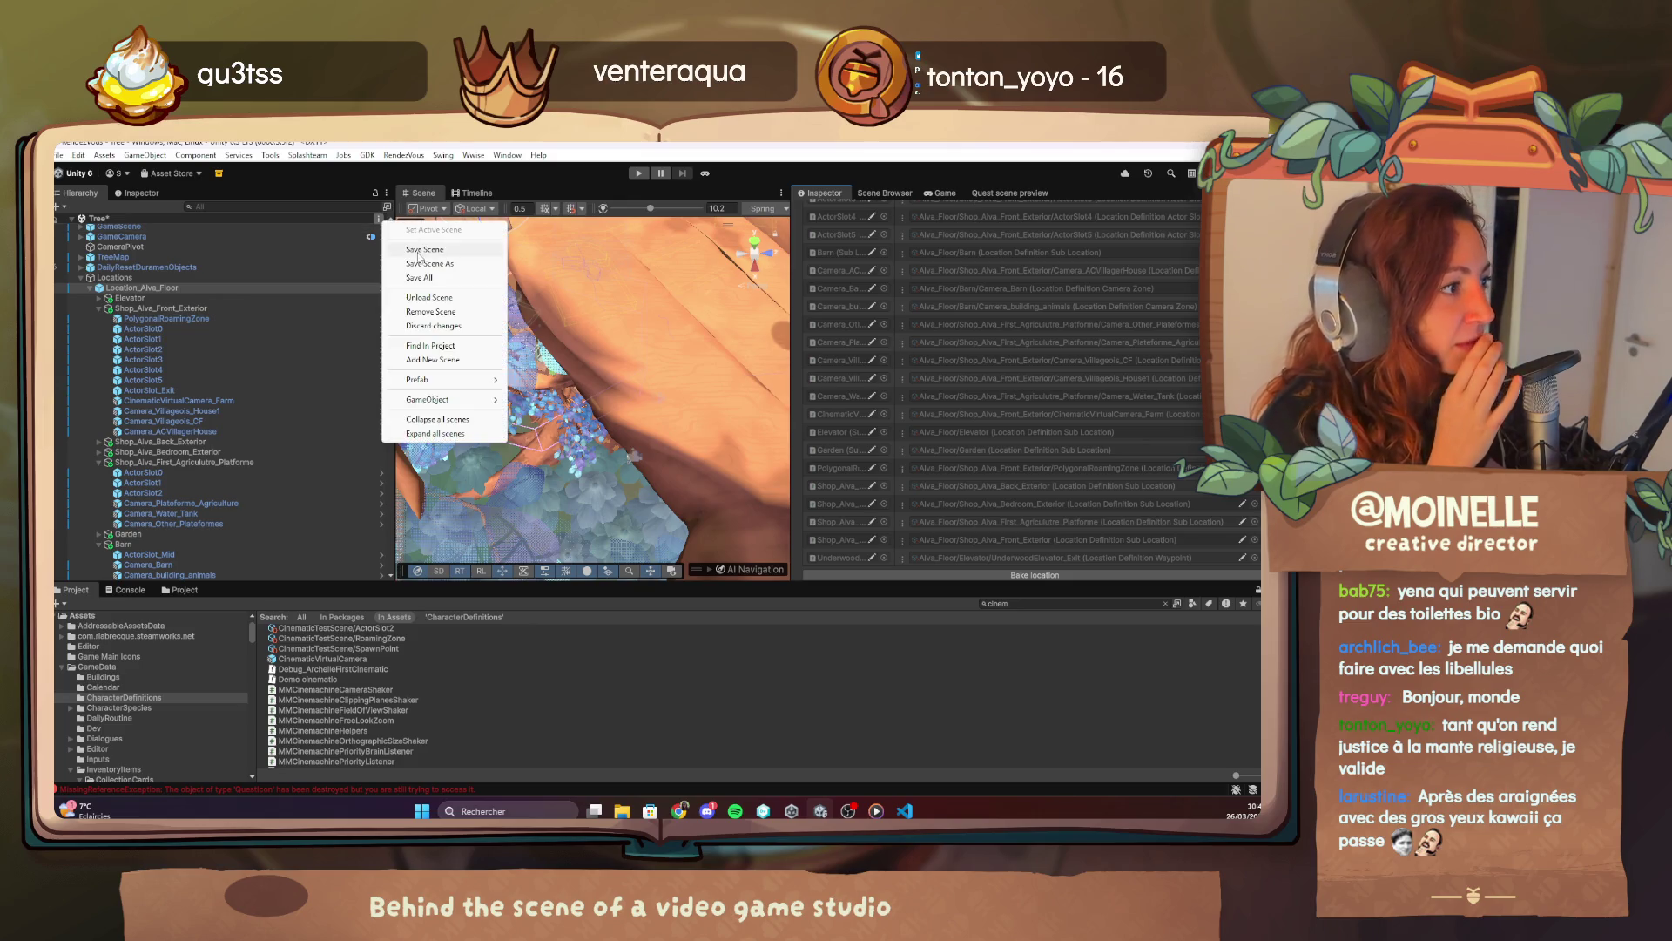
left_click(705, 171)
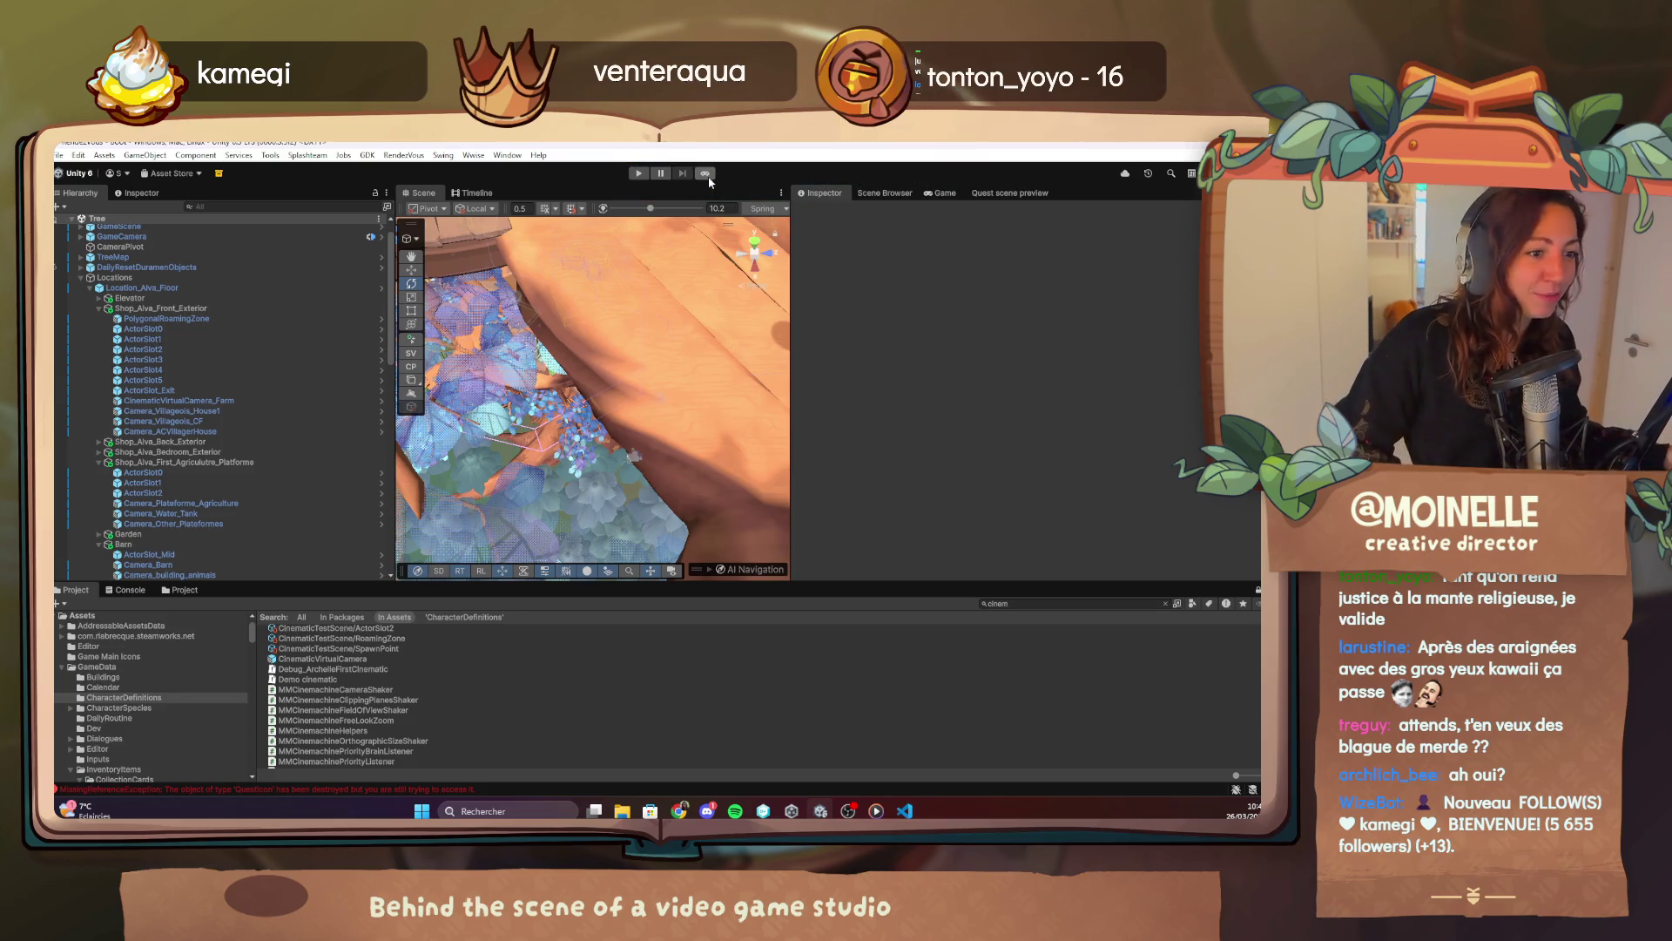
left_click(706, 173)
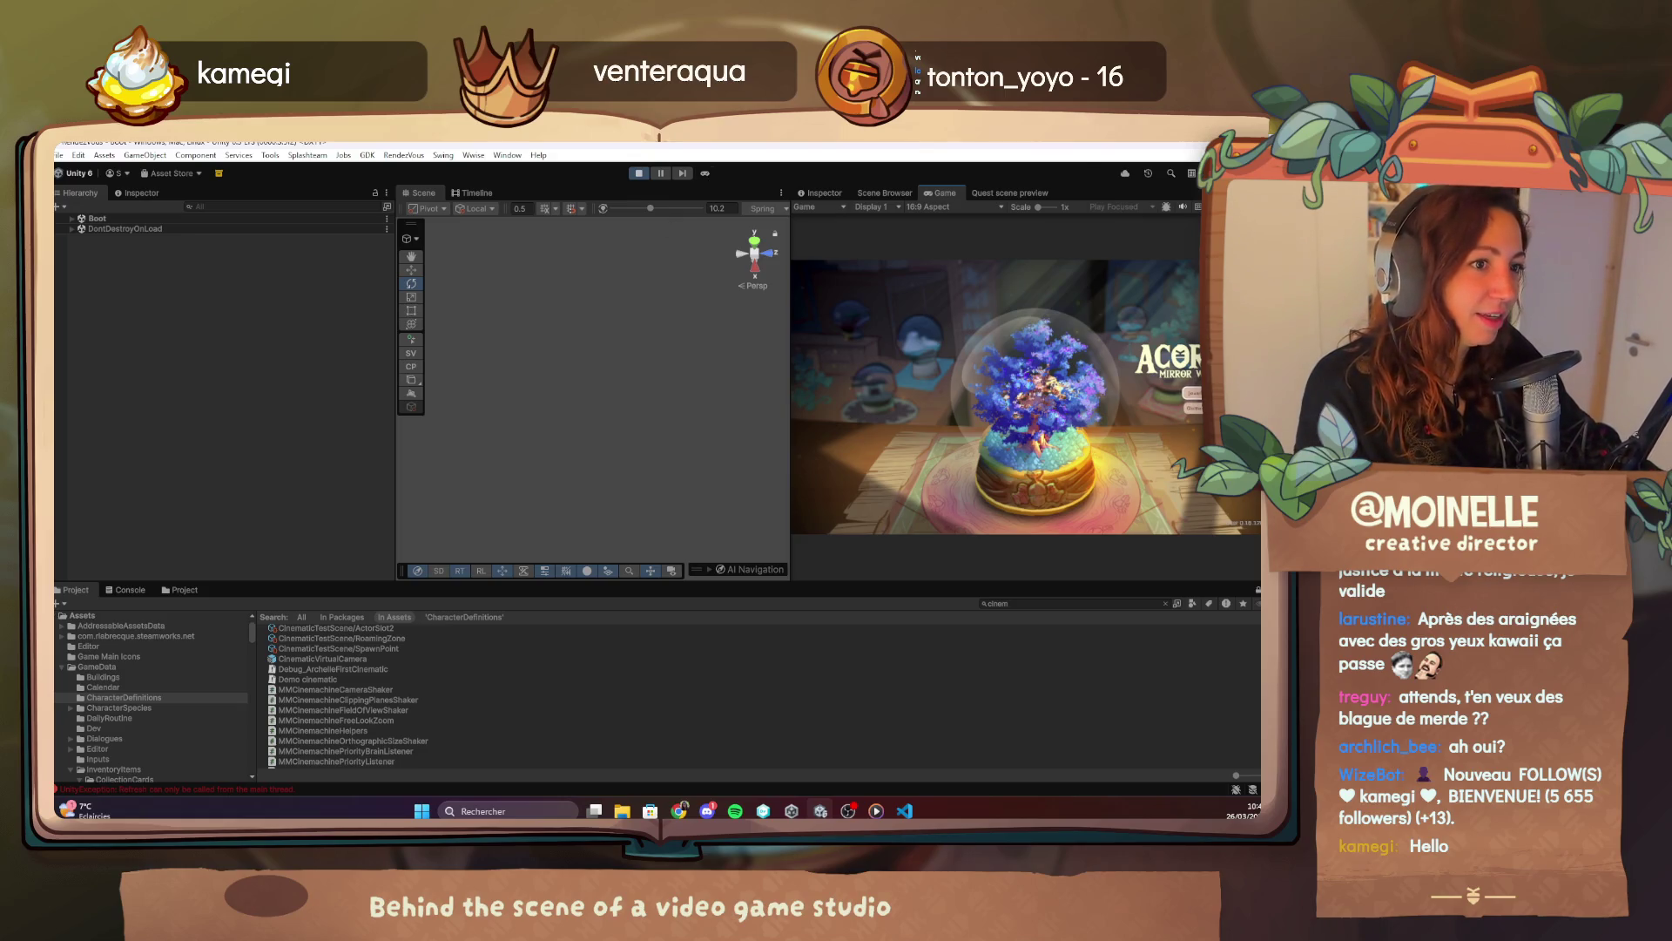
Maximize the Game view, open the debug menu with F1, and bring up the music player.
double_click(945, 193)
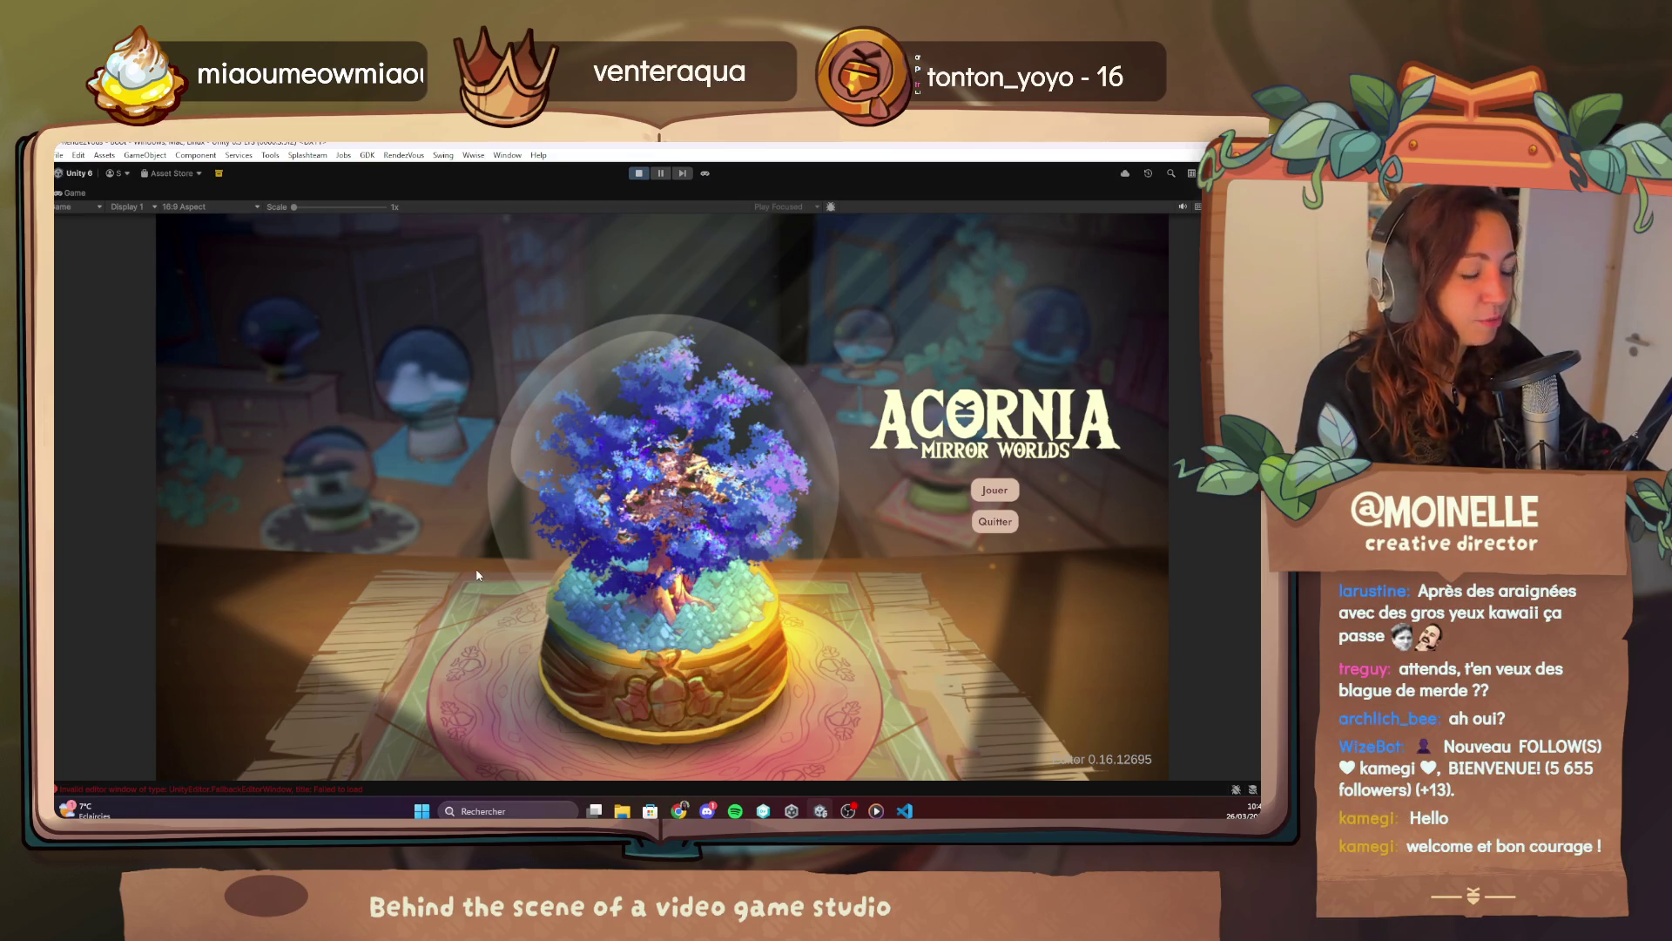
key("F1")
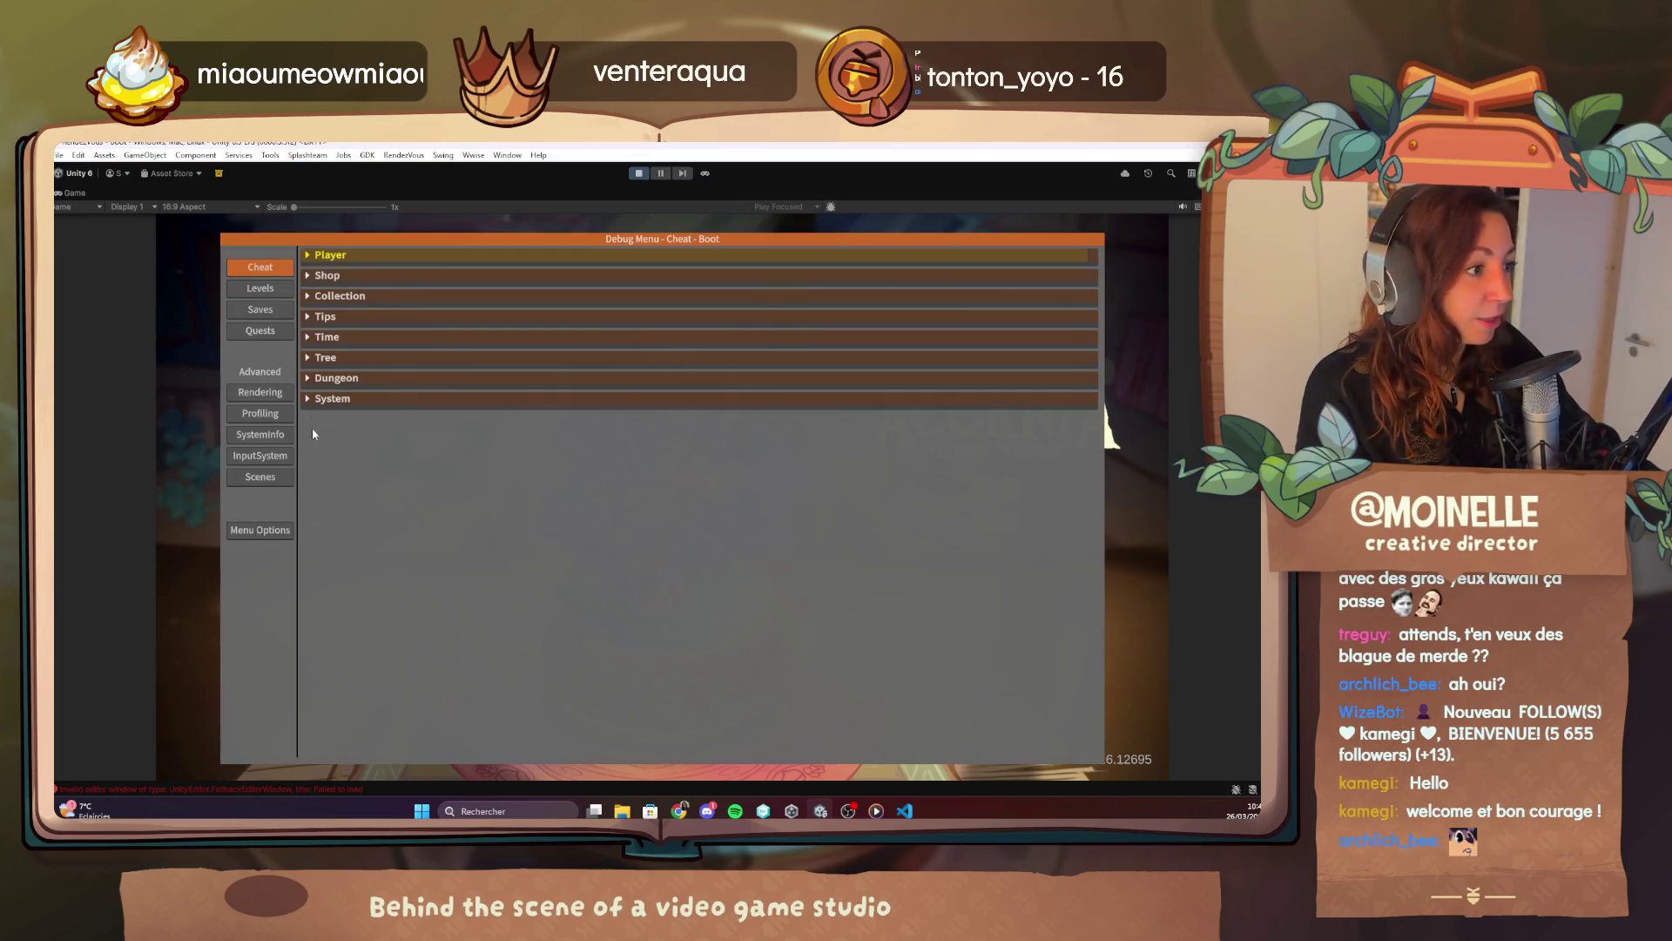
left_click(876, 812)
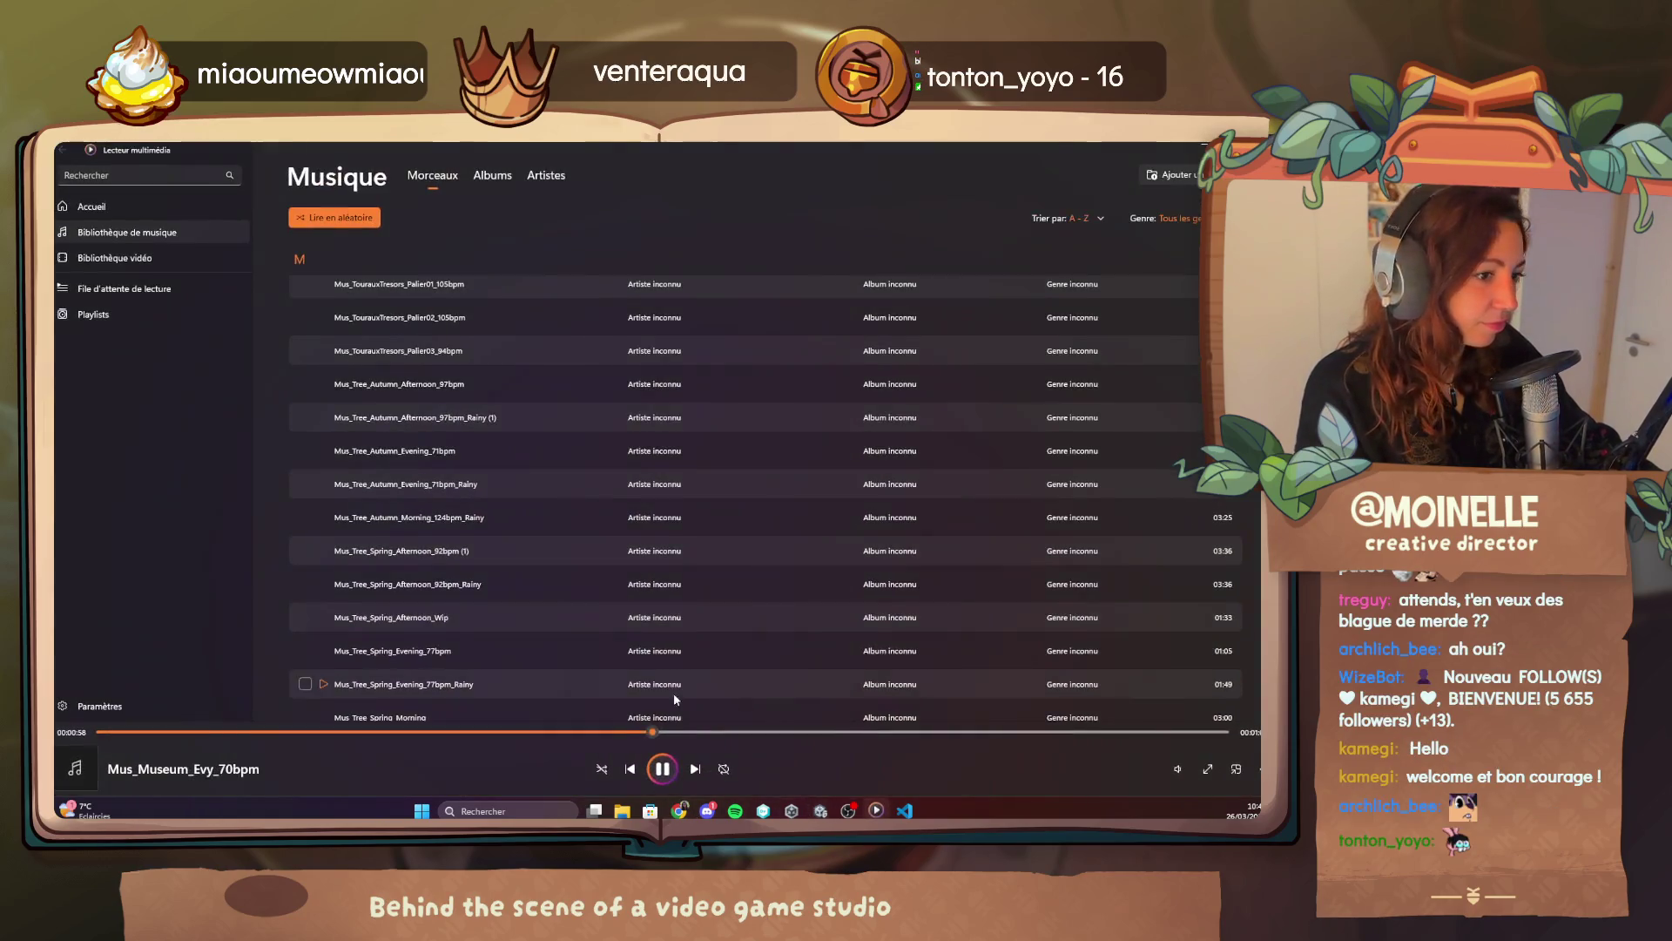
Pause the Windows Media Player track and return to the debug menu's Quests page.
left_click(661, 771)
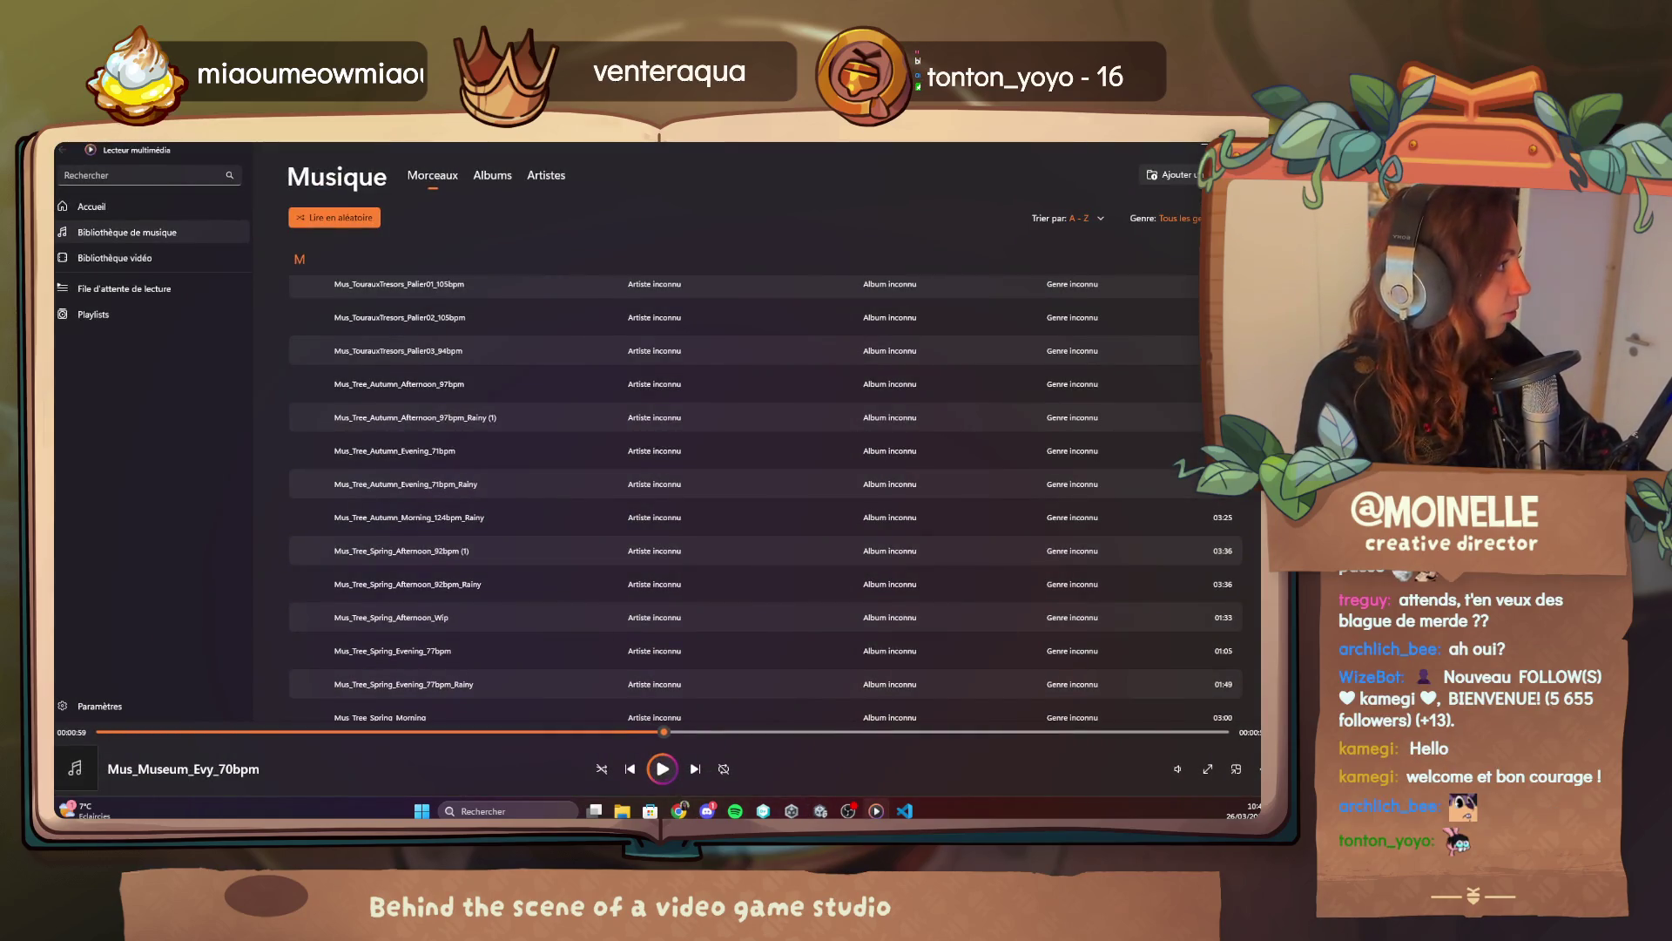
key("alt+Tab")
key("Down")
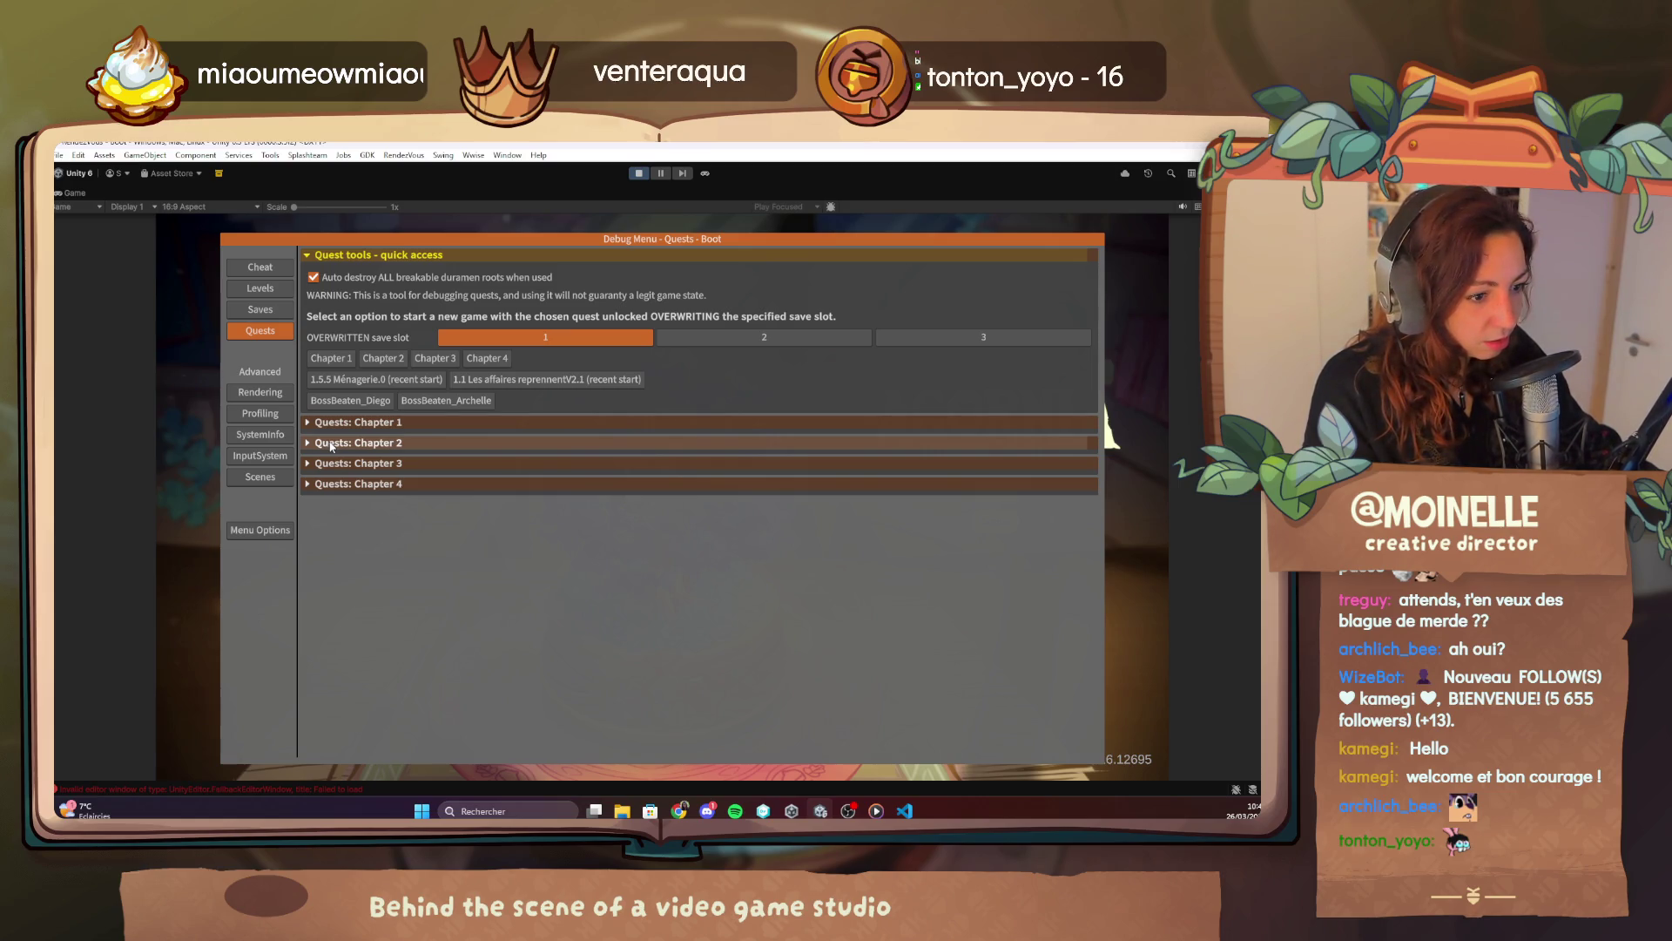
Load a chapter 1 quest from the Debug Menu's quest lists to start the game in the tree village.
left_click(331, 444)
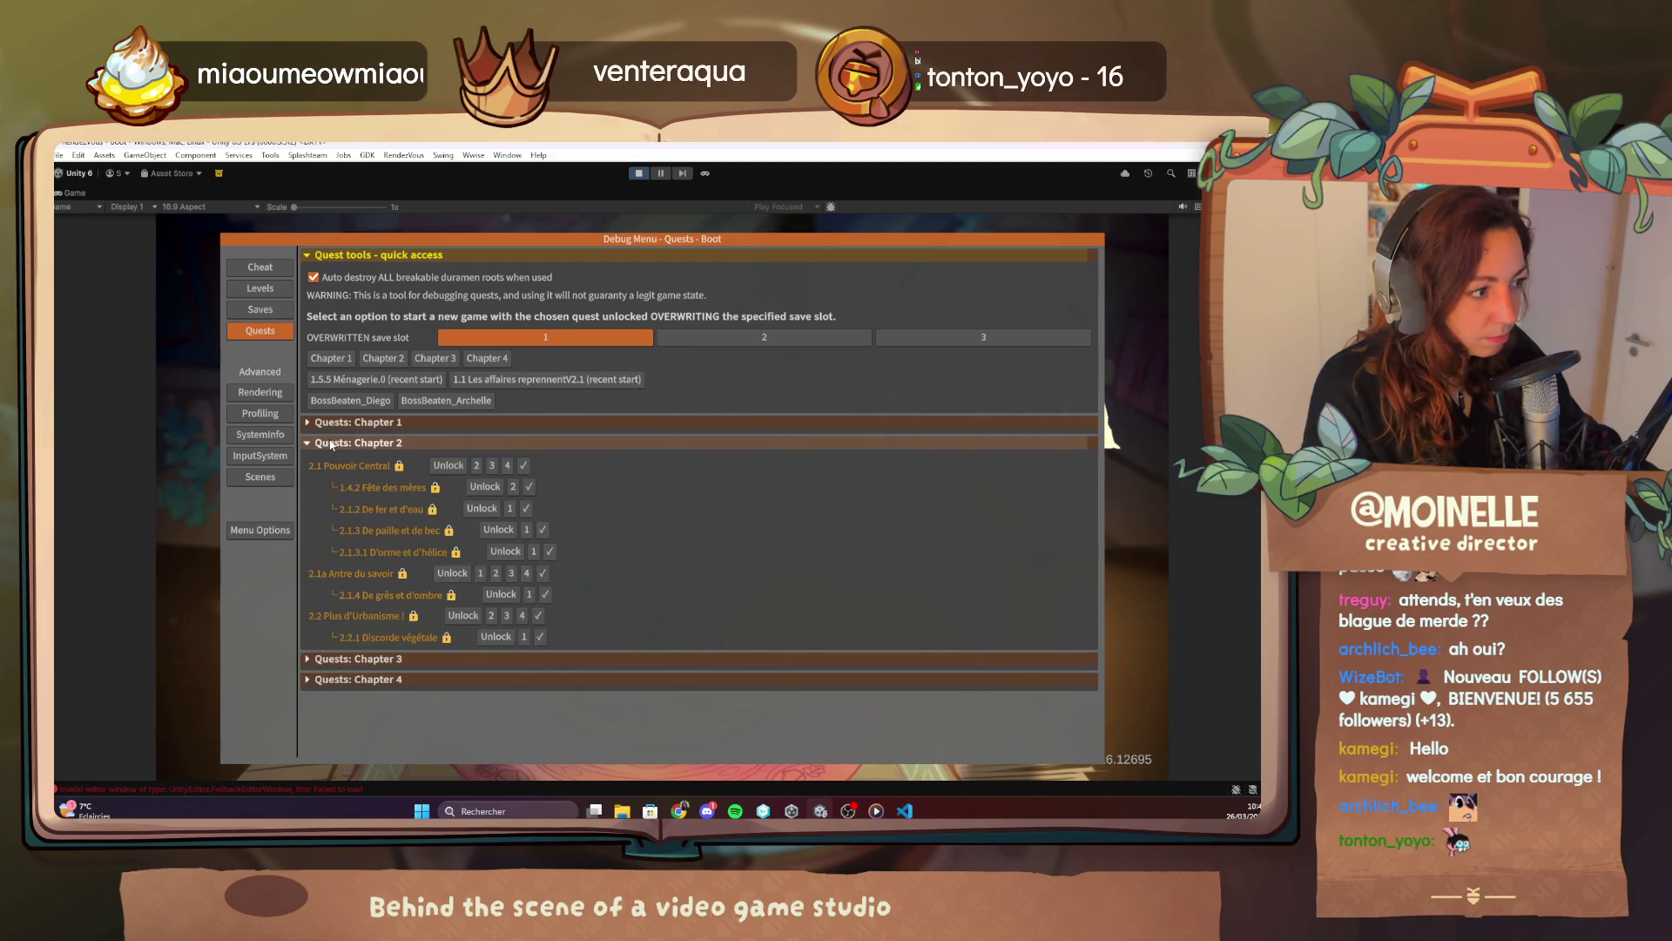
left_click(336, 423)
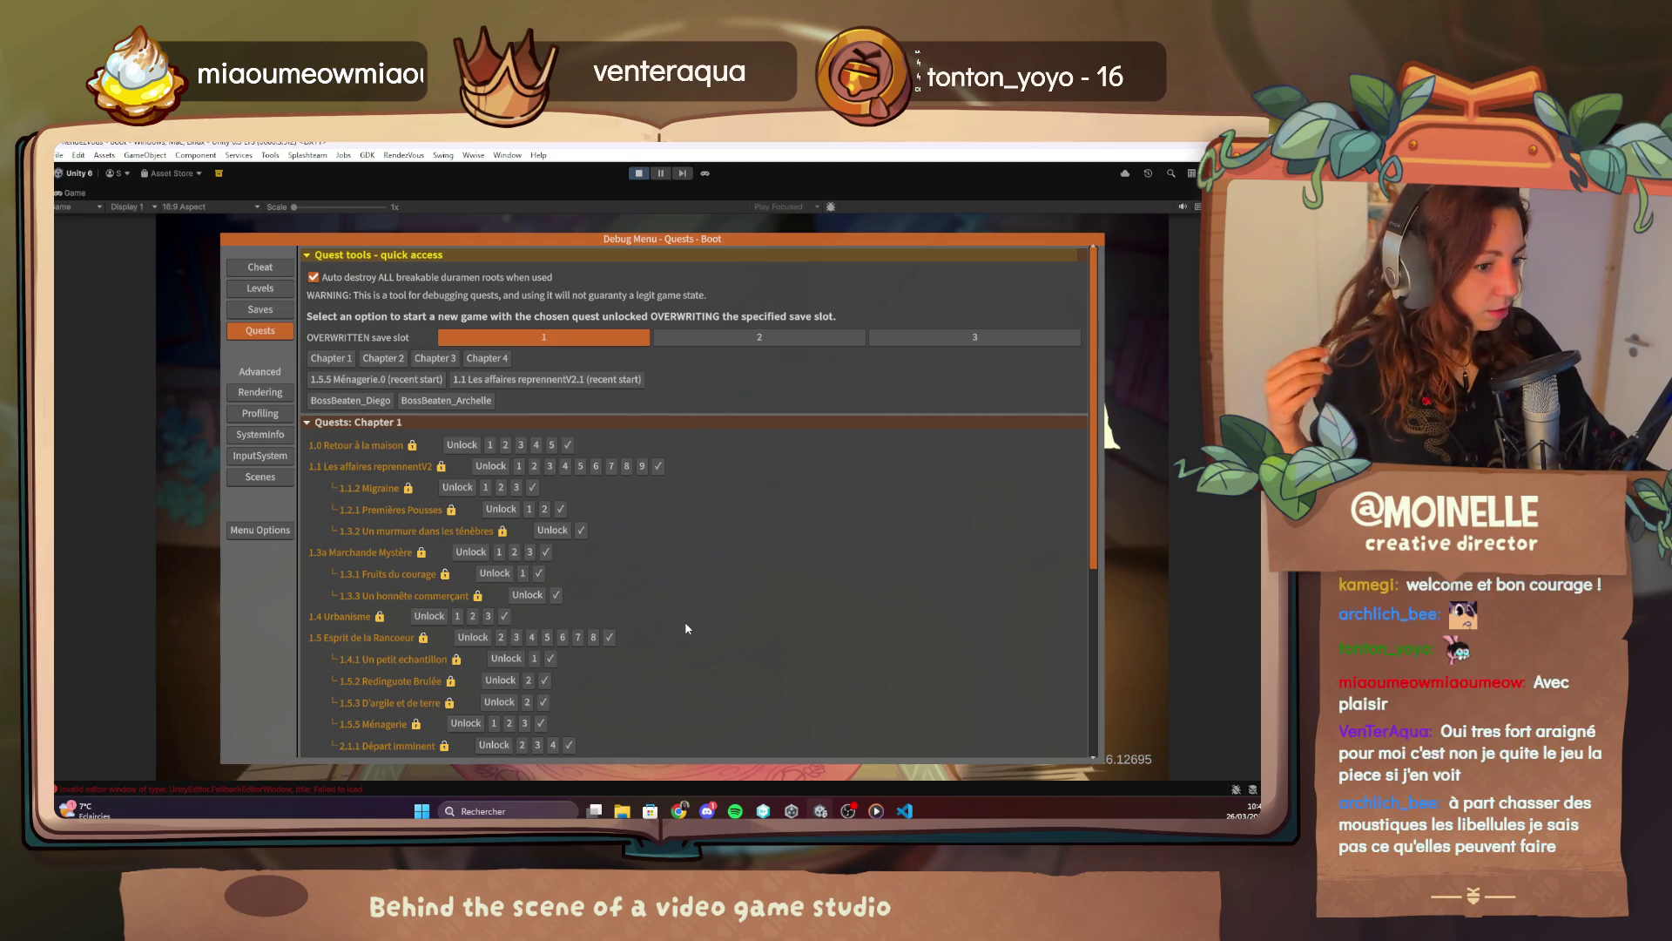
scroll(613, 605, "down", 1)
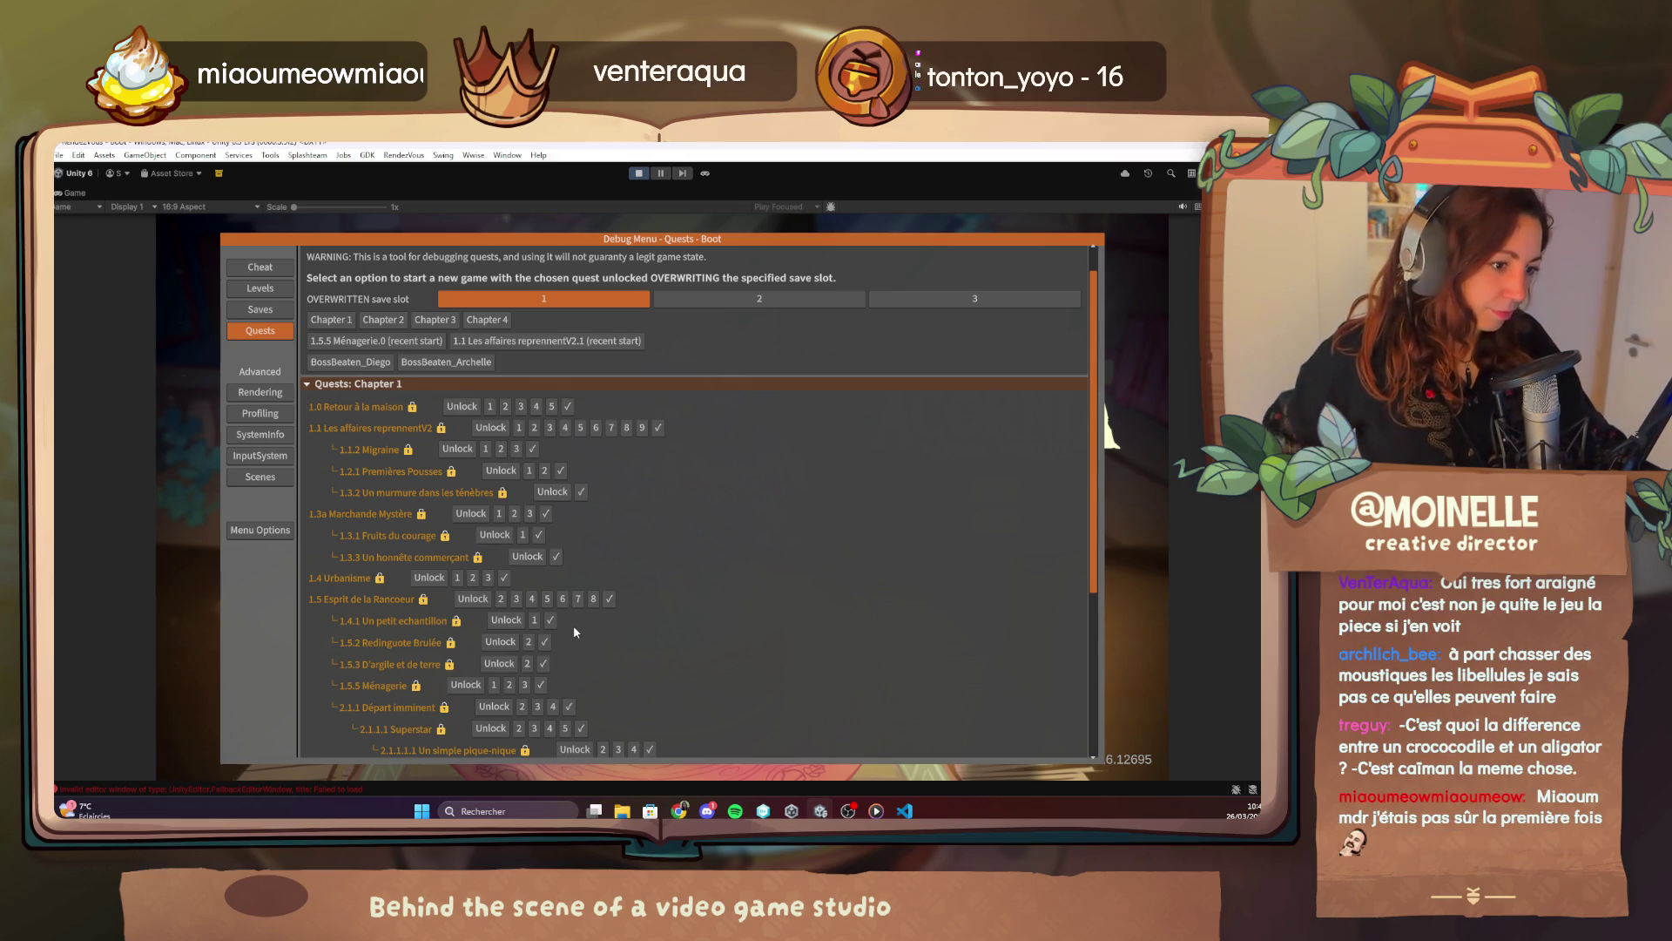
scroll(572, 620, "down", 1)
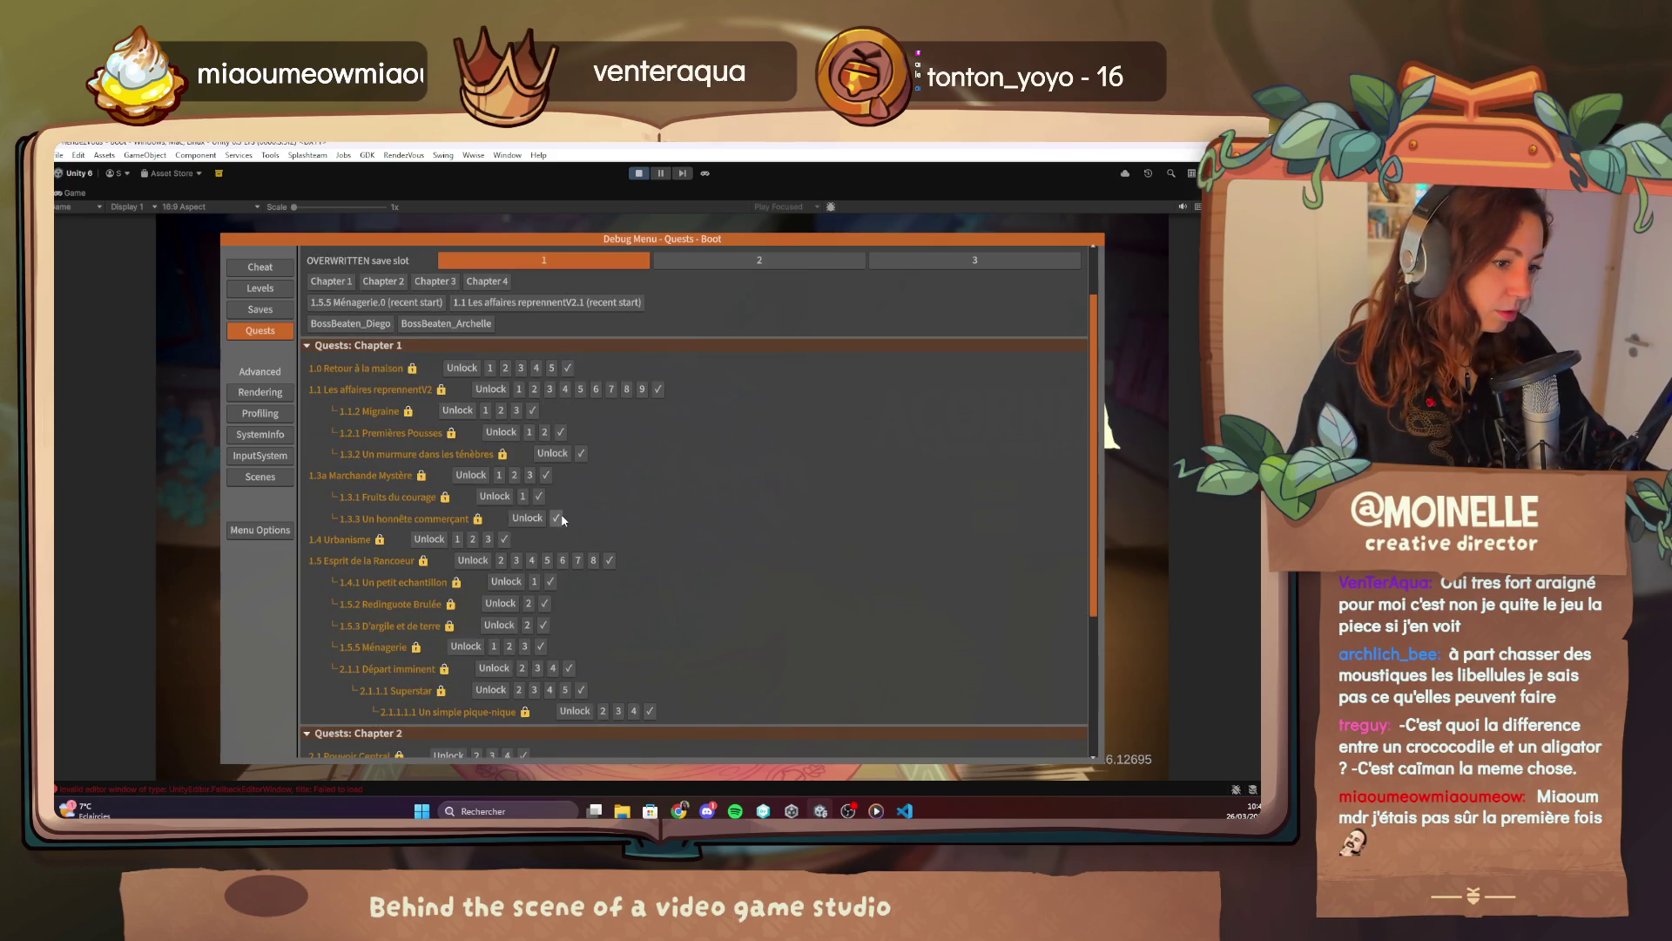
scroll(511, 562, "down", 2)
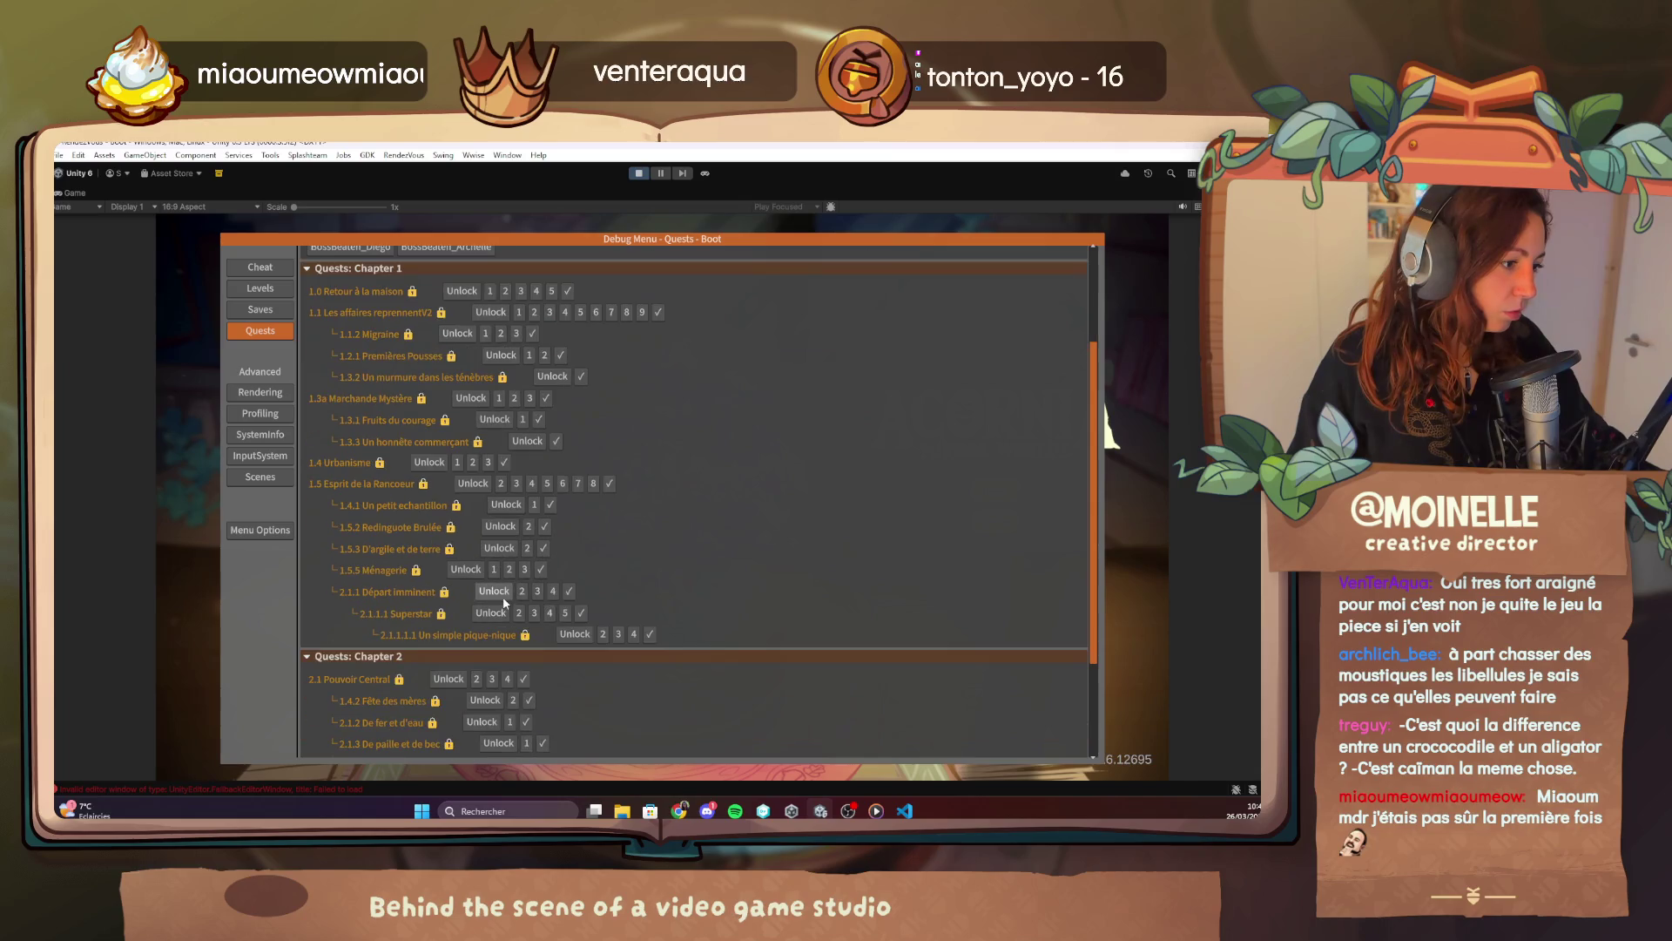
left_click(526, 685)
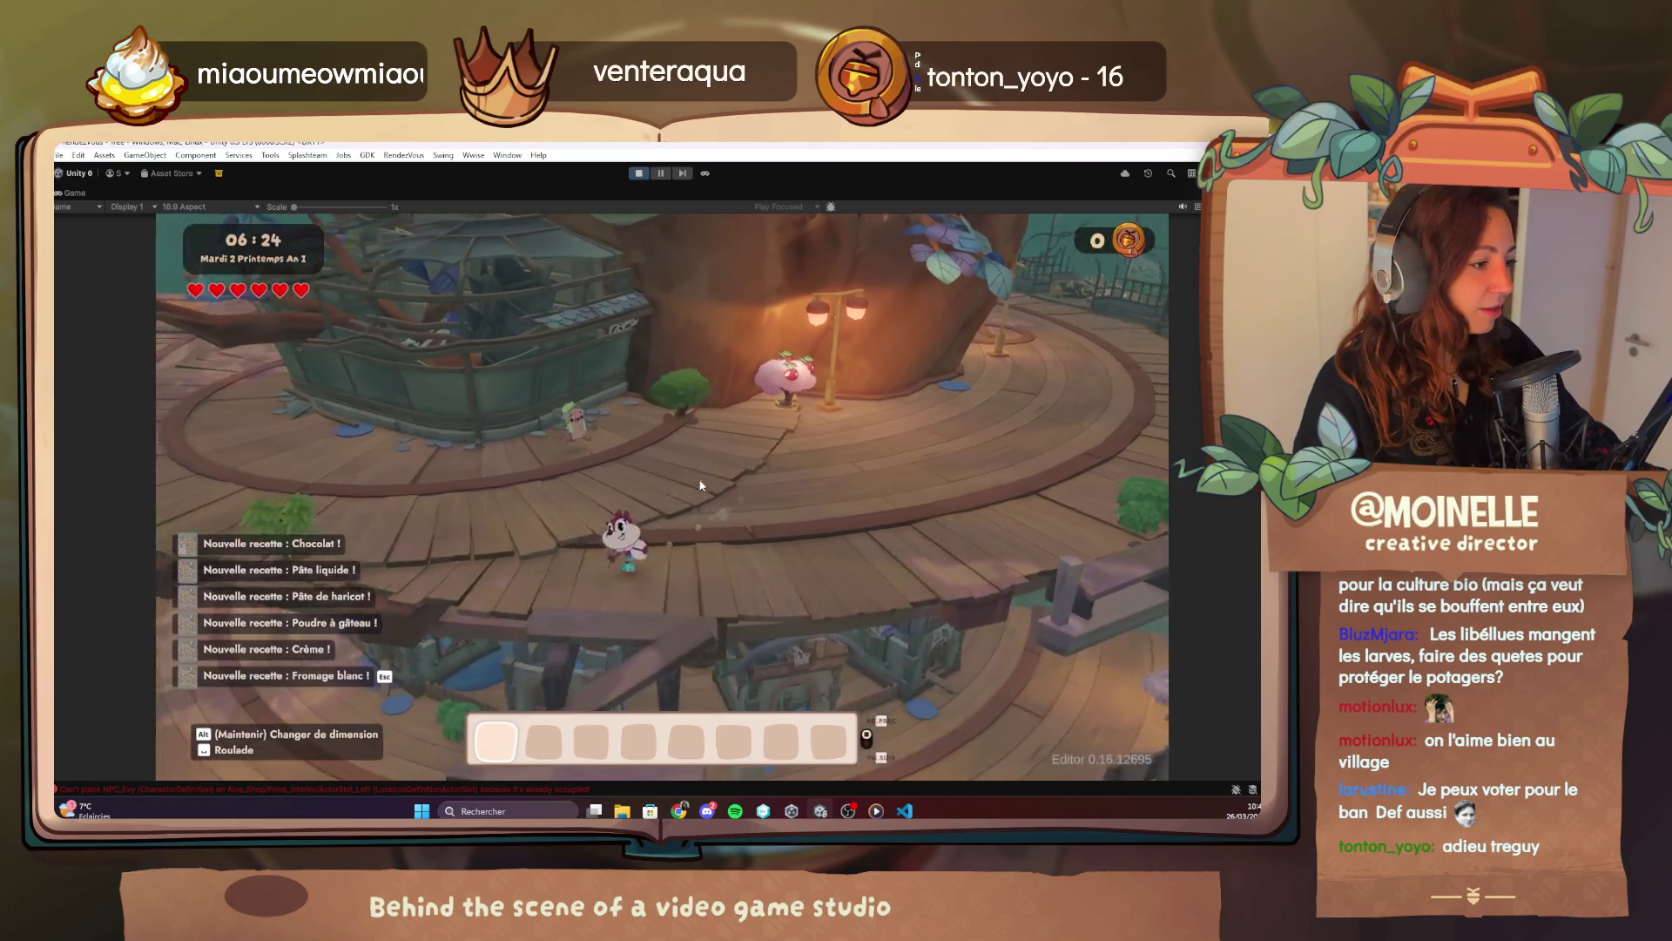
Mark quest 1.5.3 D'argile et de terre complete in the debug menu and resume play.
key("F1")
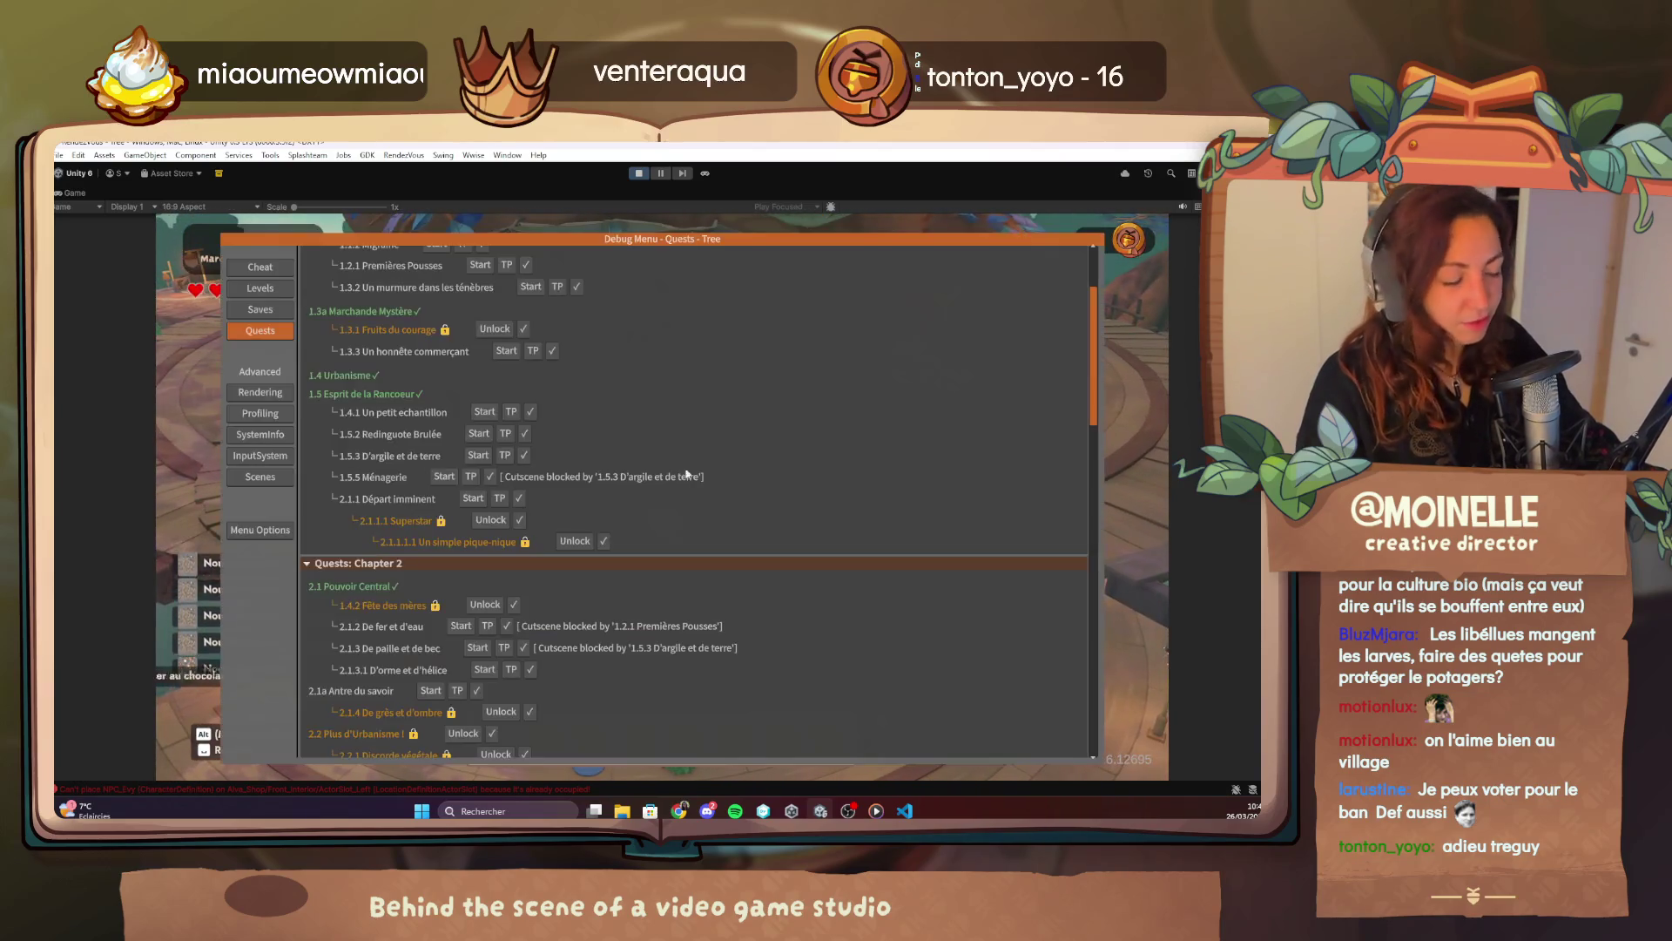
left_click(524, 455)
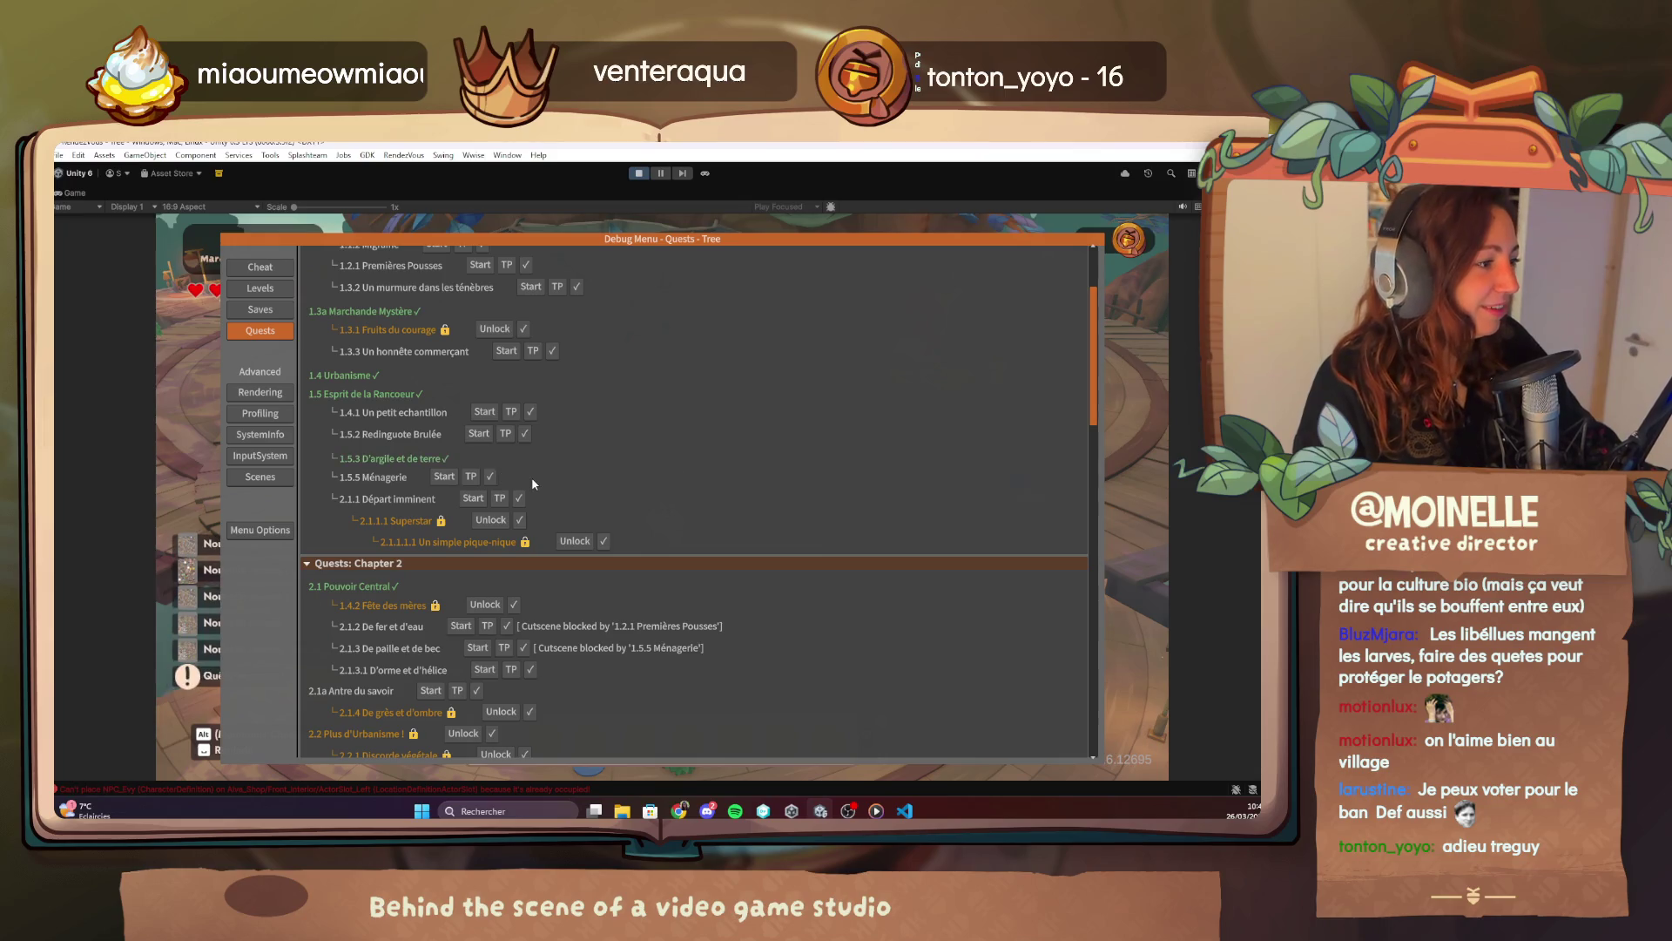
left_click(473, 498)
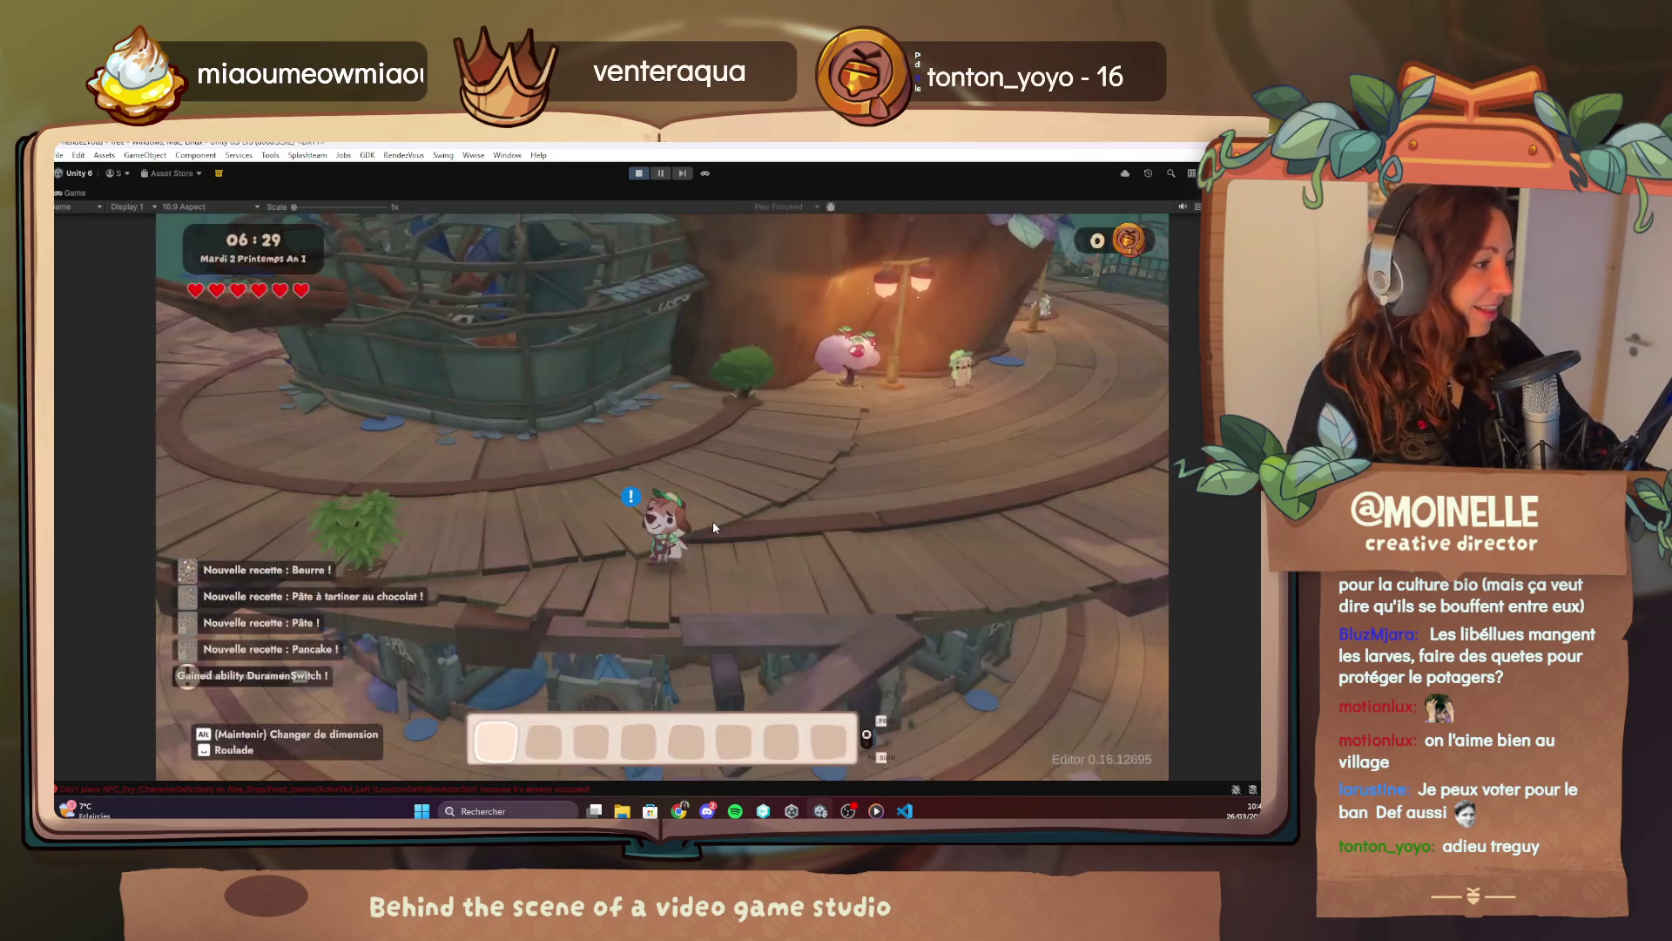
key("a")
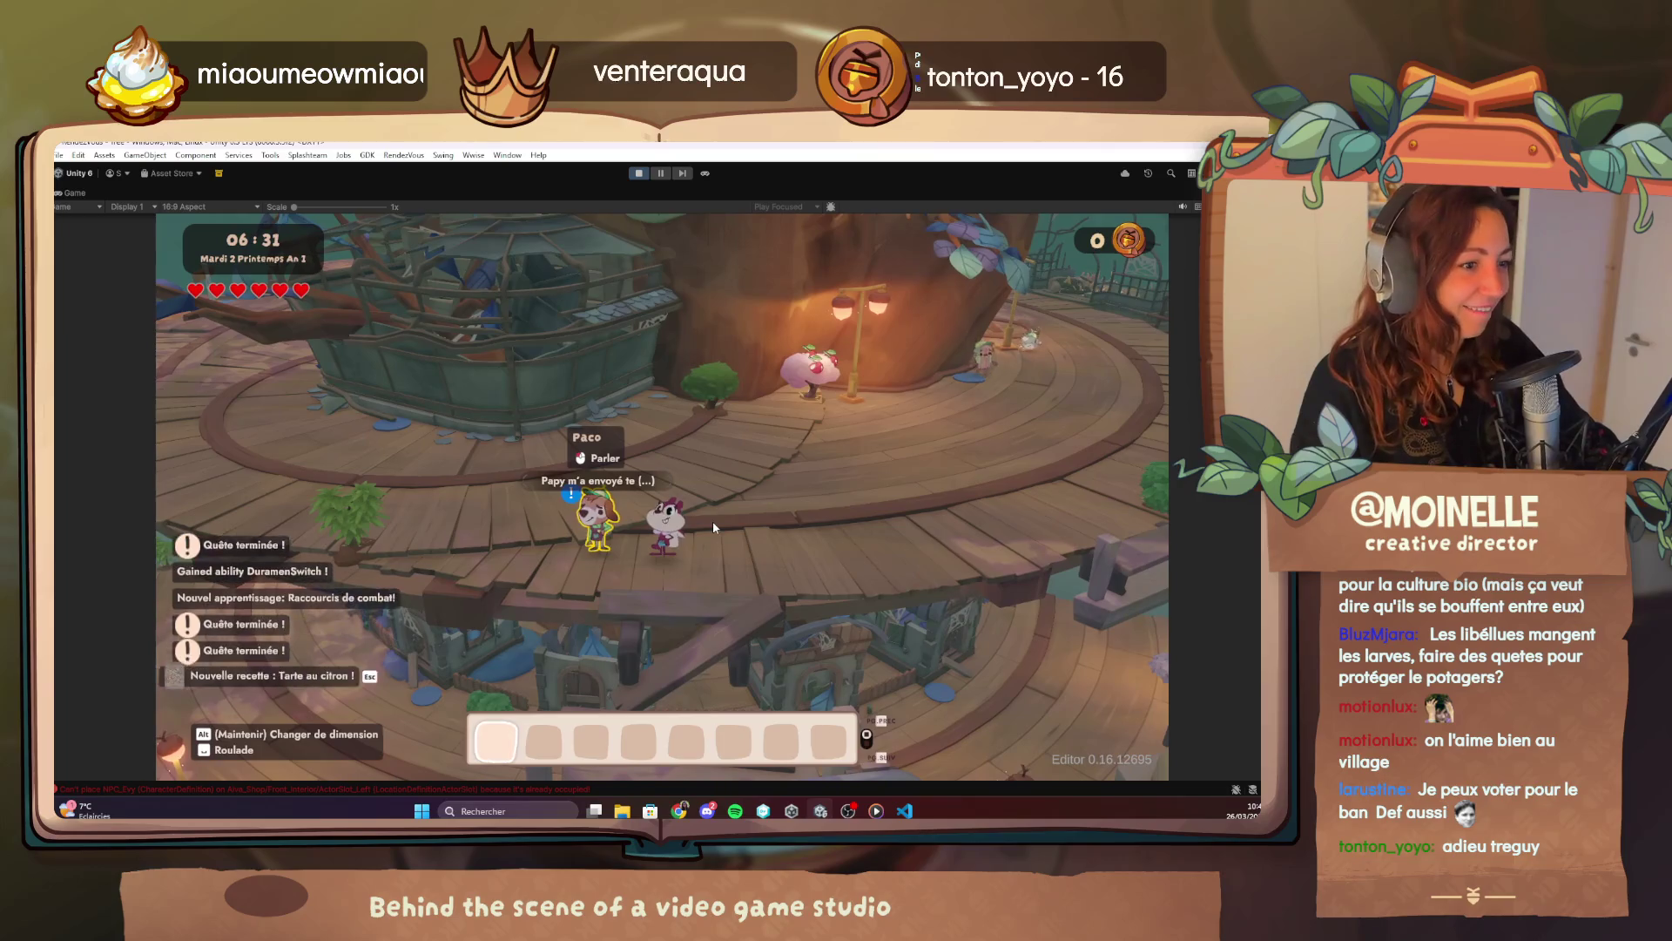
Talk to Paco and play Alva's Ménagerie dialogue through to the end, advancing quest 1.5.5 to 2/4.
left_click(713, 523)
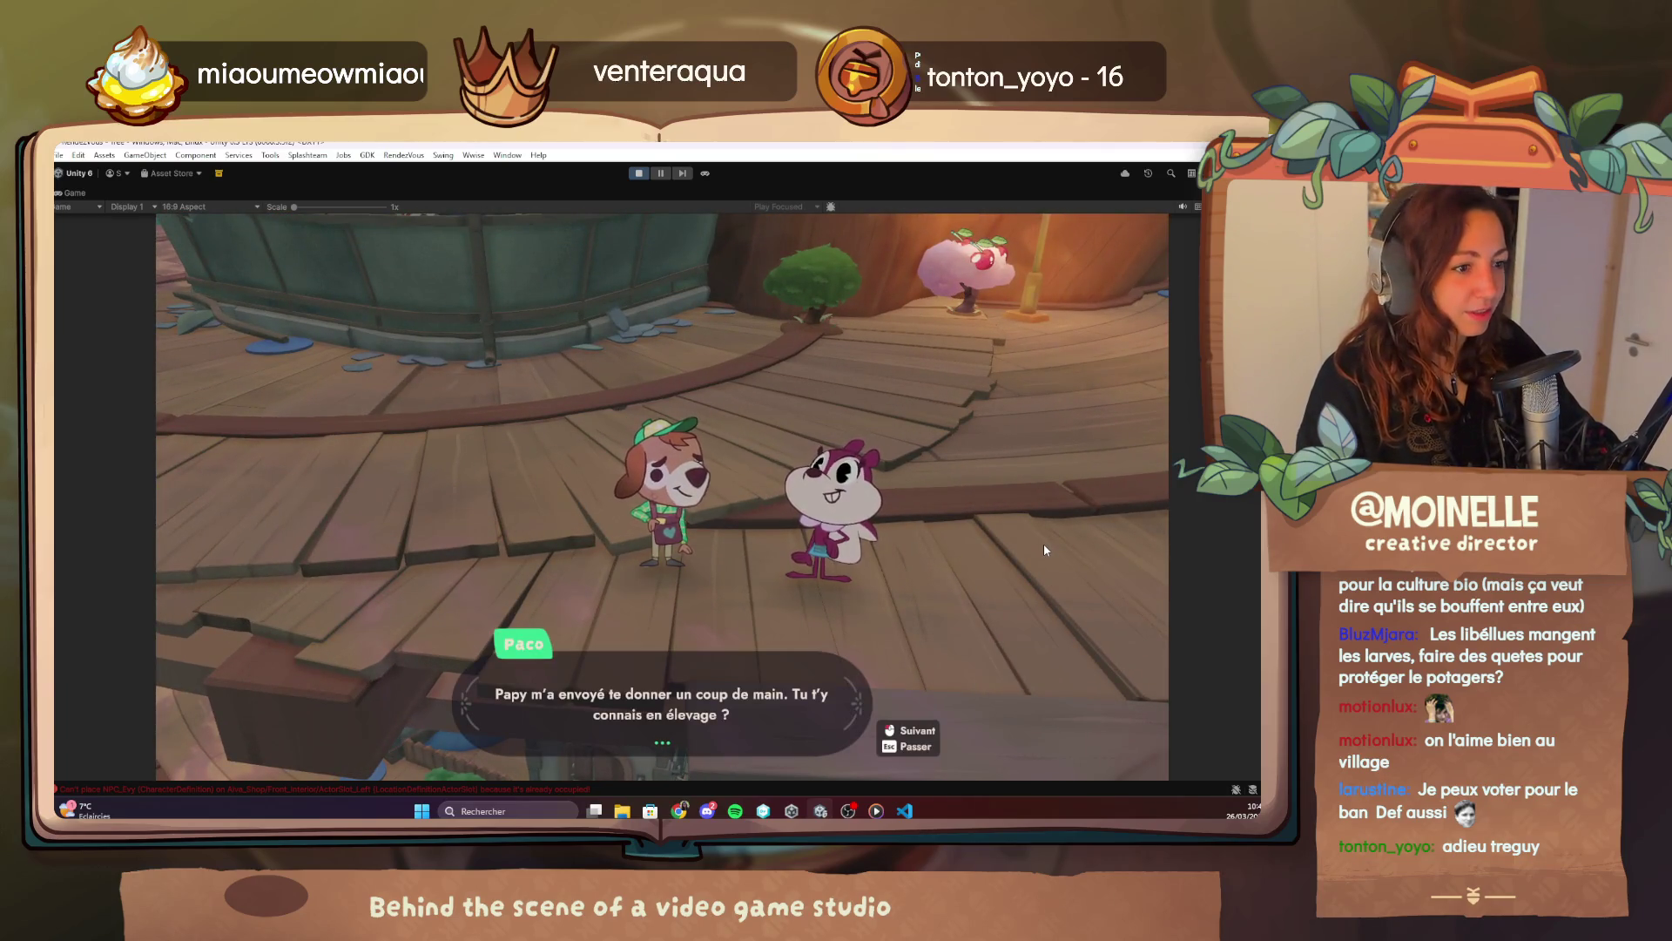
left_click(1045, 549)
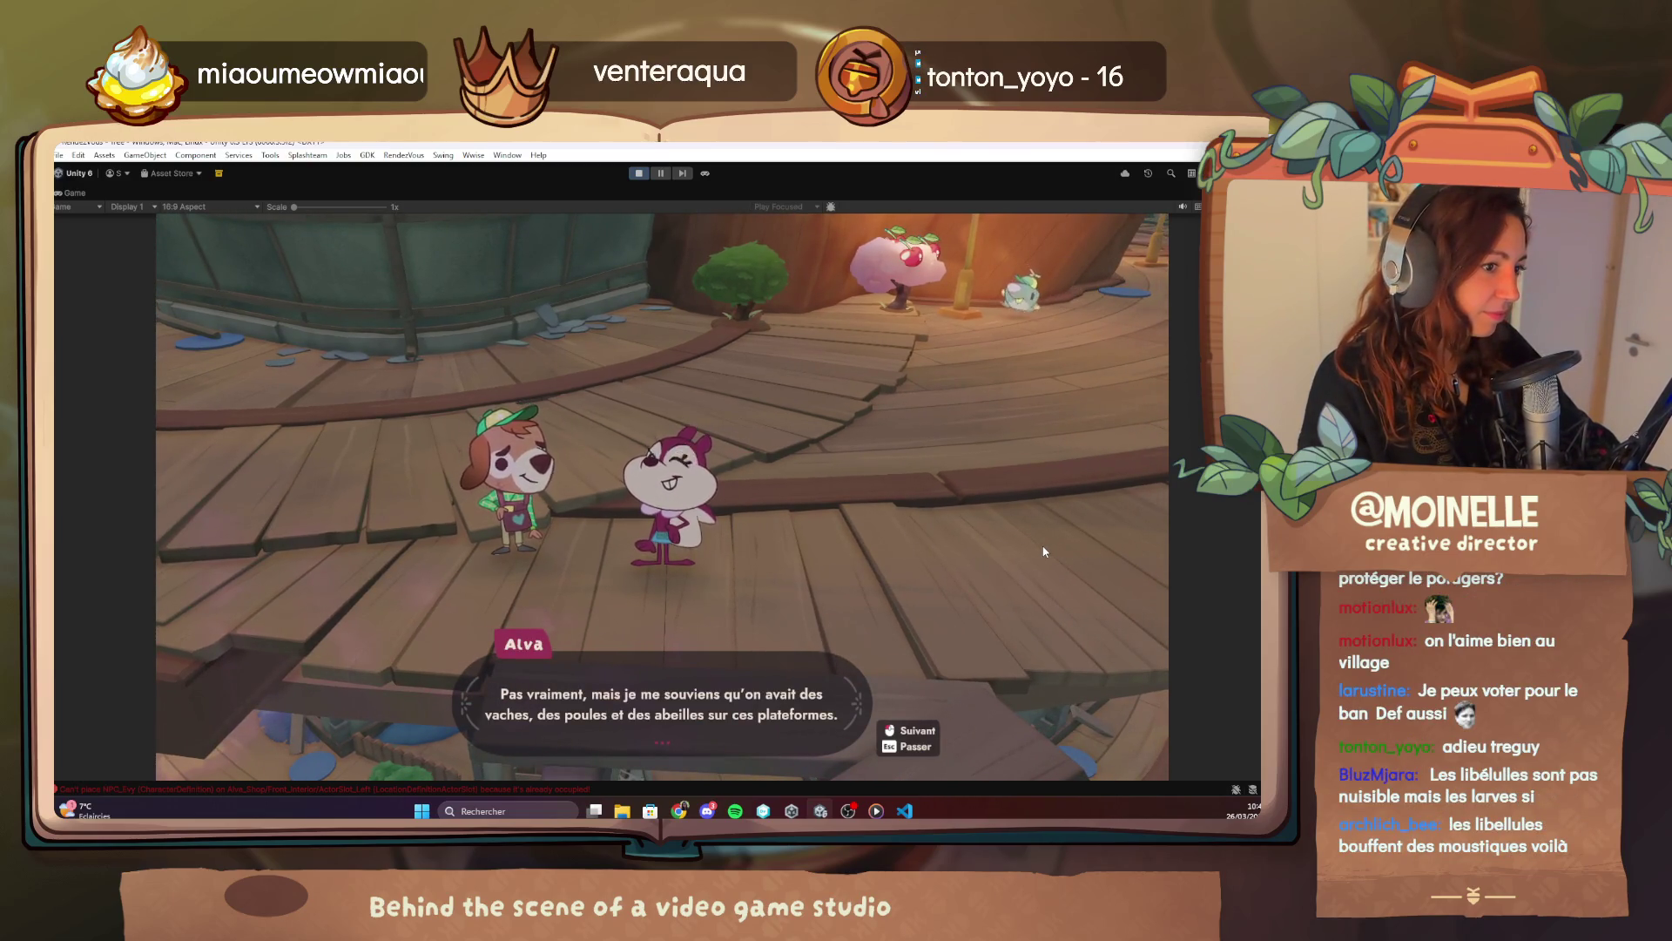
left_click(1044, 550)
left_click(1044, 551)
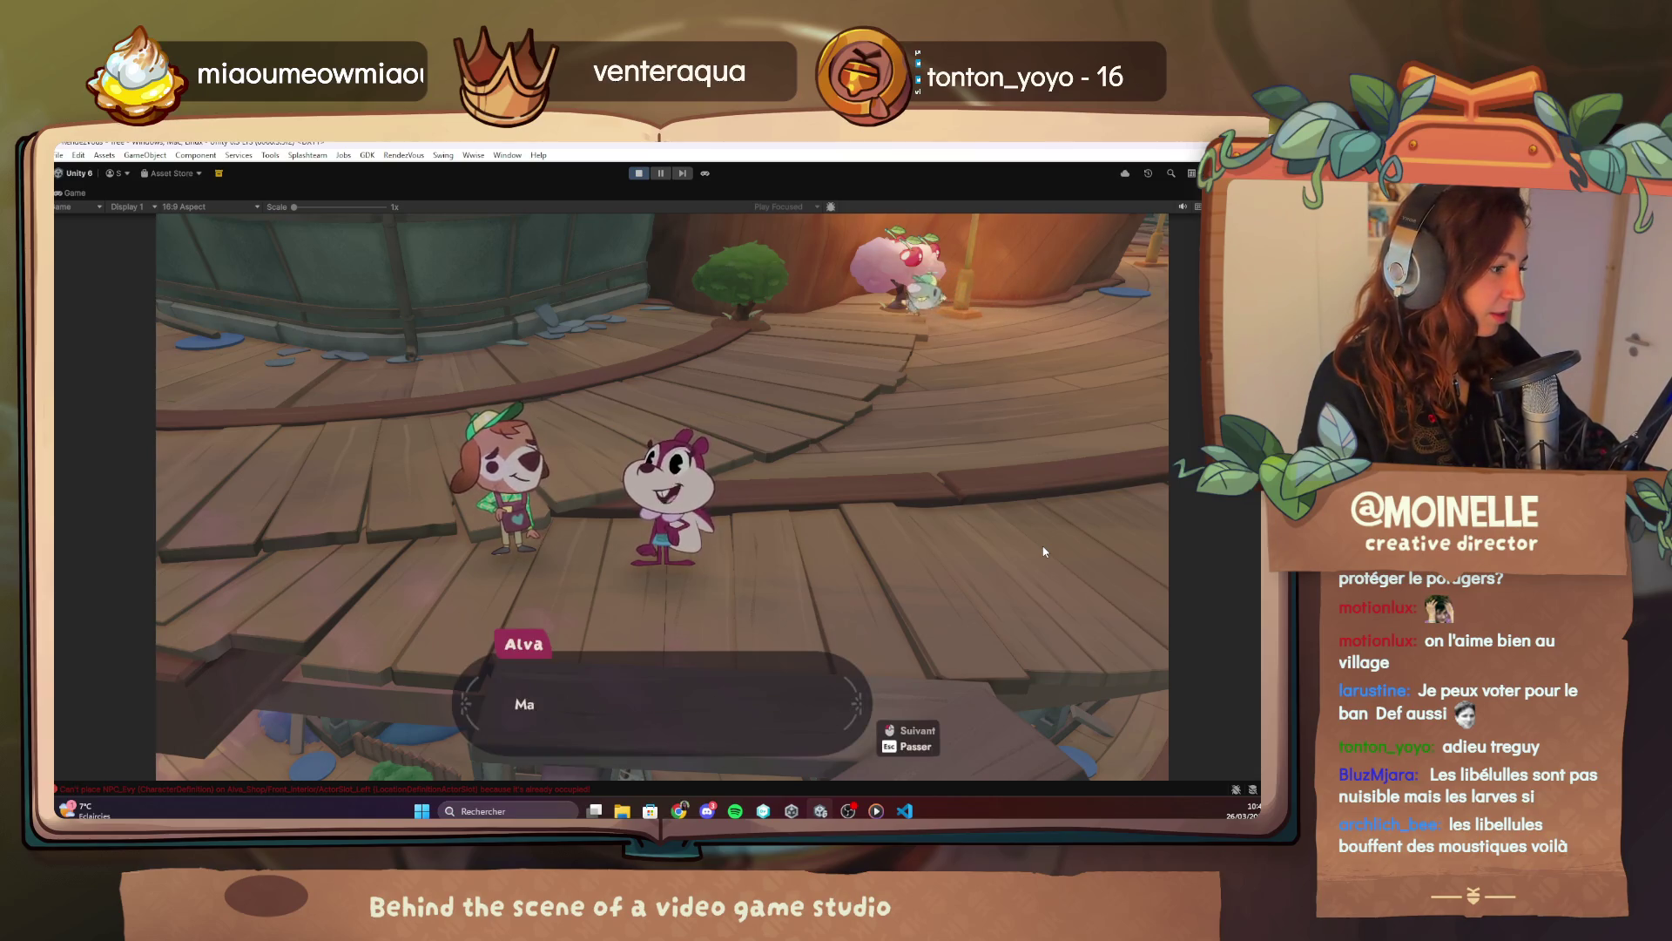
left_click(1044, 550)
left_click(1044, 551)
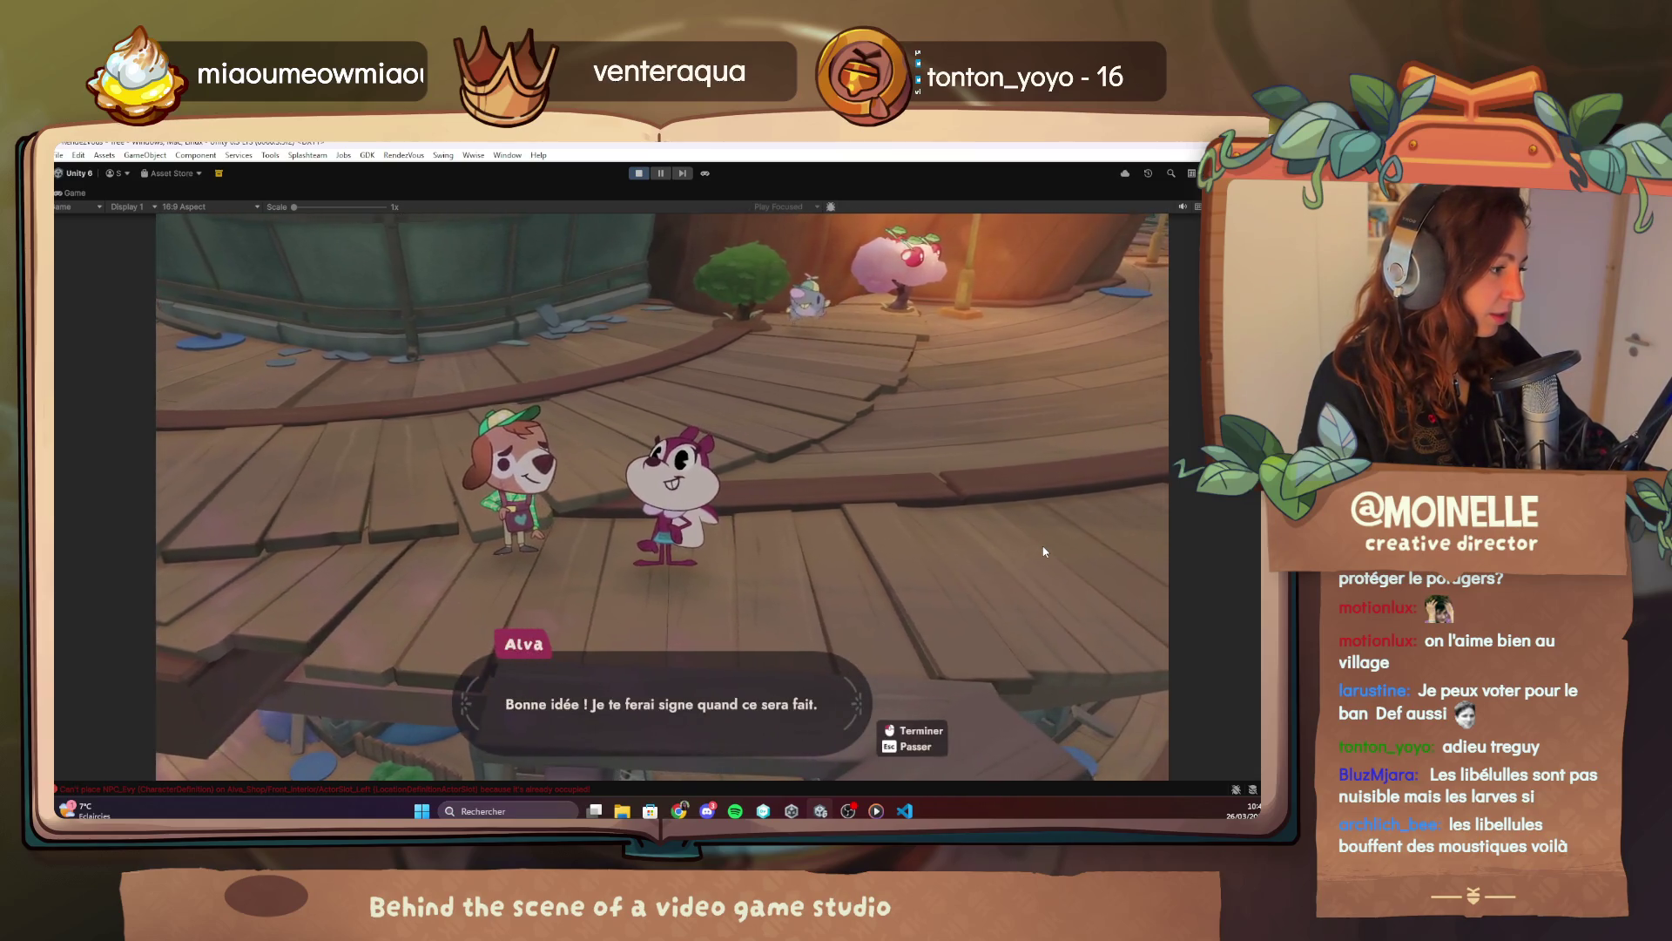
left_click(1045, 550)
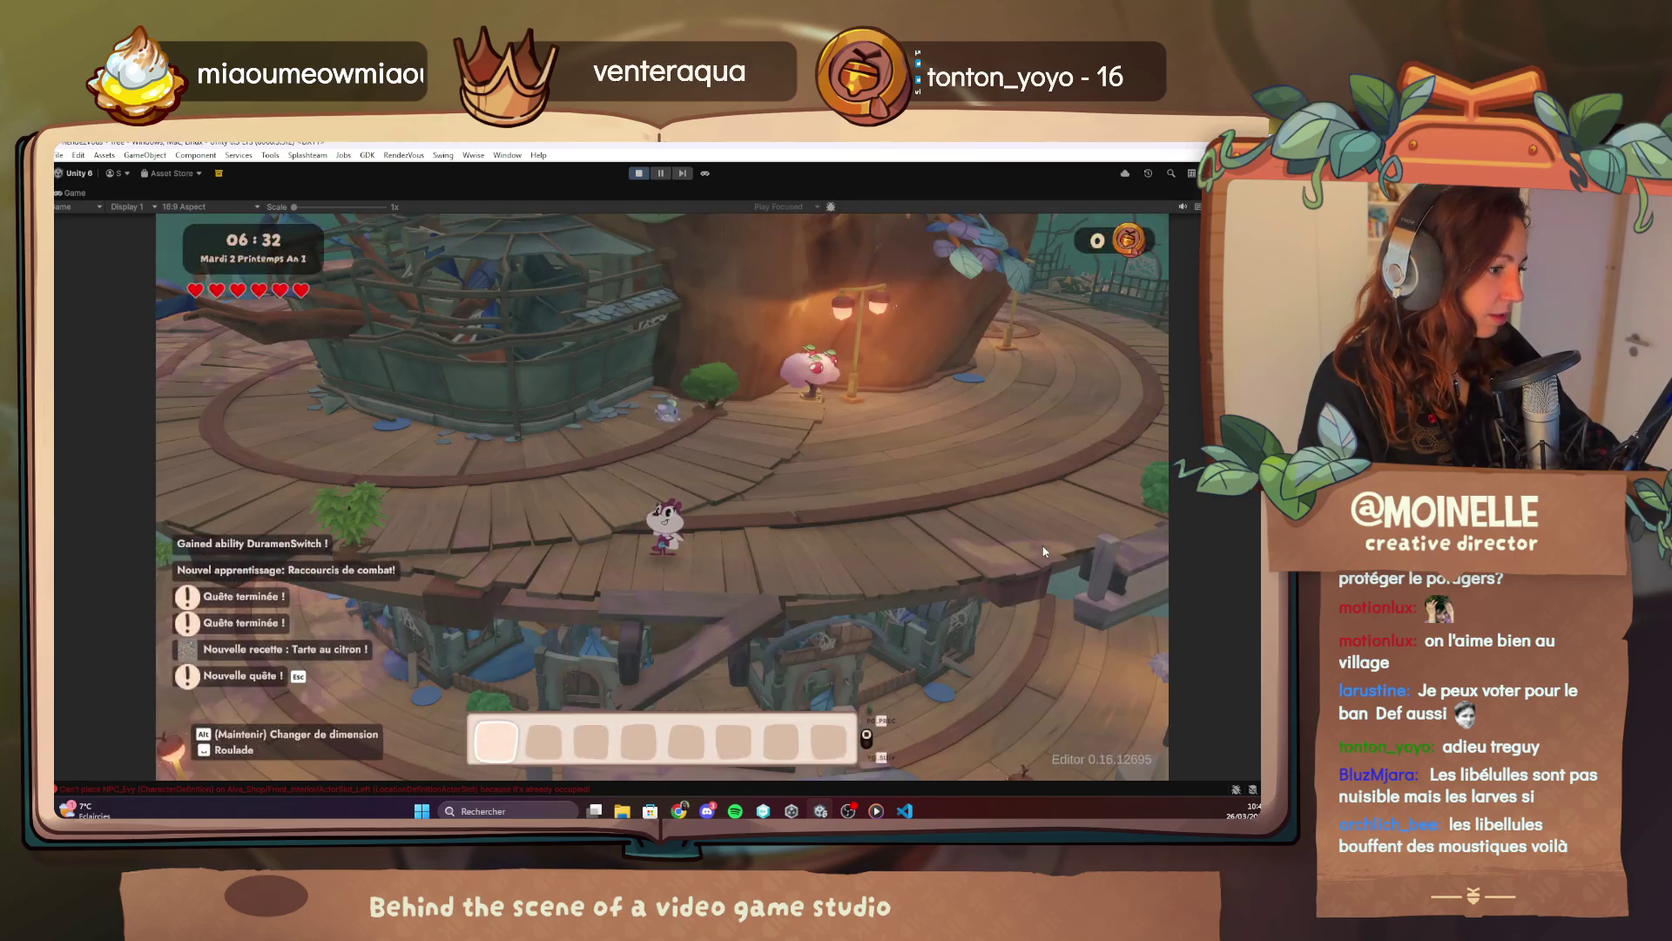
key("F1")
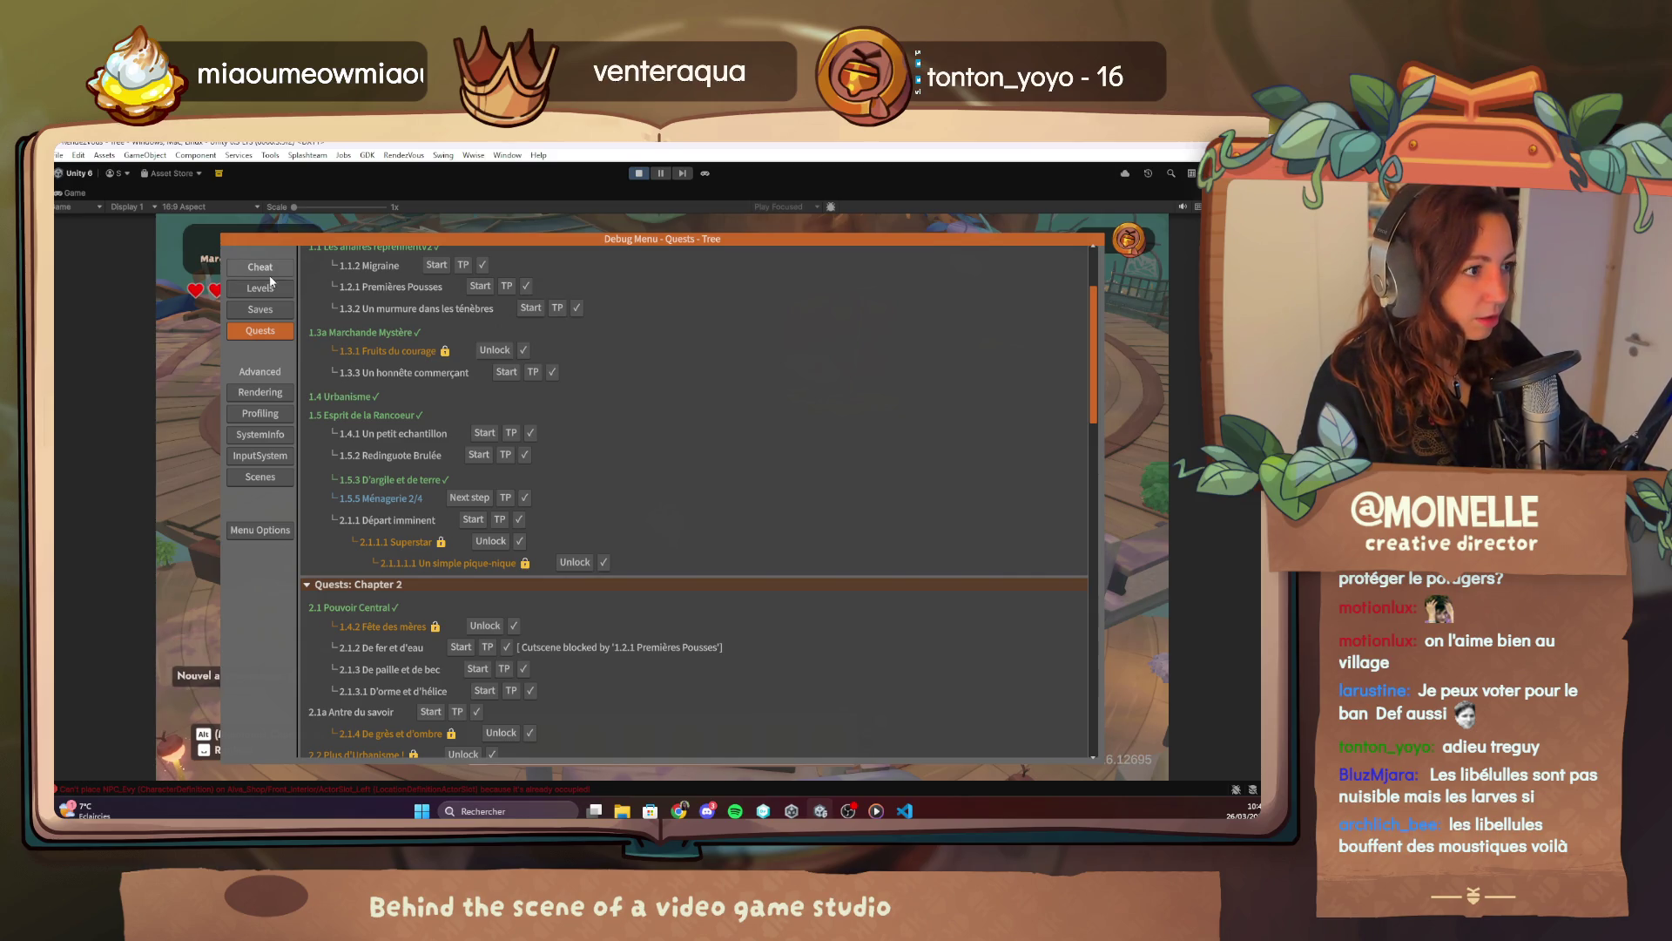
Show the Player options on the debug menu's Cheat tab, then switch to the Miro board in Chrome.
left_click(272, 267)
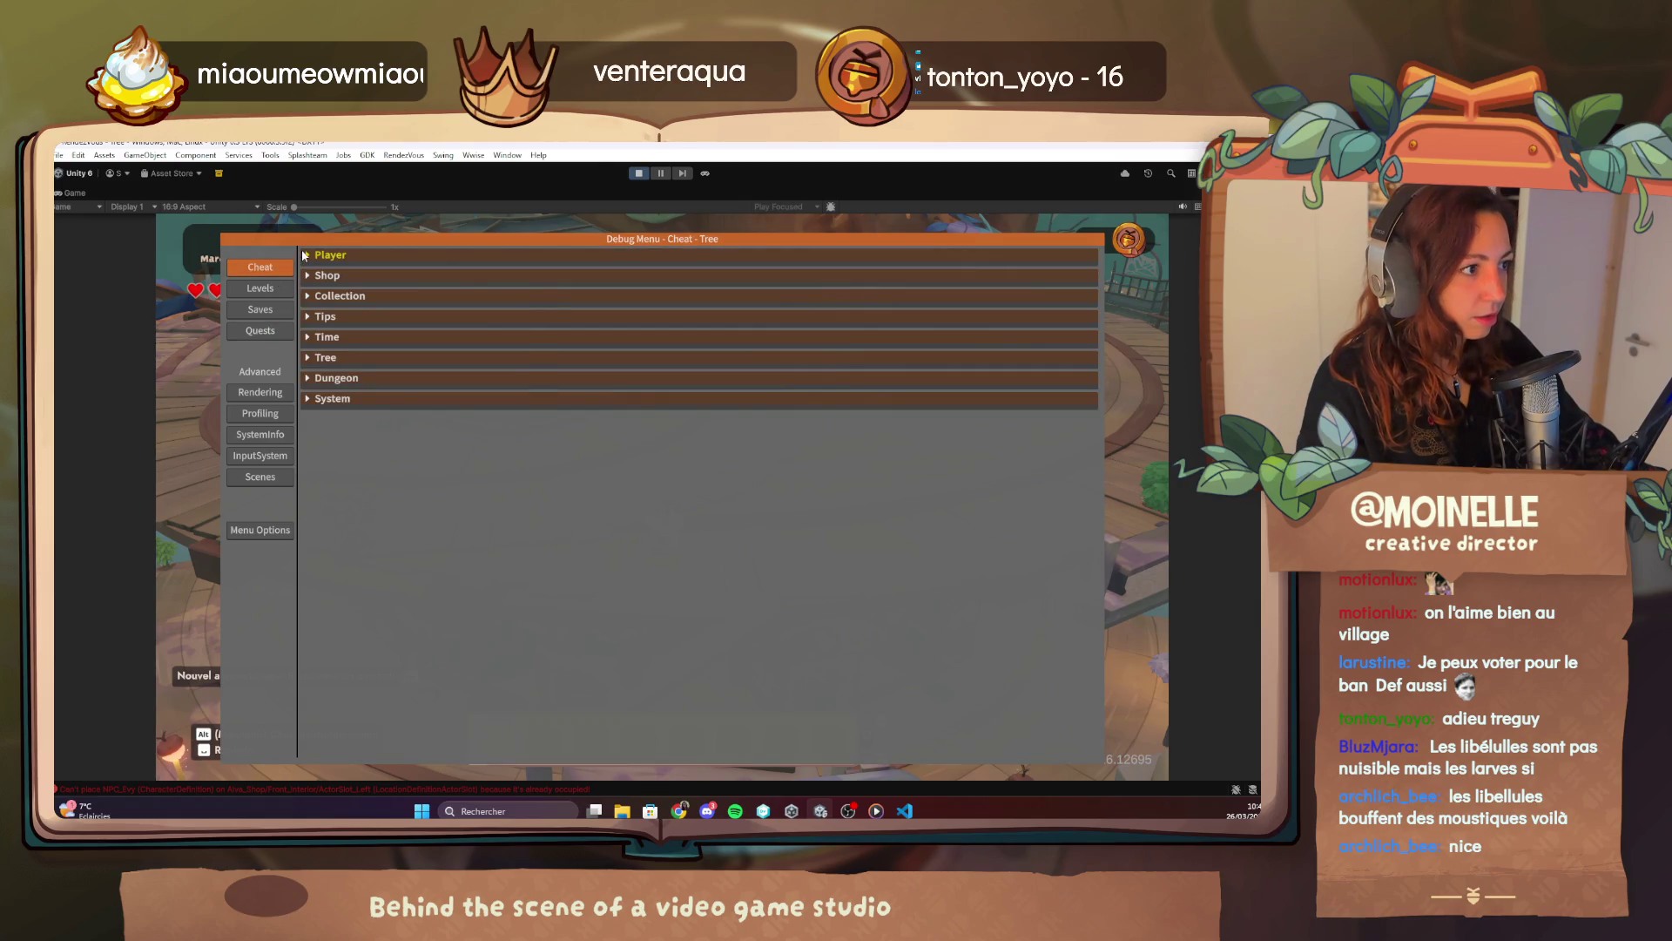
left_click(306, 257)
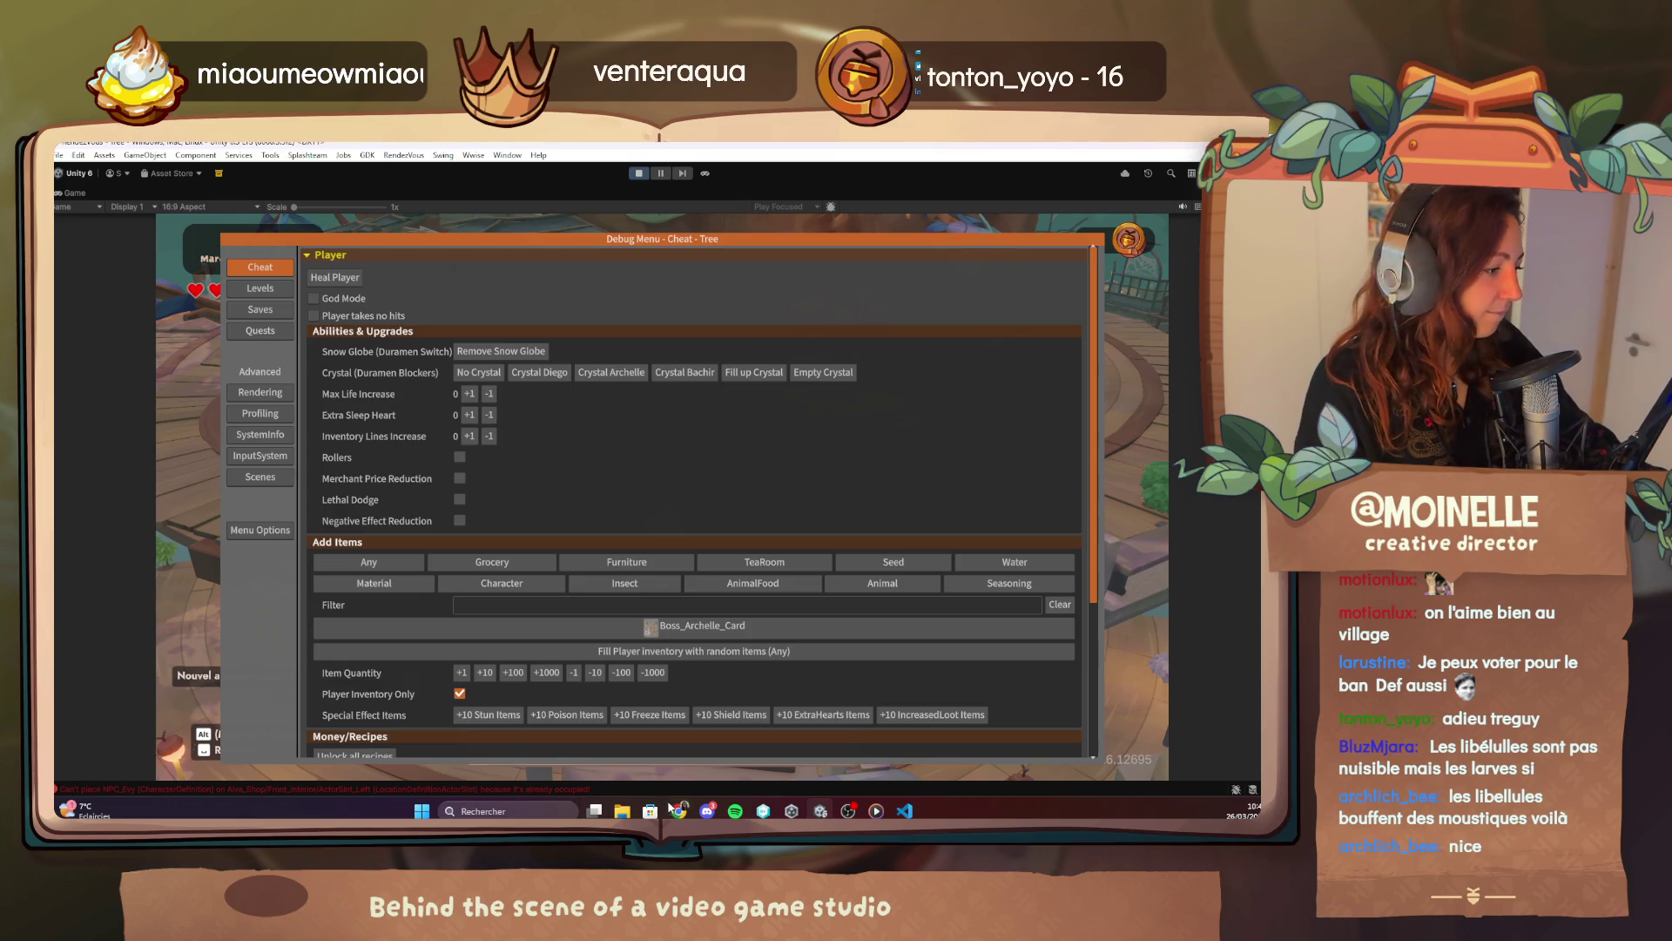
mouse_move(678, 810)
left_click(605, 740)
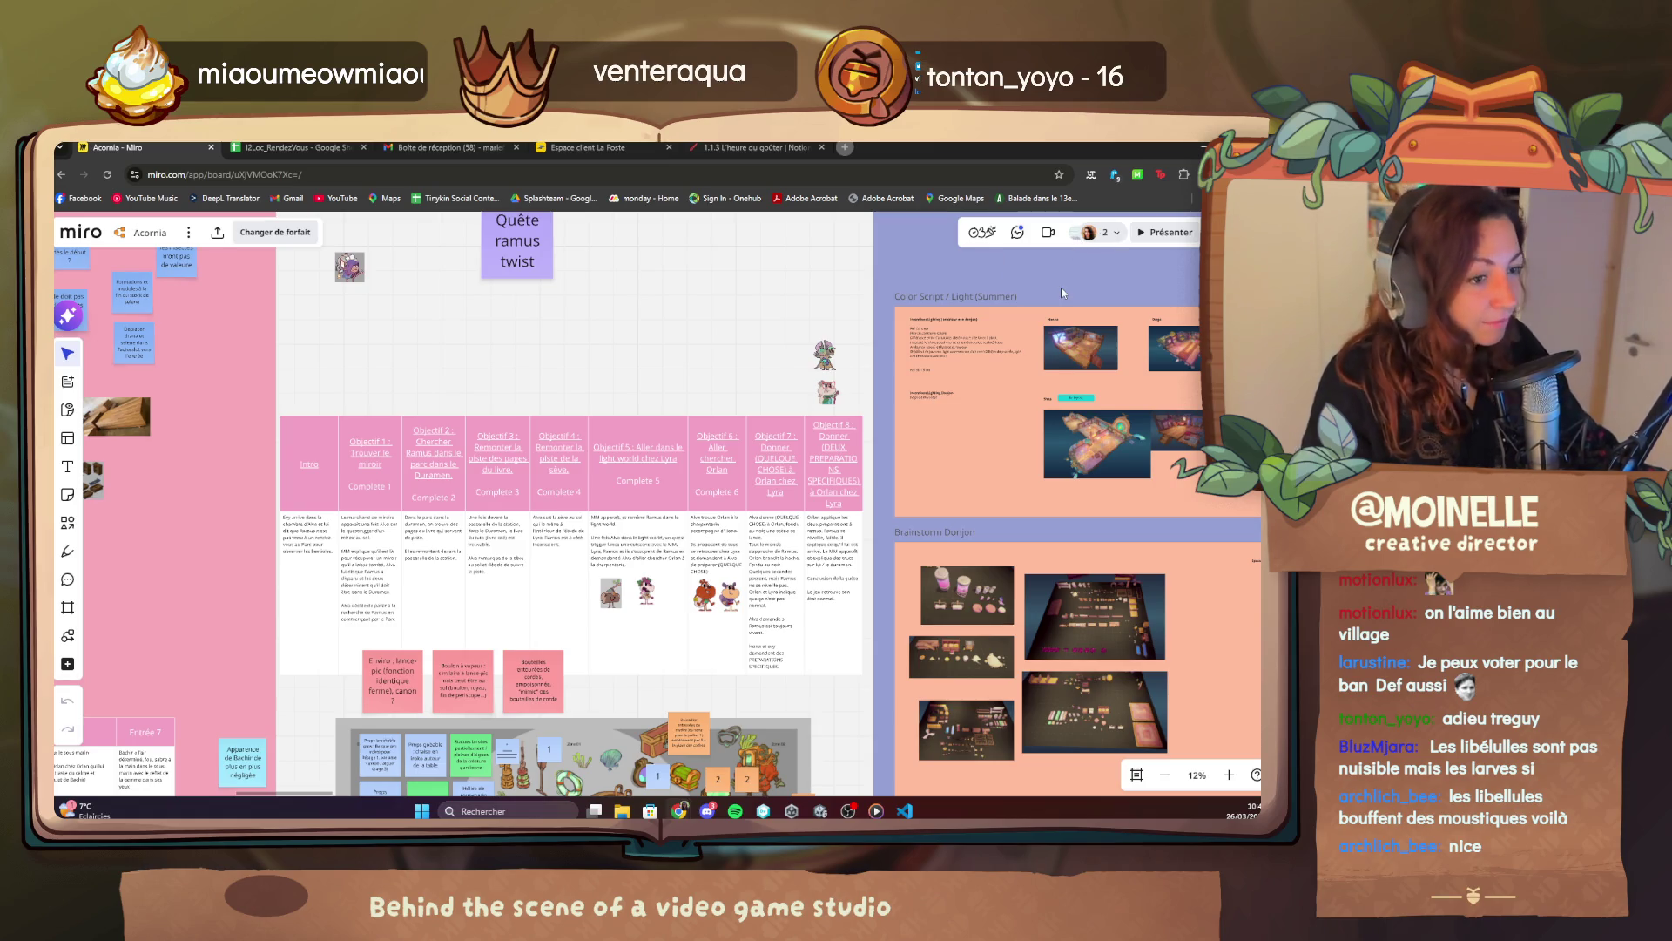
Zoom out and pan the Acornia board to the quest notes, select Thomas.png, and follow the collaborator's view.
key("ctrl+minus")
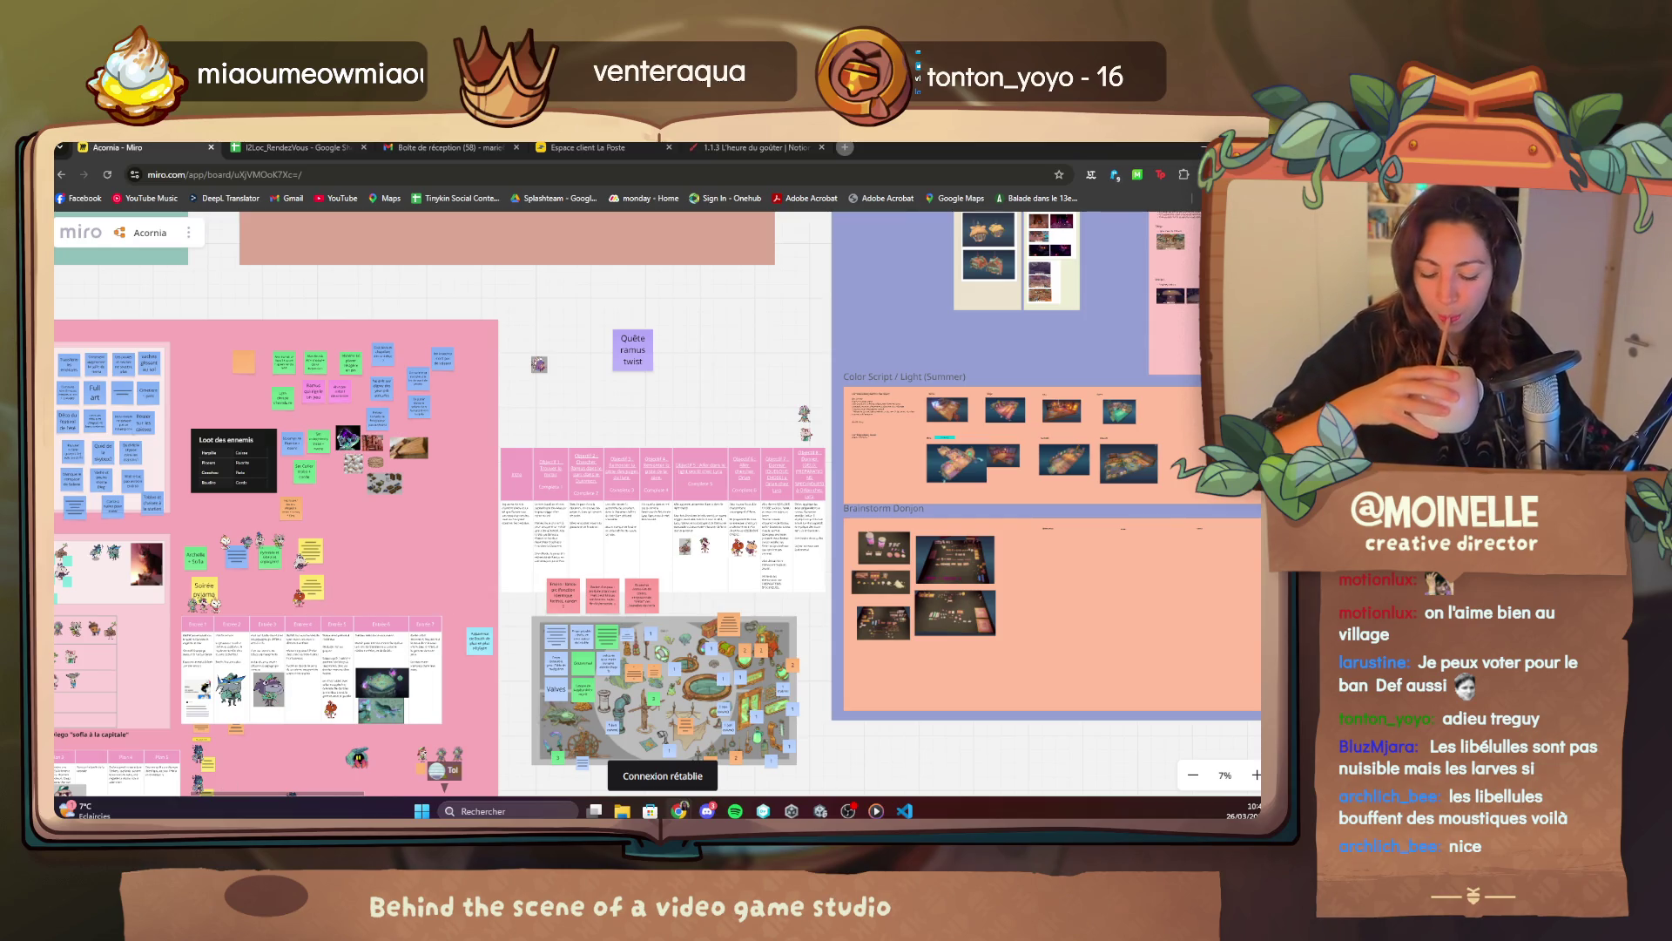
scroll(657, 502, "down", 2)
scroll(657, 503, "left", 3)
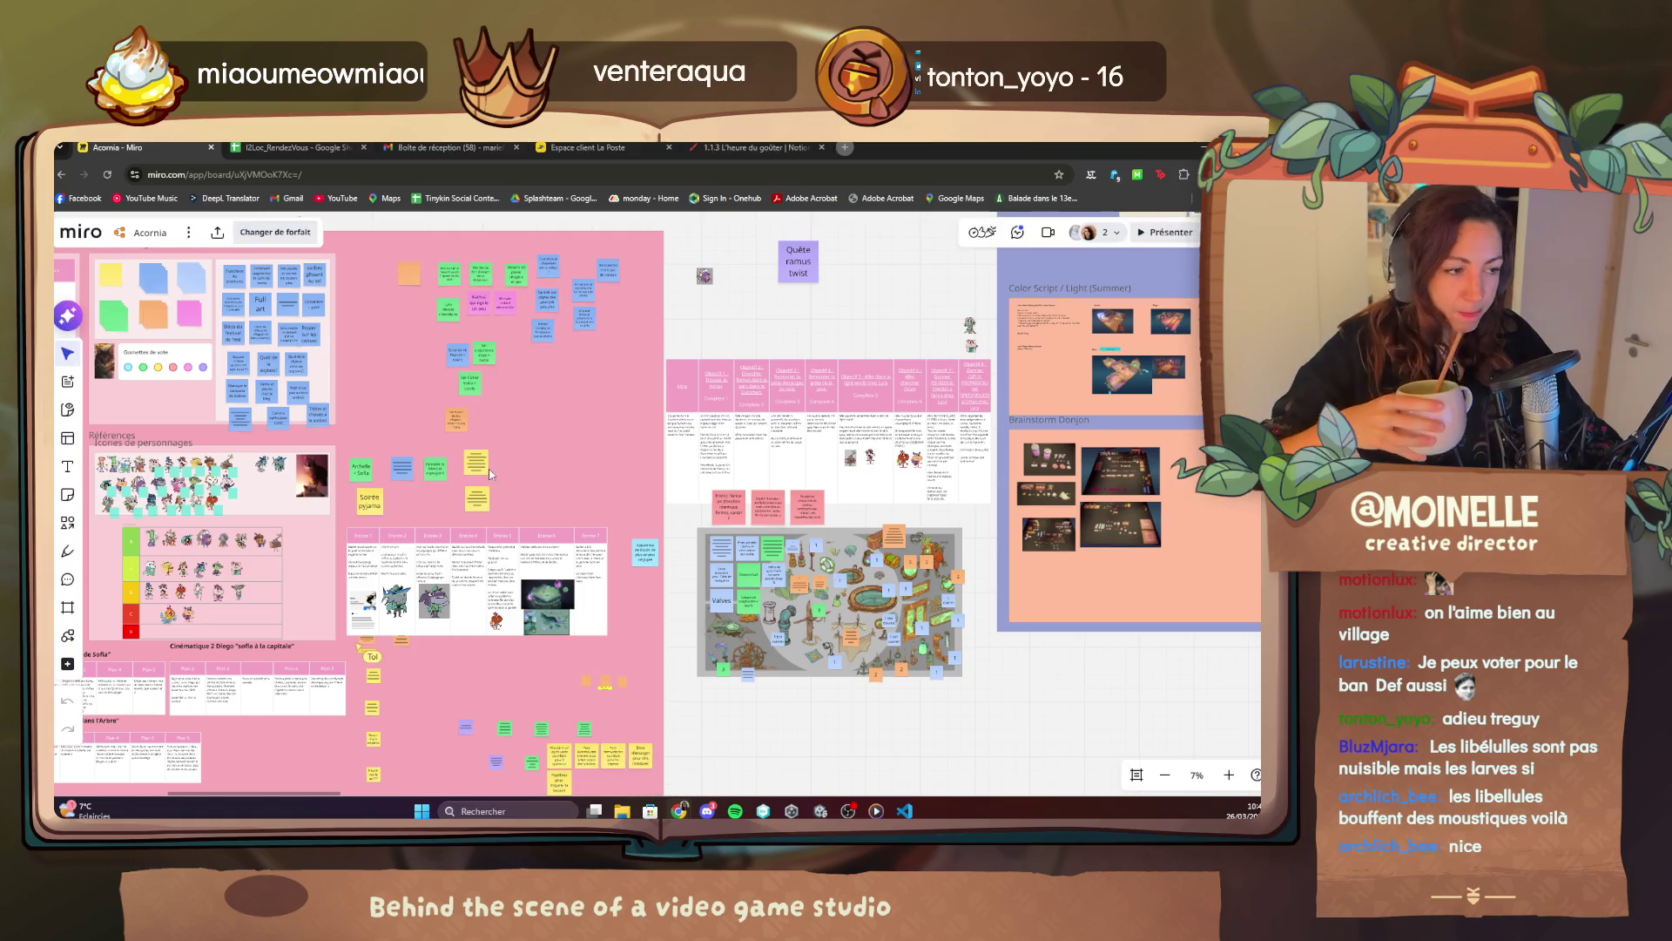
scroll(462, 477, "up", 2)
scroll(462, 478, "up", 5)
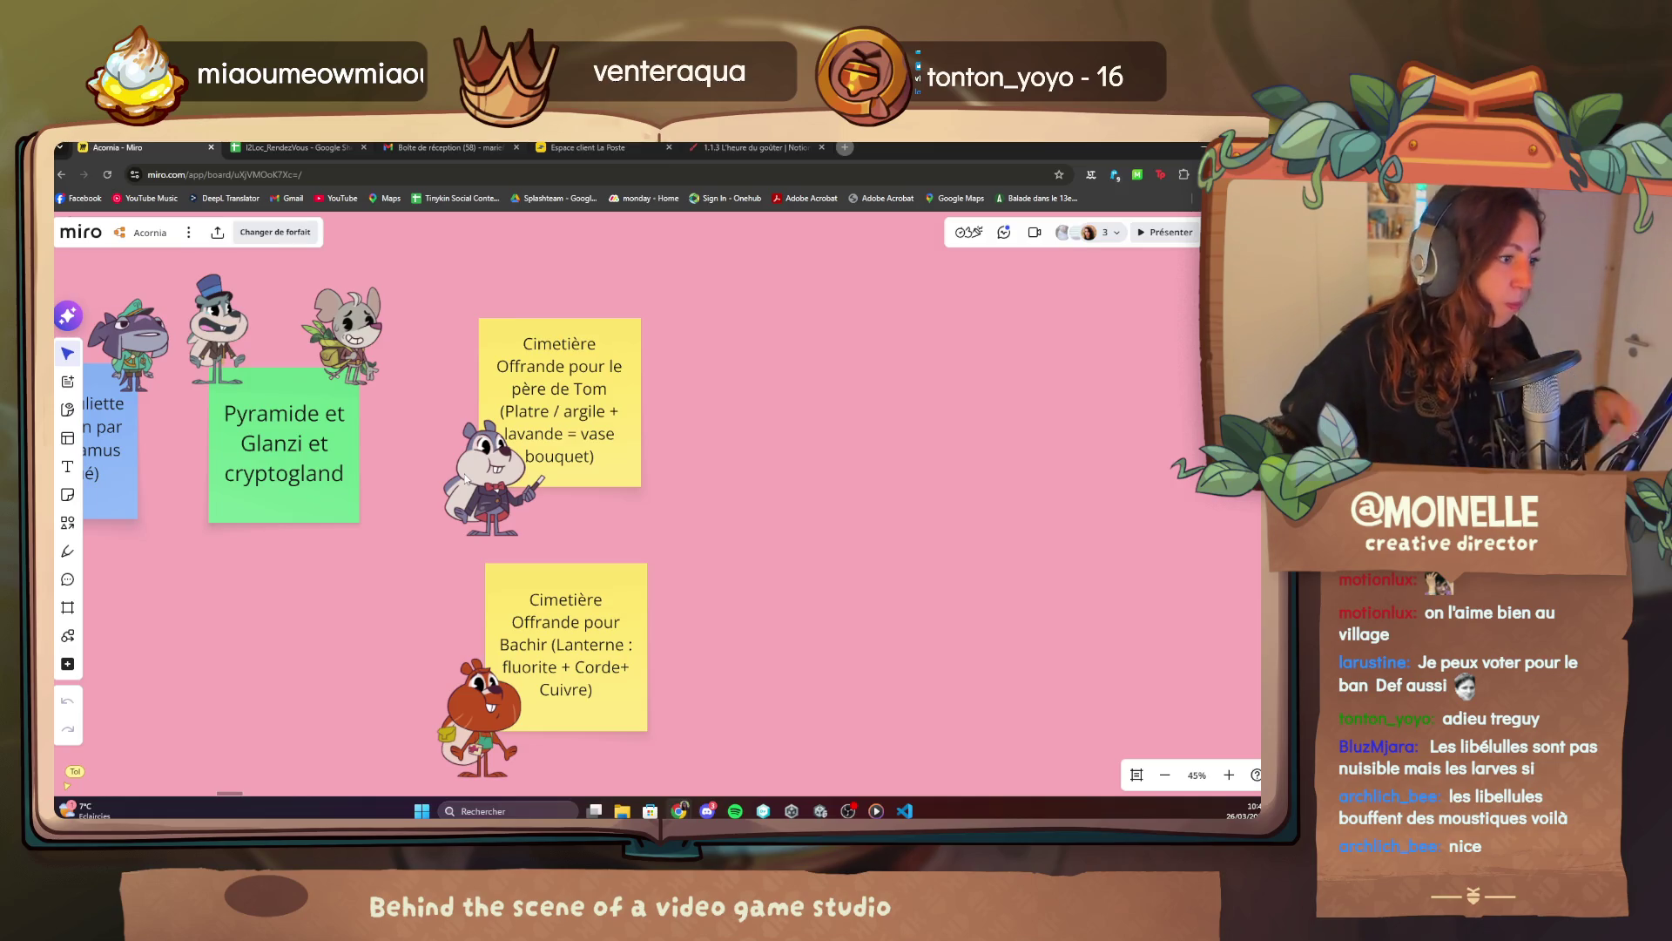
left_click(505, 507)
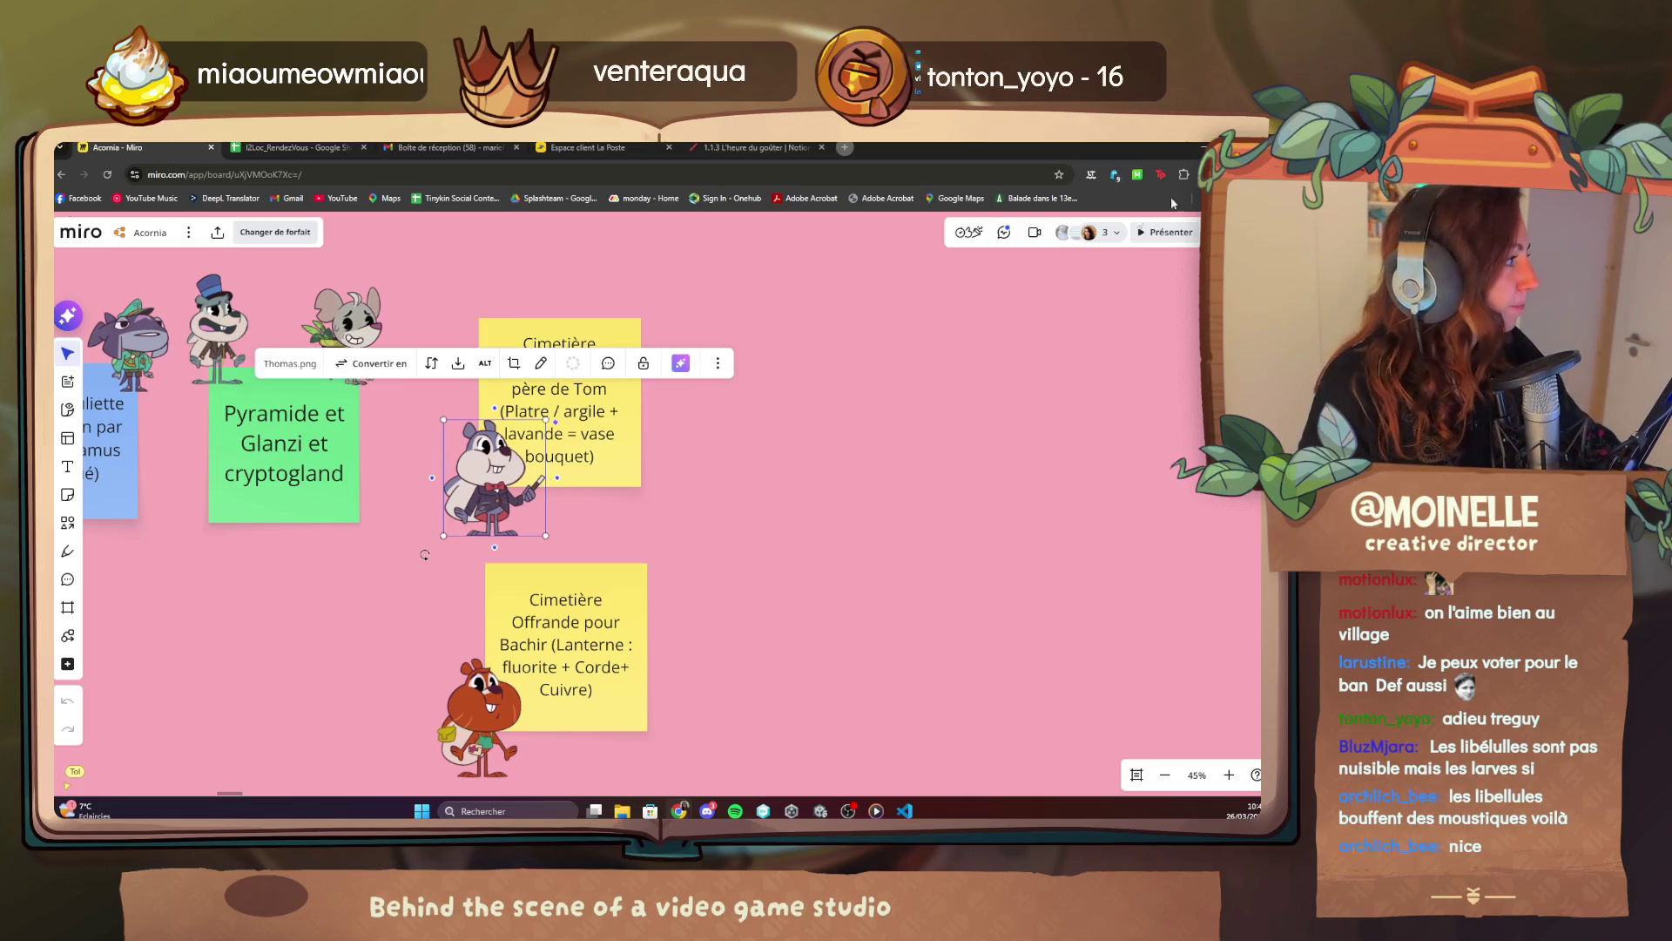
left_click(1086, 244)
left_click(1077, 247)
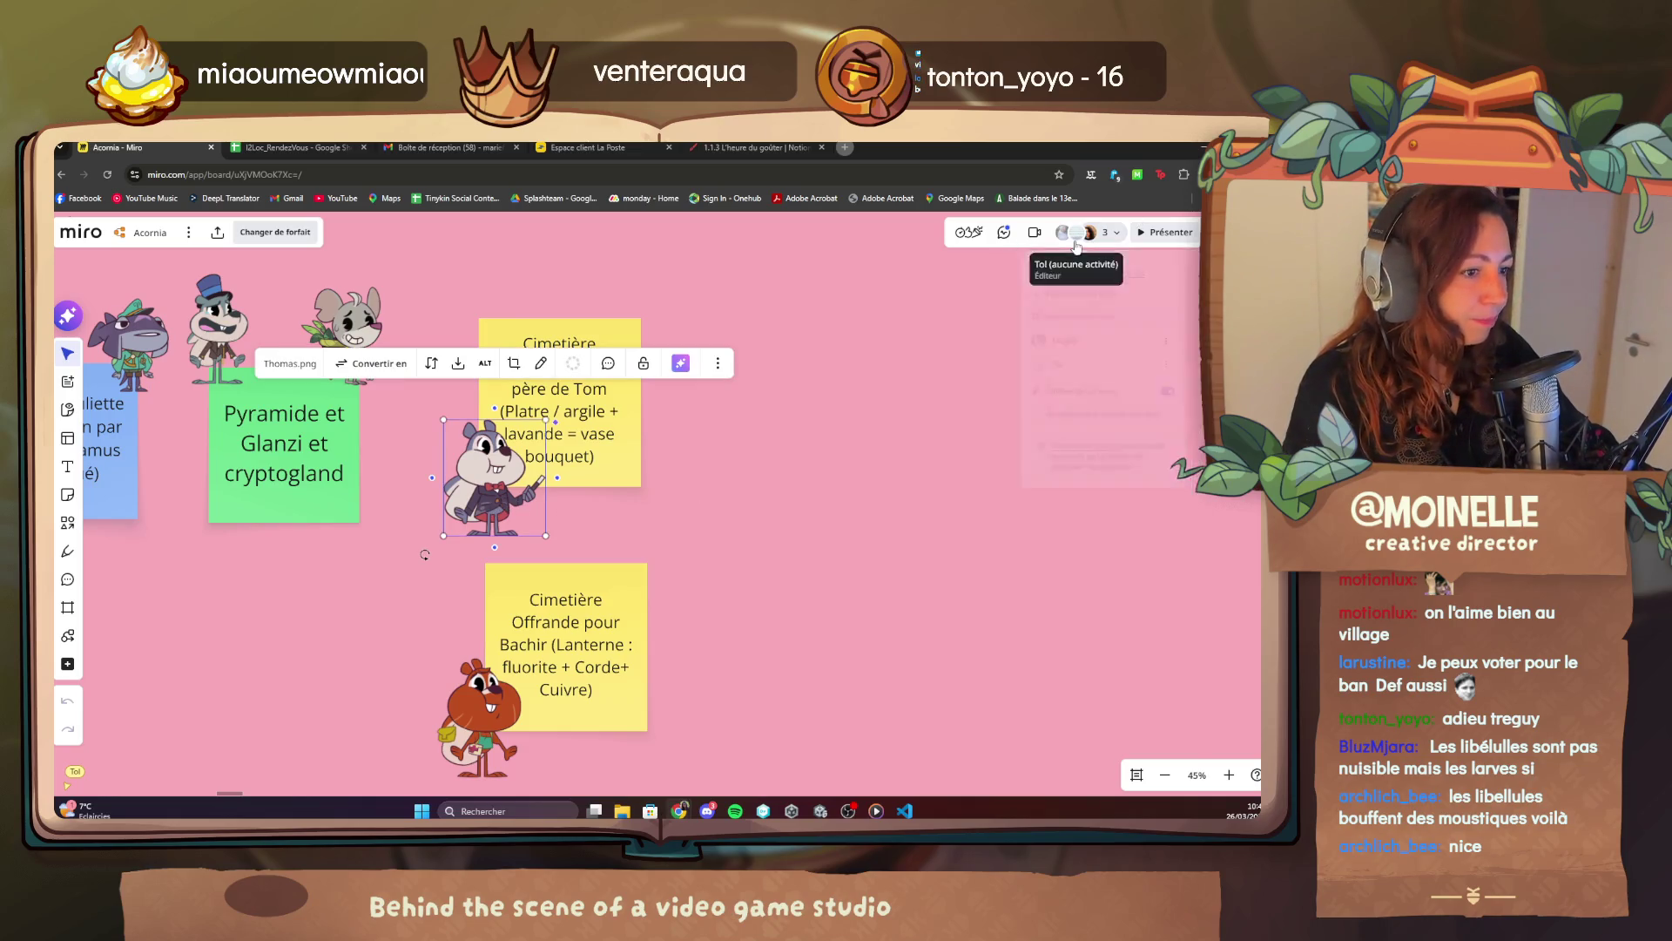
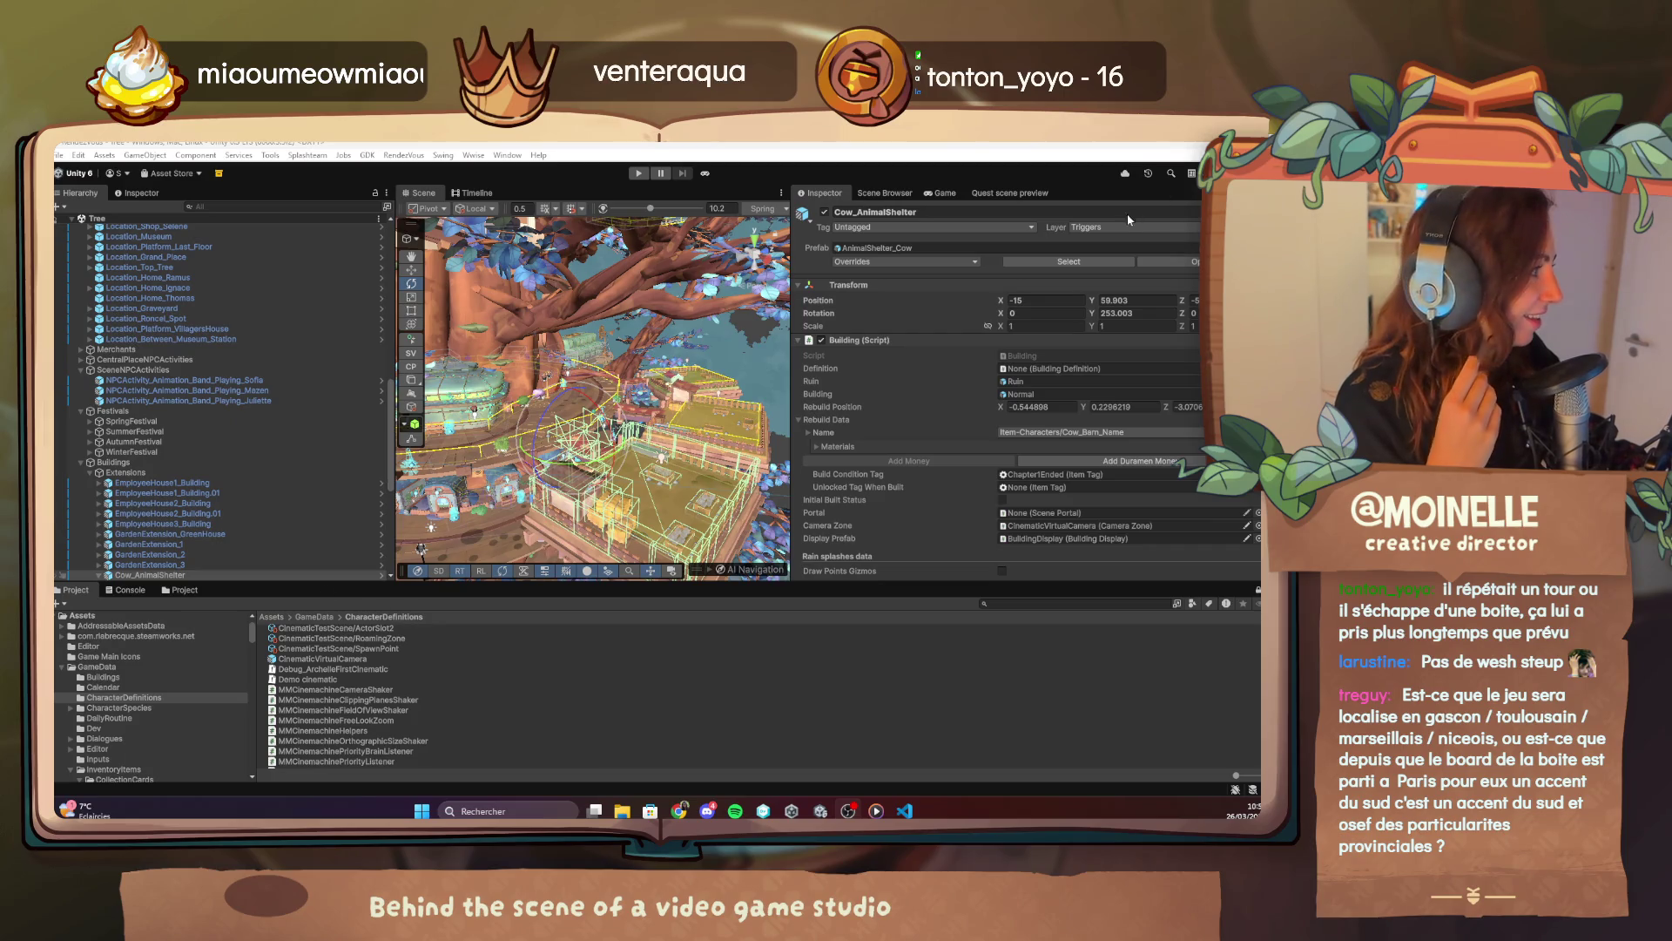
Locate the AnimalShelter_Cow prefab in the Project window and open it in Prefab Mode.
left_click(1069, 262)
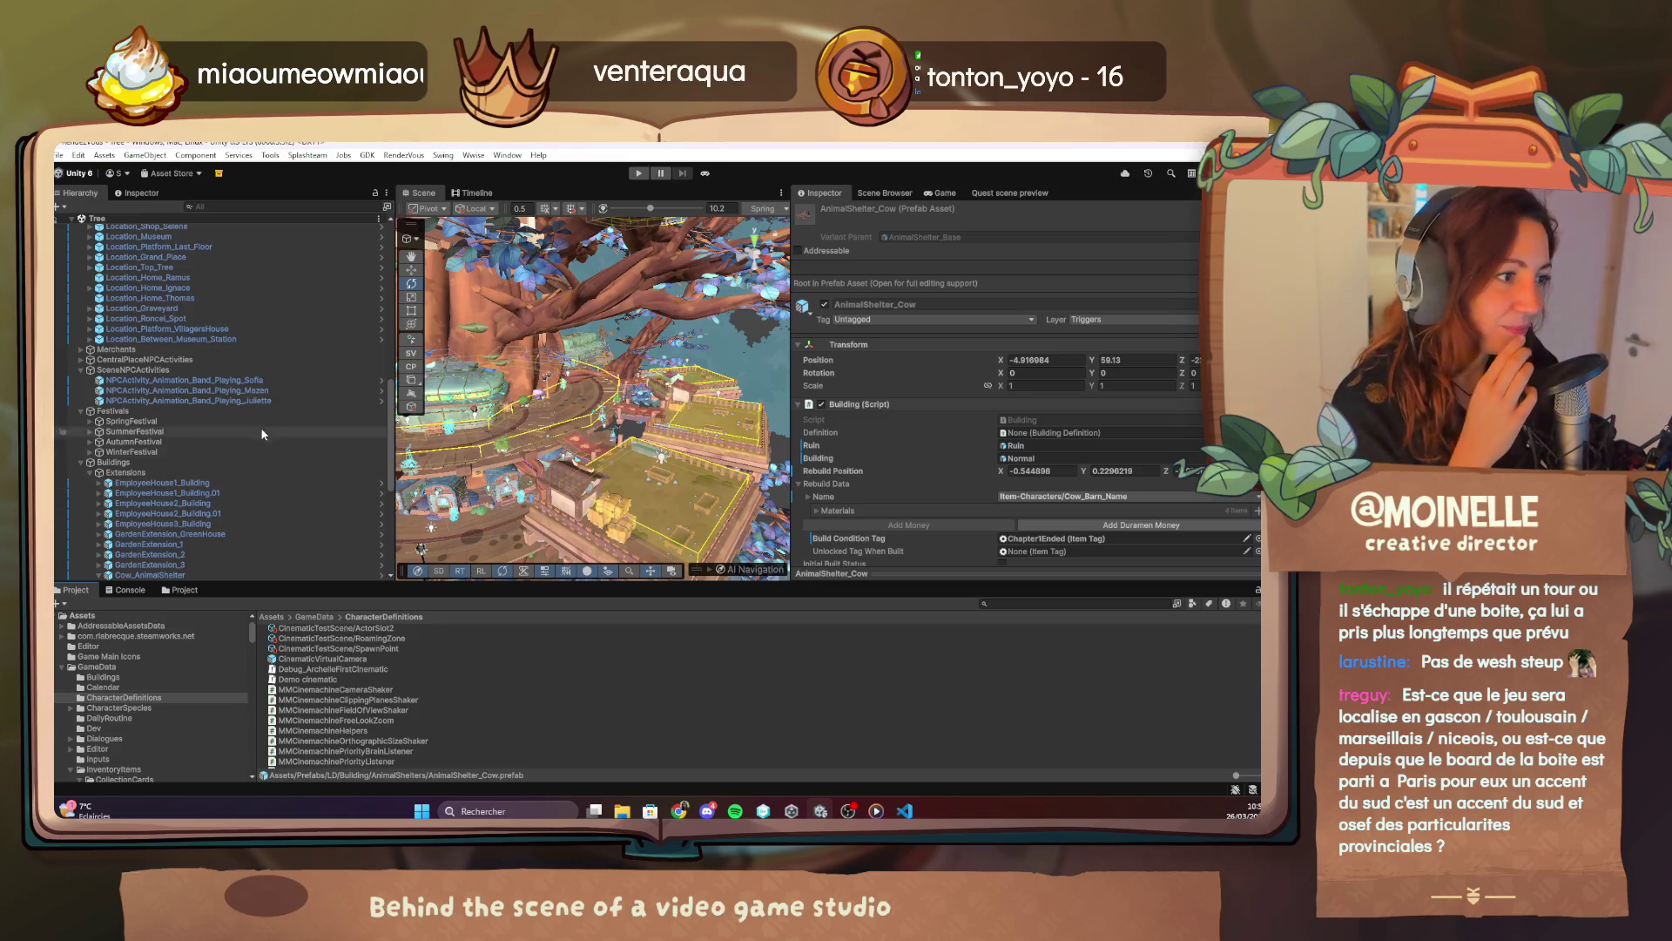
left_click(226, 574)
left_click(1116, 266)
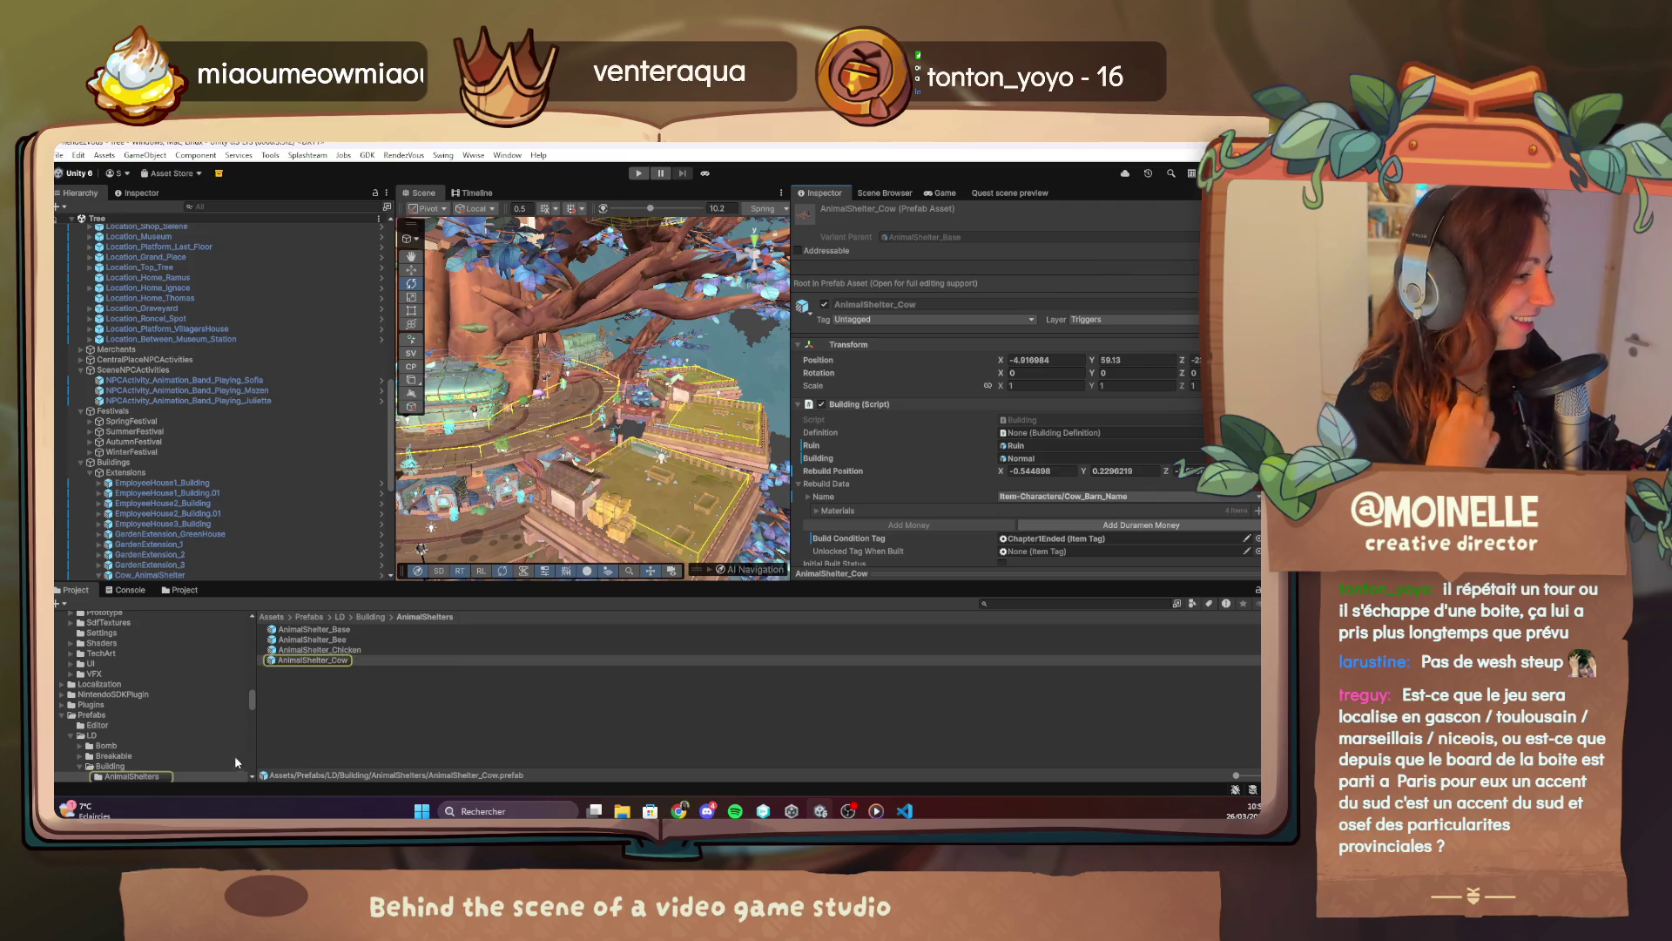
left_click(316, 662)
double_click(315, 662)
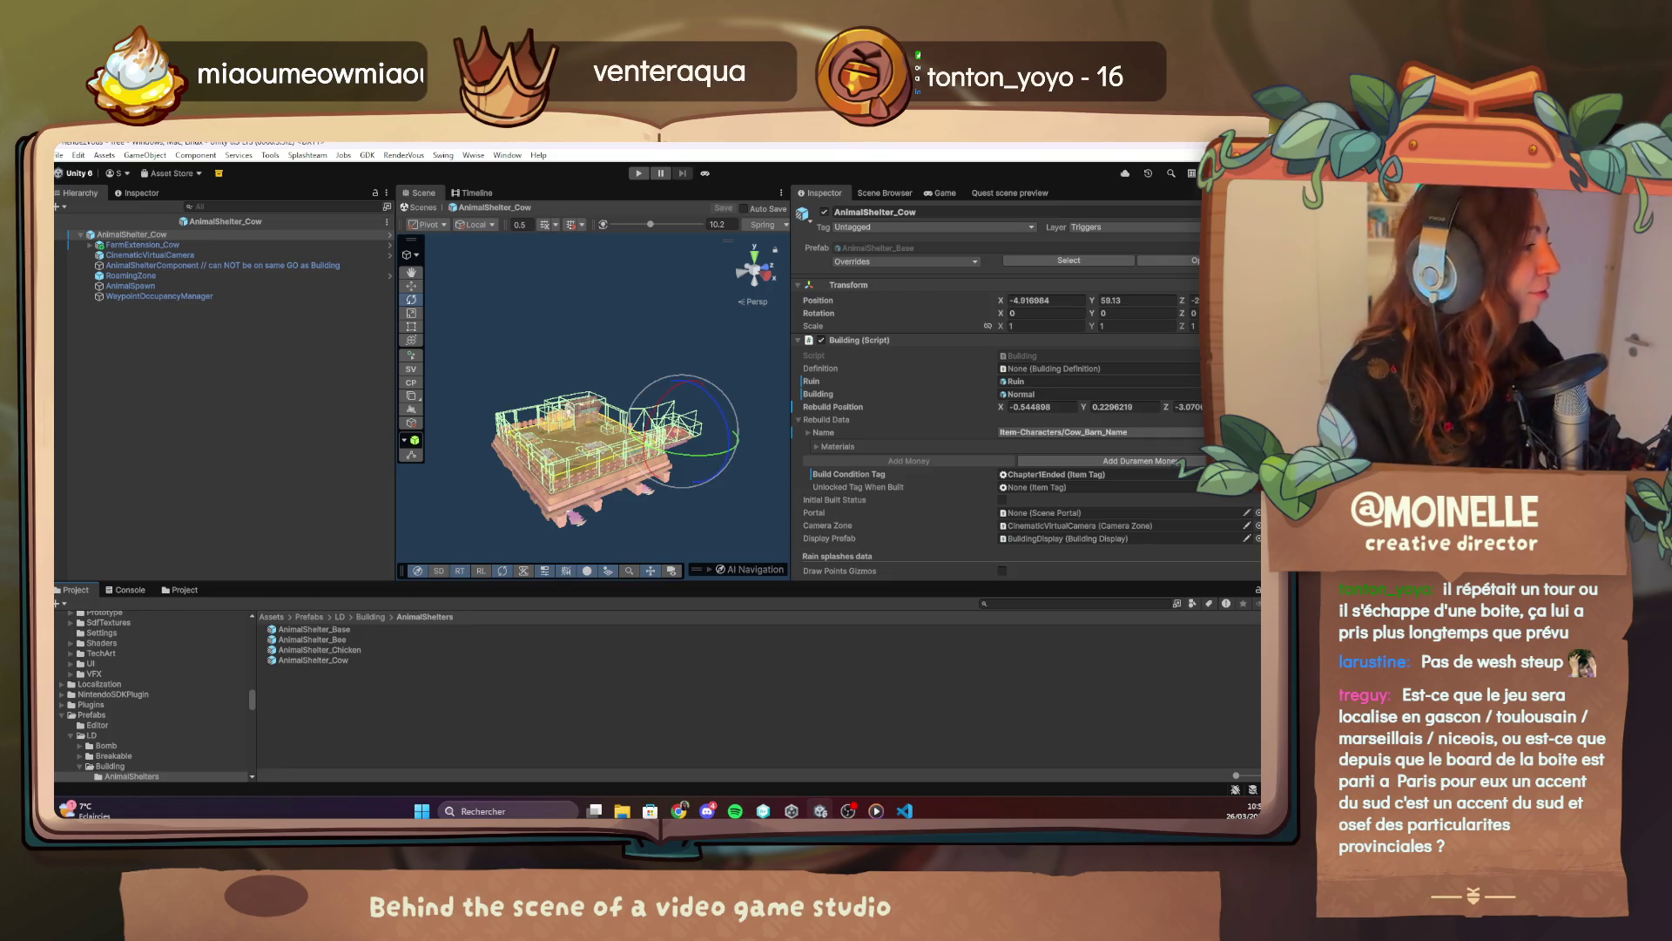
Set the shelter's Definition to Barn_Building, save the prefab, and return to the Tree scene.
left_click(1198, 369)
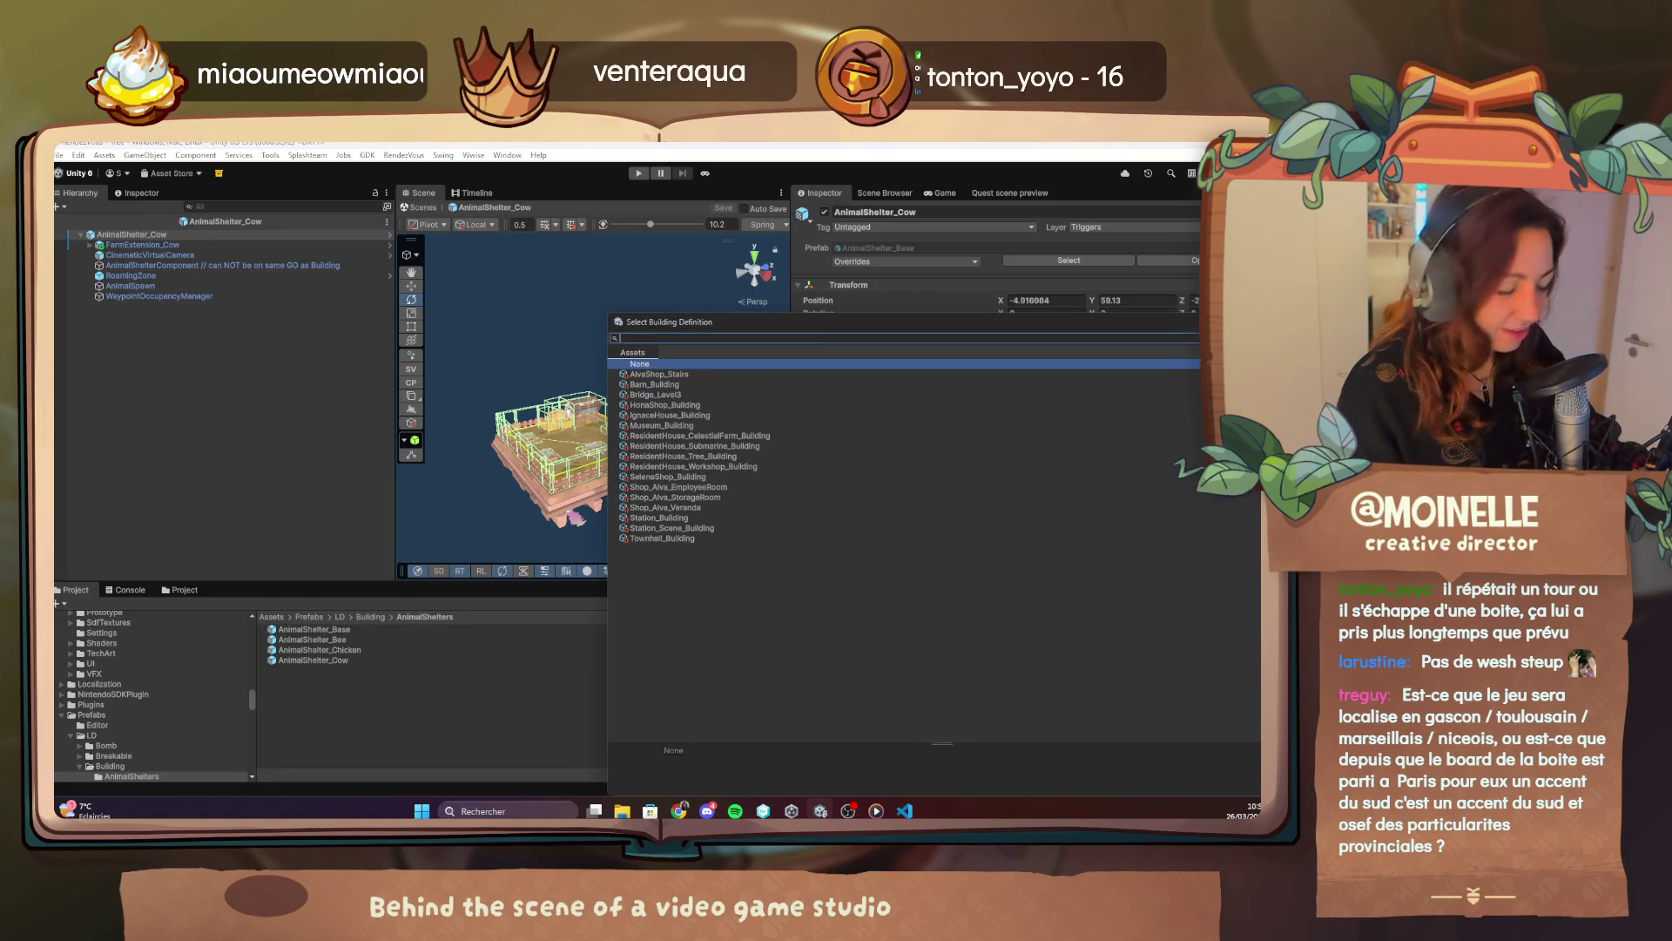
double_click(653, 384)
left_click(726, 208)
left_click(55, 225)
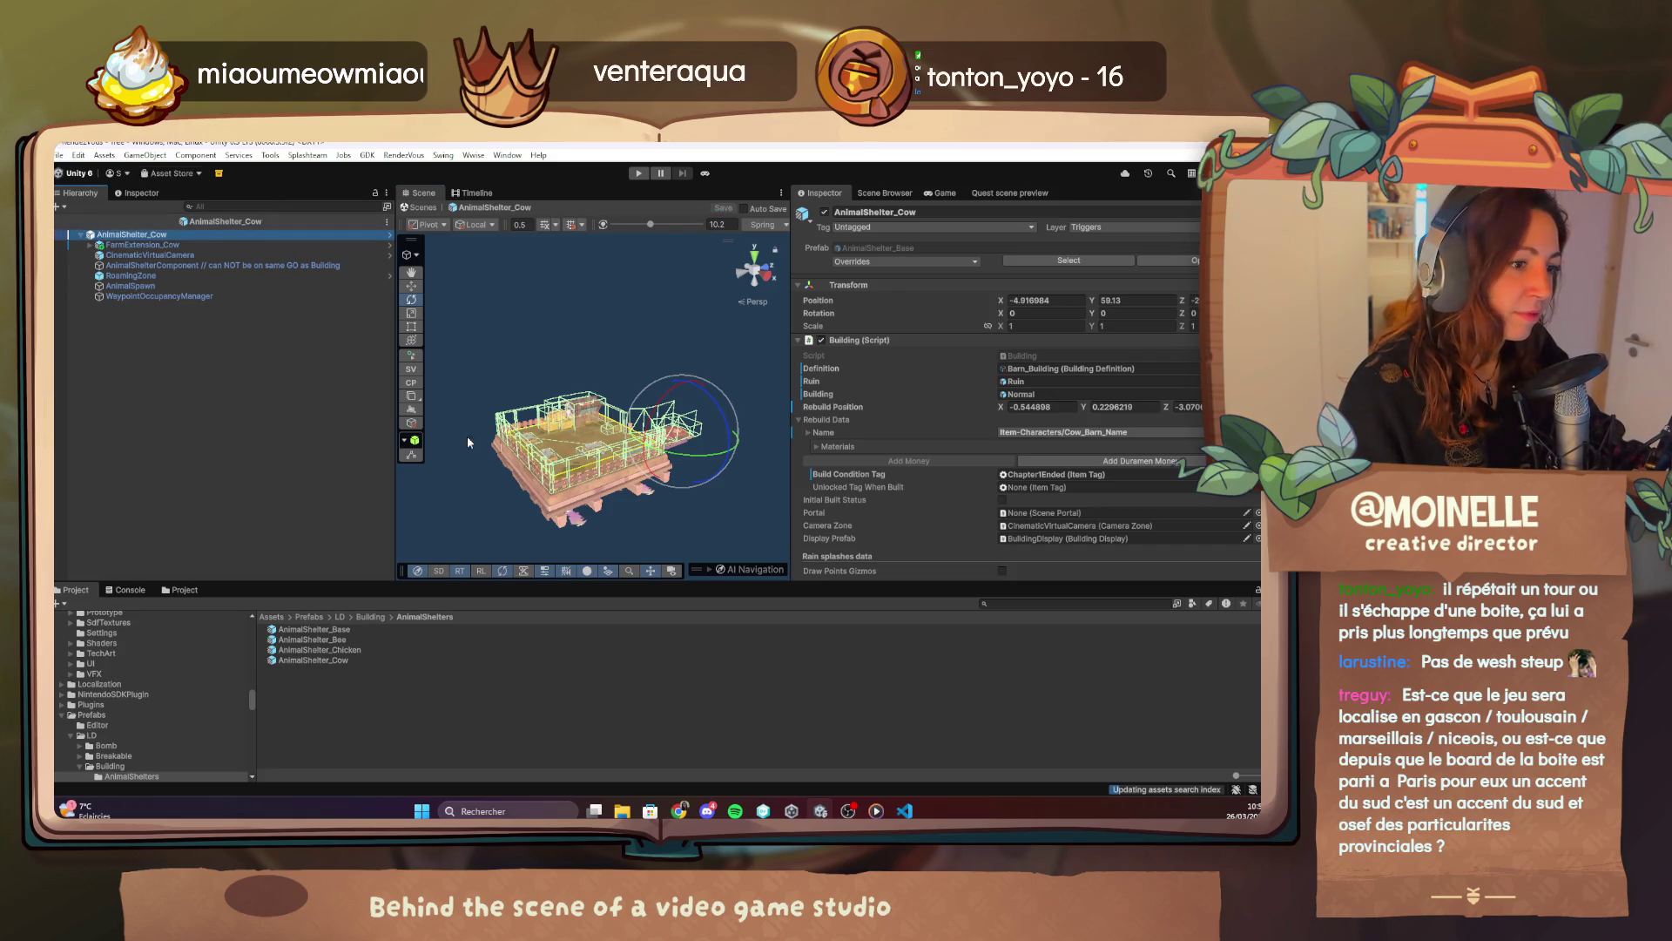
mouse_move(587, 437)
left_mouse_down()
mouse_move(531, 414)
mouse_move(448, 324)
left_mouse_up()
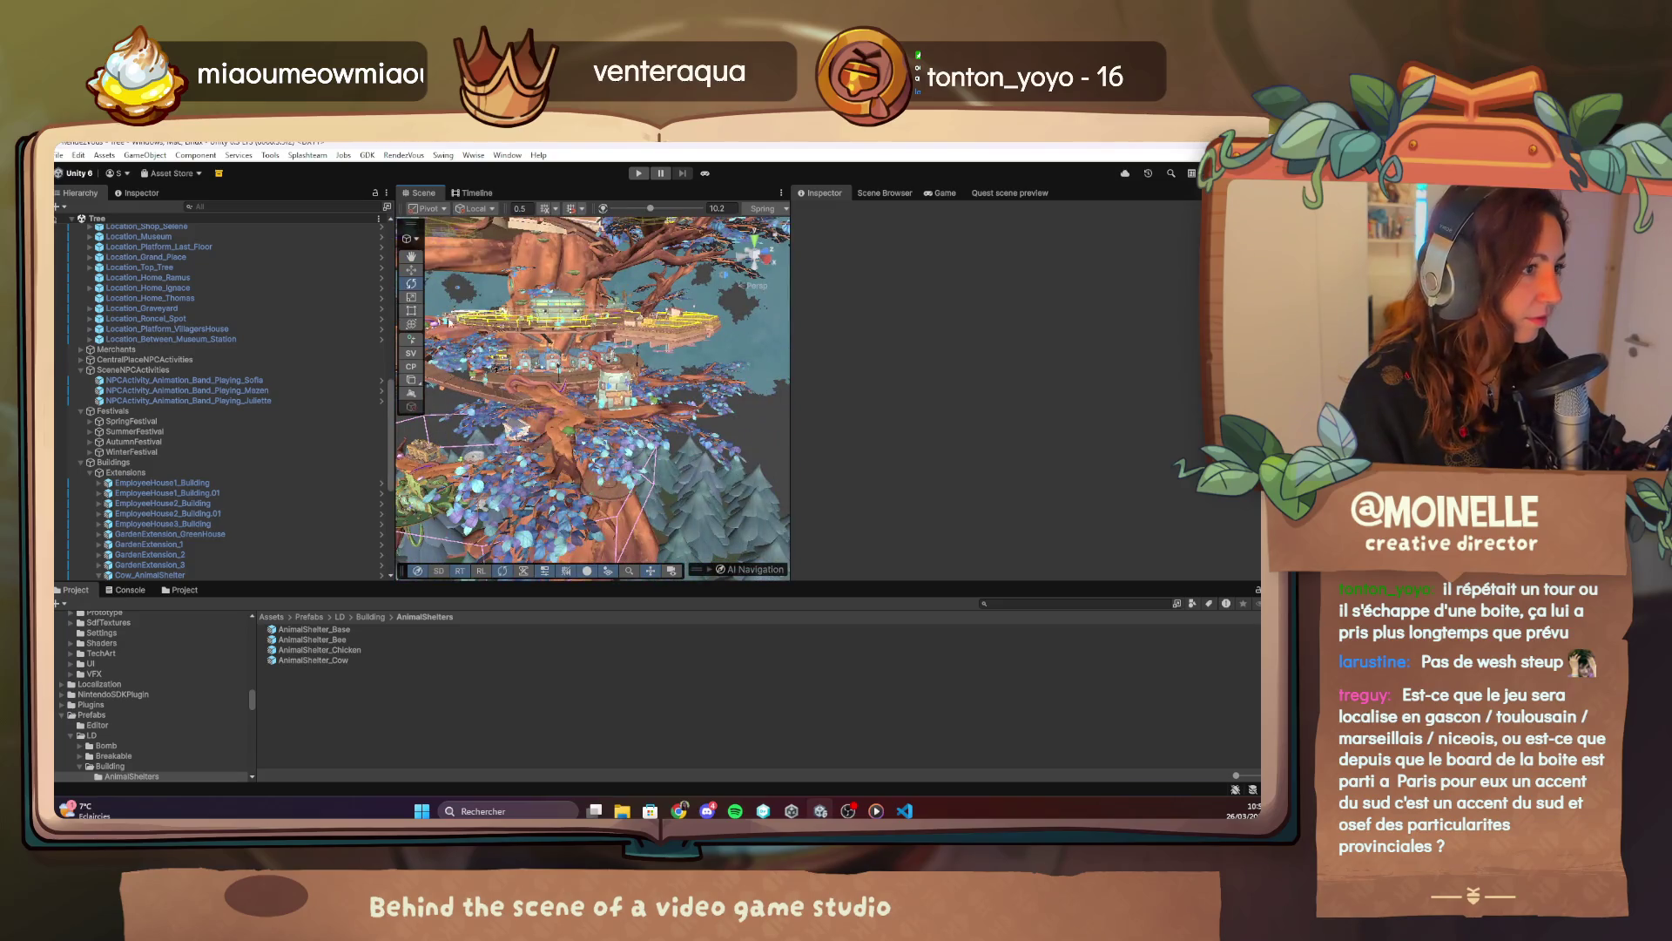
Play the game in a maximized Game view and open the F1 debug menu's Quests page.
left_click(707, 176)
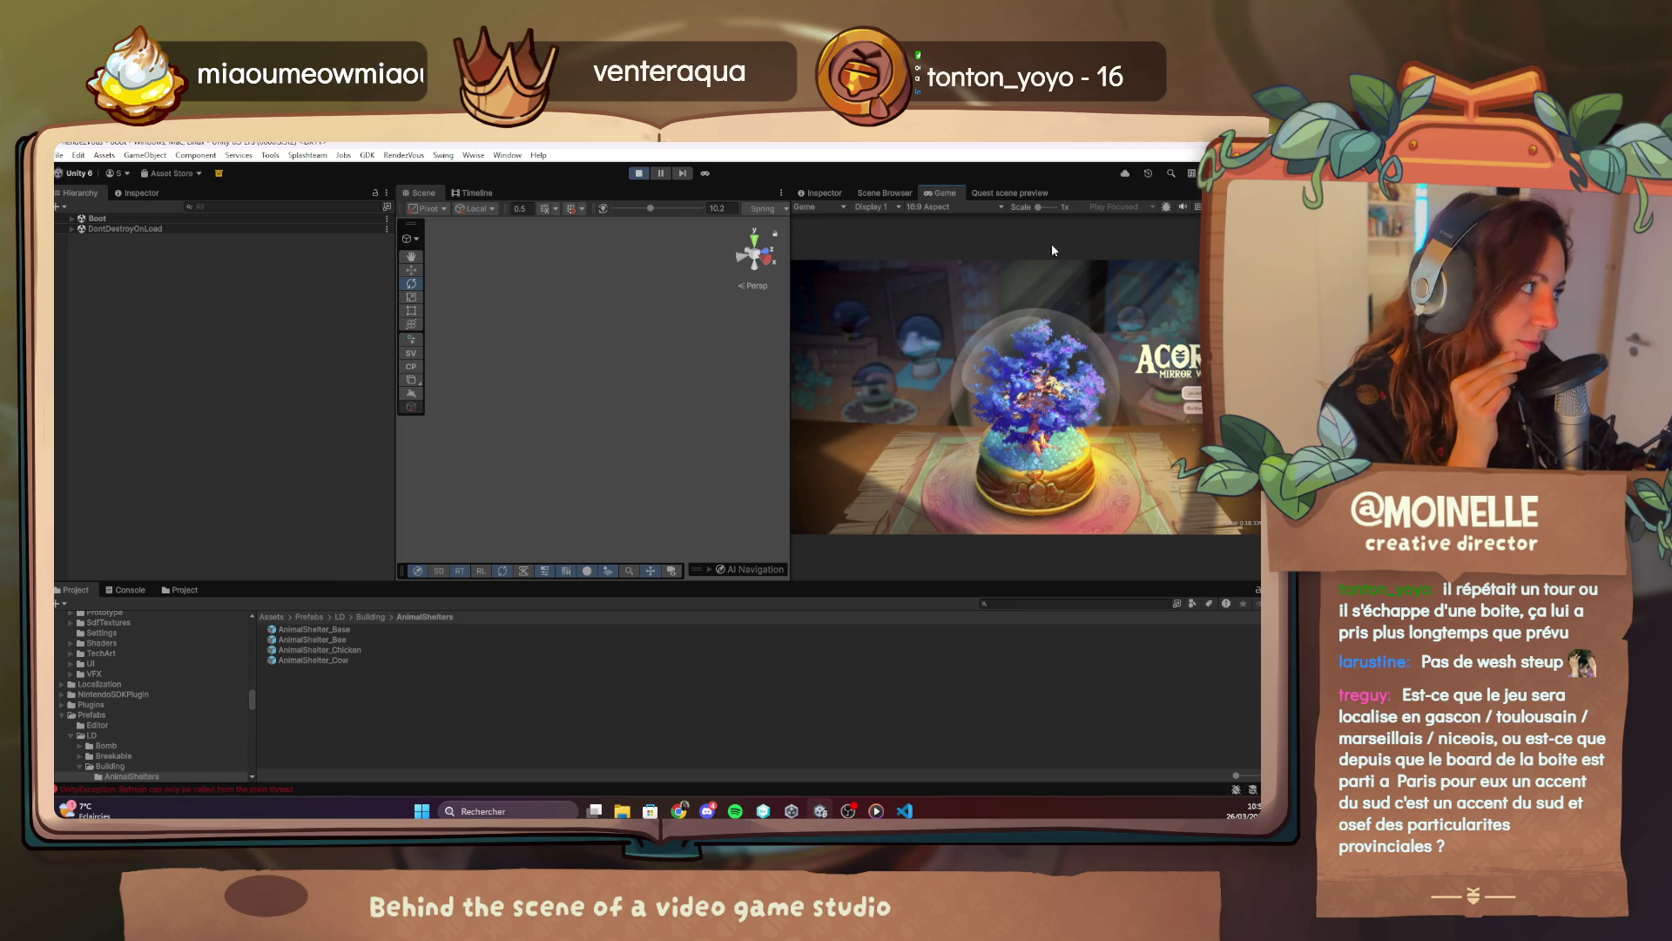
double_click(942, 195)
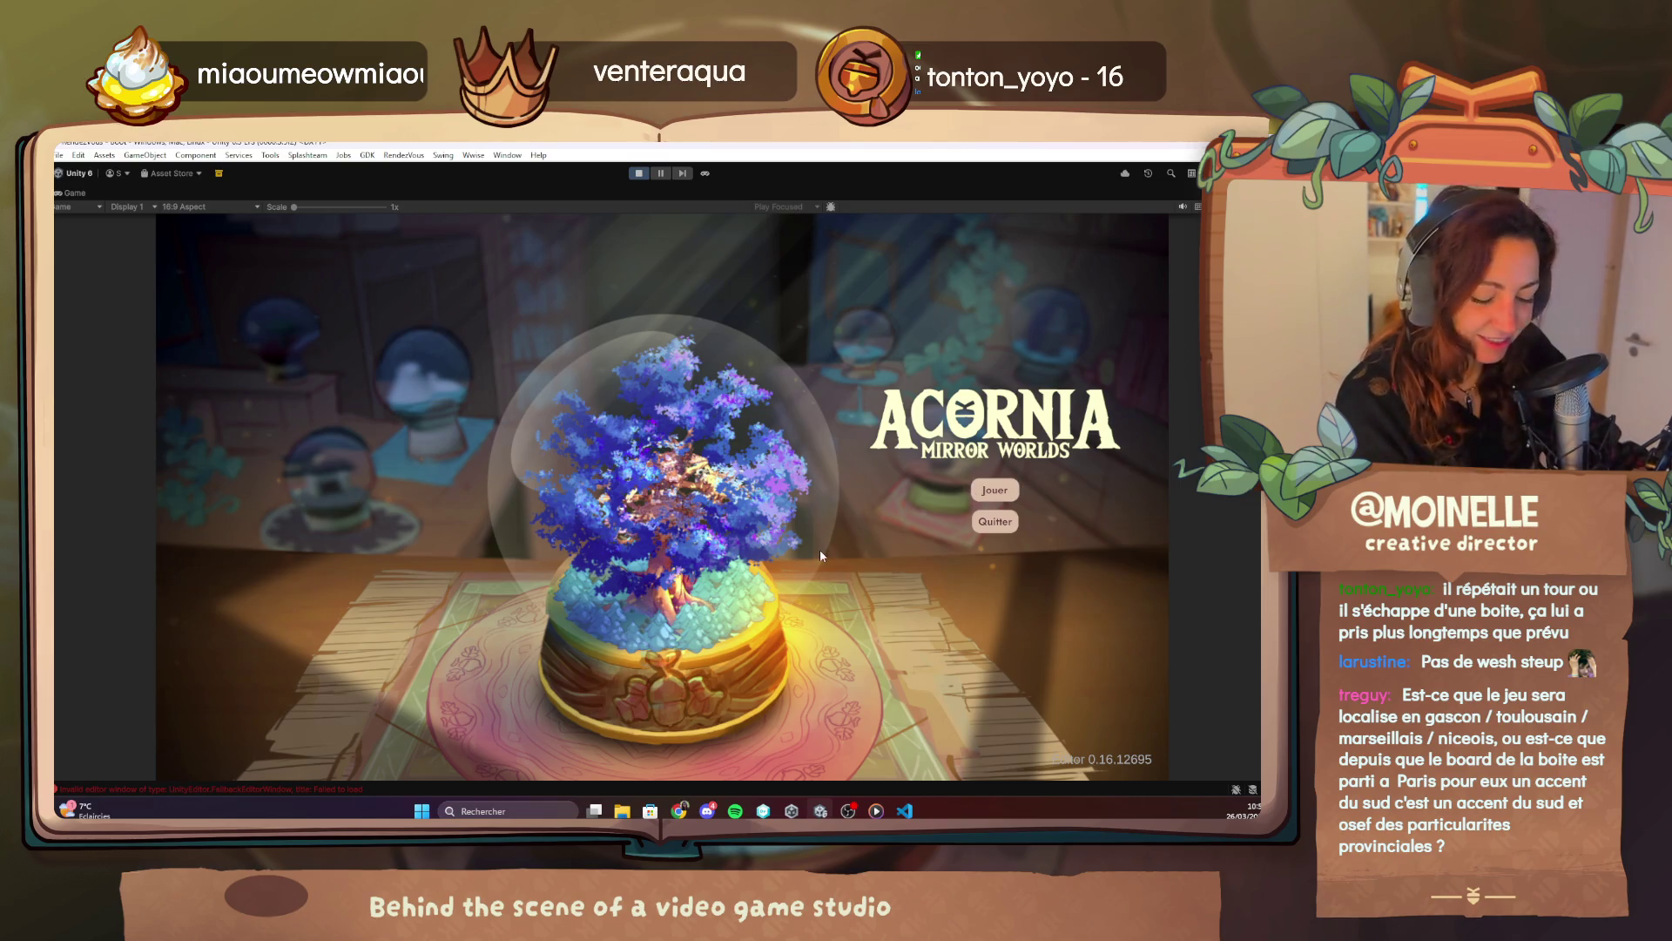
key("F1")
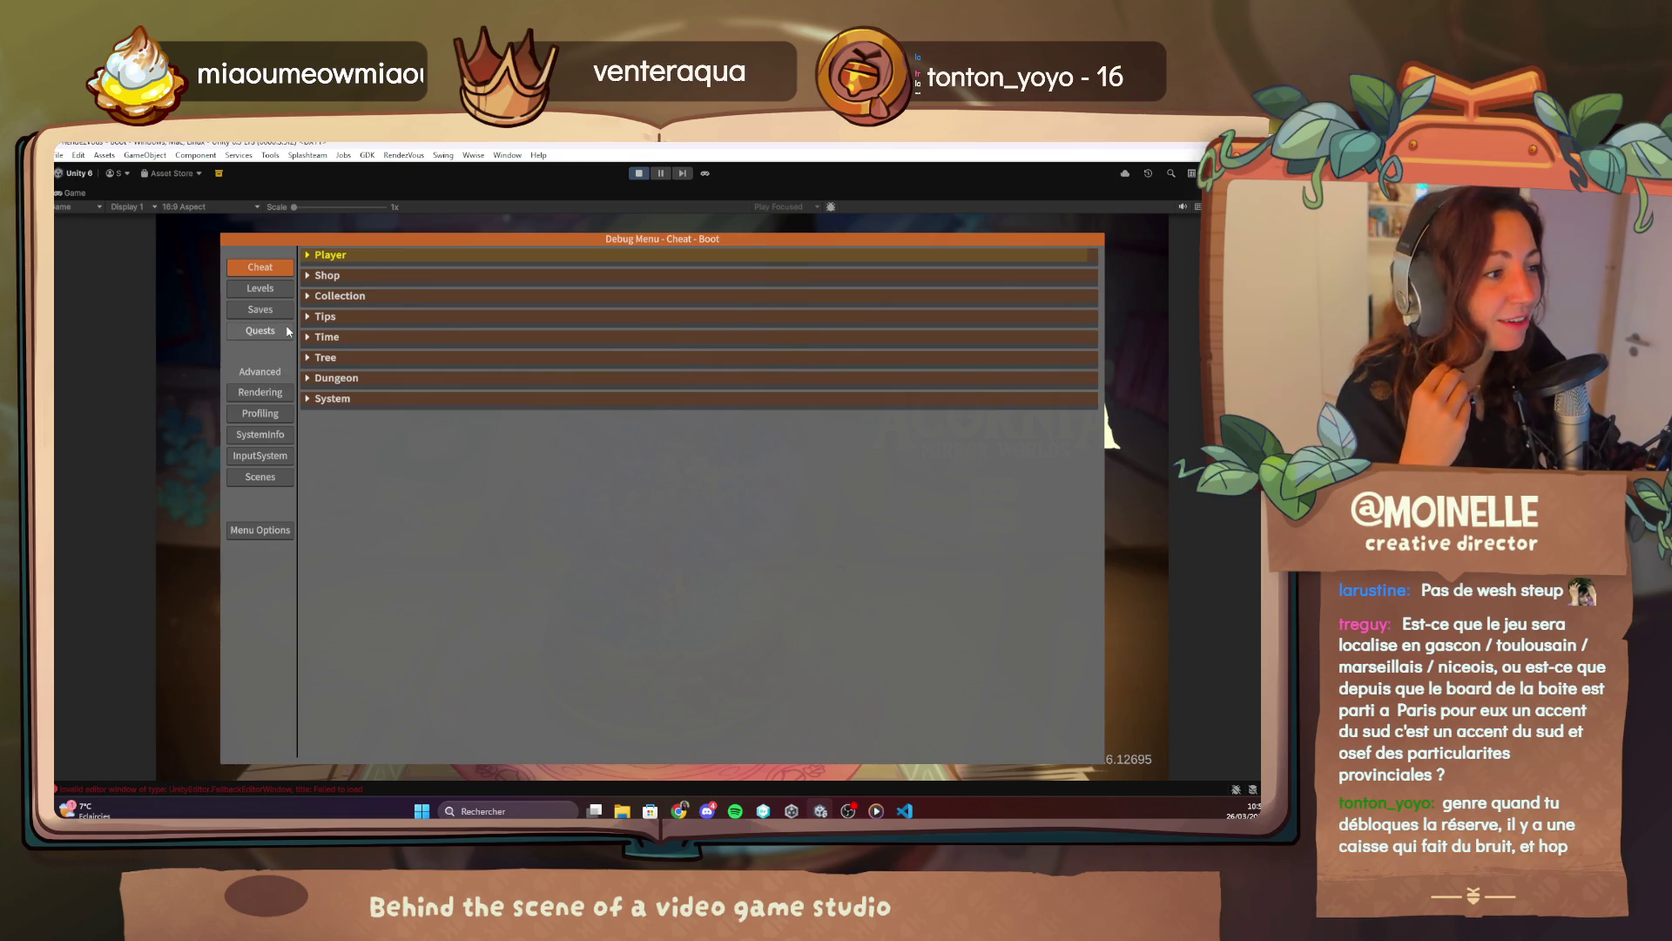
left_click(260, 332)
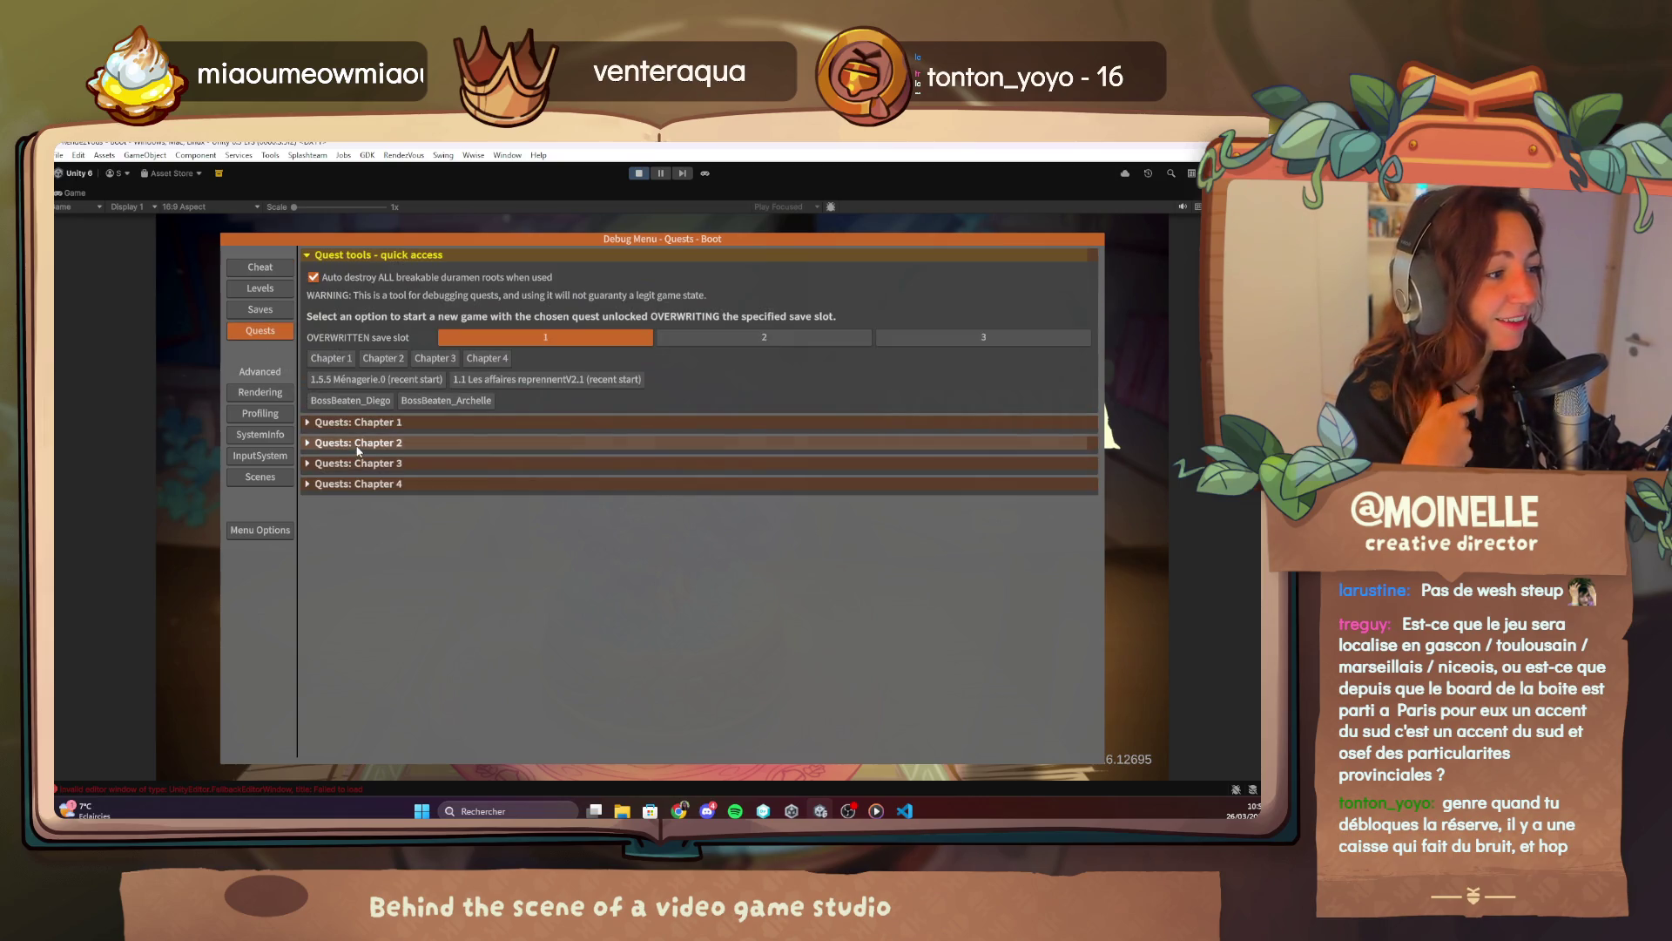
Expand the Chapter 2 and Chapter 1 quest lists and start a new game in save slot 1.
left_click(357, 444)
left_click(353, 422)
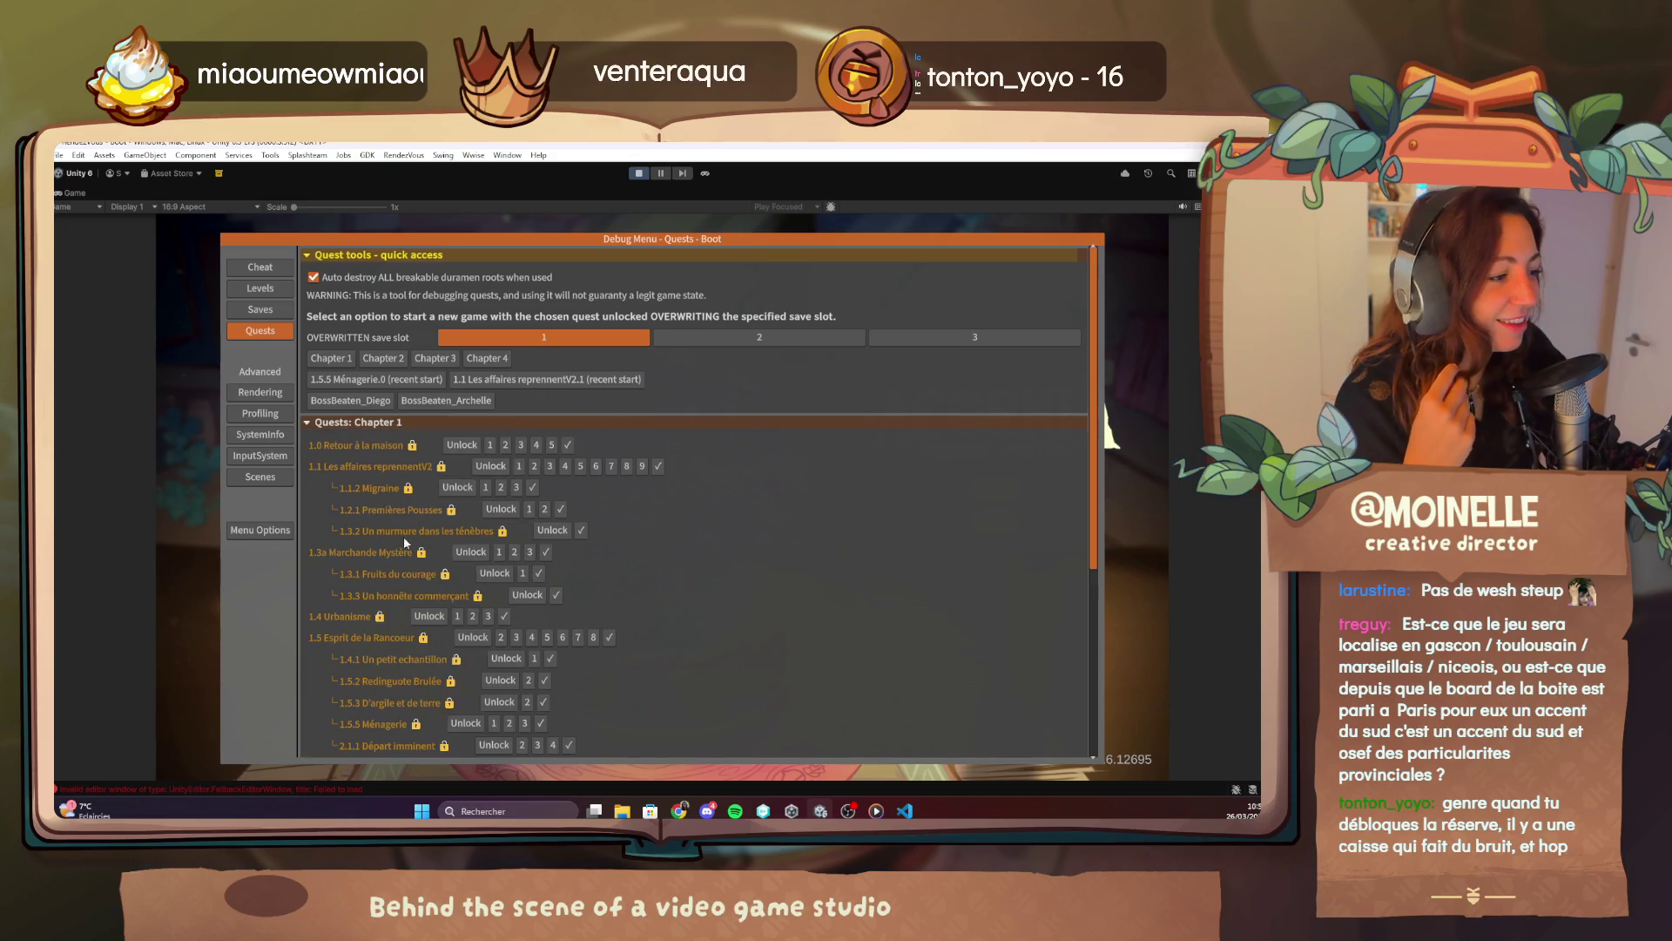
scroll(659, 727, "down", 3)
left_click(522, 717)
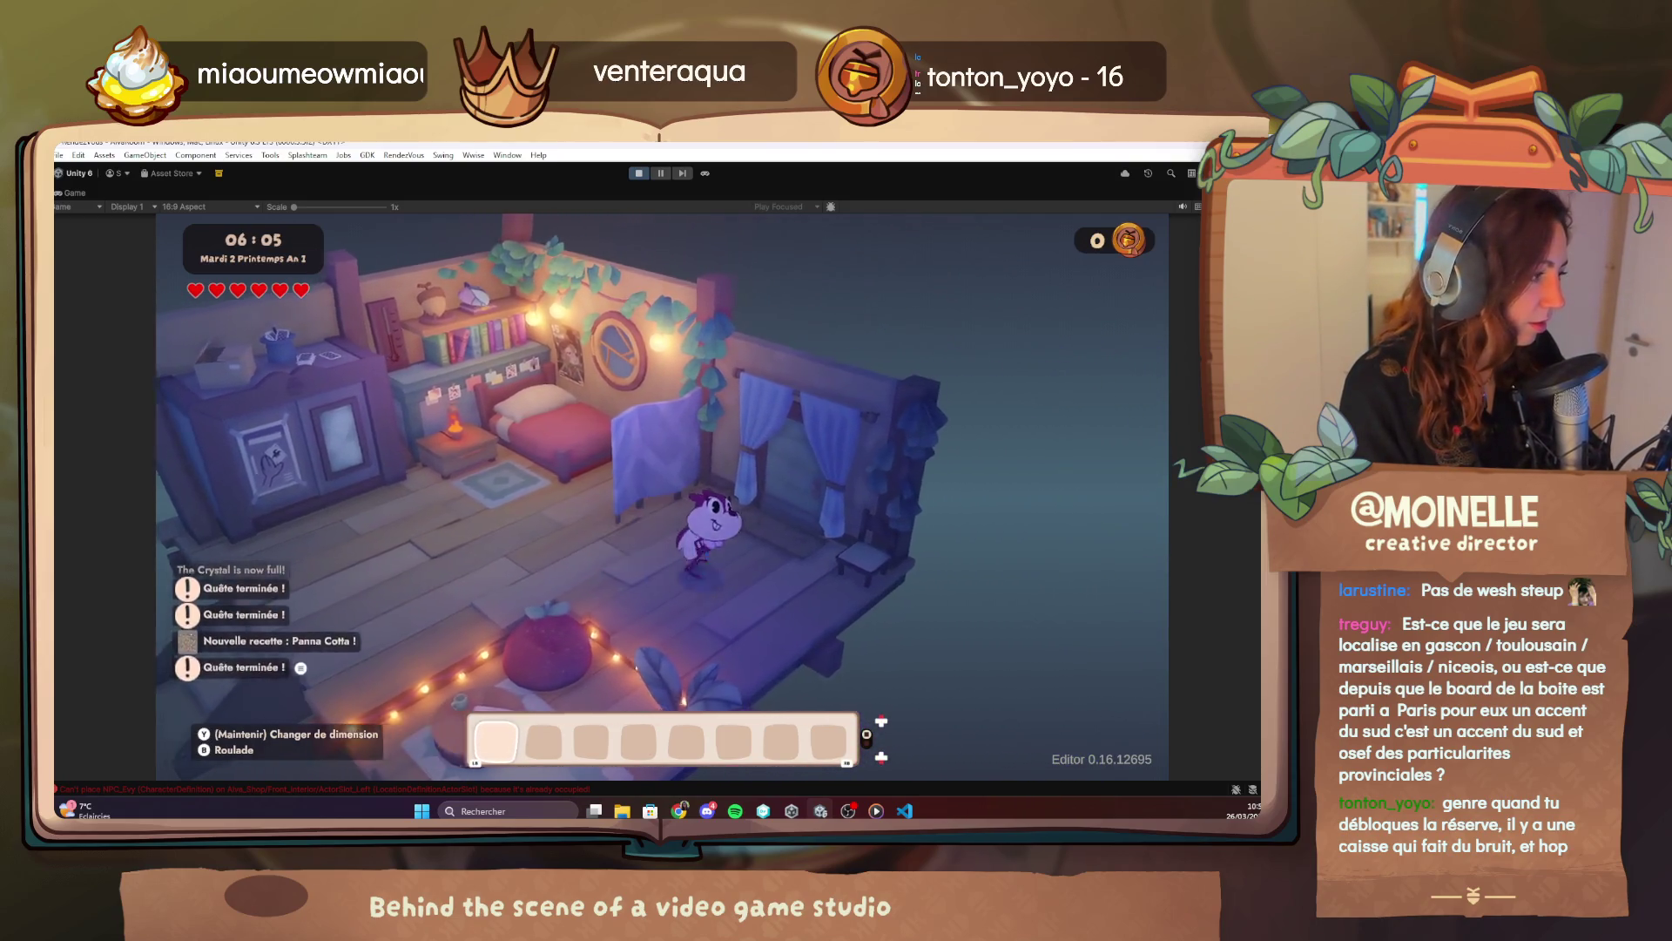
Complete quest 1.5.3 D'argile et de terre from the debug menu, then switch to VS Code.
key("F1")
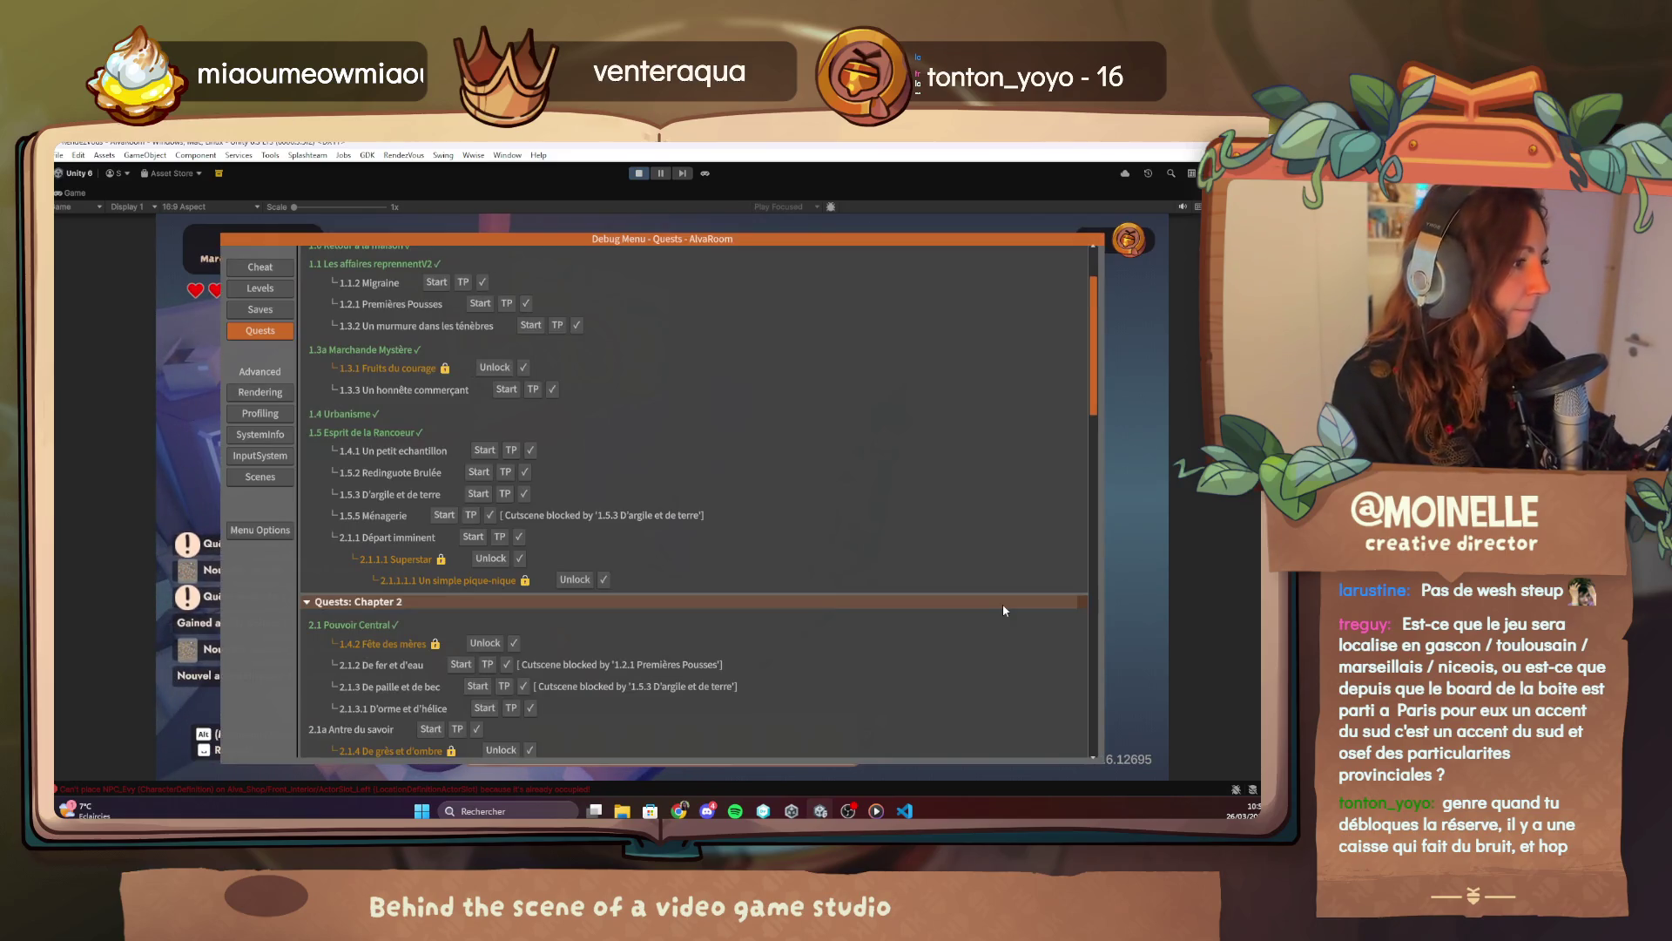
left_click(523, 493)
key("F1")
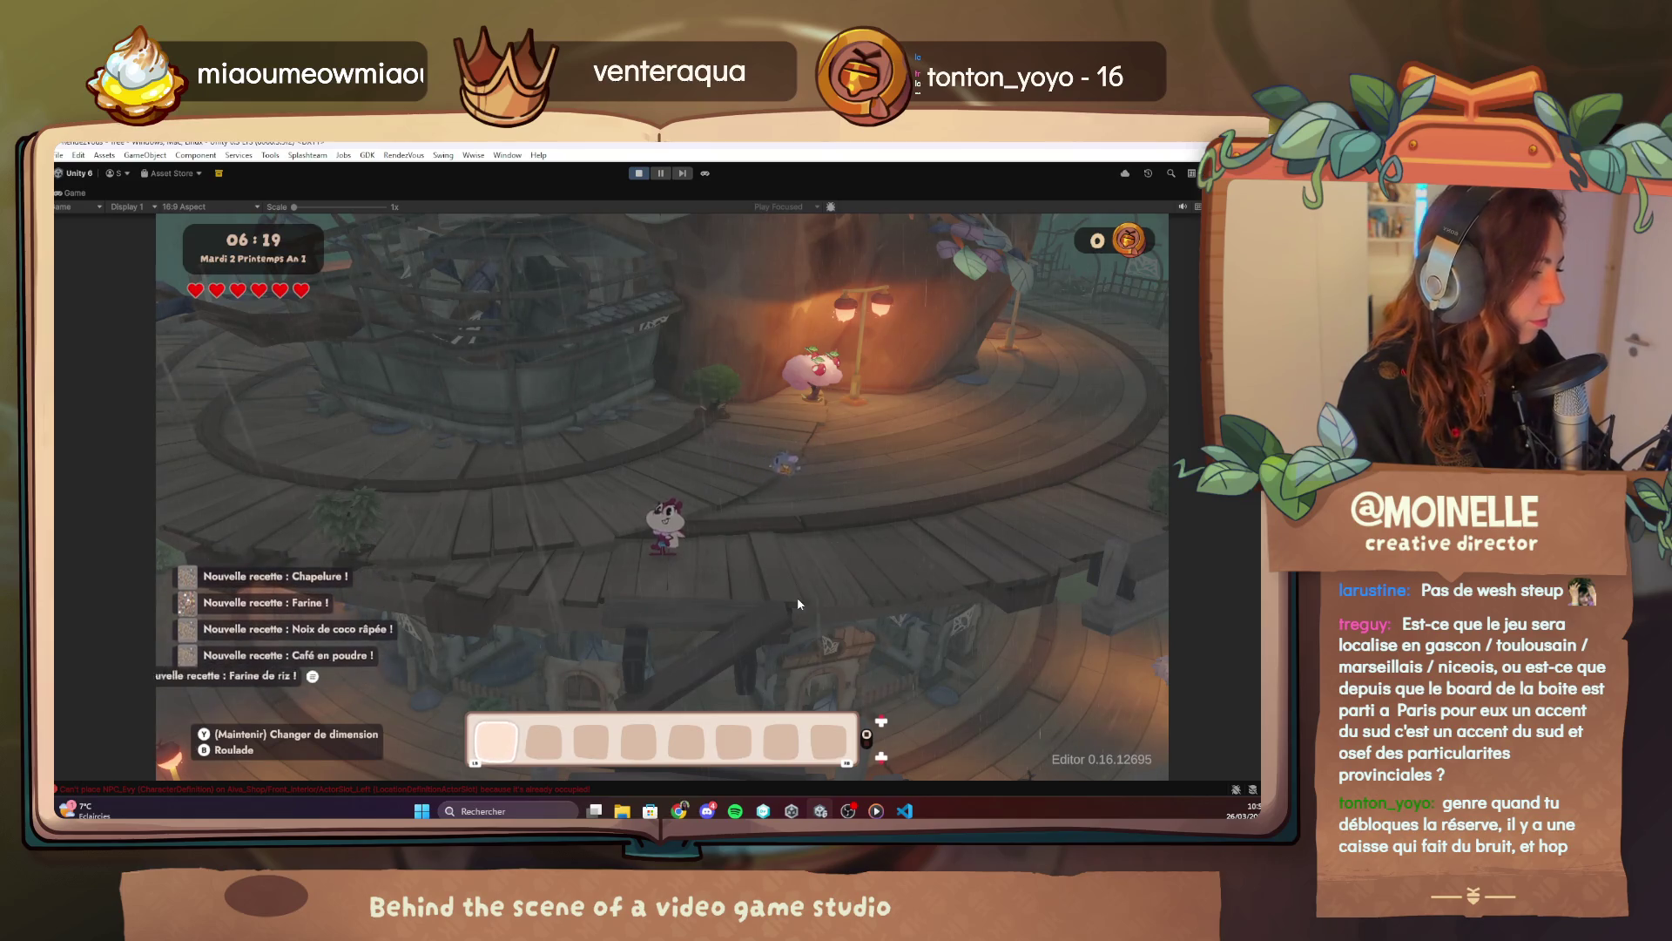
left_click(797, 601)
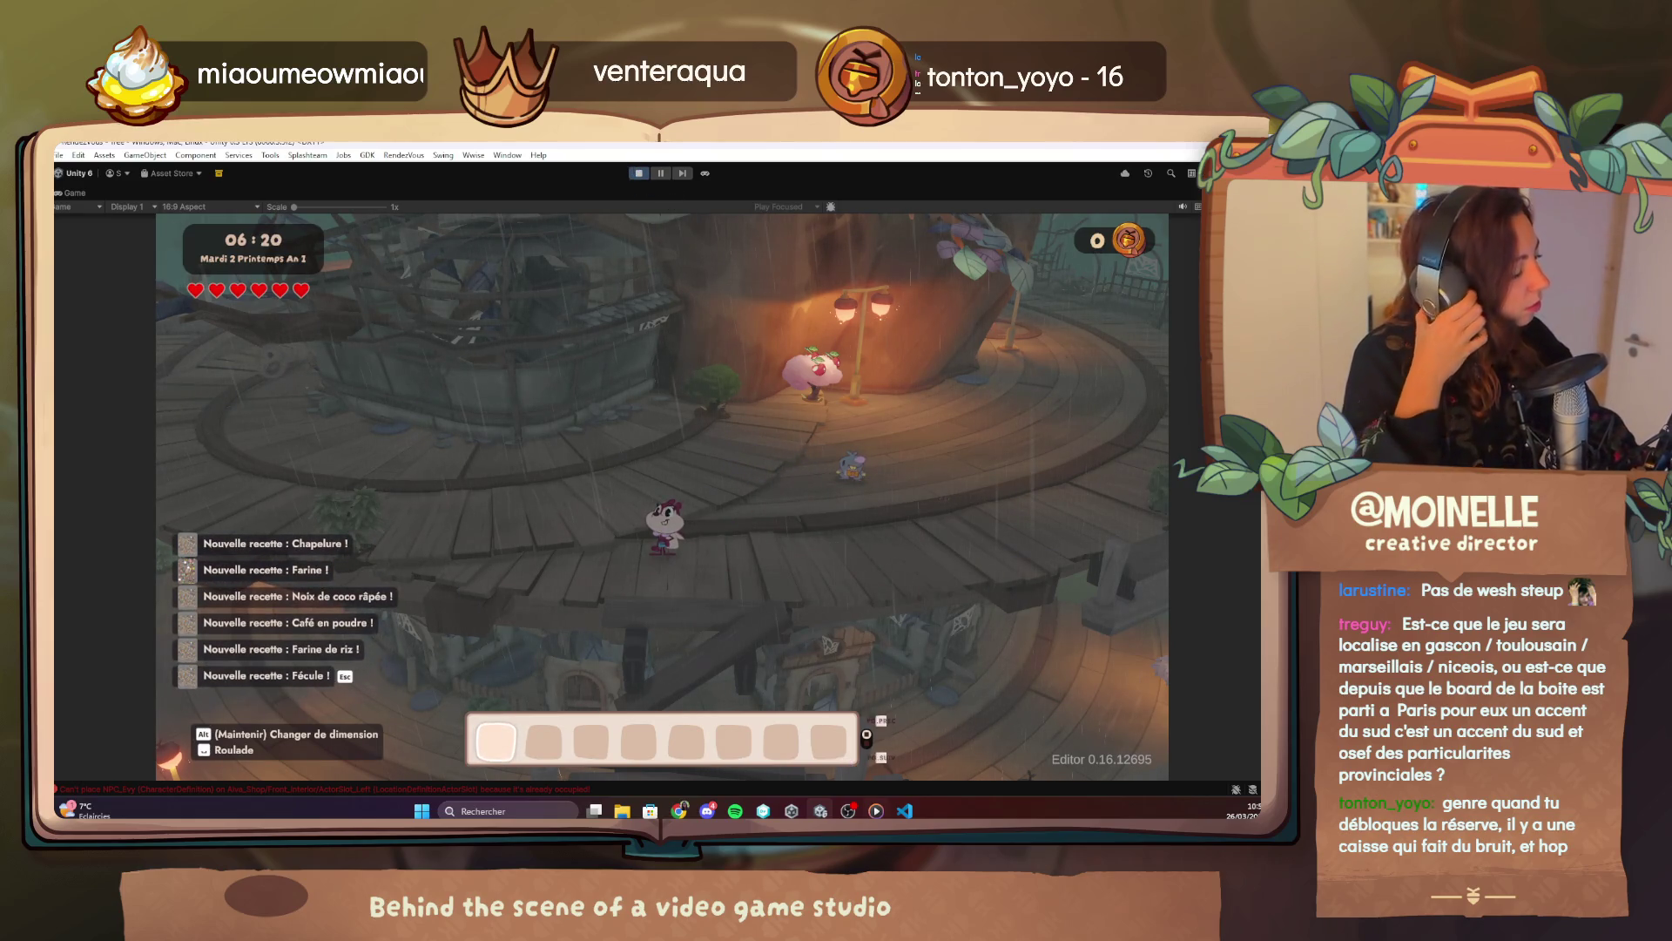
key("alt+Tab")
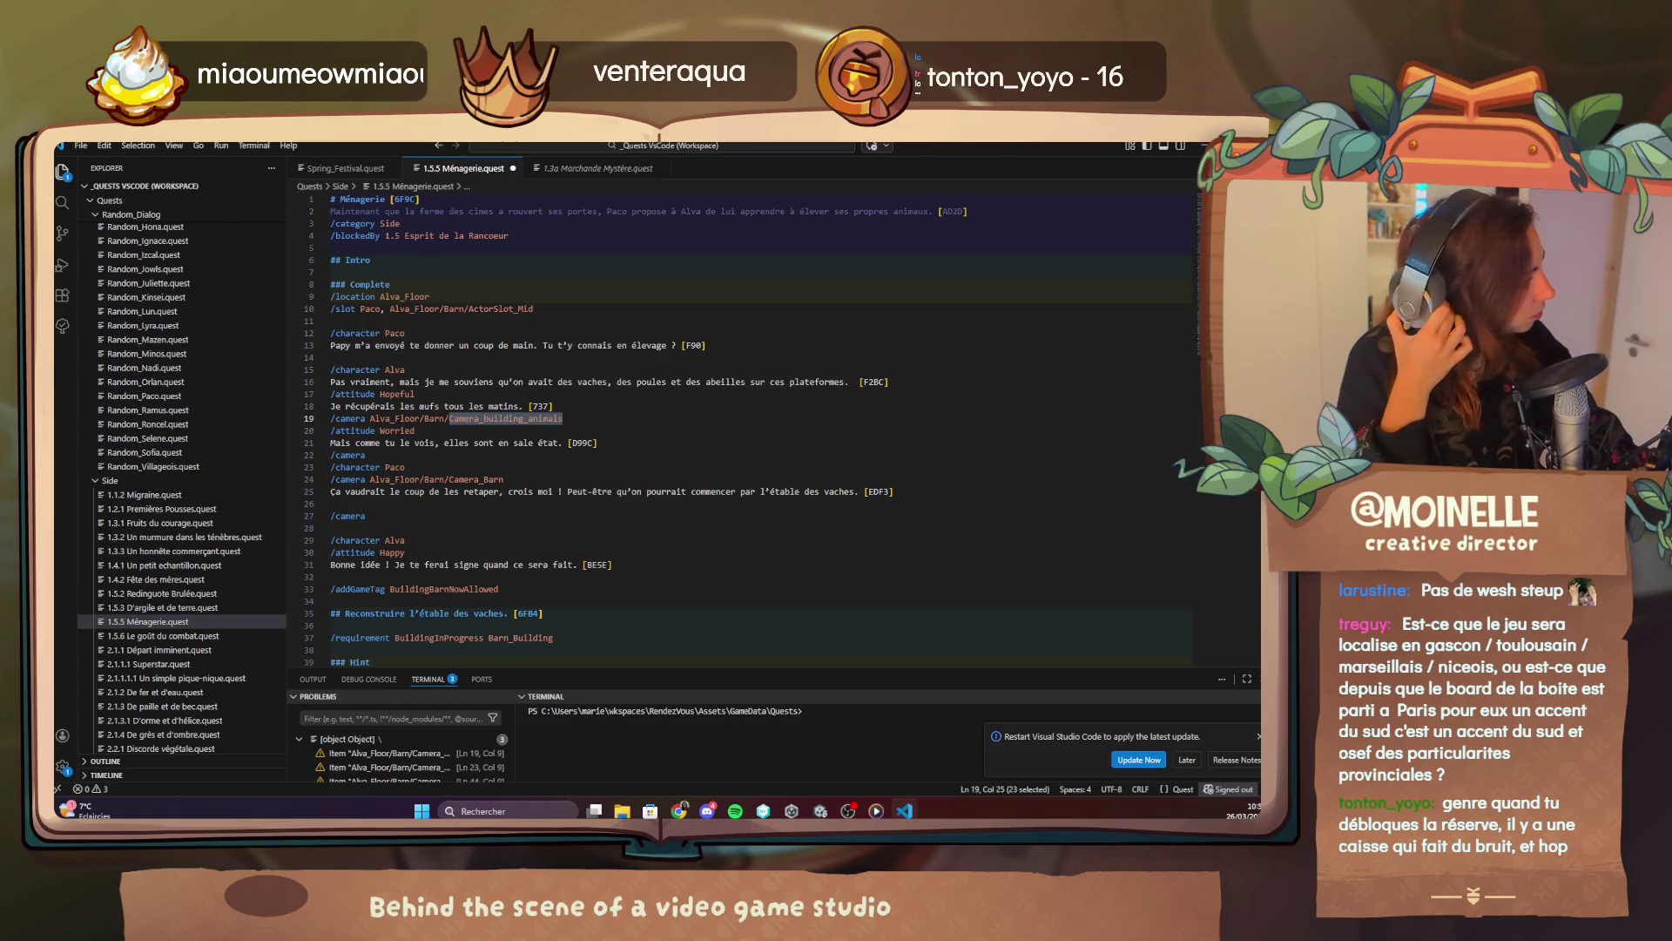
Save 1.5.5 Ménagerie.quest via File > Save and return to Unity.
left_click(80, 145)
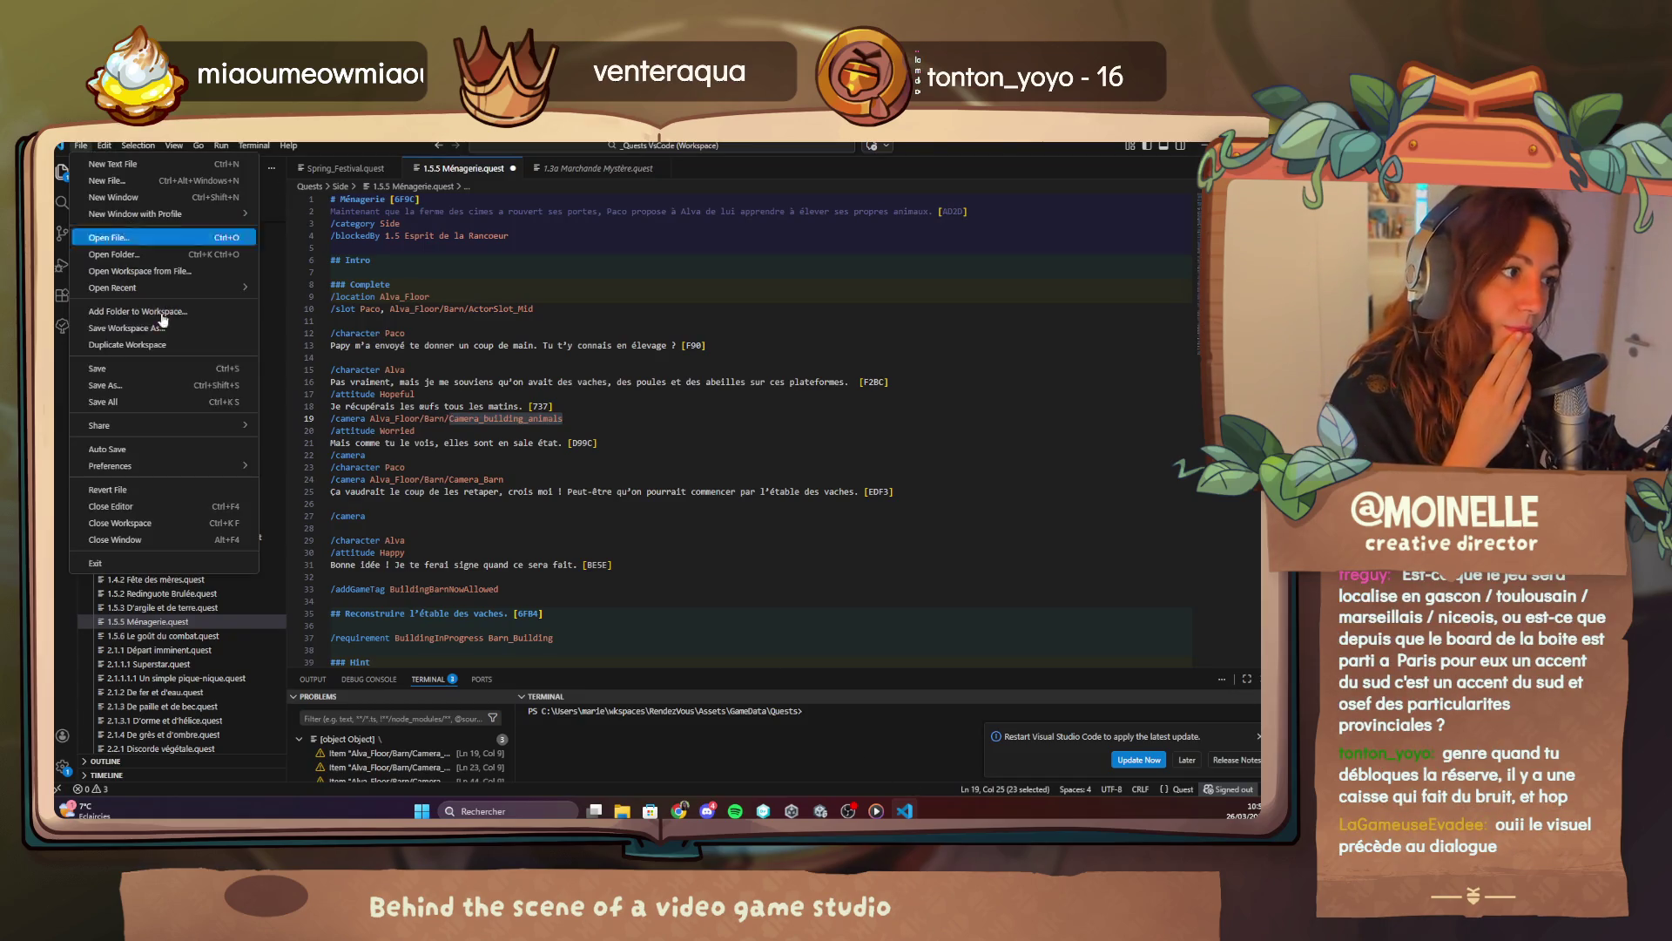
left_click(173, 374)
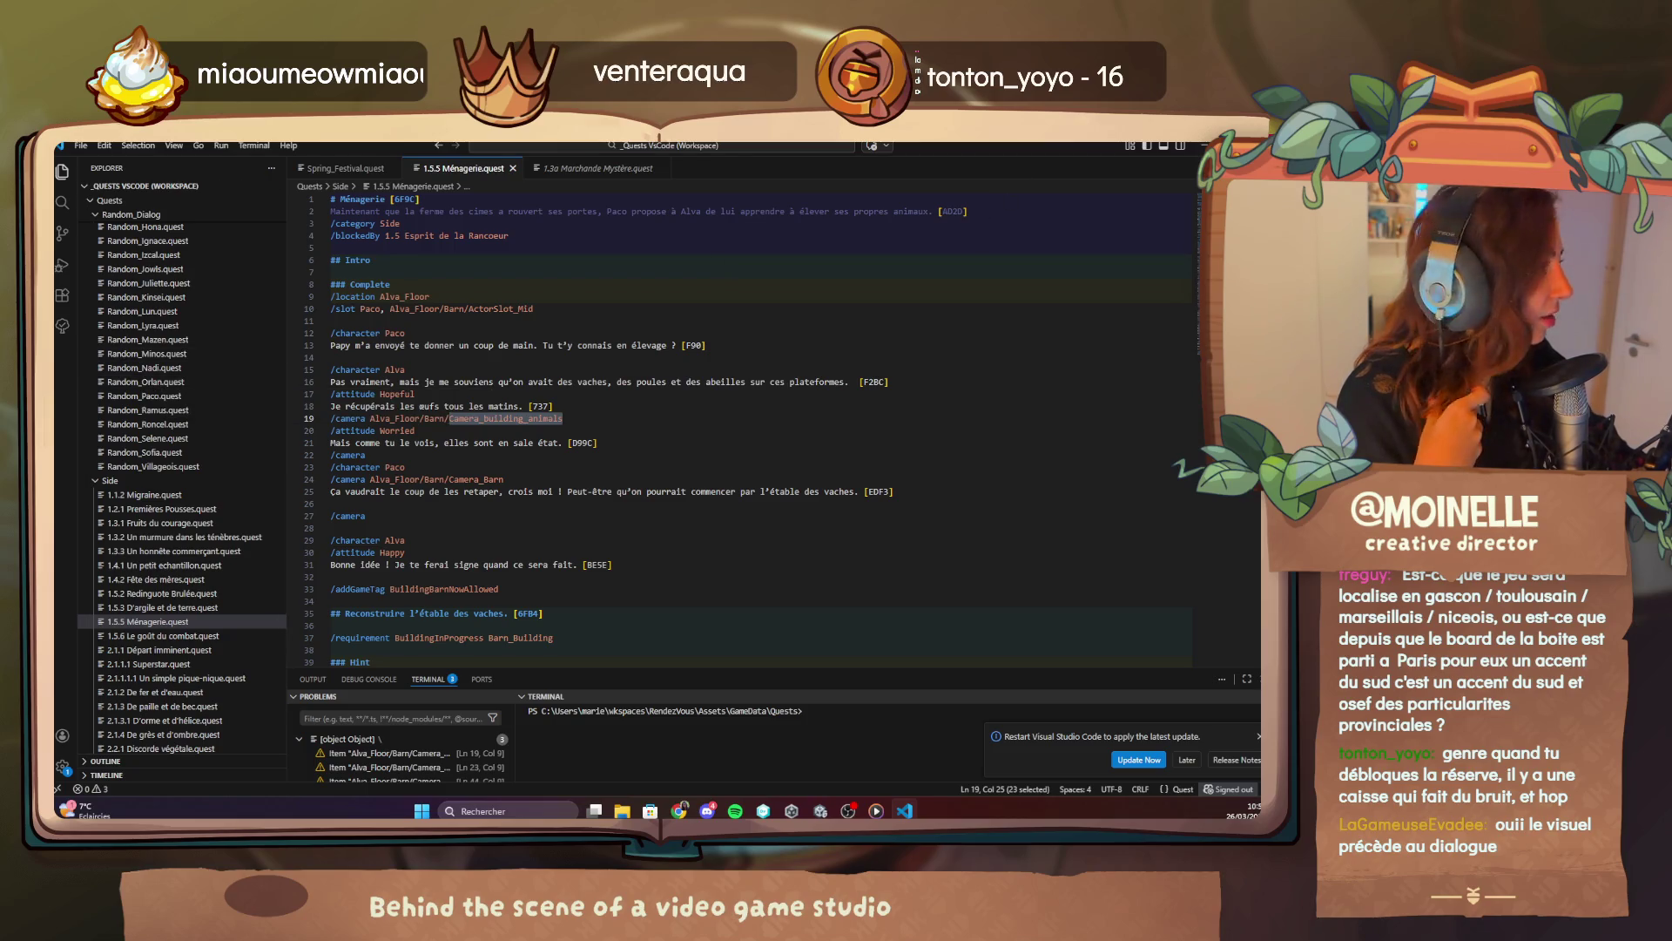
key("alt+Tab")
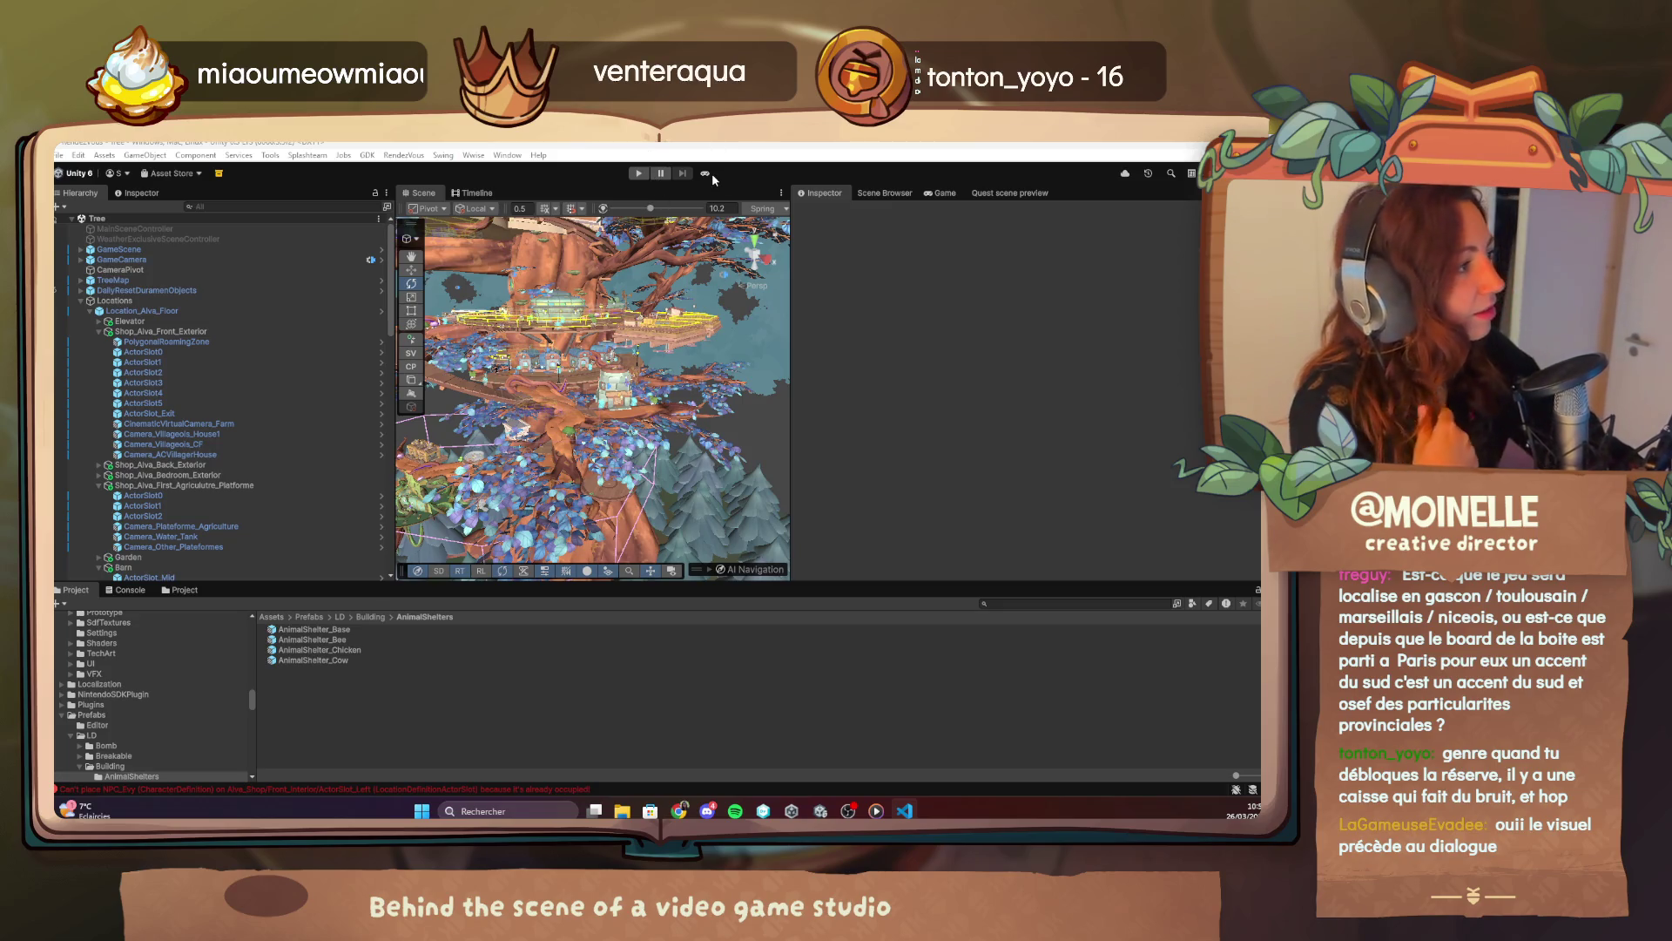
Open House_Thomas from the Scene Browser list of game scenes.
mouse_move(838, 808)
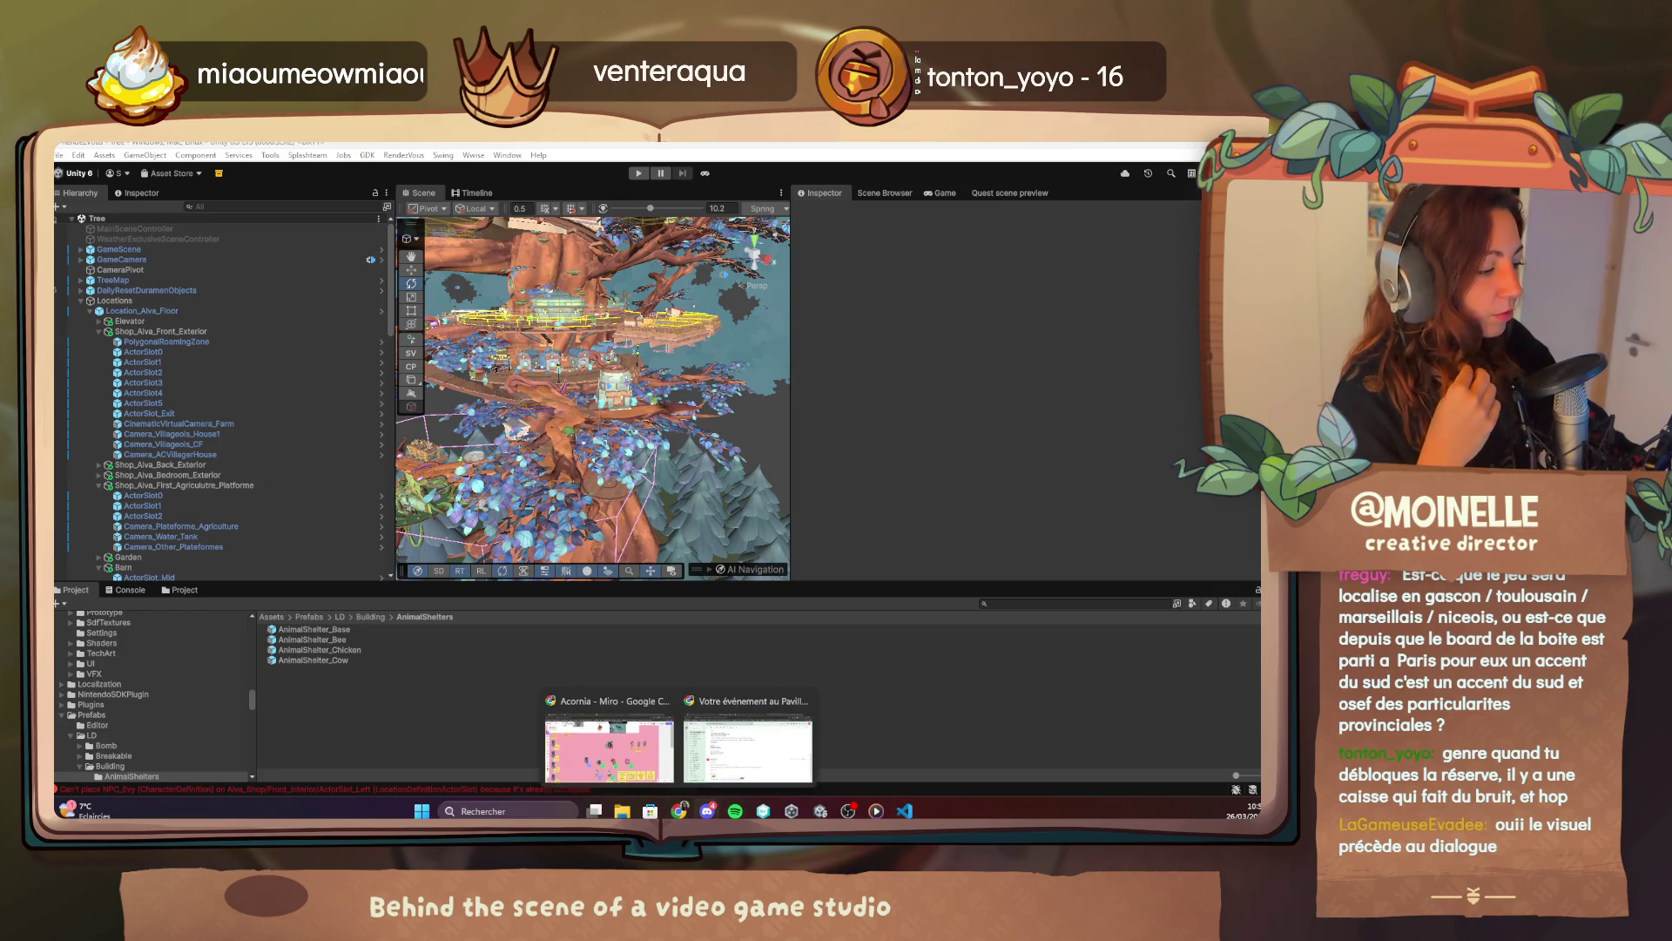
left_click(885, 192)
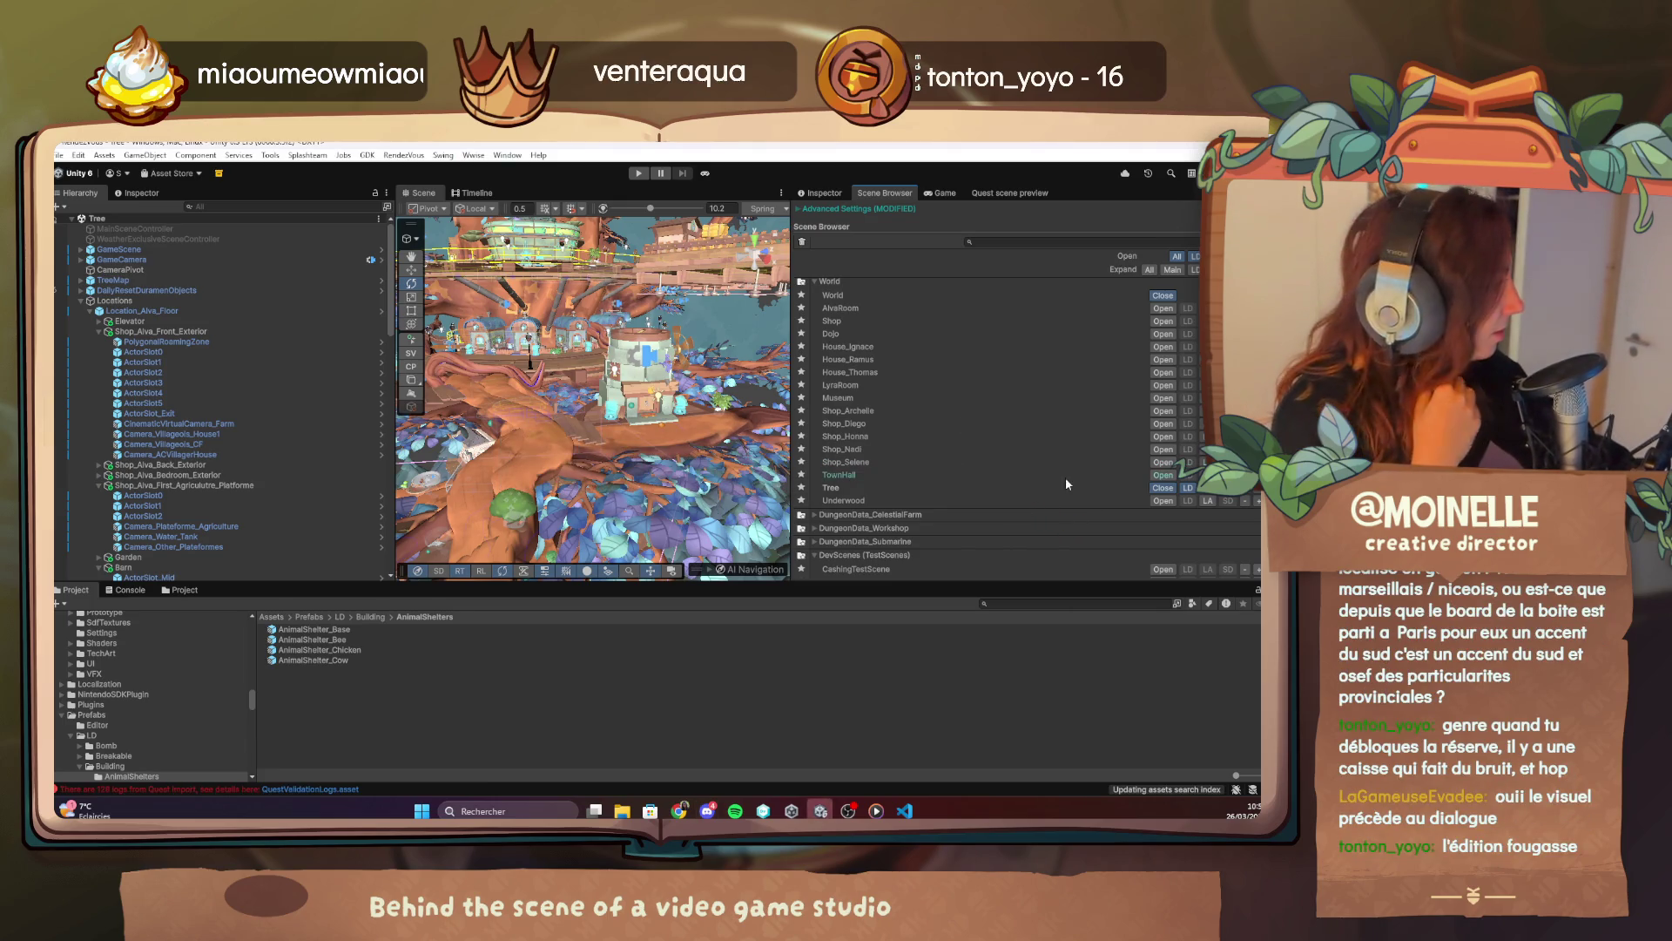
left_click(1161, 372)
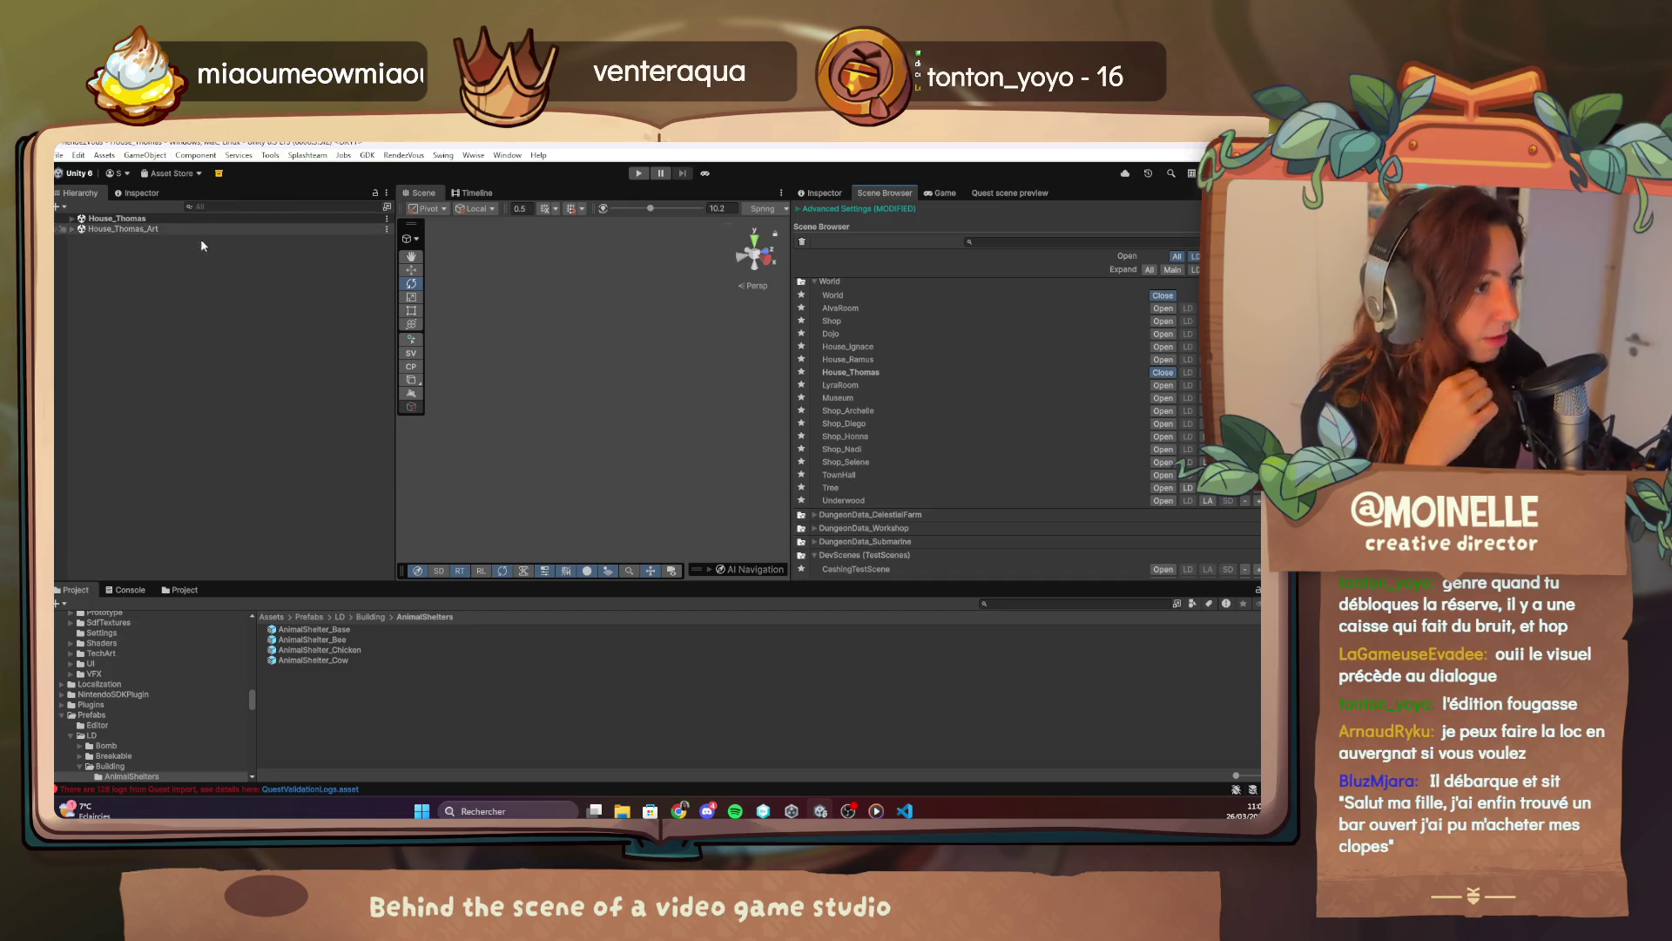
Frame House_Thomas's GameScene, narrow the Hierarchy panel, and enable scene-view post-processing.
left_click(71, 219)
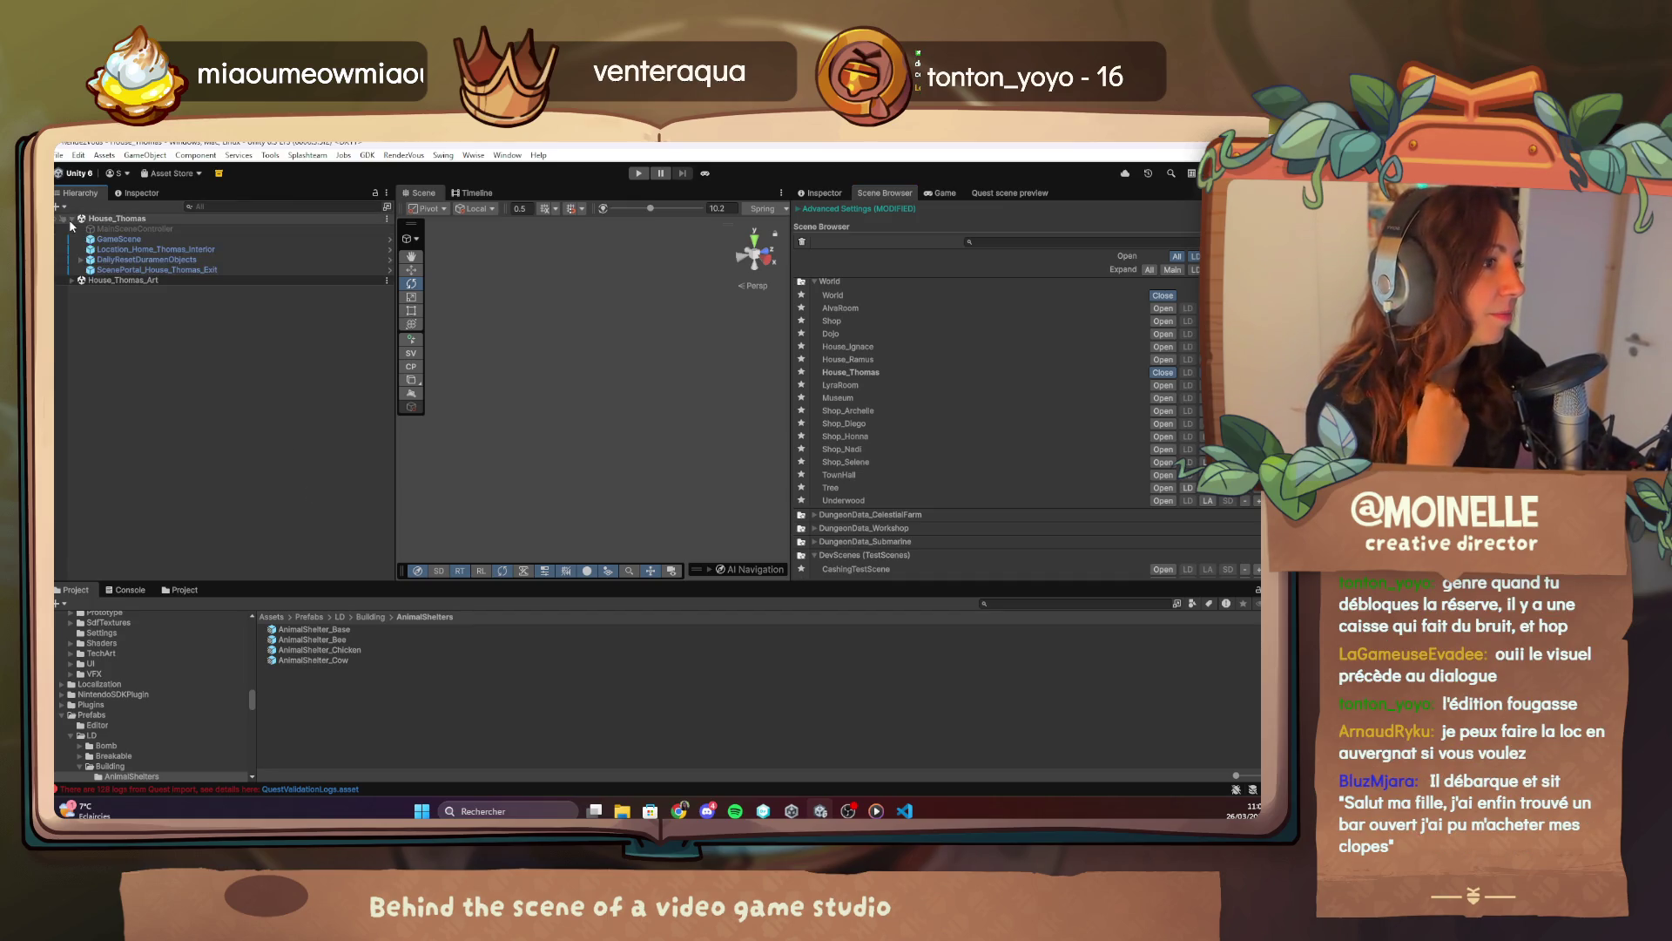
double_click(112, 242)
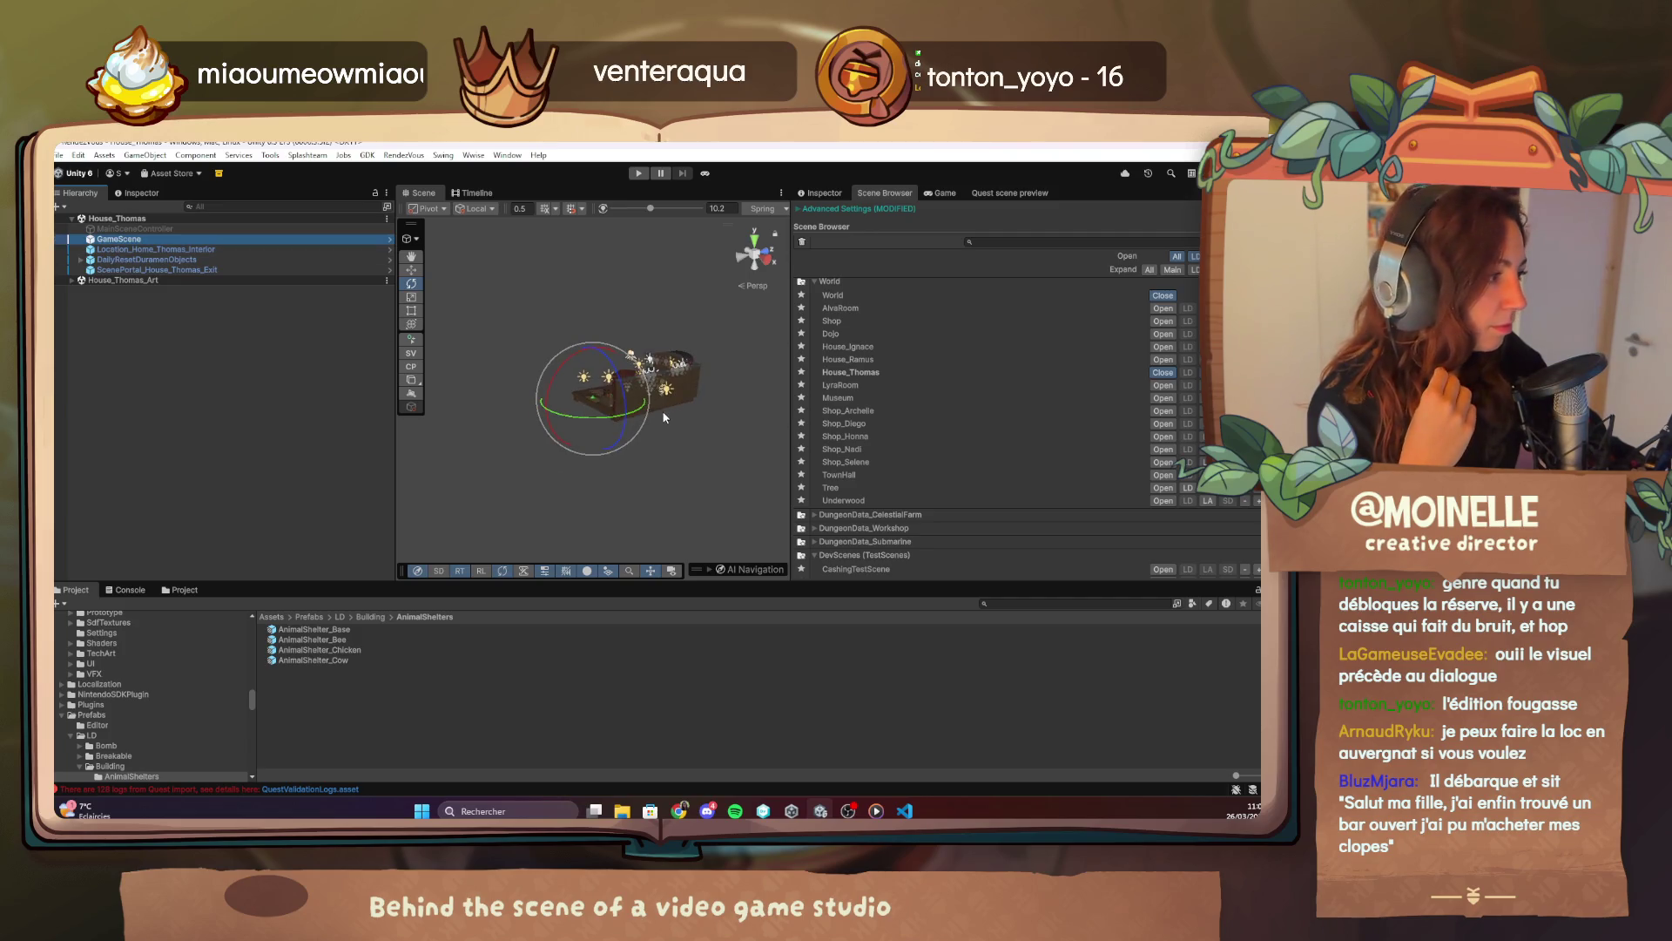
left_click_drag(662, 418, 925, 433)
left_click(412, 407)
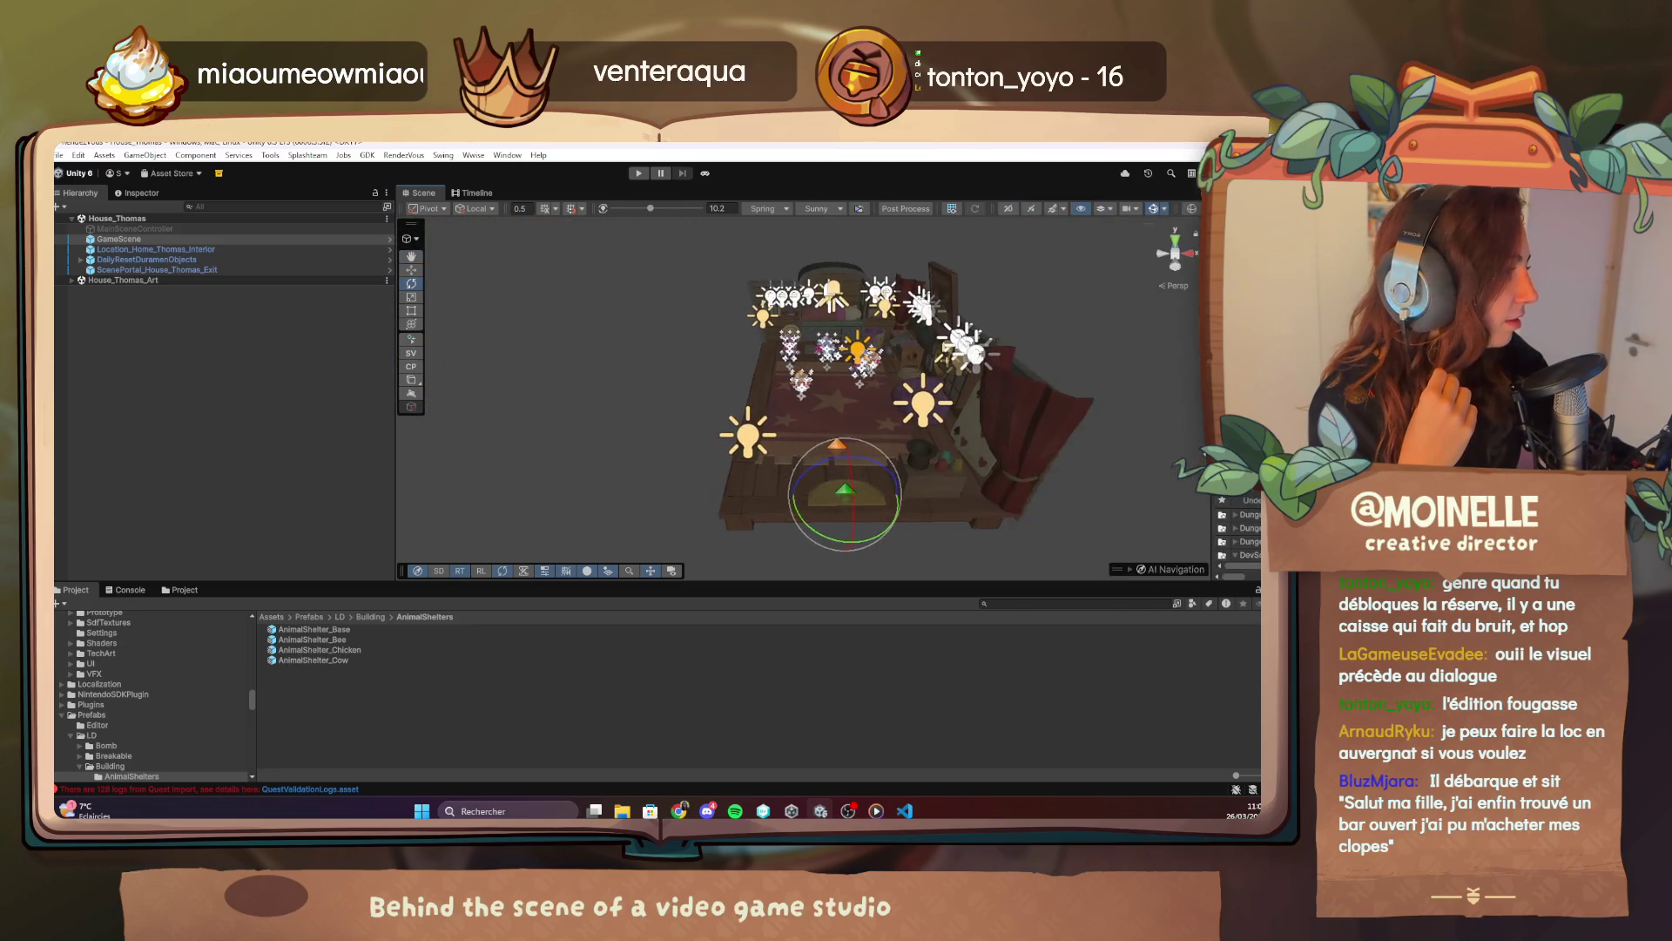
left_click_drag(396, 401, 190, 400)
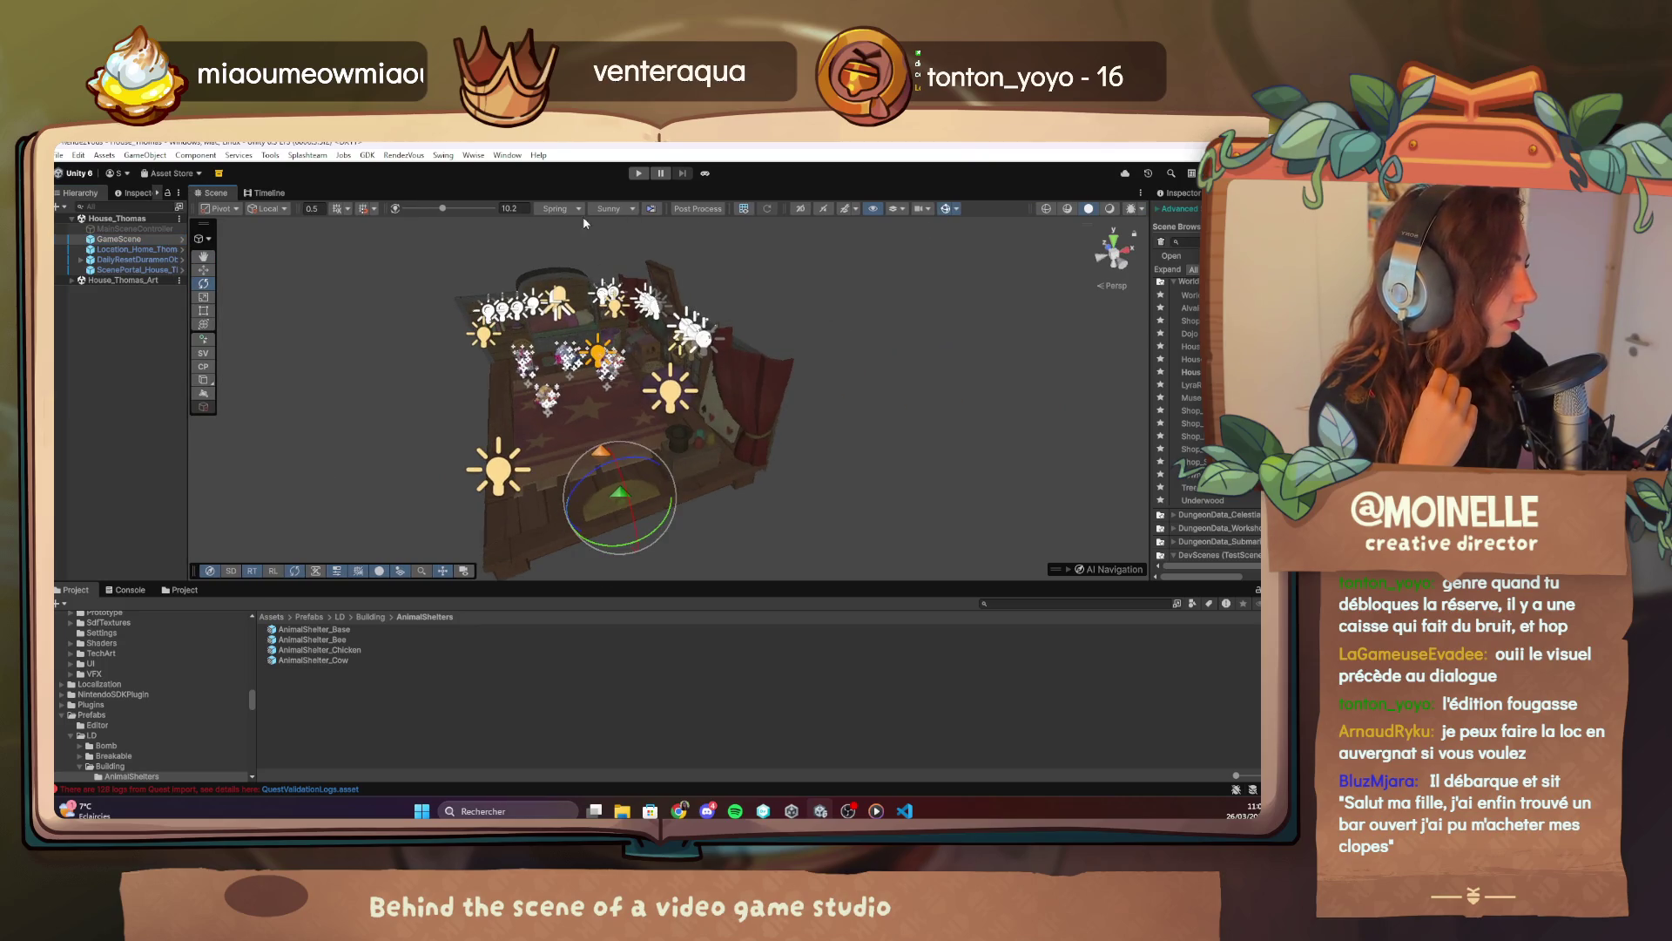
left_click_drag(451, 207, 438, 208)
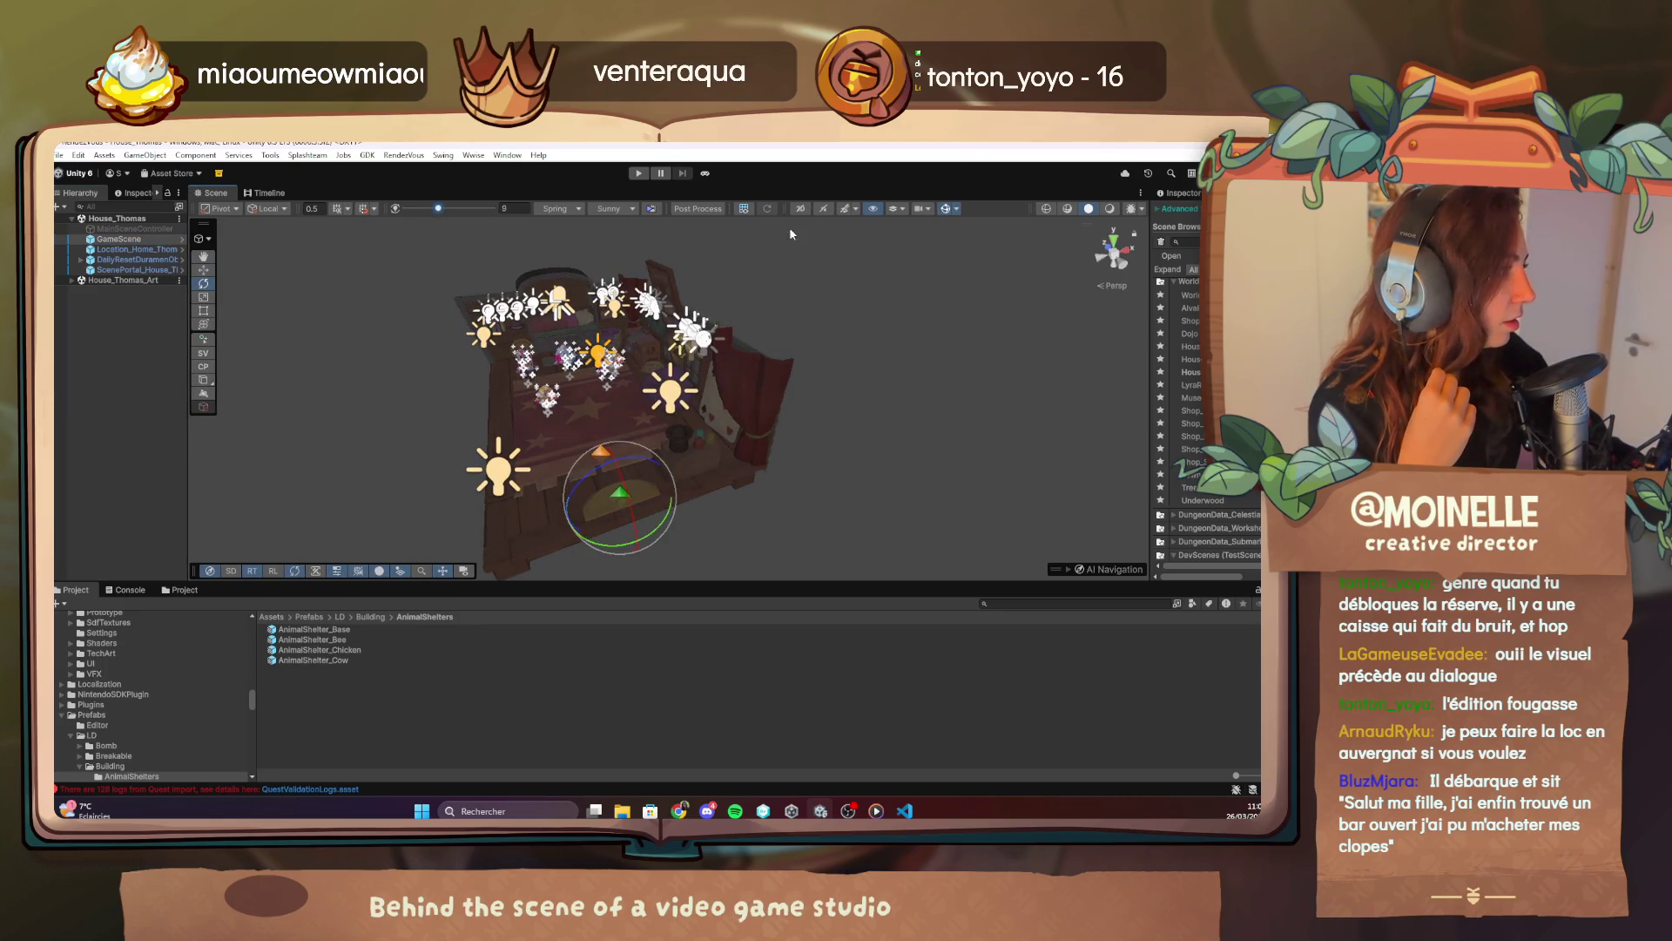
left_click(701, 213)
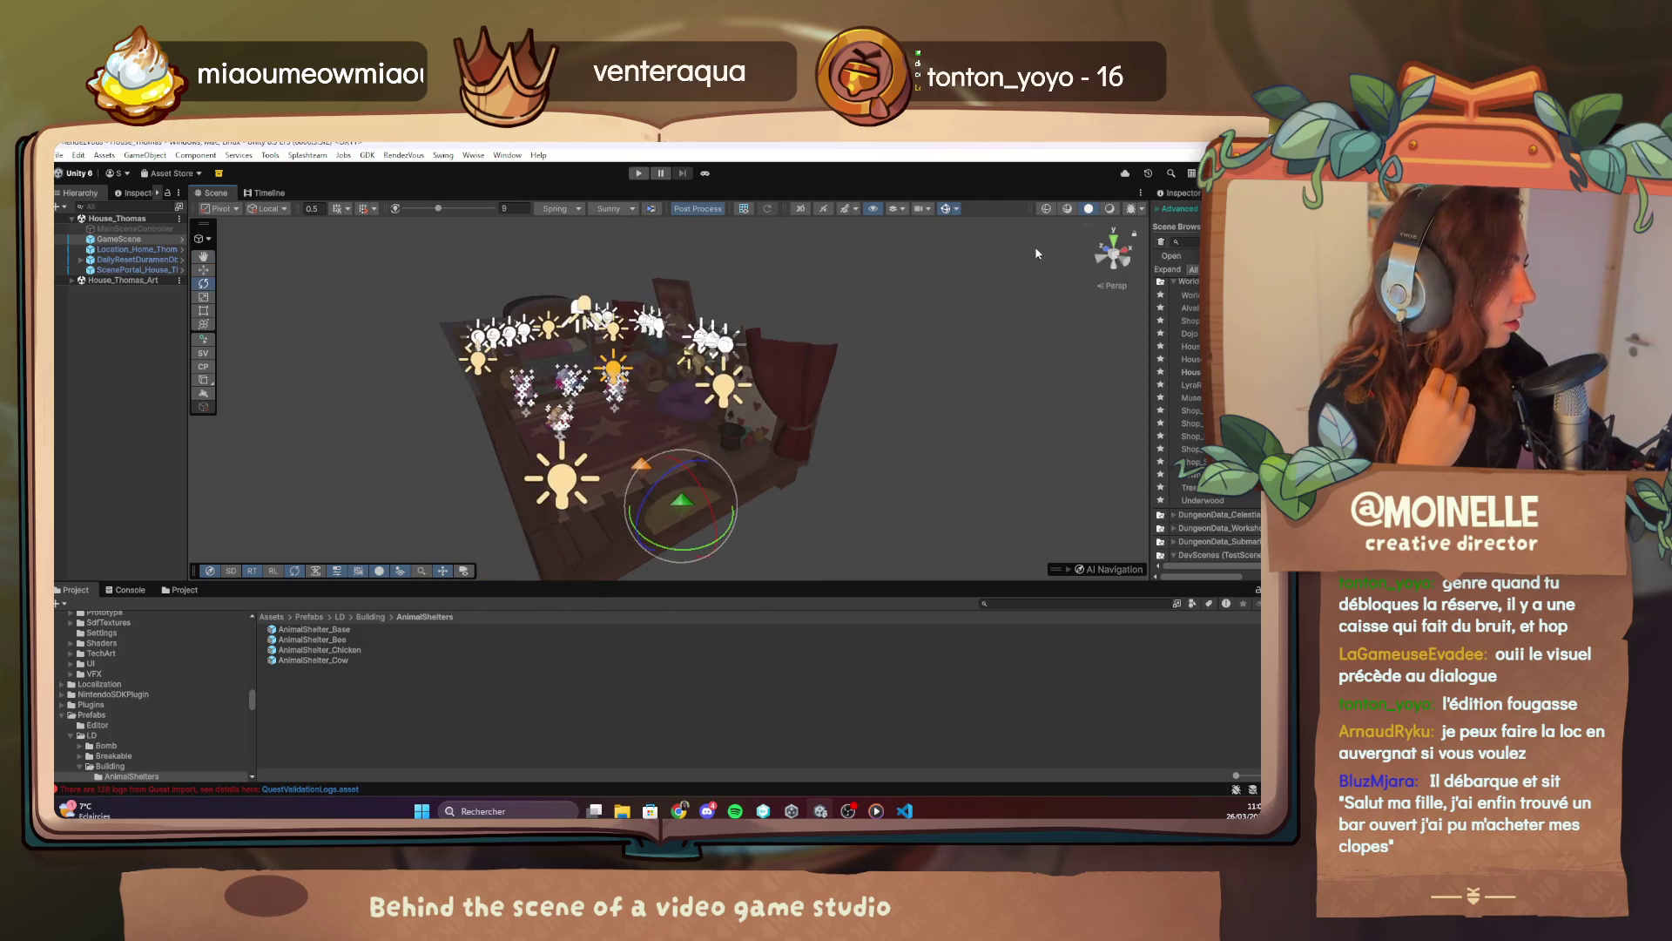
scroll(714, 394, "up", 10)
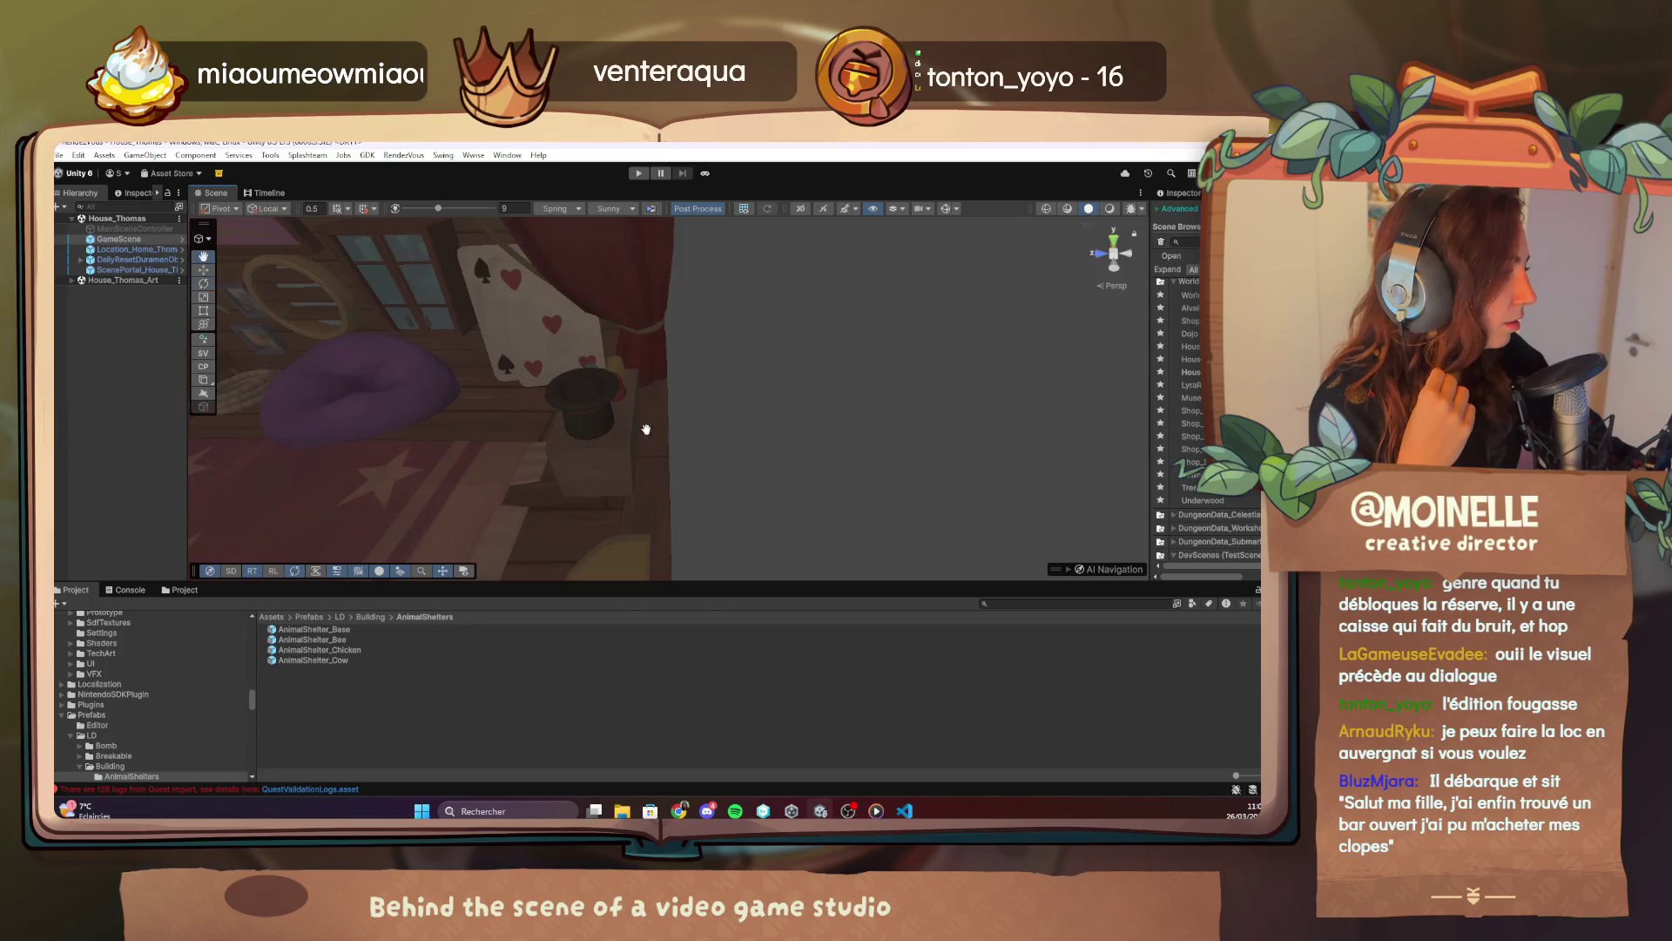
Pan around the bedroom interior, then switch on 'Launch from boot' for play mode.
mouse_move(646, 429)
left_mouse_down()
mouse_move(863, 402)
mouse_move(665, 448)
mouse_move(657, 503)
mouse_move(670, 440)
mouse_move(655, 410)
mouse_move(758, 446)
left_mouse_up()
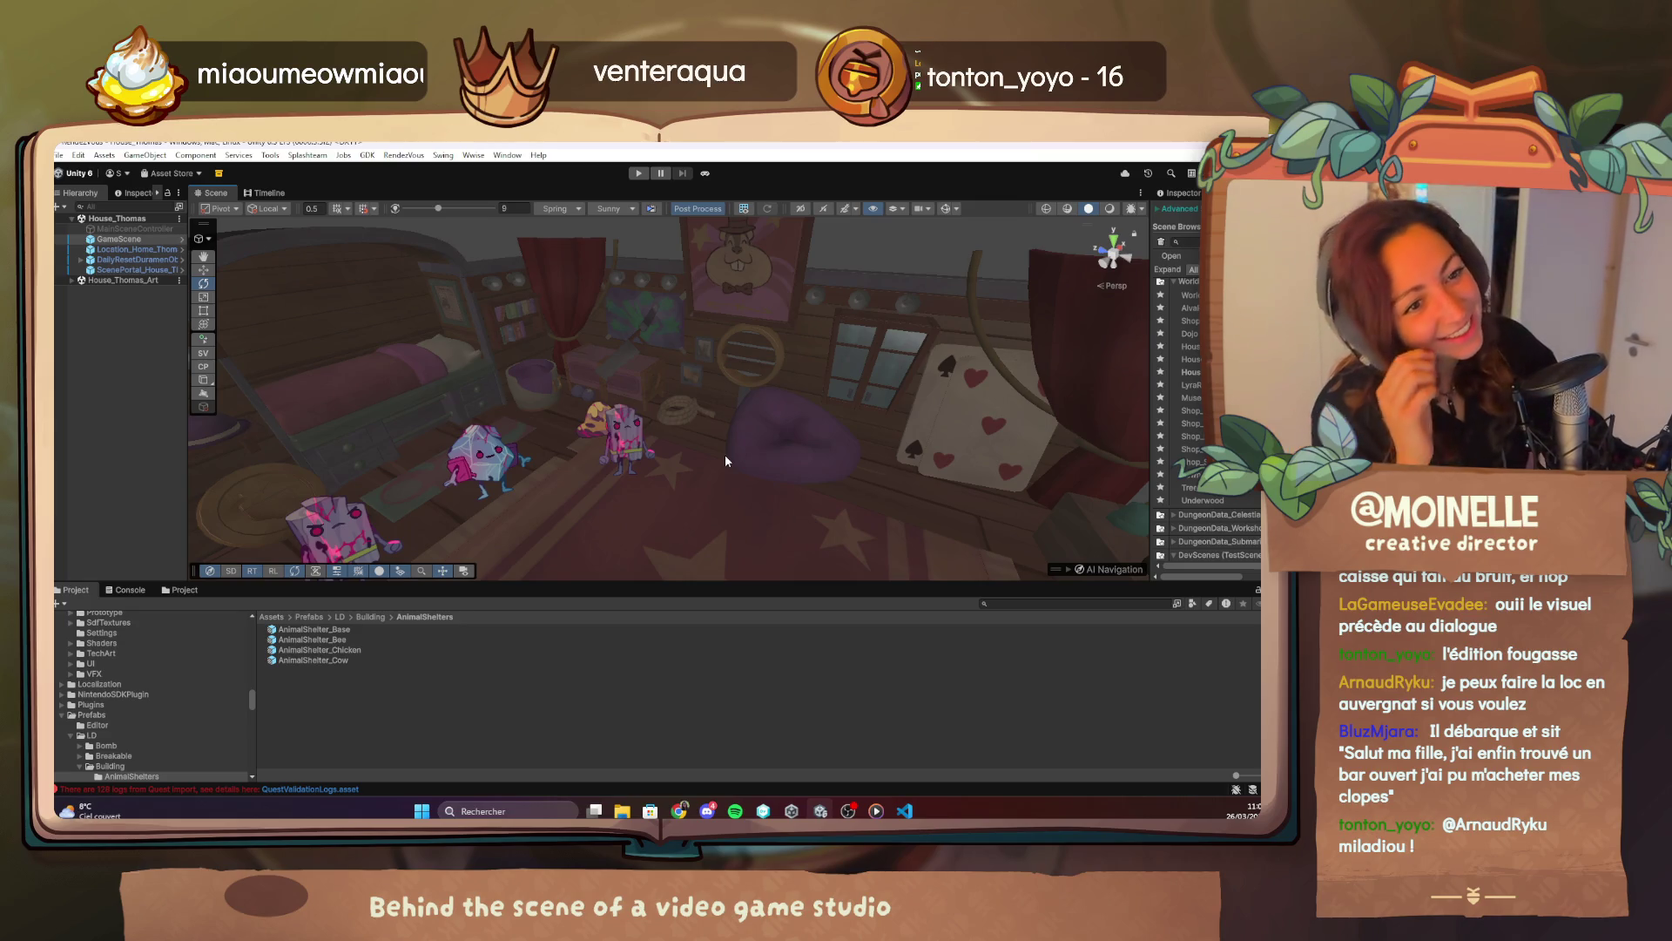
scroll(723, 466, "down", 3)
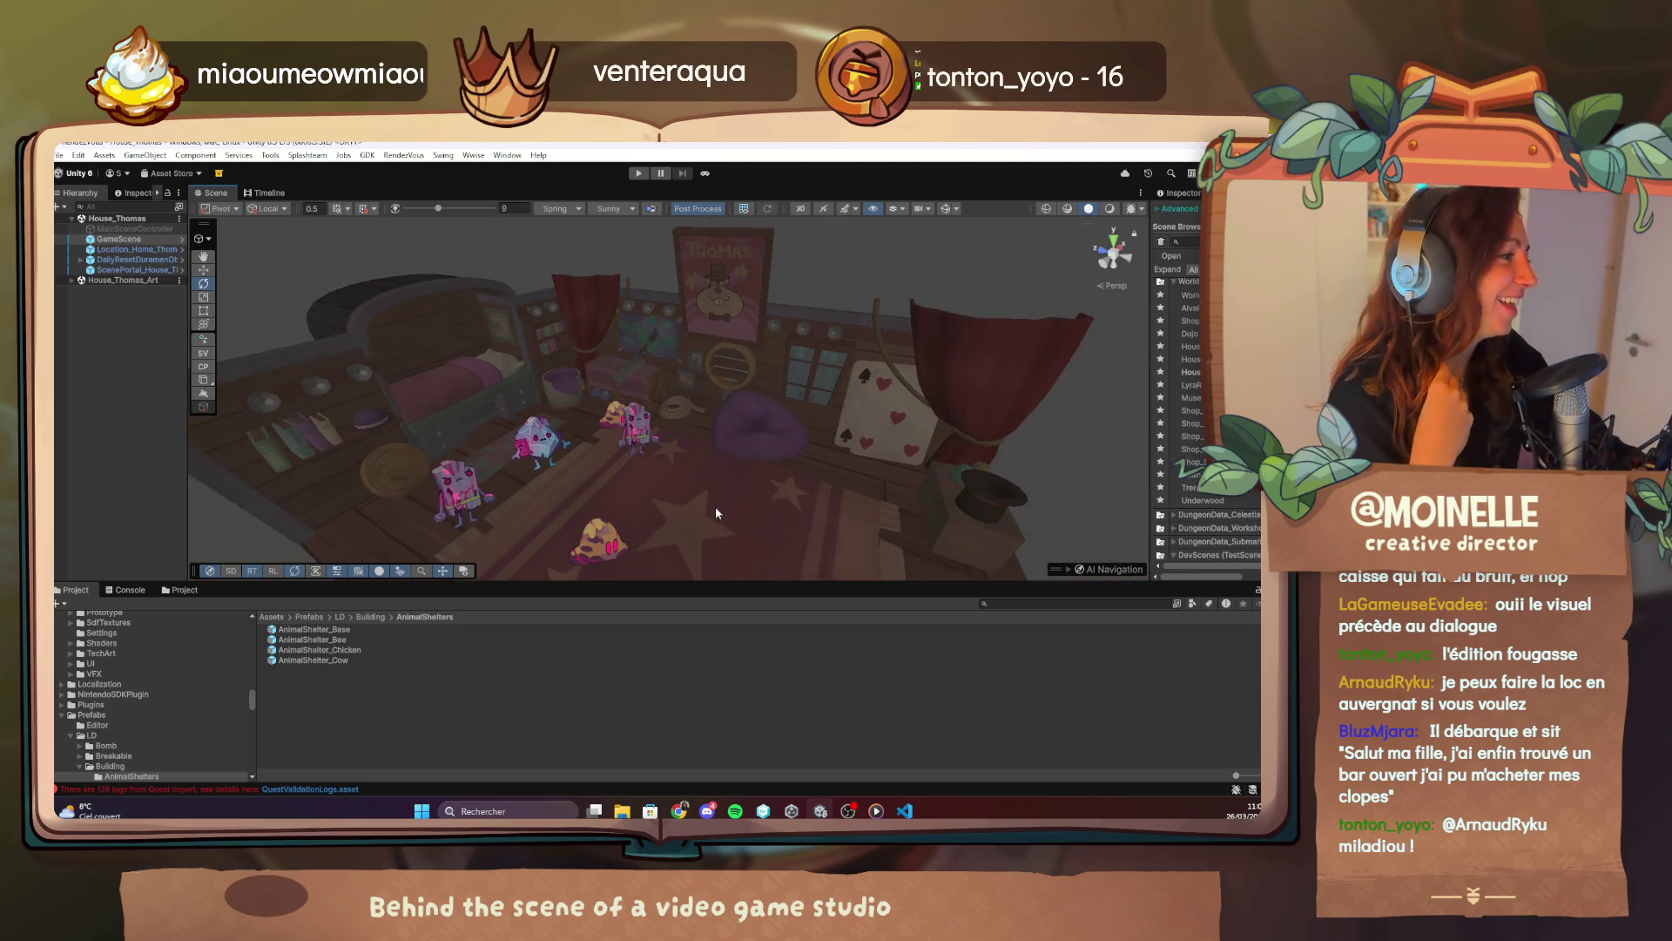
scroll(713, 533, "up", 2)
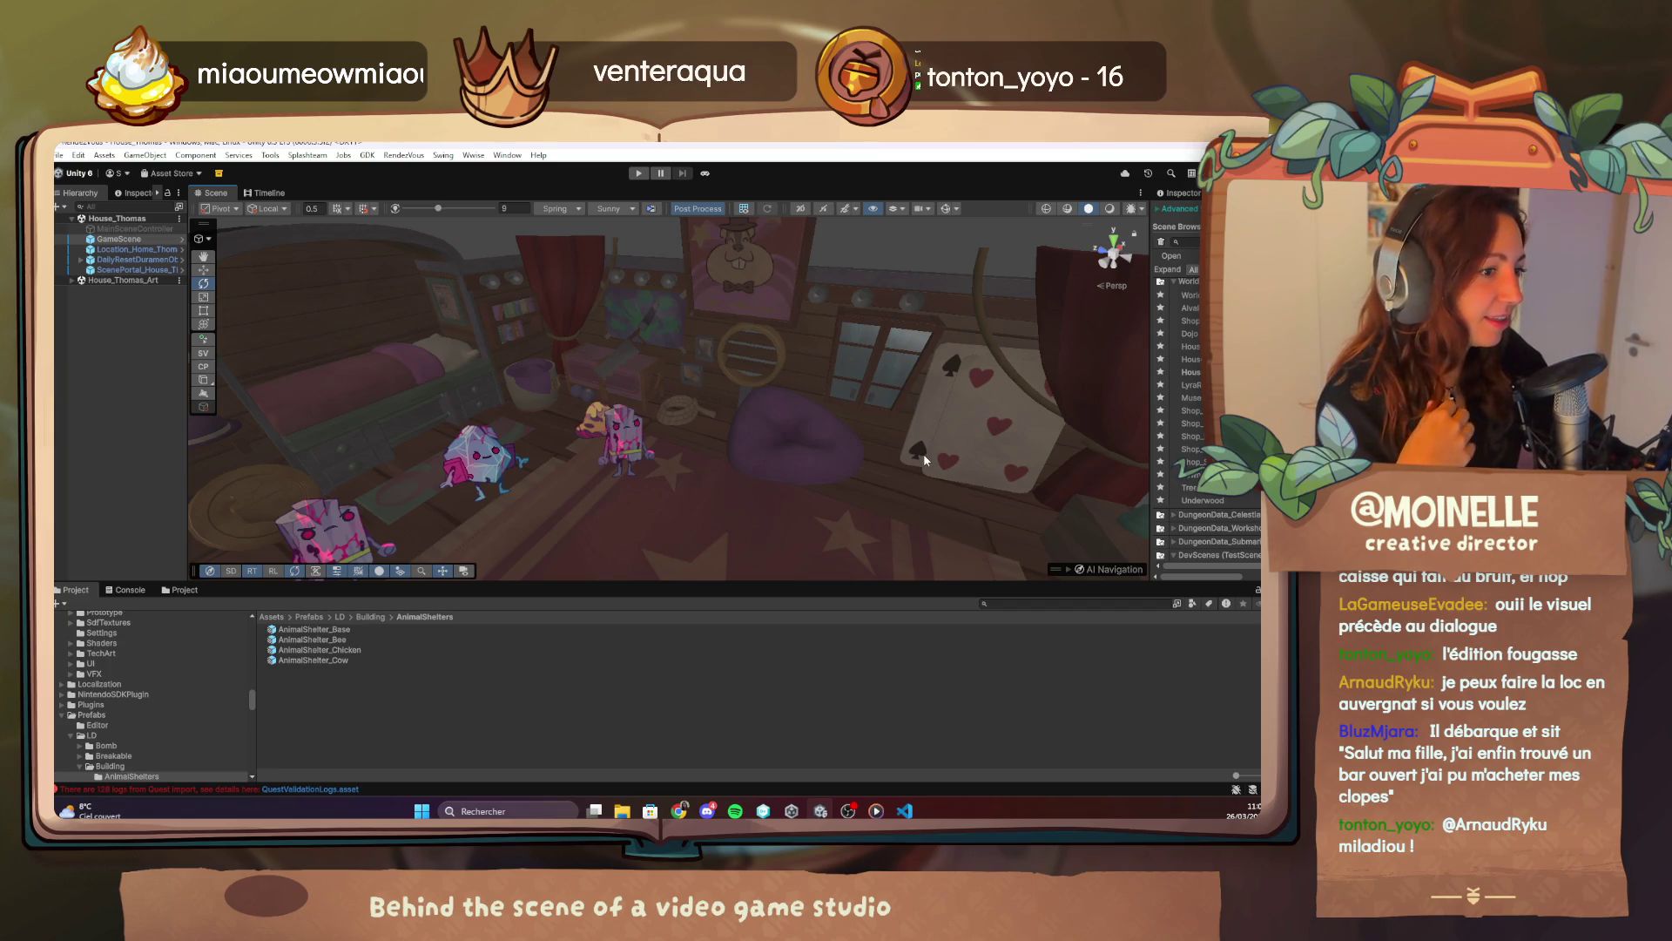
mouse_move(923, 452)
left_mouse_down()
mouse_move(953, 444)
mouse_move(824, 378)
mouse_move(944, 381)
left_mouse_up()
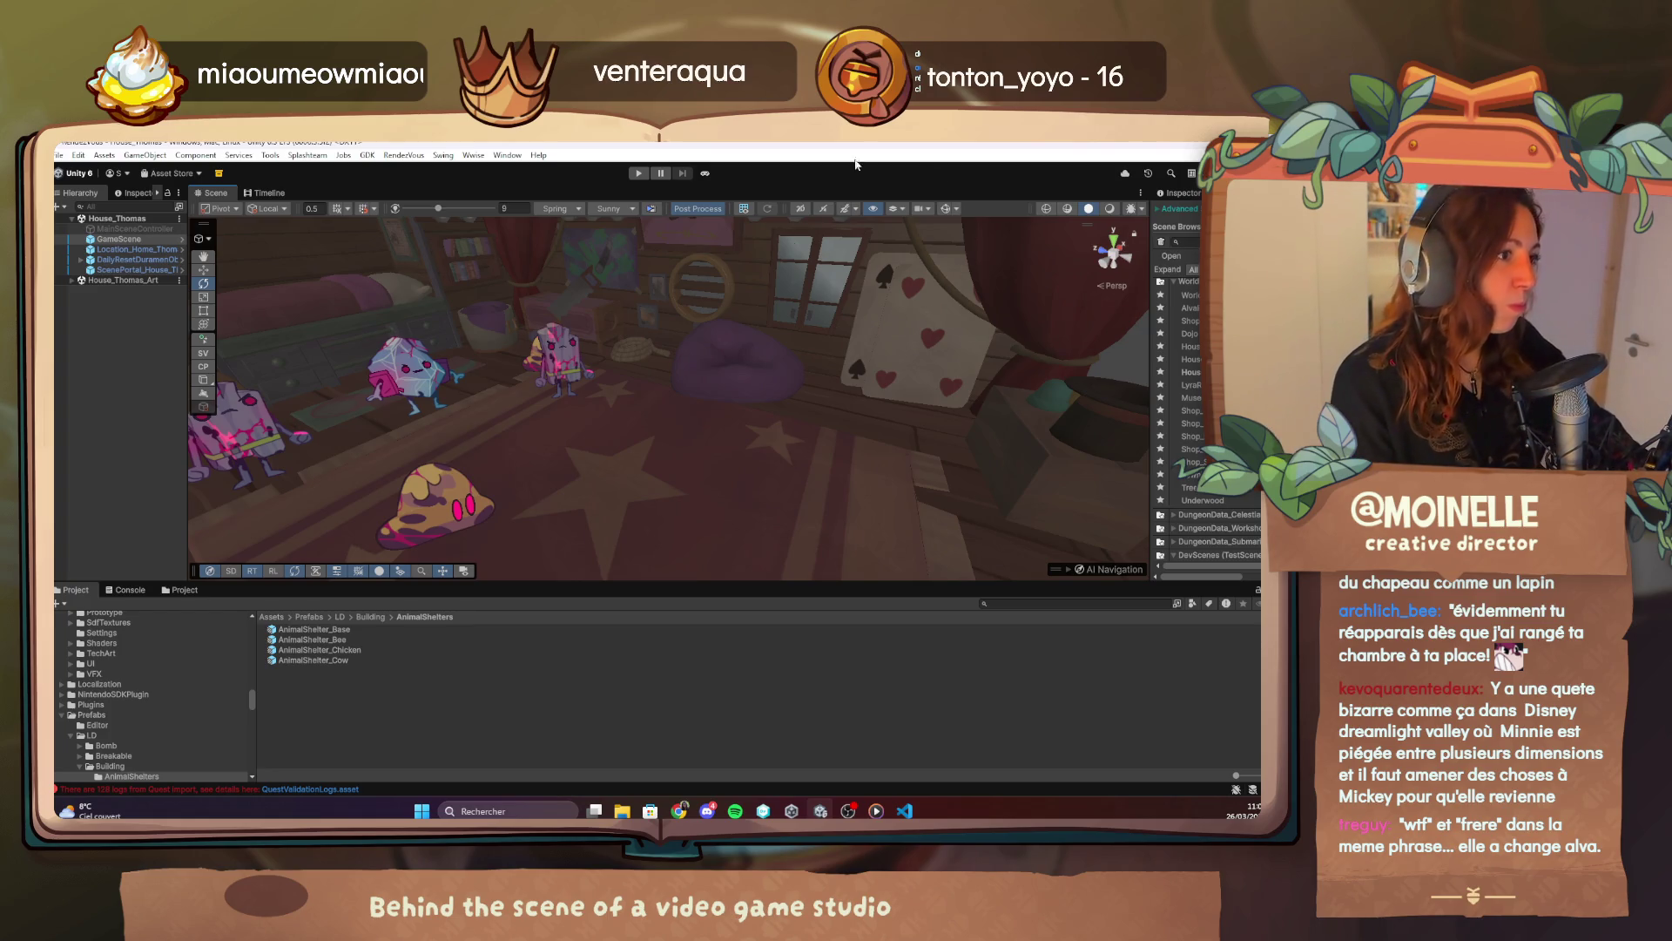
left_click(705, 174)
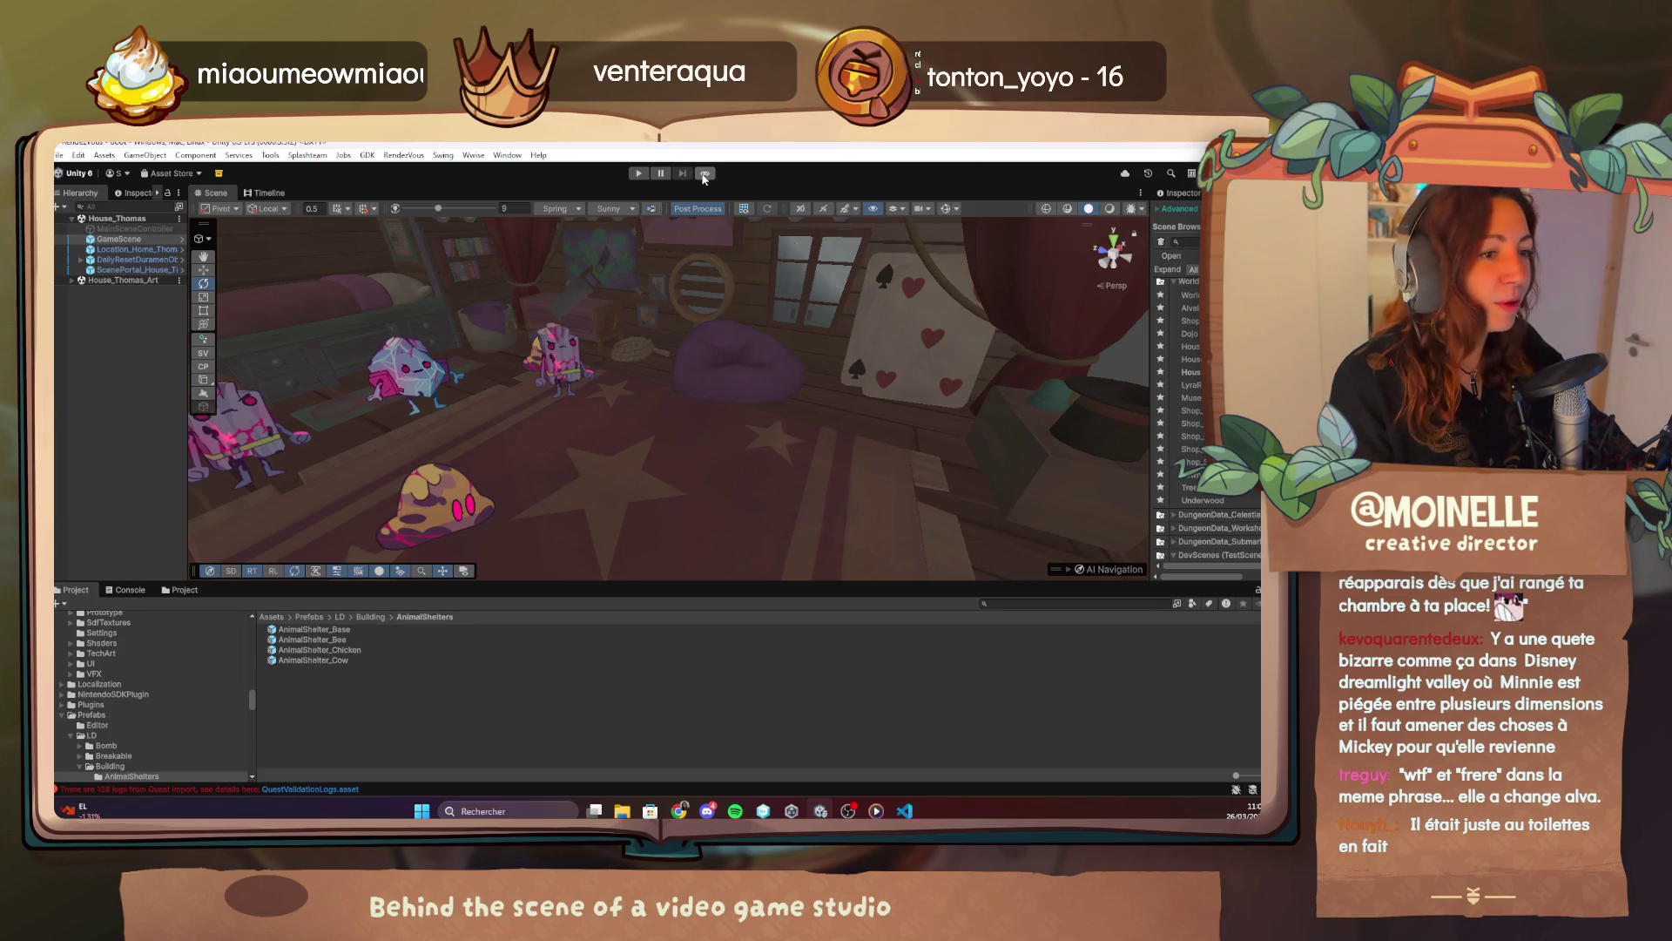
Play the game in a widened, maximized Game view and open the debug menu's Quests tab.
left_click(705, 174)
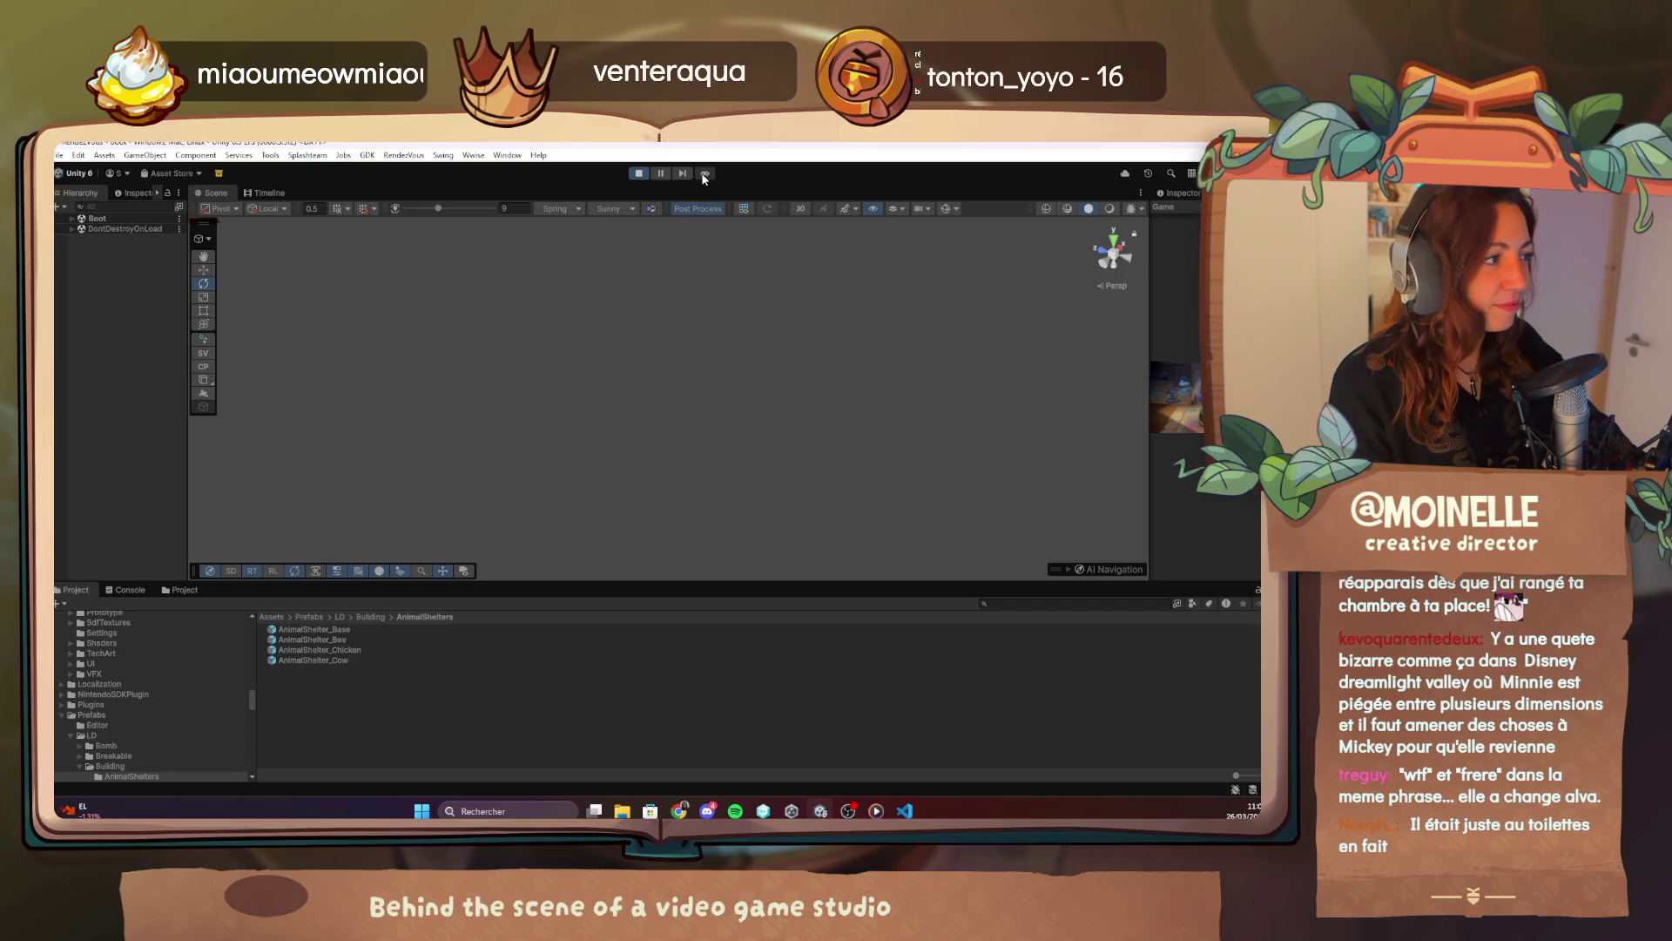
left_click_drag(1151, 281, 836, 253)
double_click(993, 196)
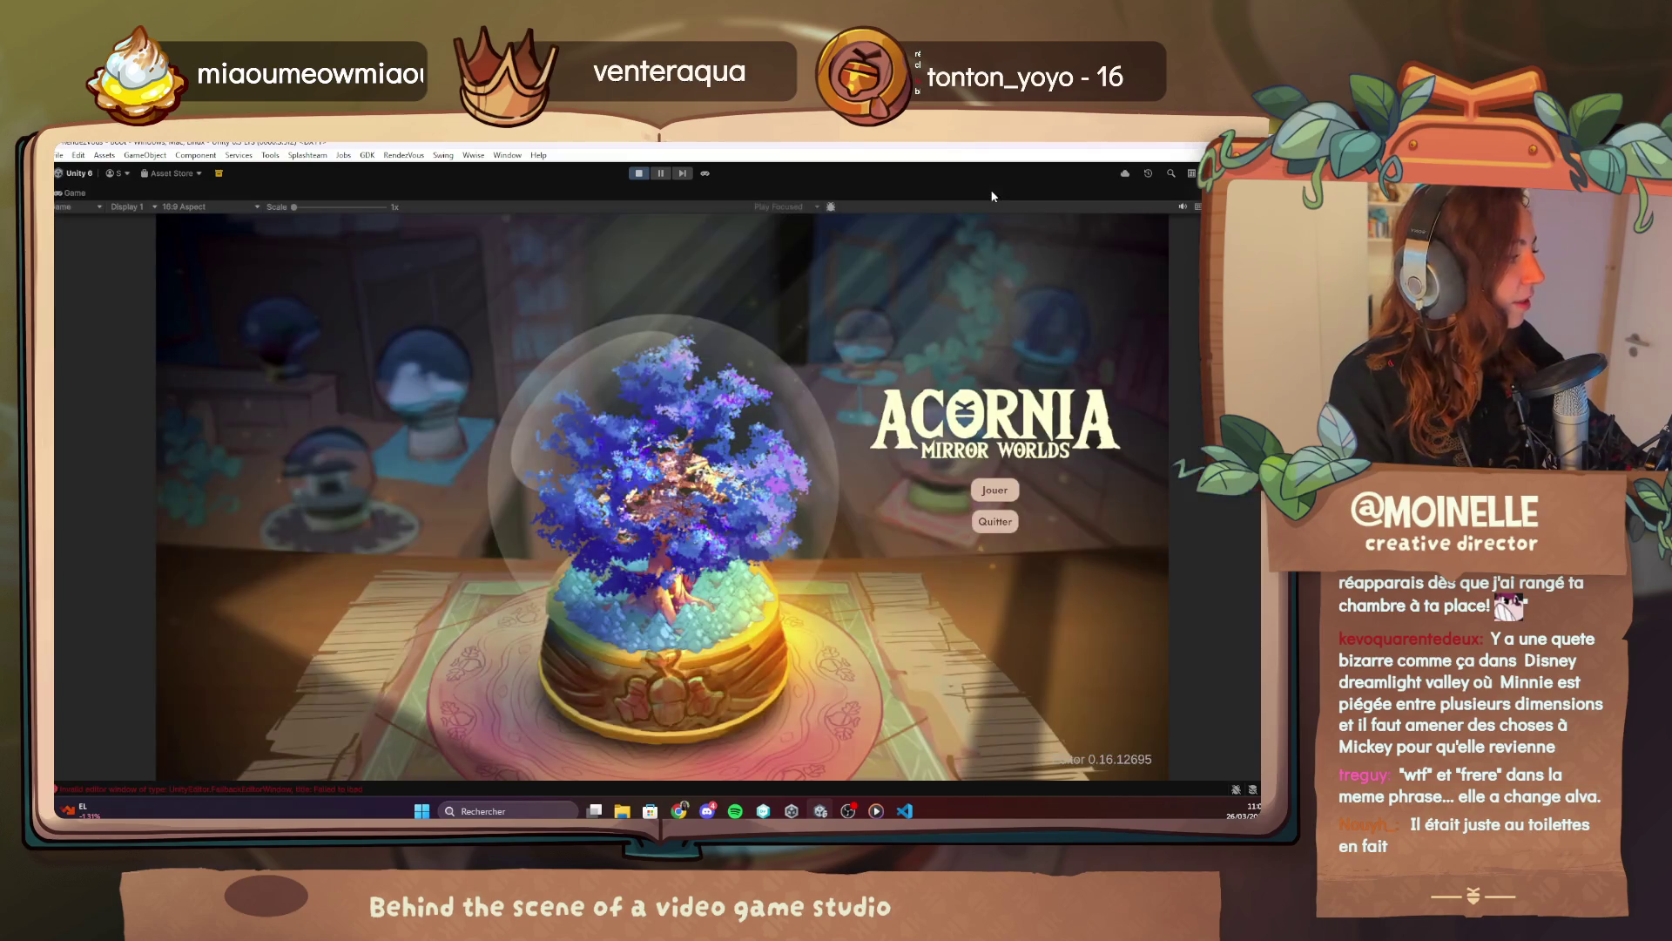
key("F1")
left_click(258, 331)
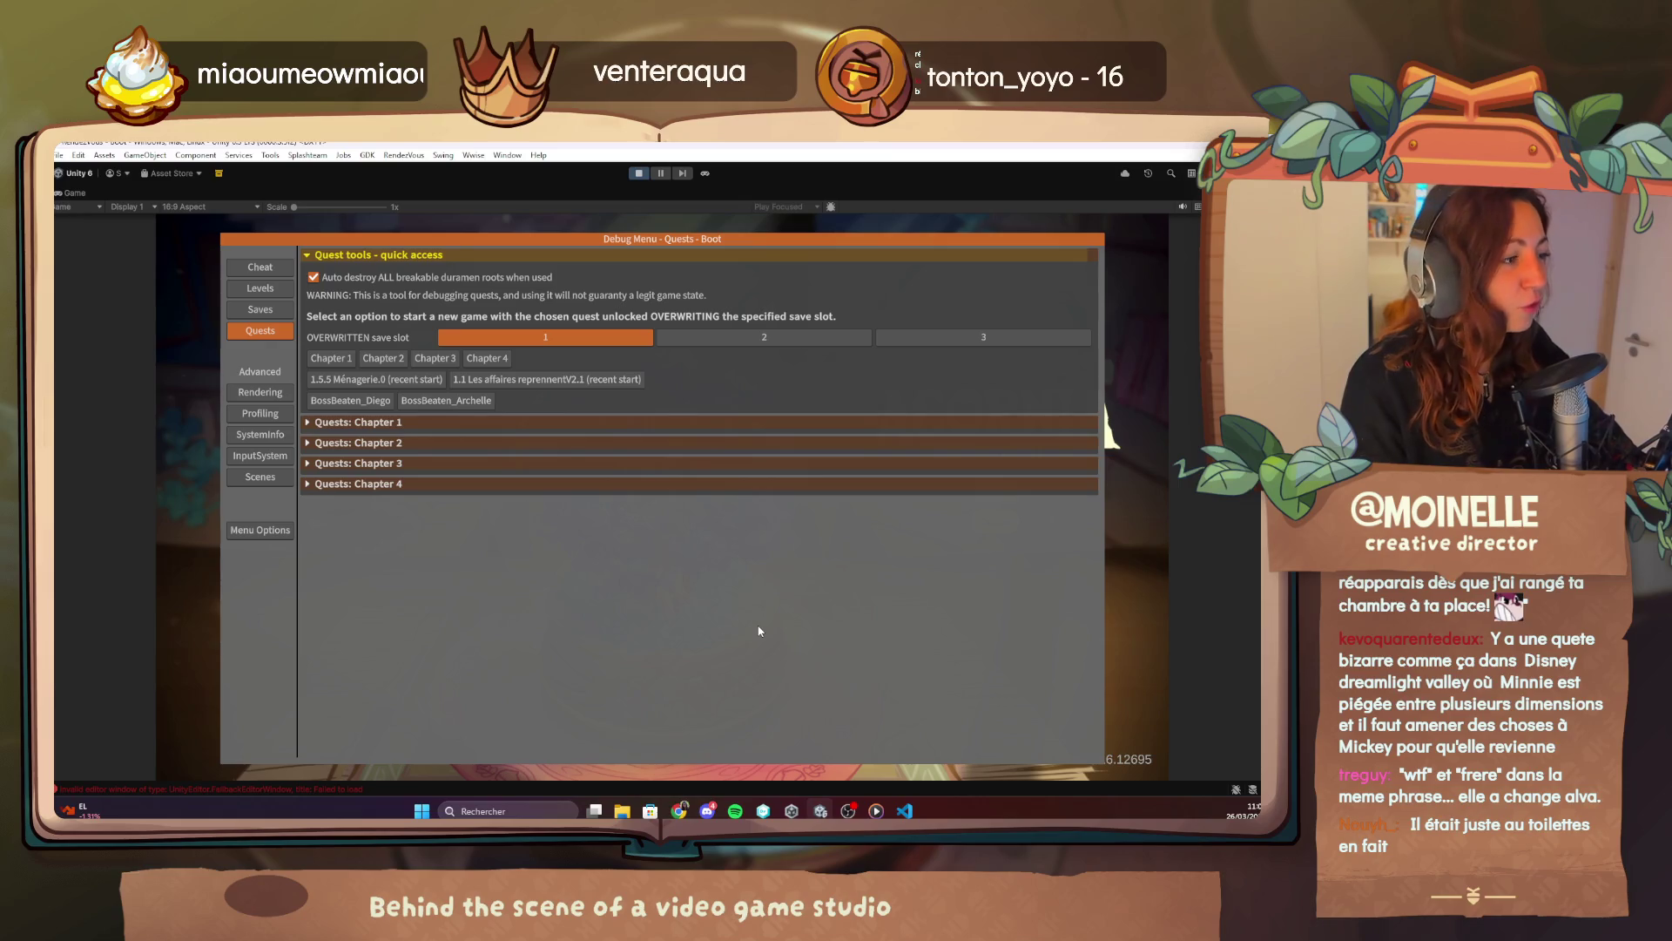
Expand the Chapter 2 and Chapter 1 quest lists, then dismiss the music player.
left_click(346, 444)
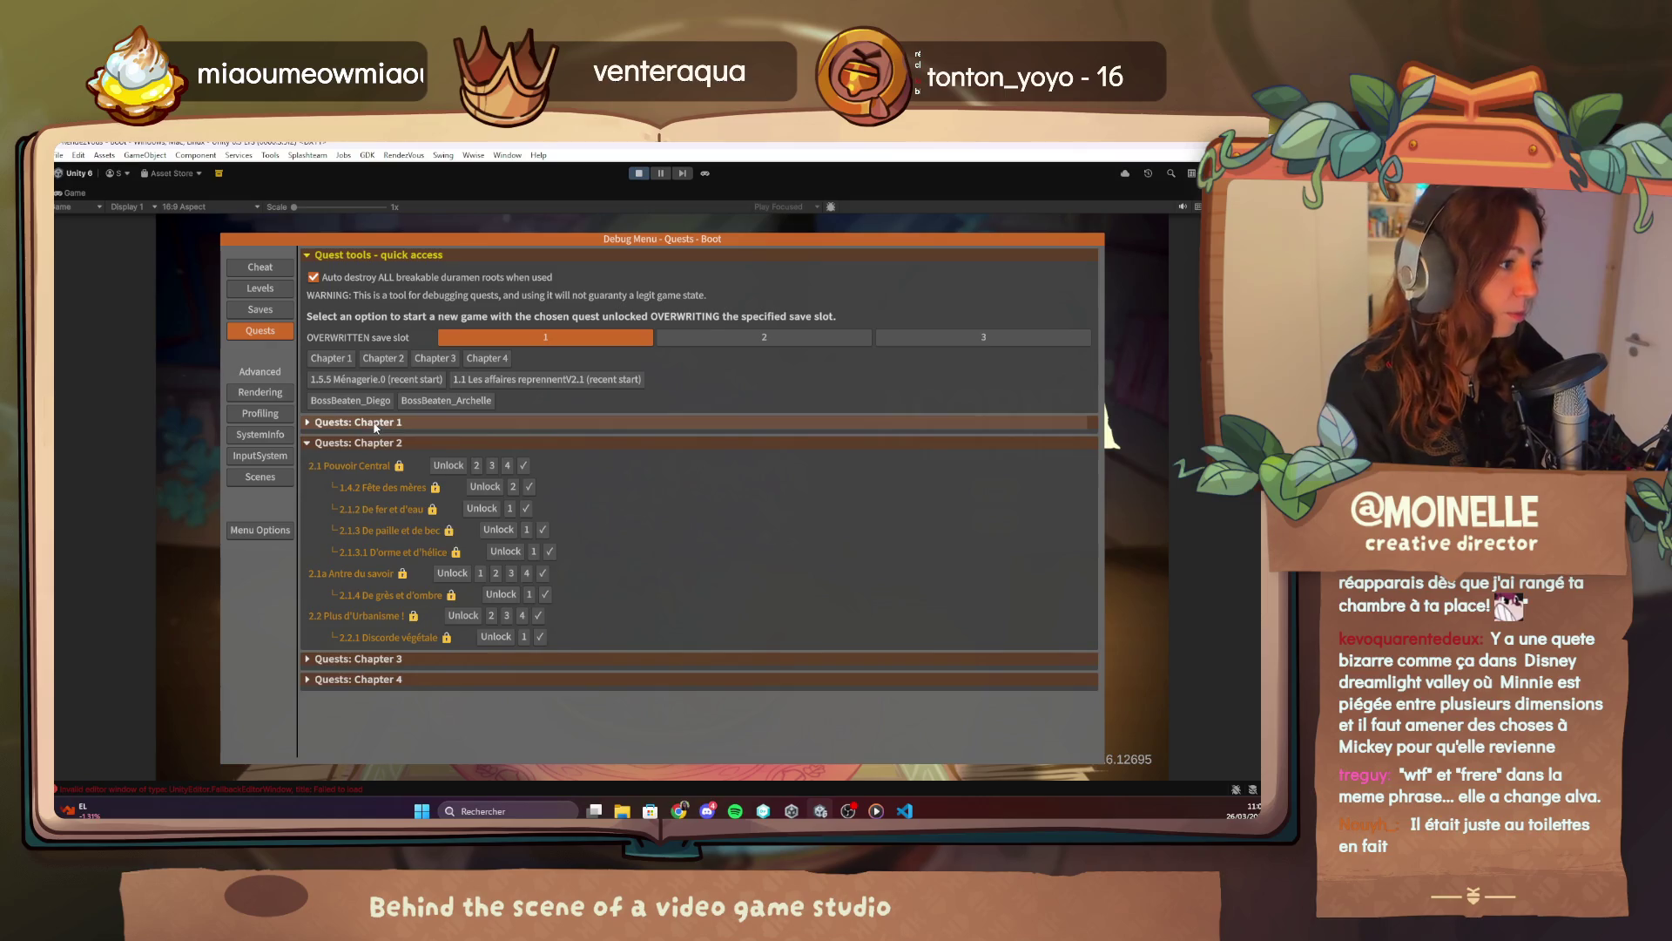
left_click(357, 423)
scroll(487, 575, "down", 5)
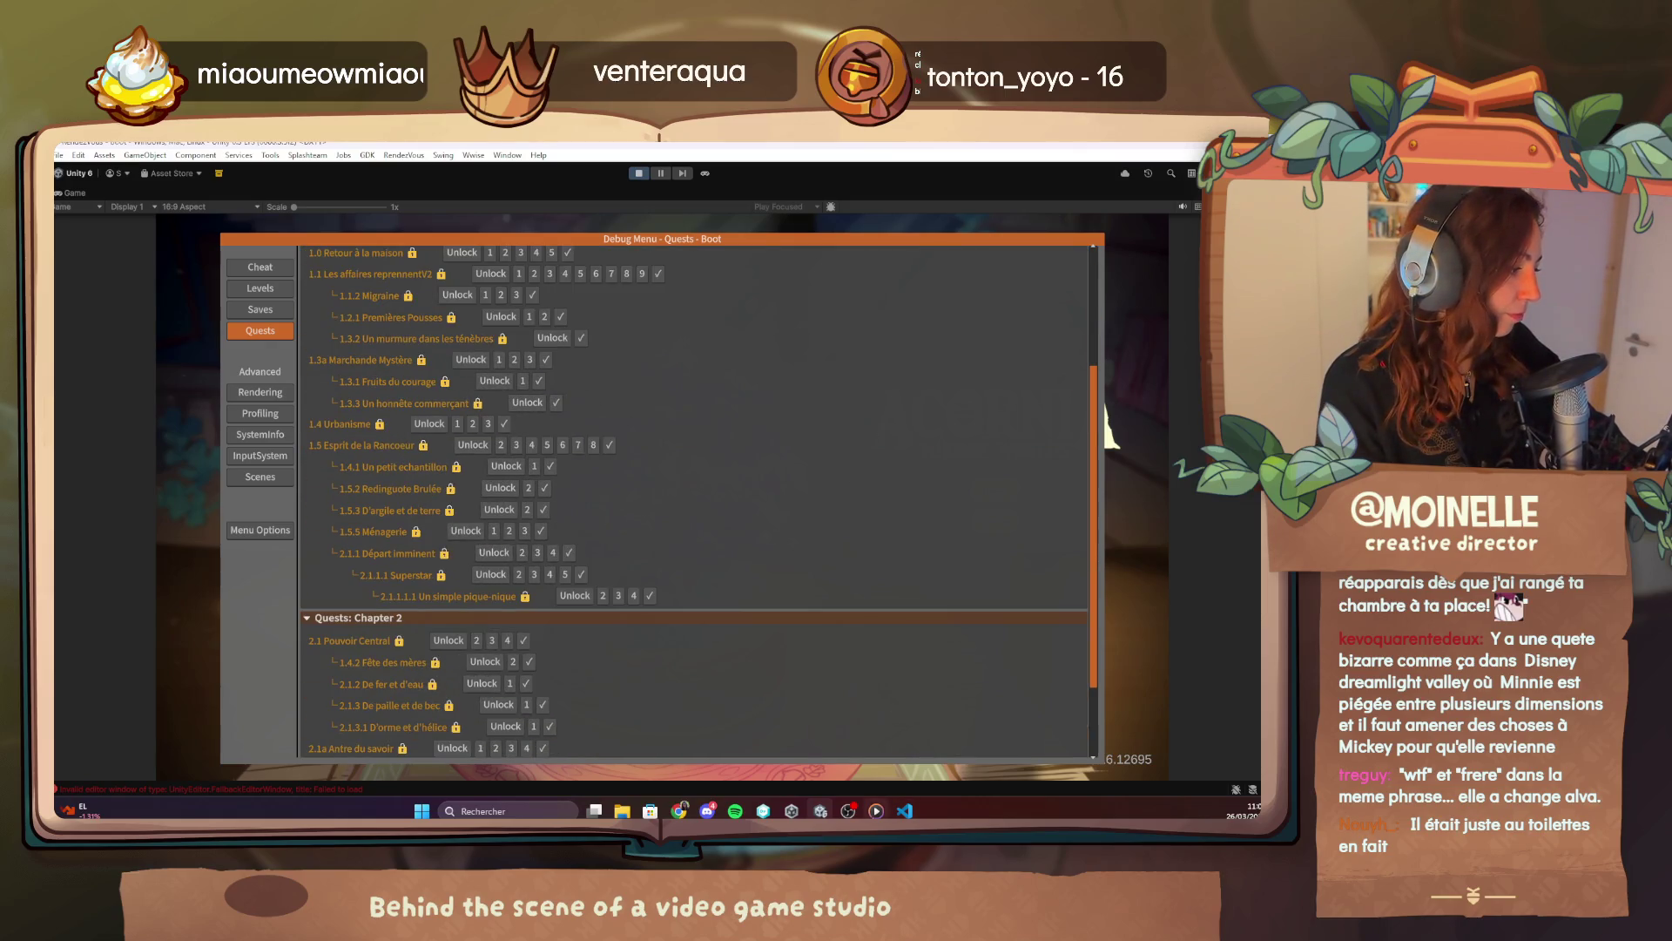
left_click(877, 810)
left_click(1190, 150)
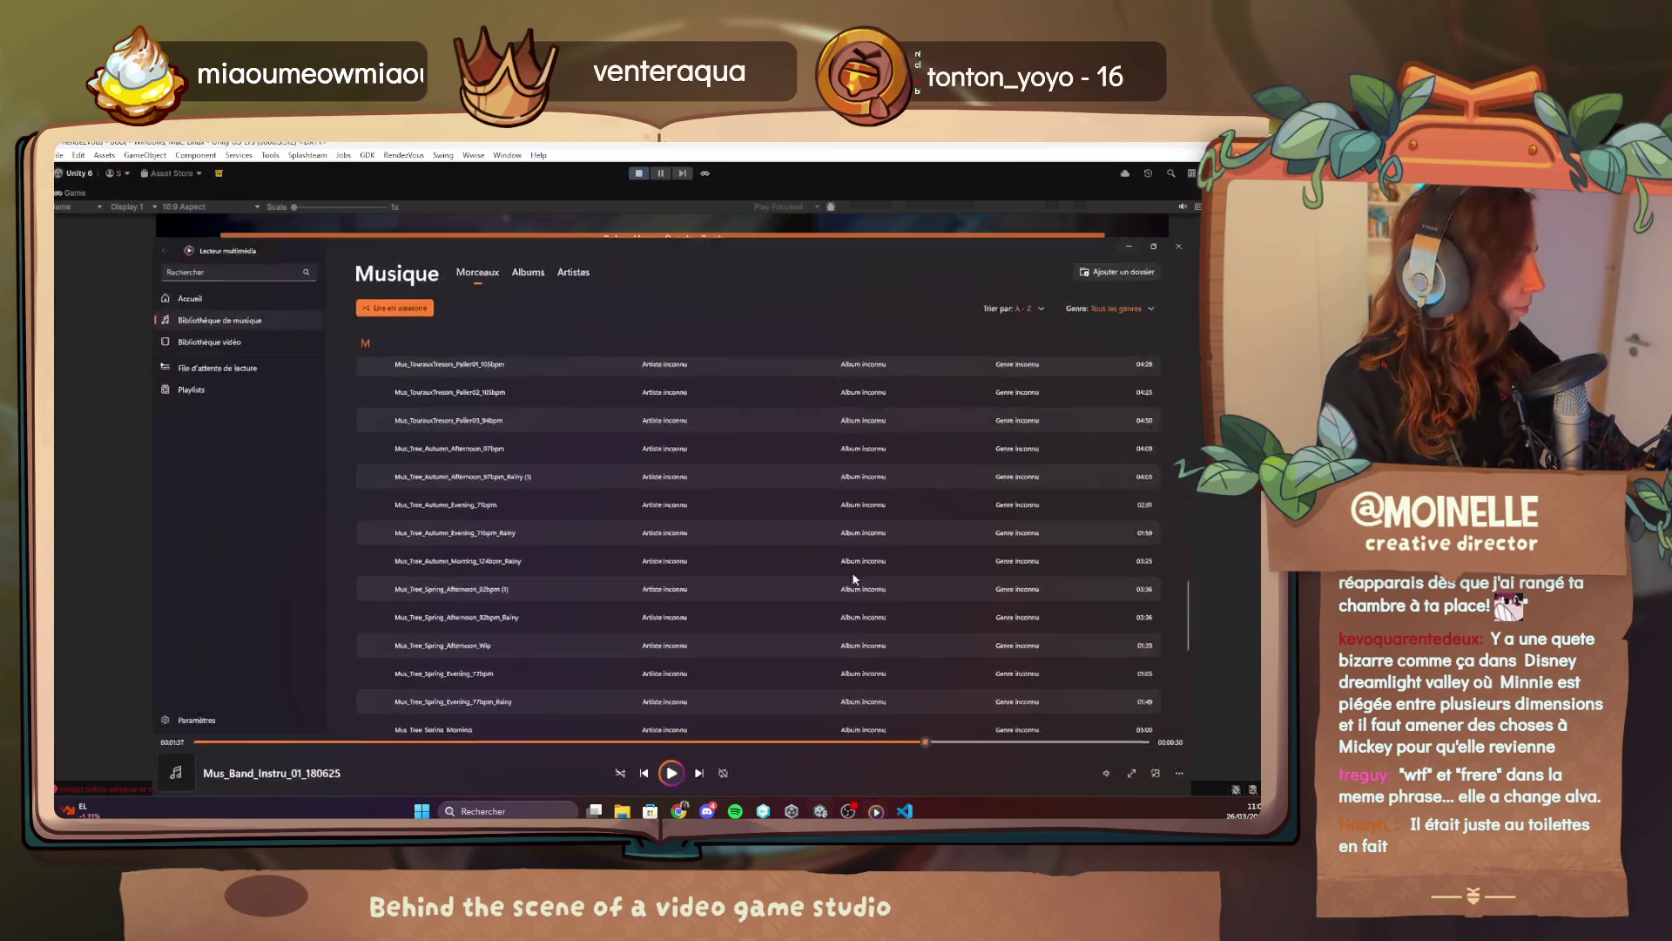
Scroll through the debug menu's Chapter 1 and Chapter 2 quest list.
scroll(429, 551, "up", 5)
scroll(429, 551, "down", 3)
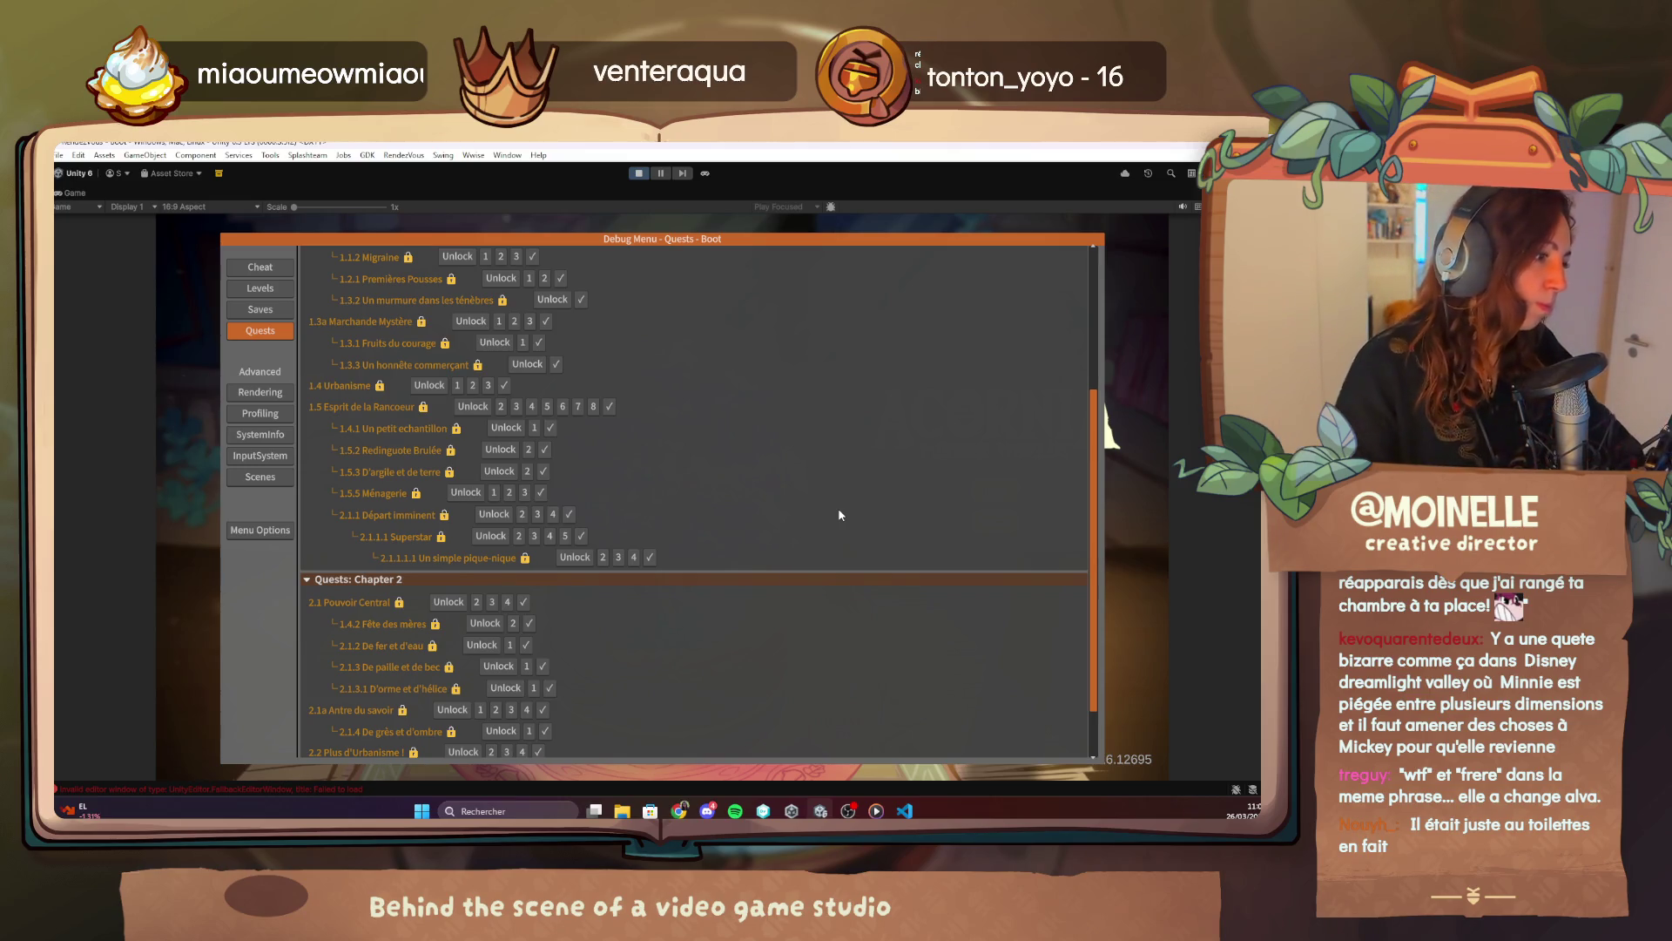
Start the game from the 1.4.2 Fête des mères row in the debug Quests list.
left_click(528, 623)
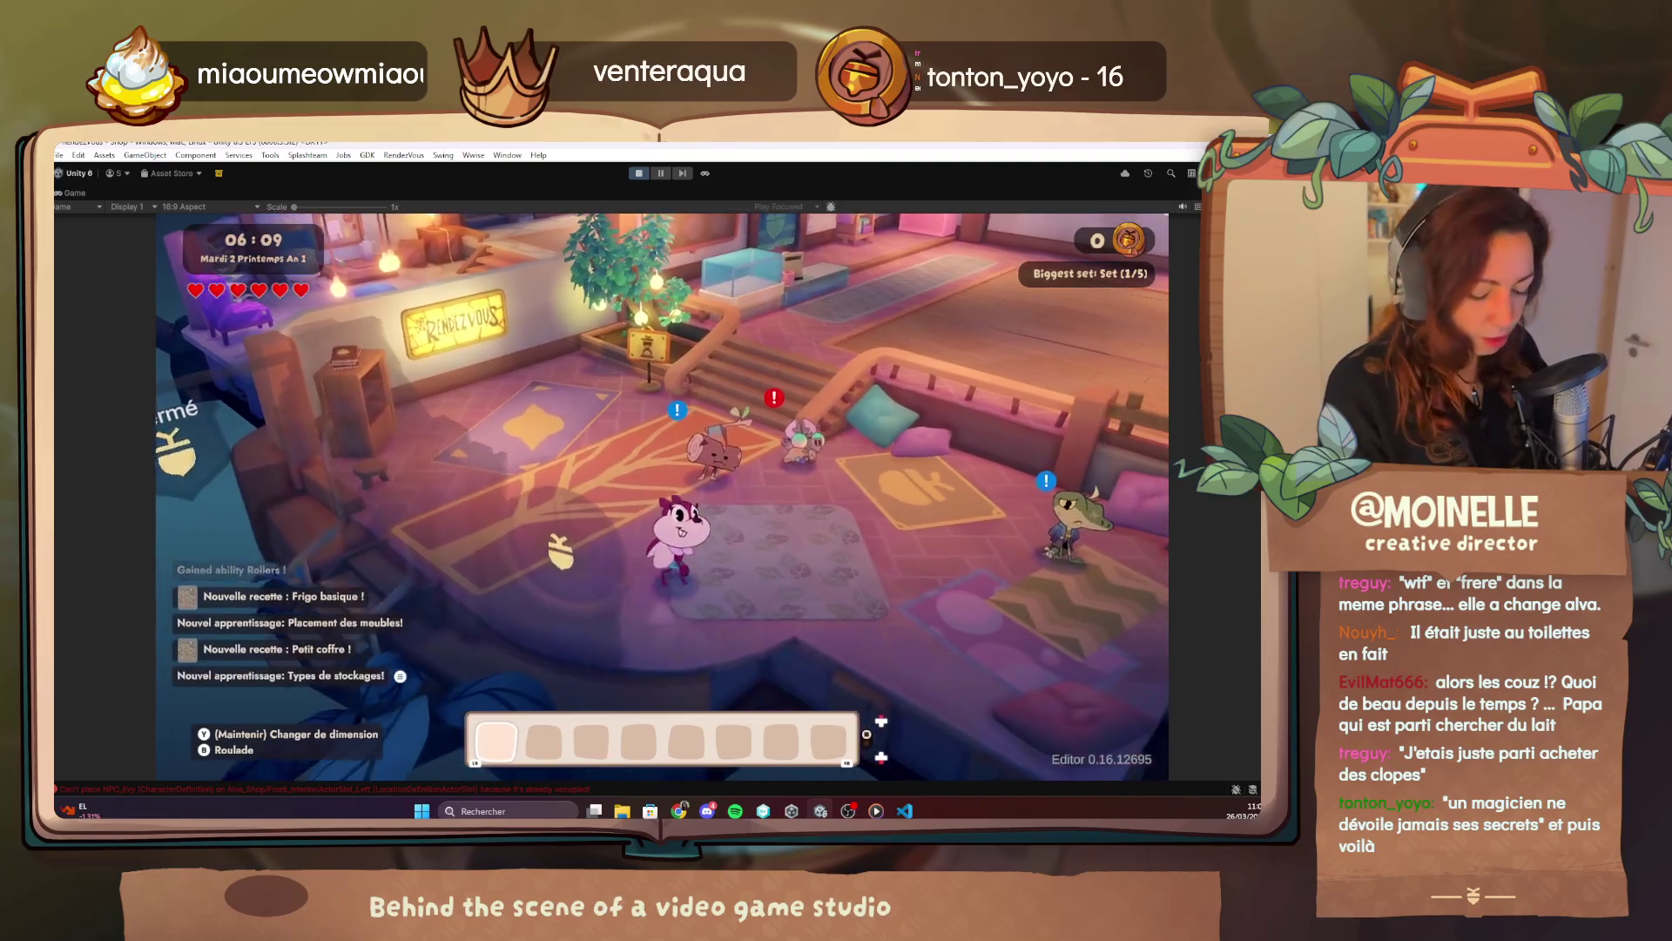
Validate quest 1.5.3 D'argile et de terre through the F1 debug menu.
key("F1")
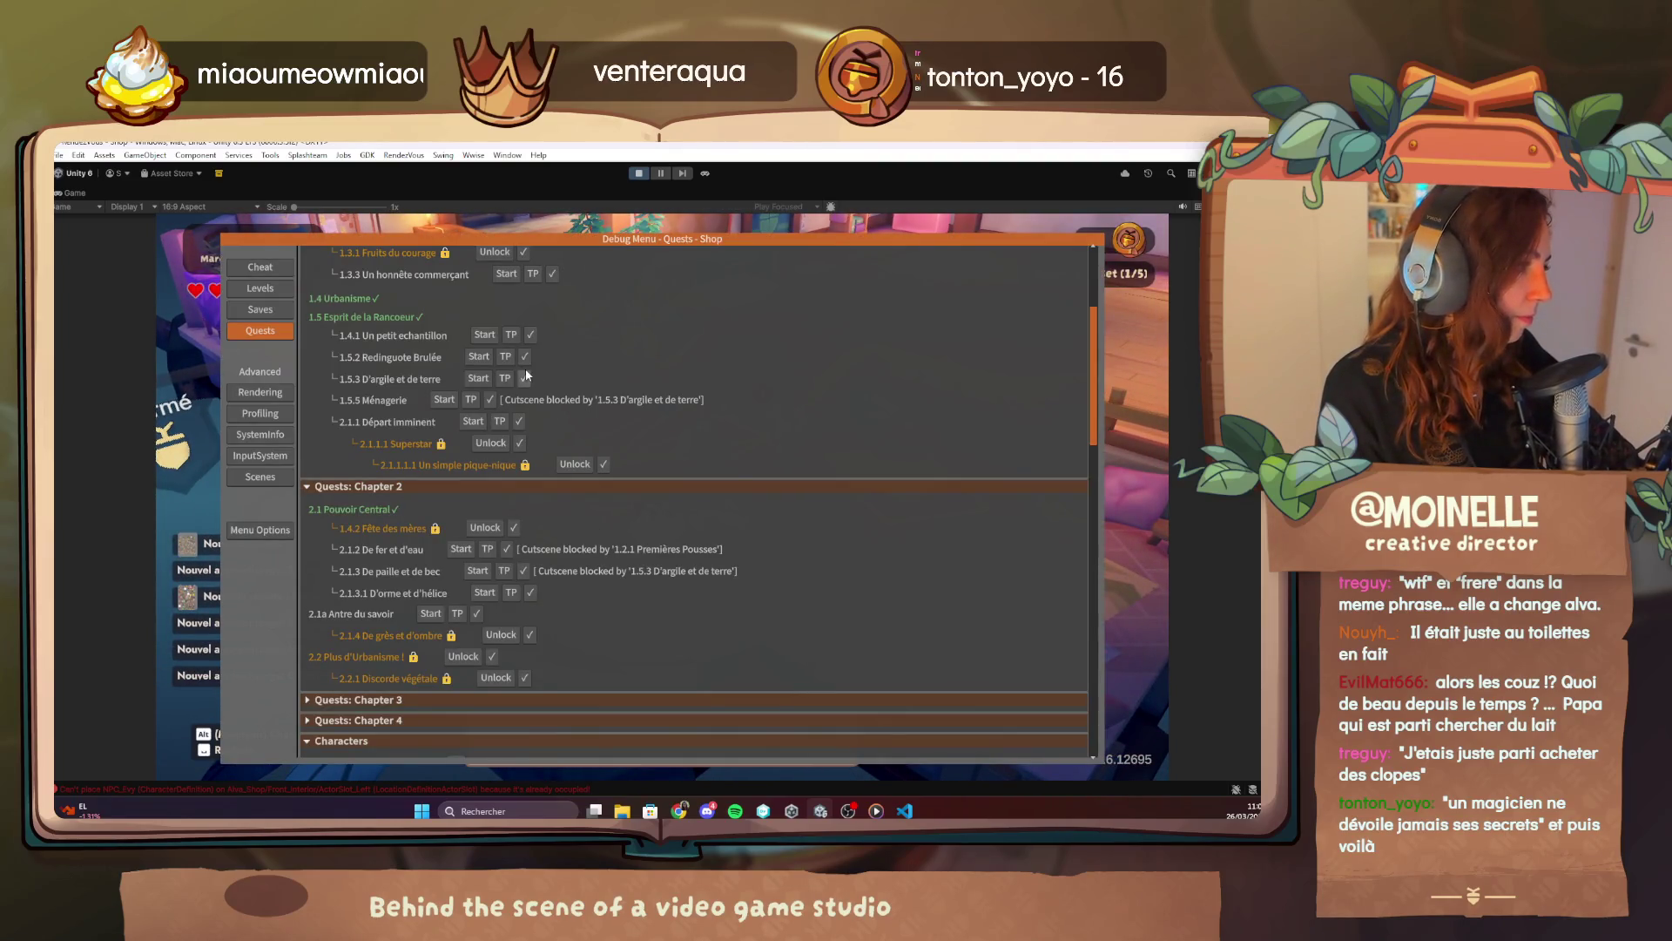
left_click(524, 378)
key("F1")
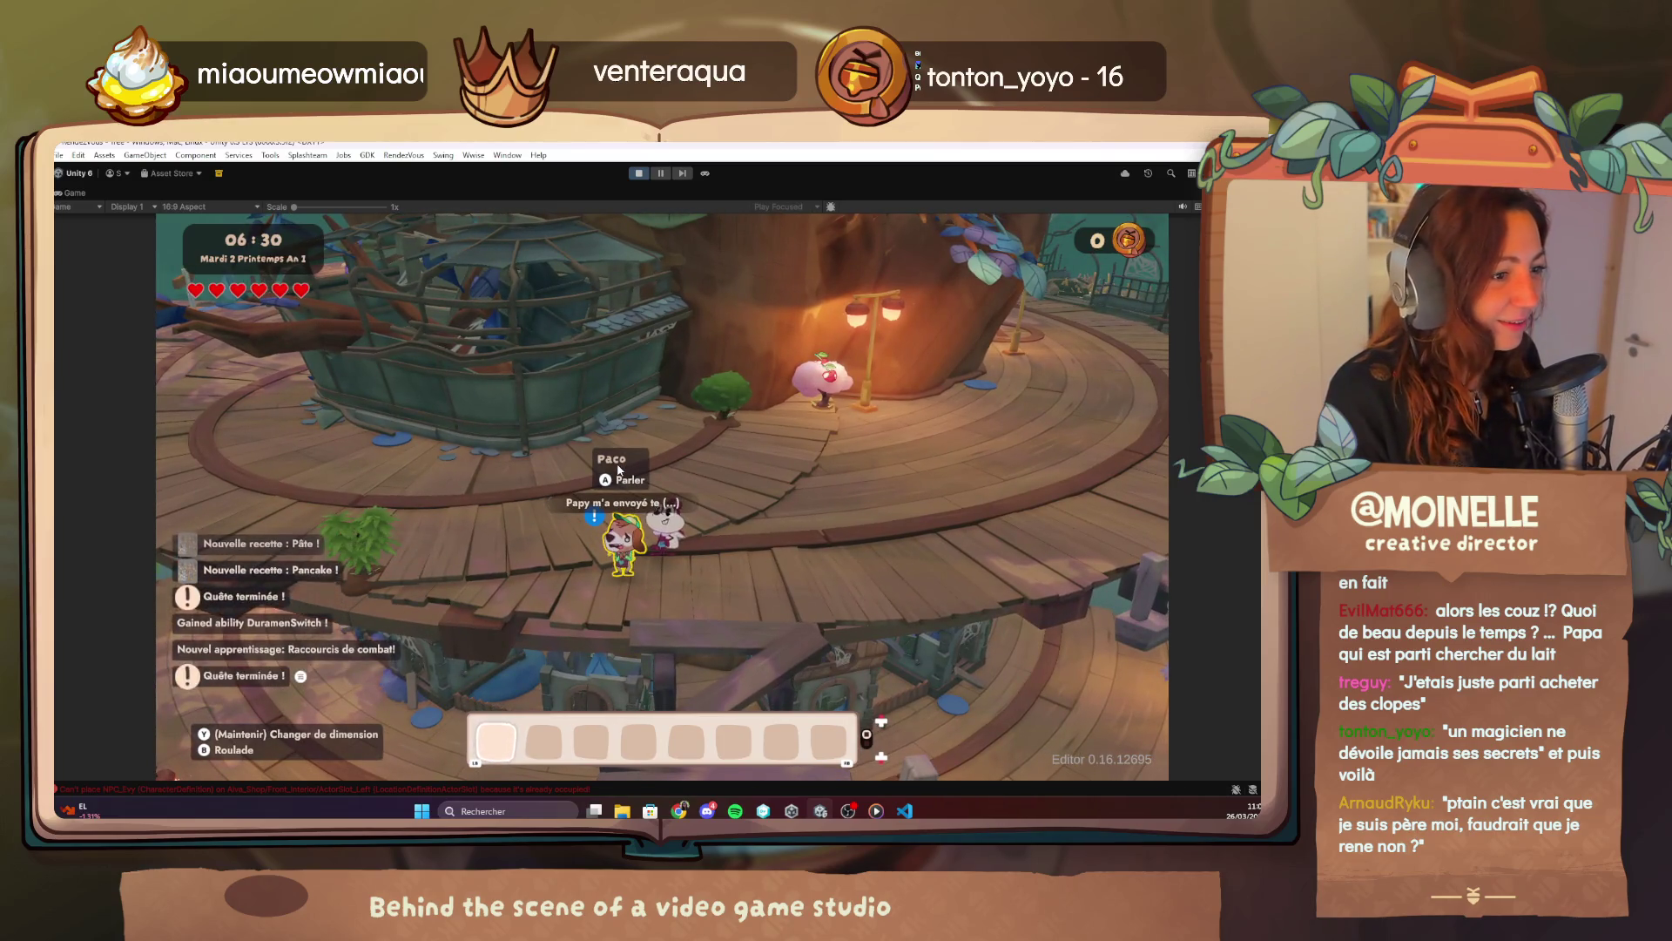
Talk to Paco and click through his conversation with Alva about repairing the platforms.
left_click(947, 322)
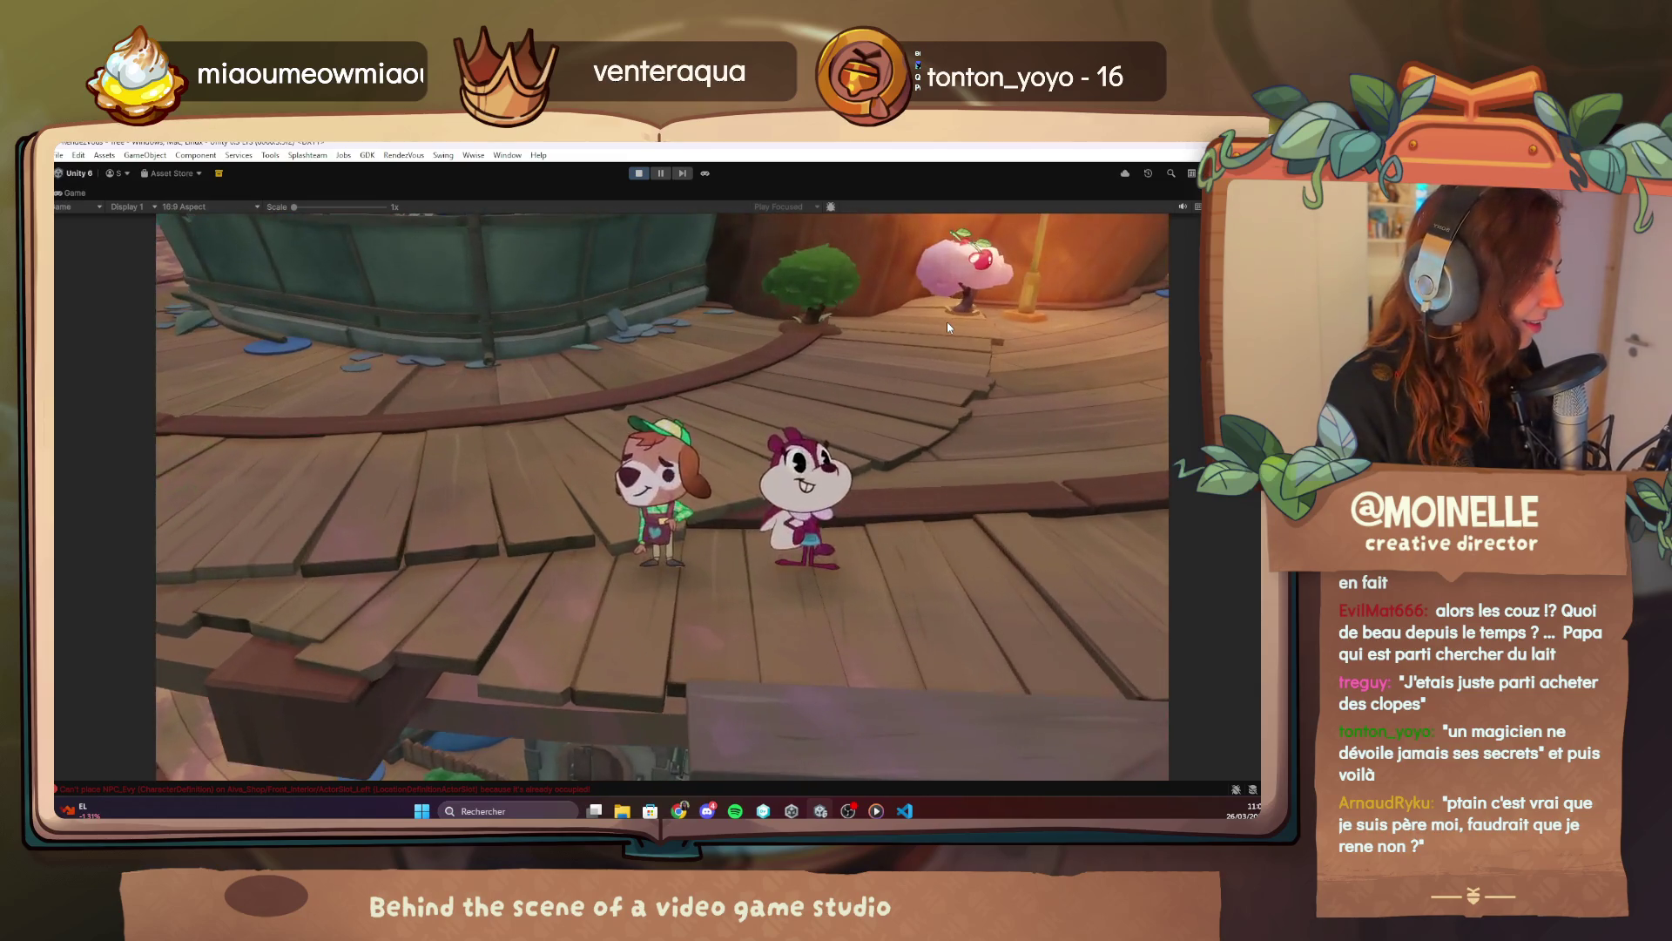
left_click(948, 327)
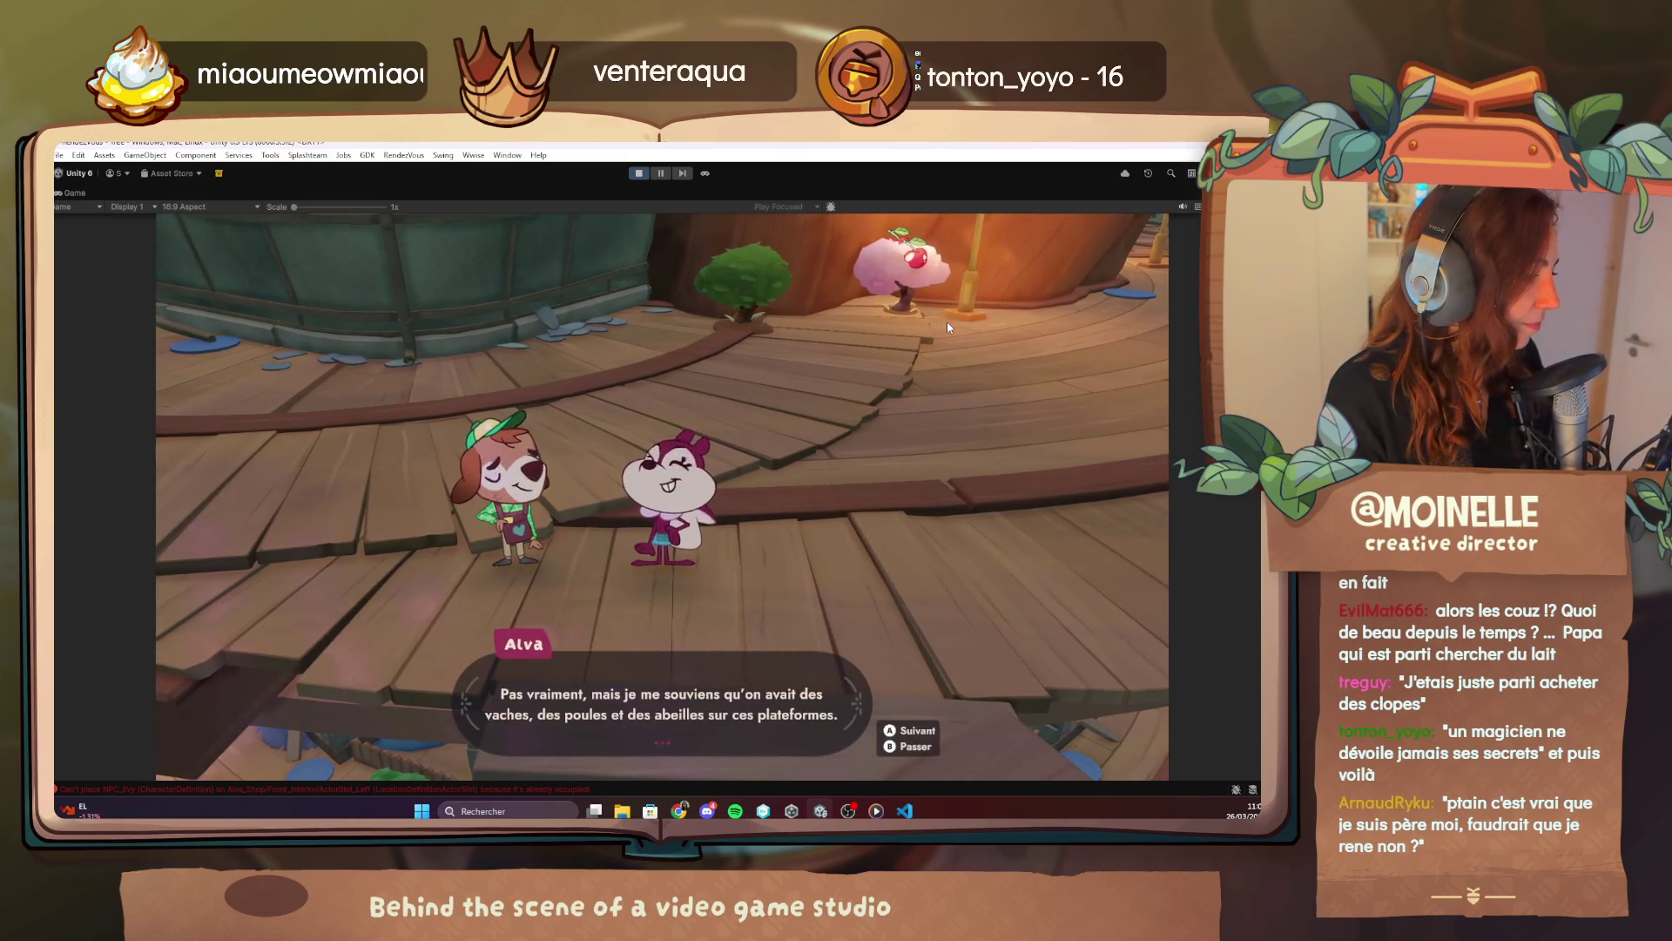
left_click(948, 326)
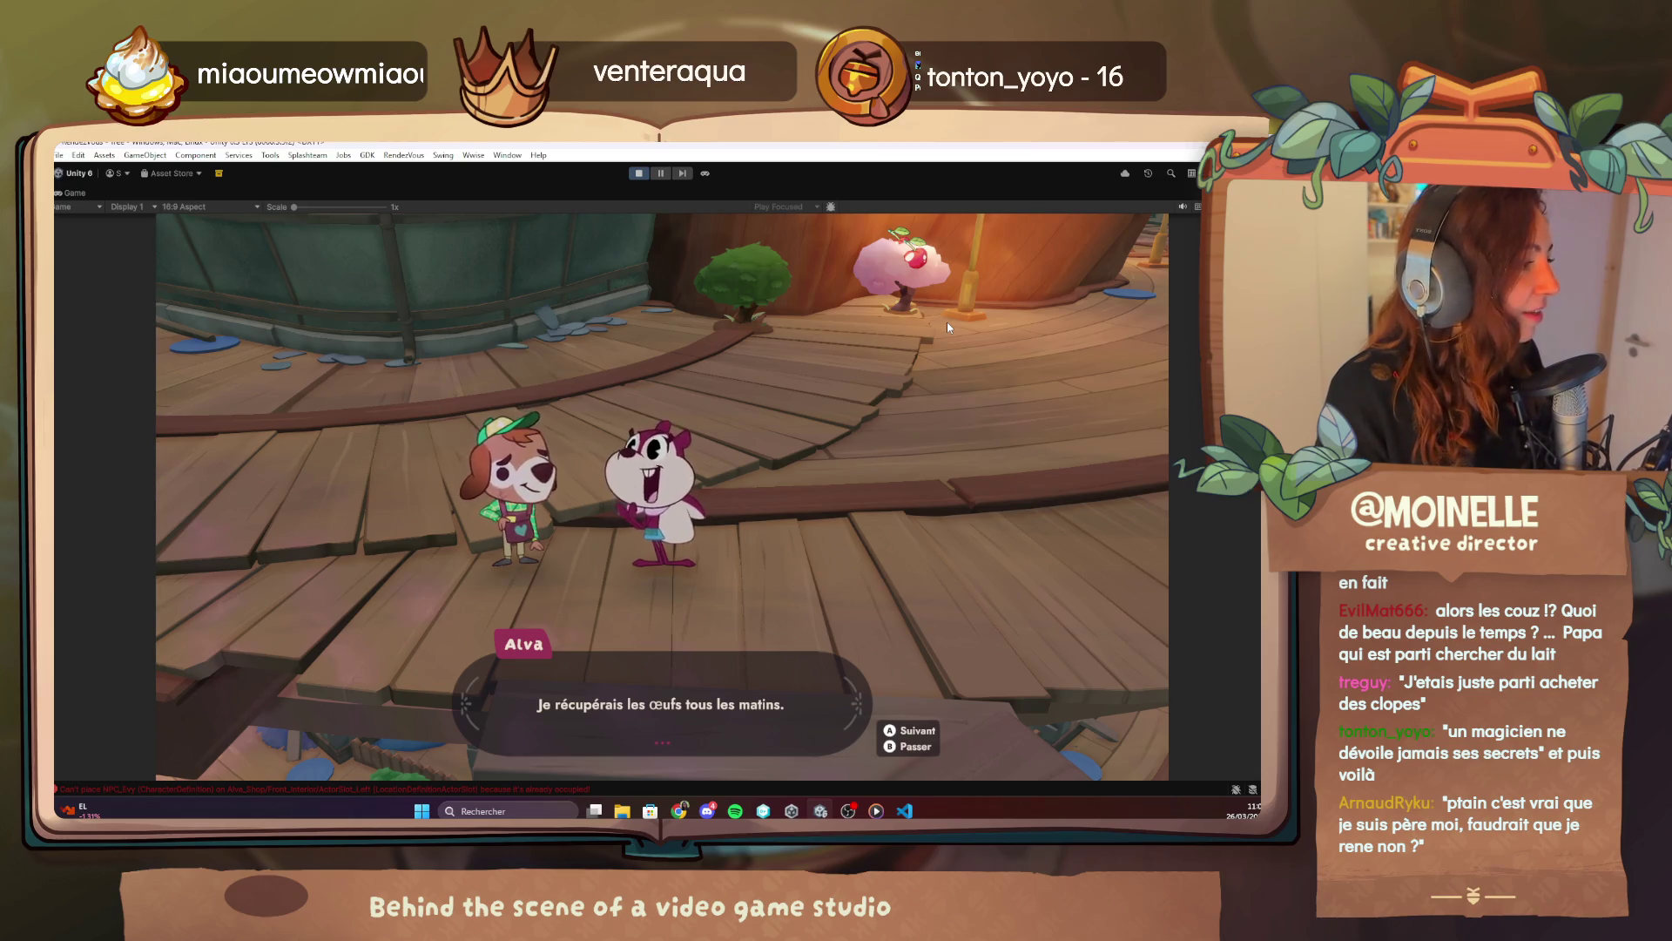
left_click(948, 326)
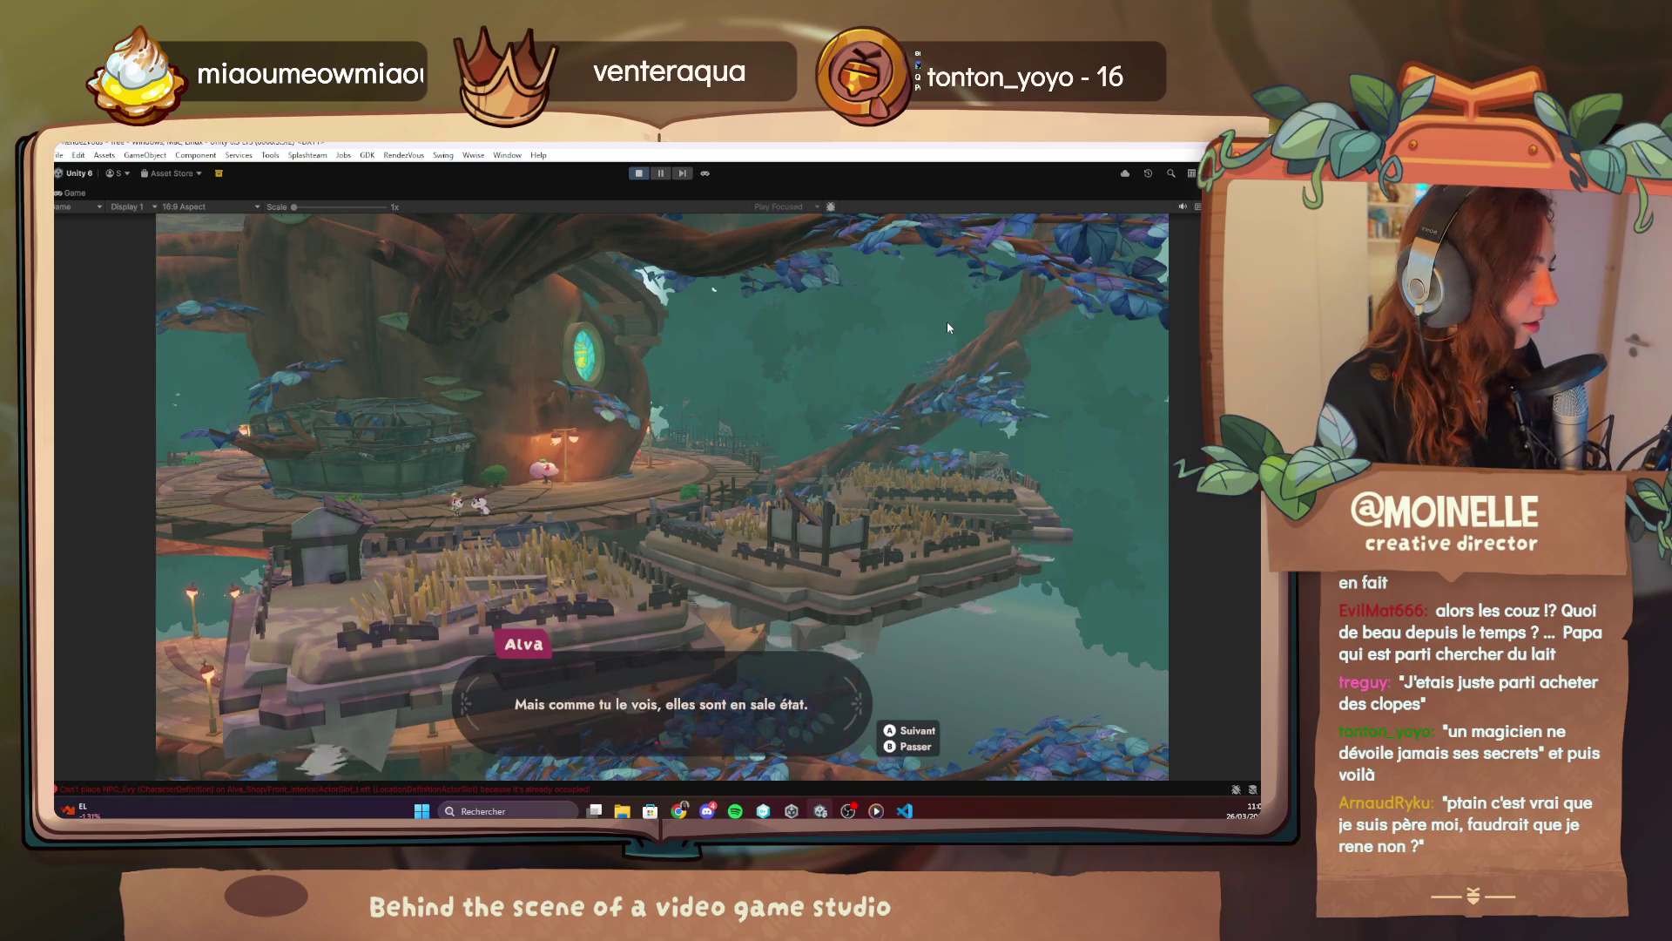
left_click(947, 327)
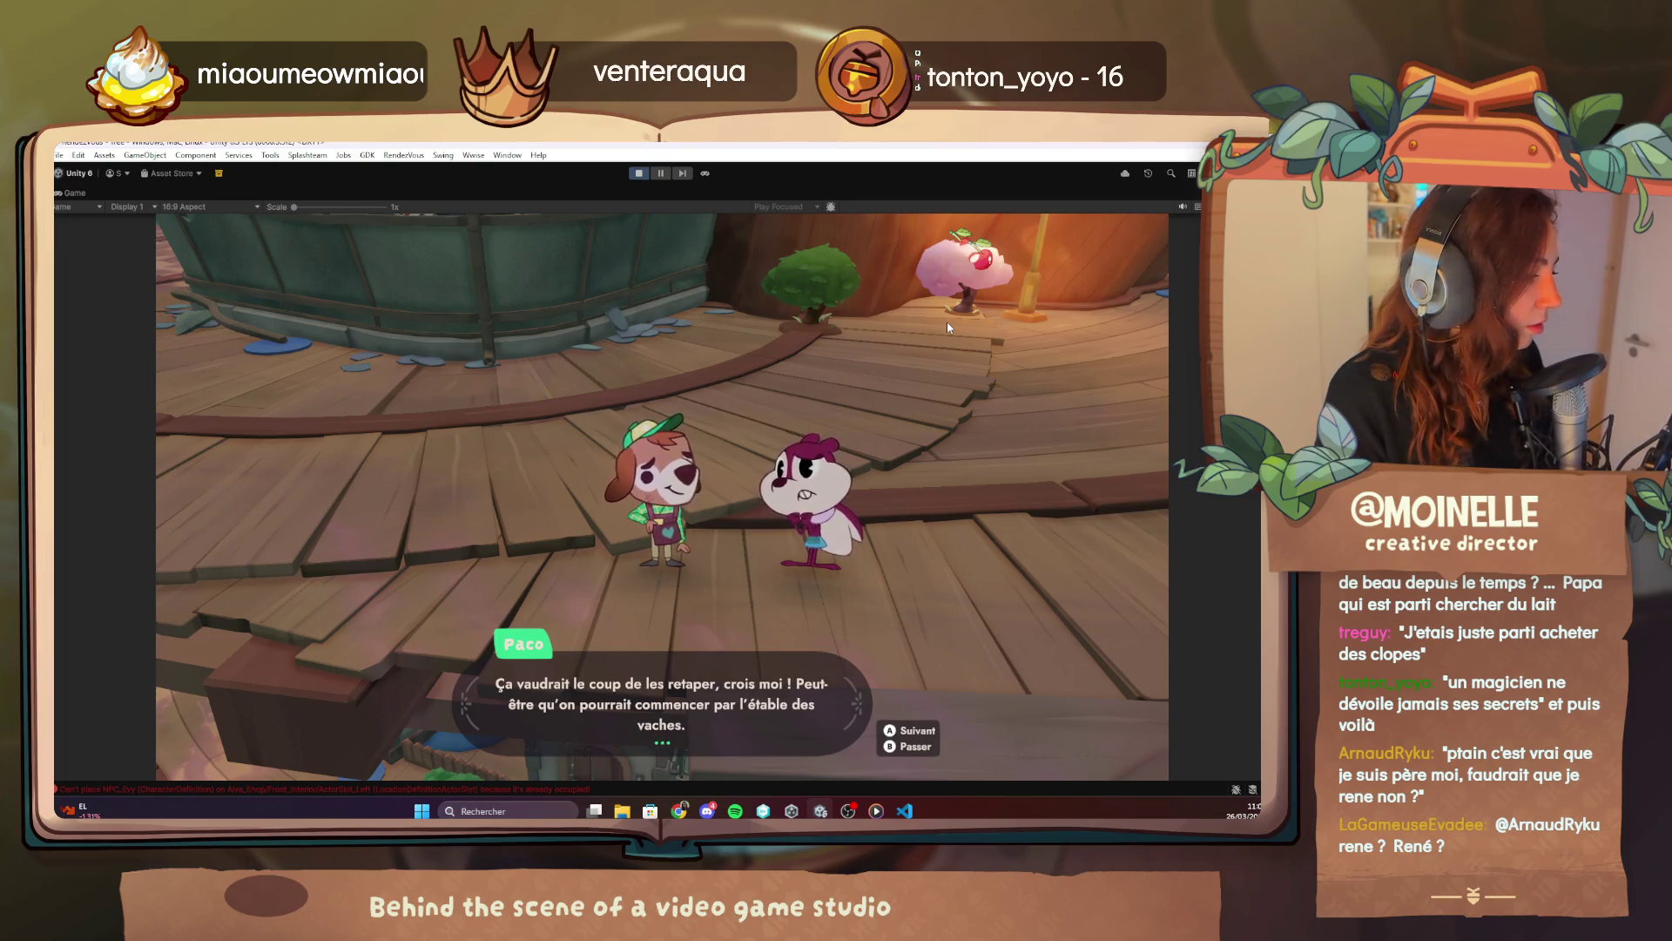
left_click(948, 326)
left_click(948, 325)
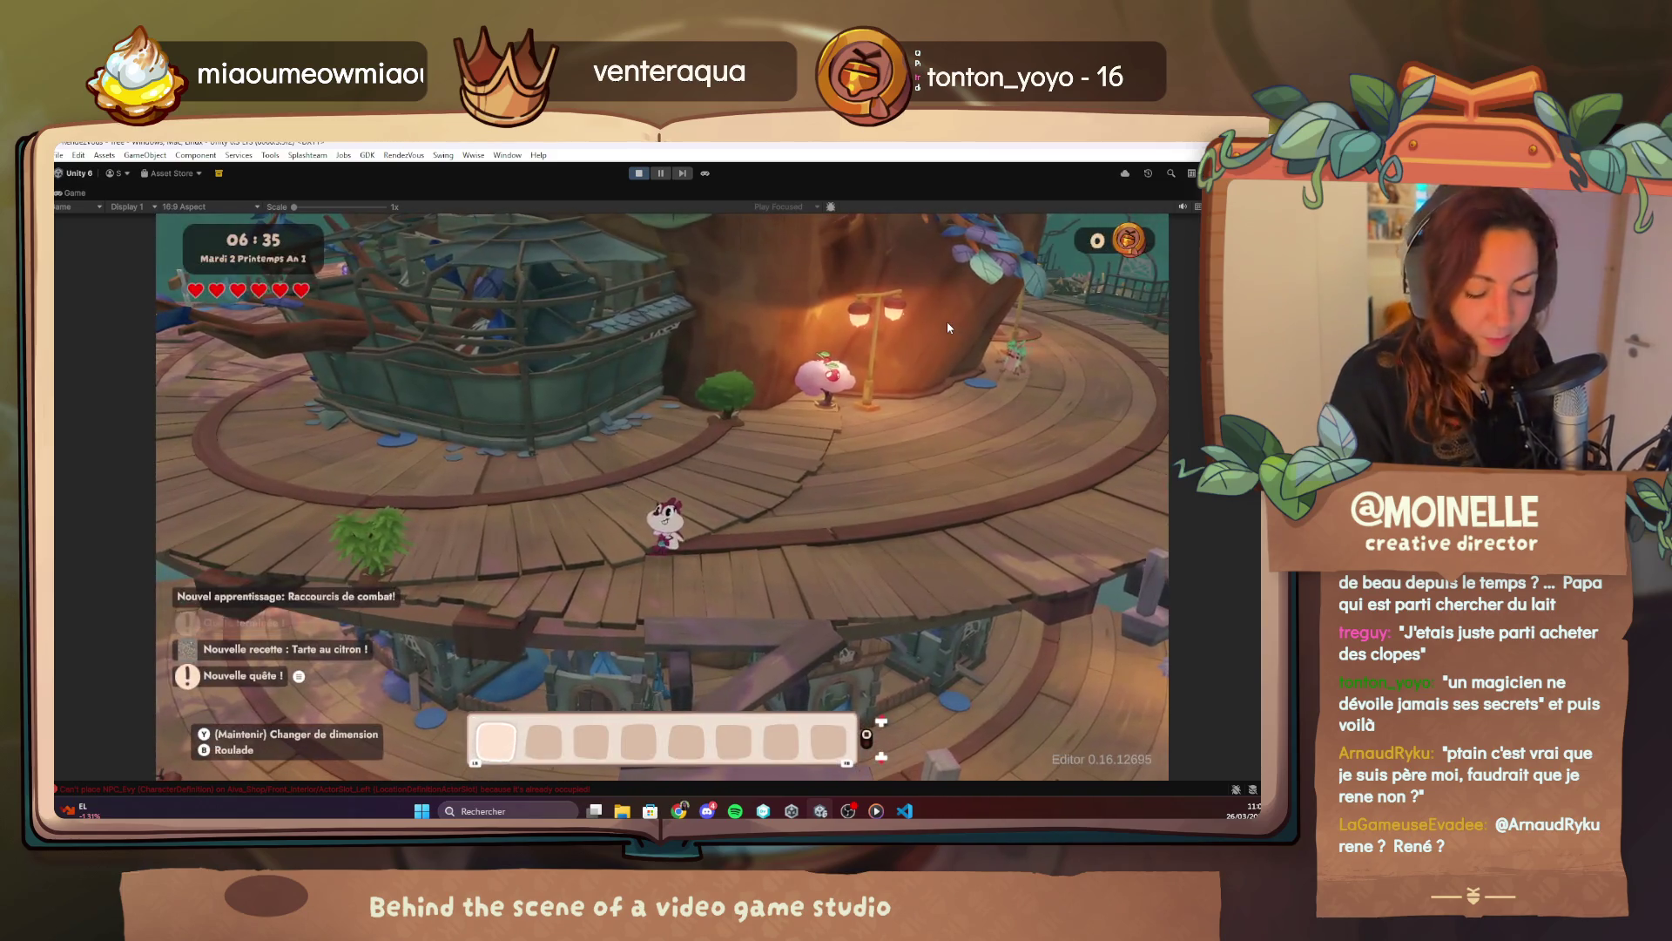
key("F1")
Load a save preset from the debug menu's save loading options.
left_click(259, 267)
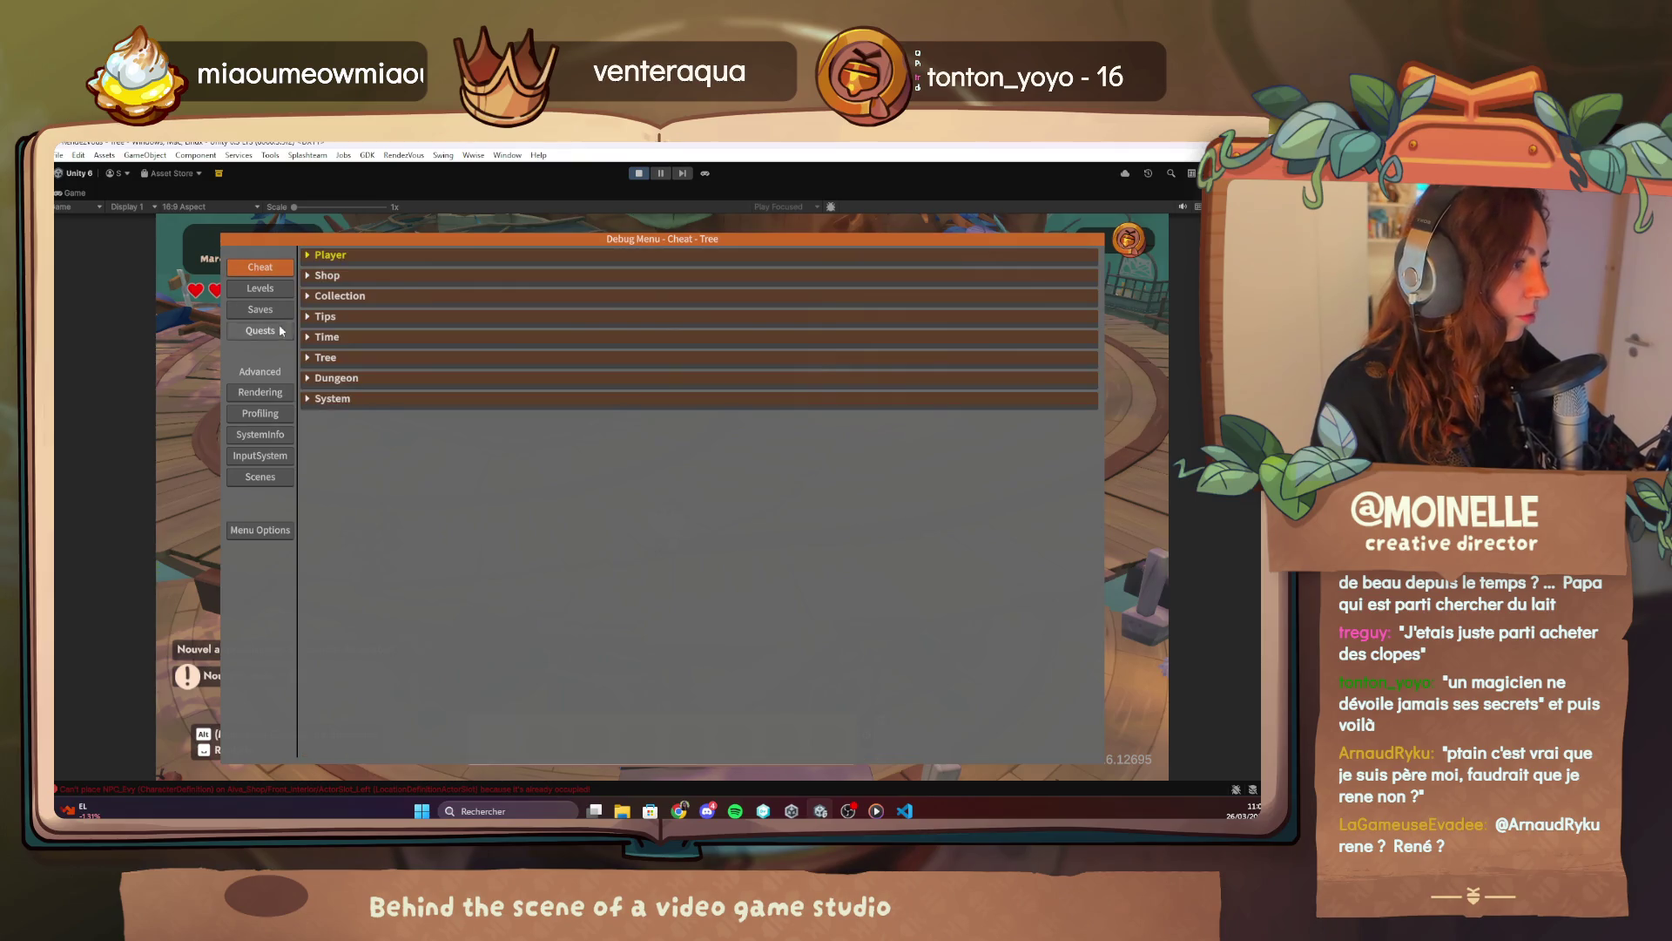
left_click(273, 292)
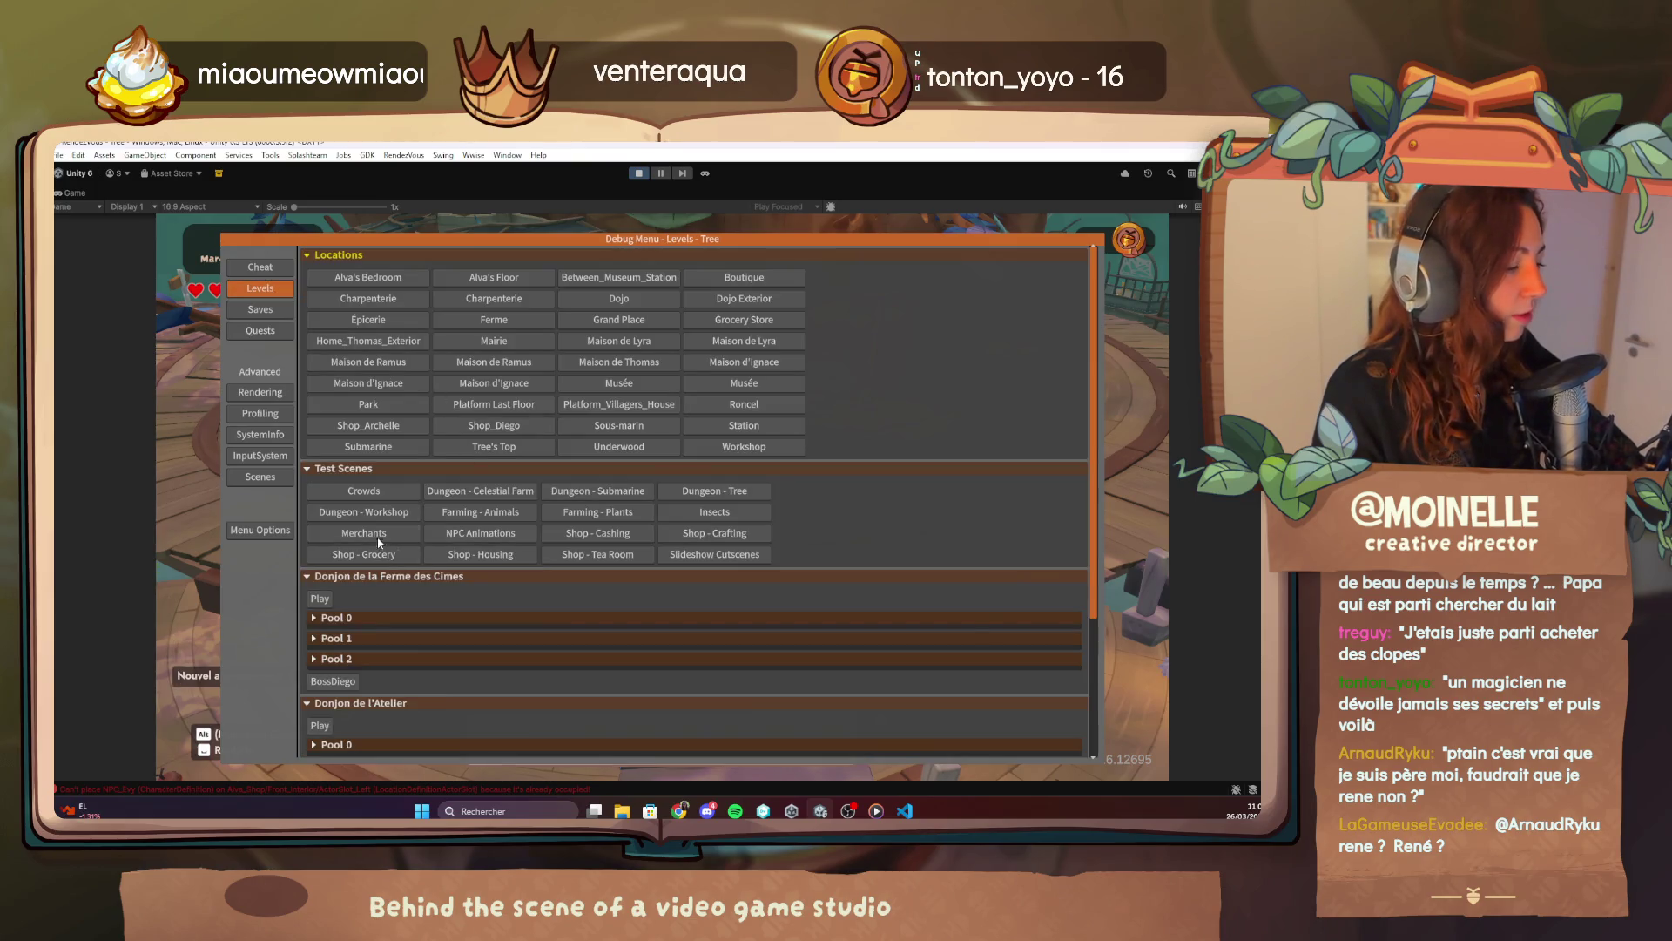
left_click(260, 309)
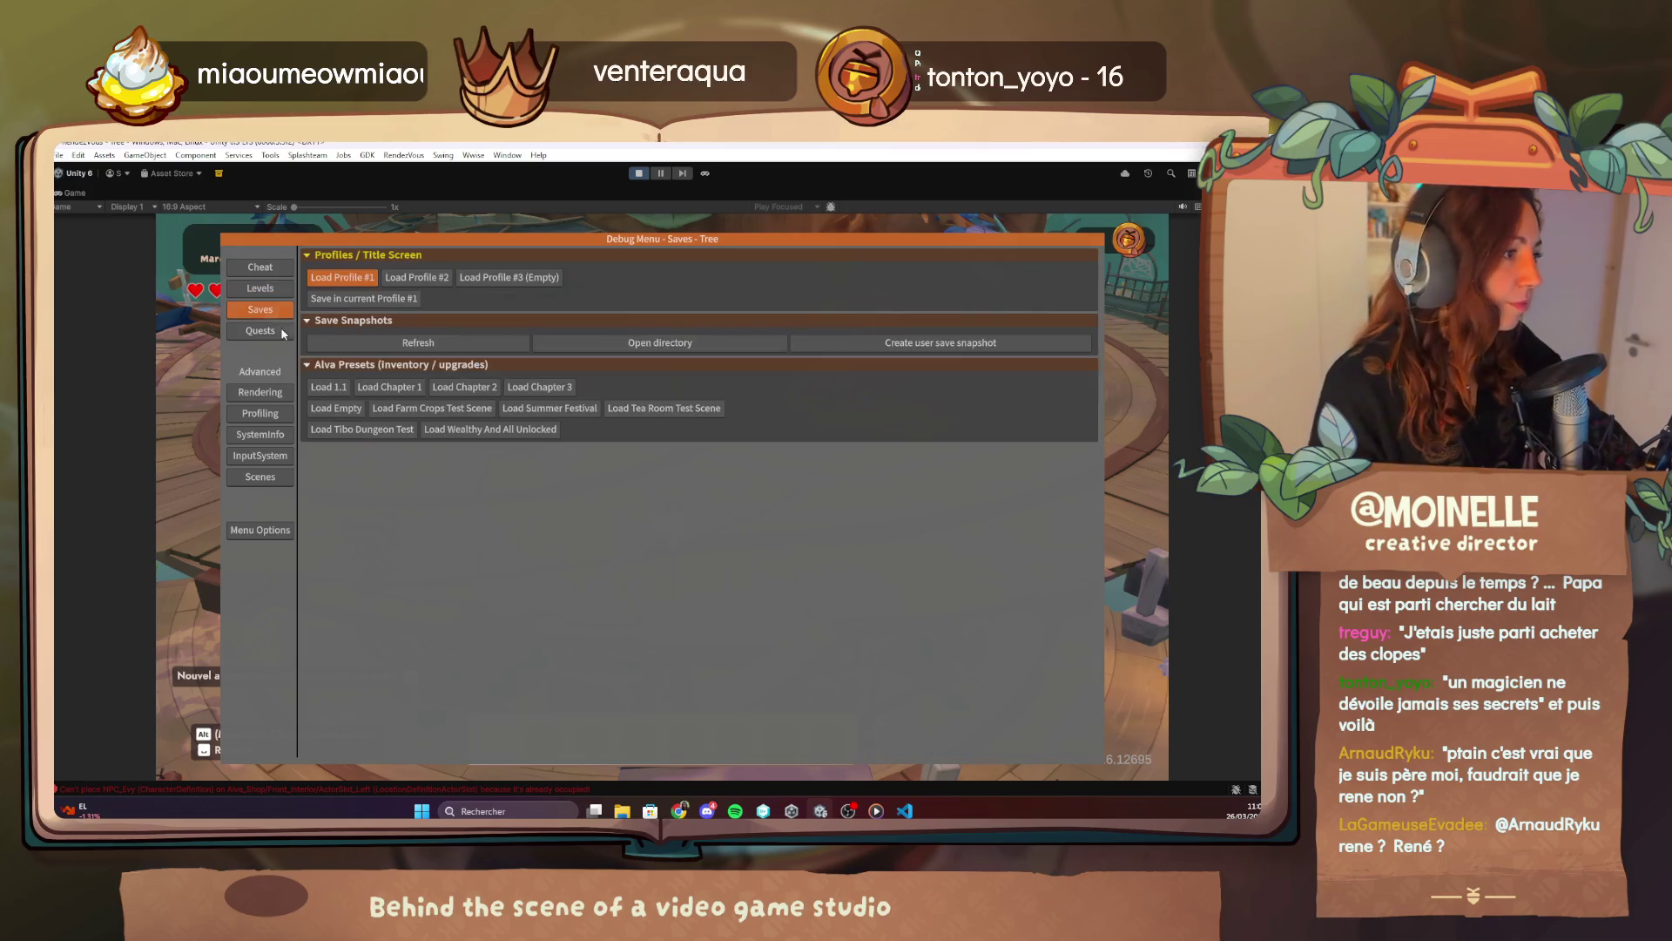
left_click(452, 394)
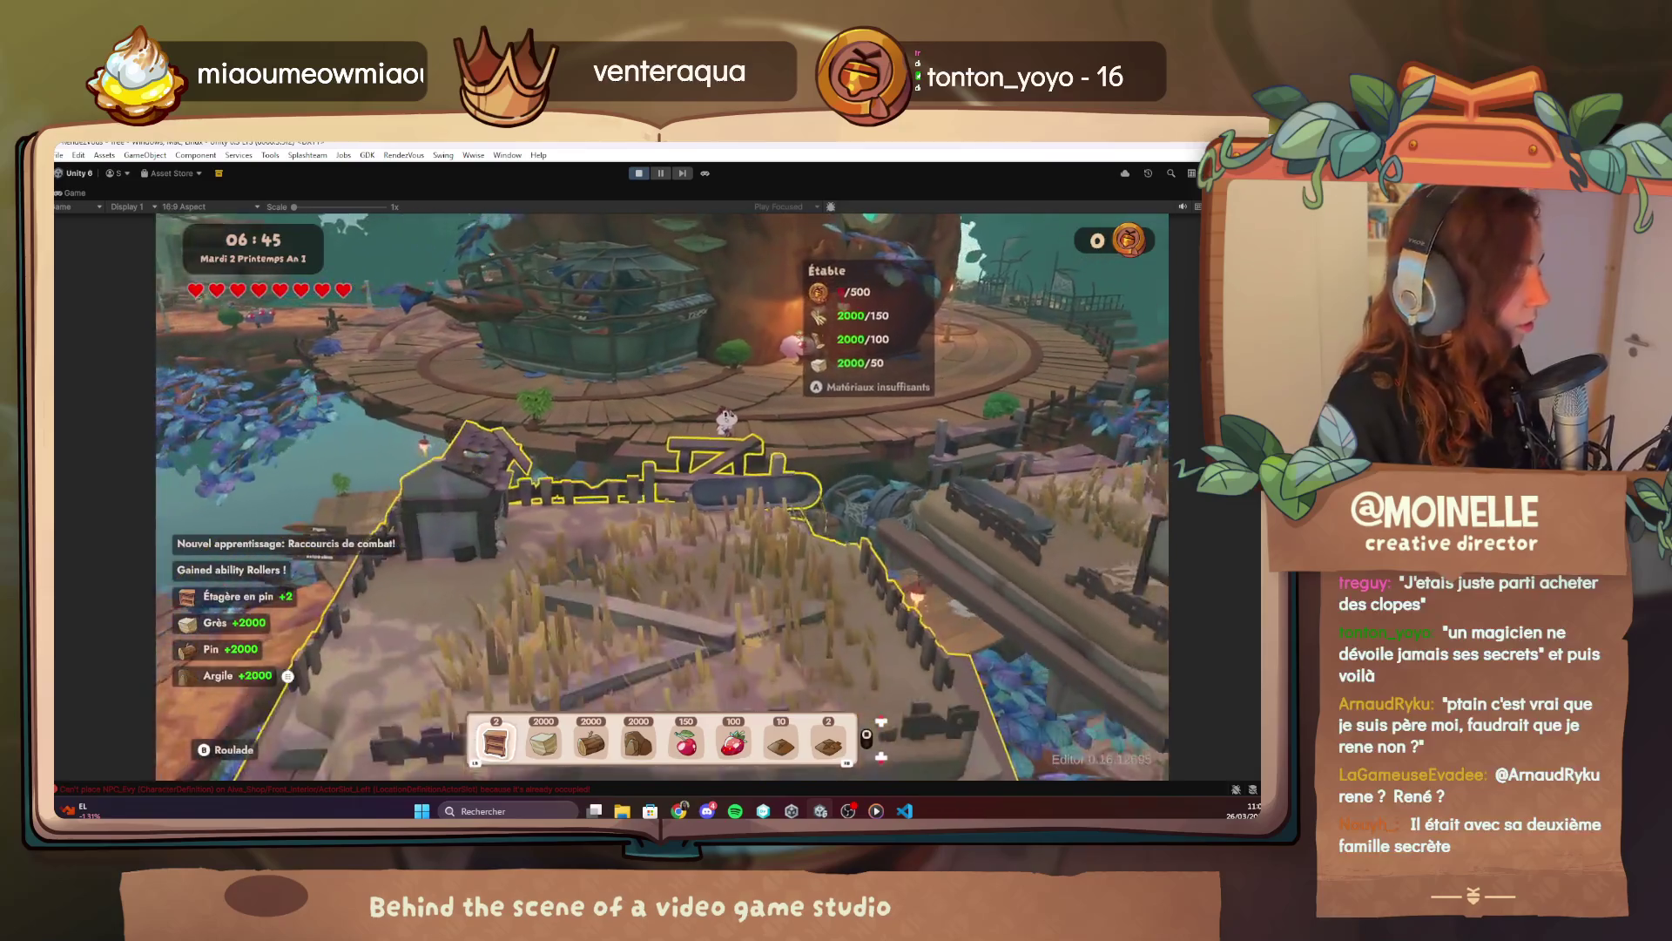
Add 1000 money with the Player cheats, then rebuild the cow stable as the Étable.
key("F1")
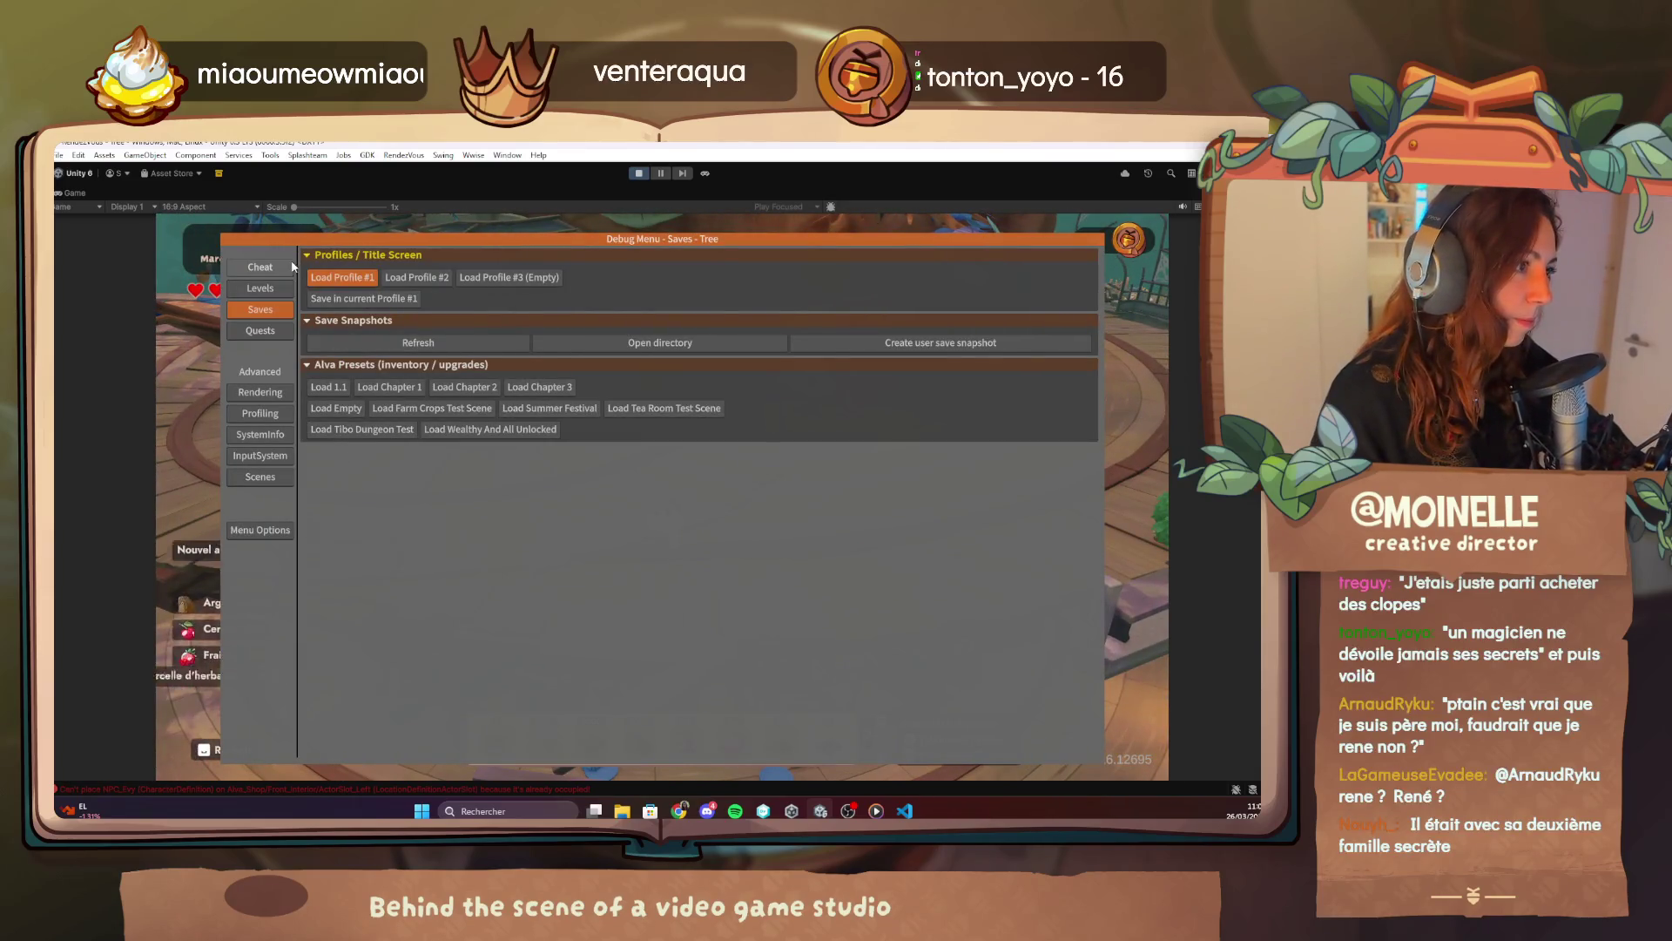
left_click(265, 266)
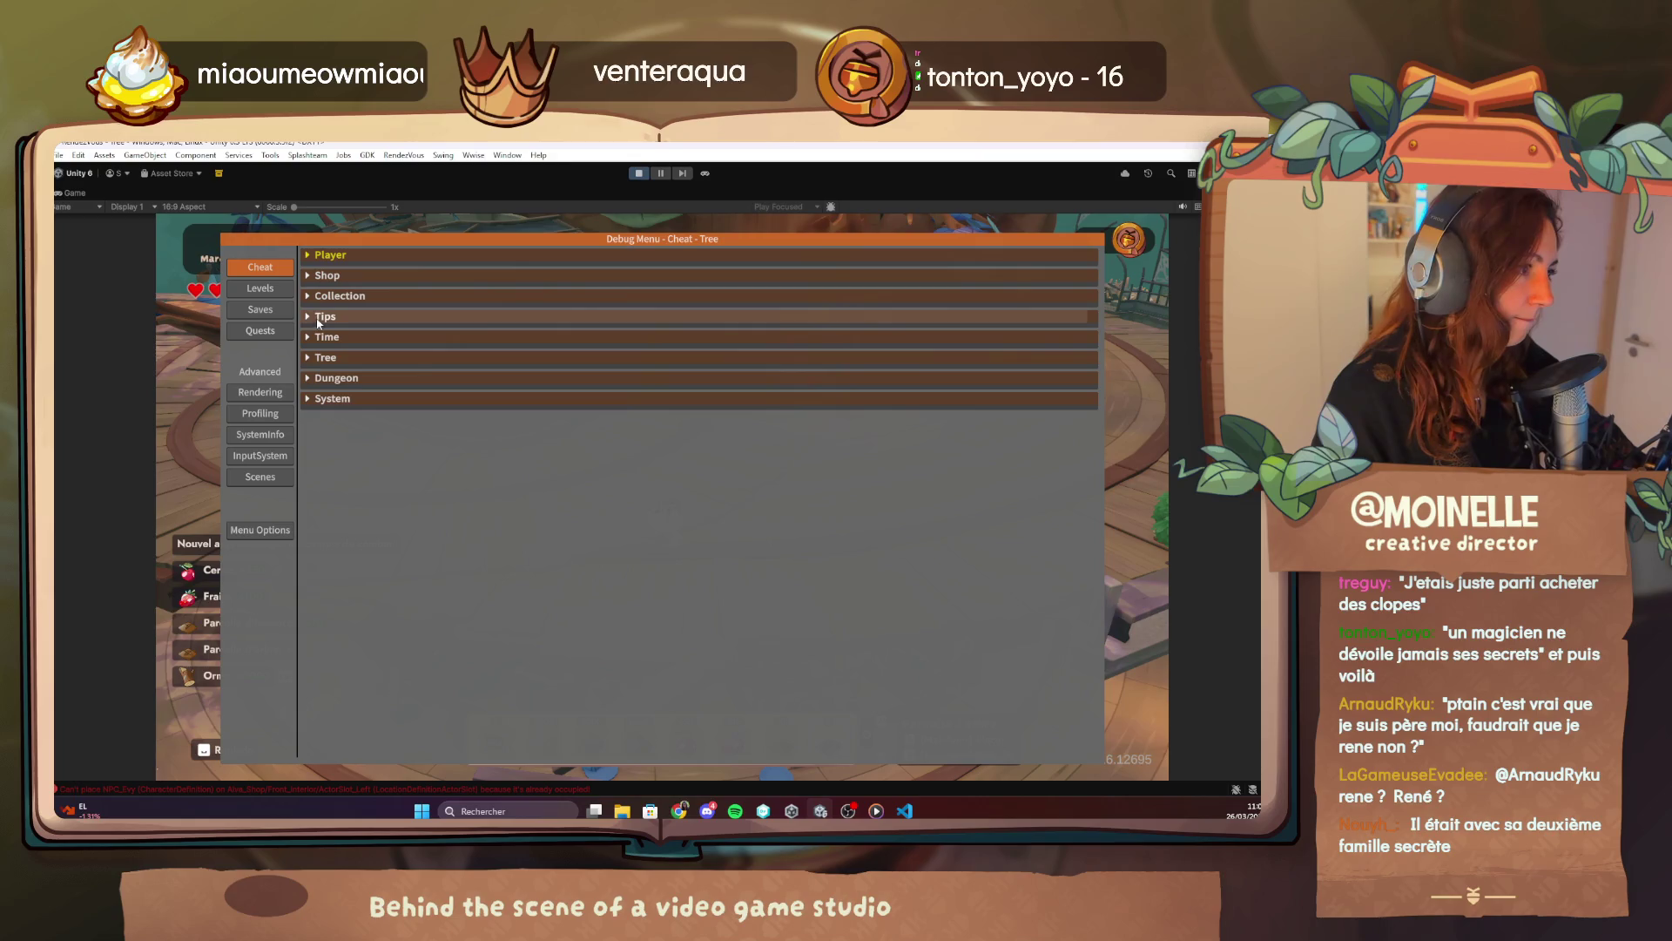
left_click(279, 333)
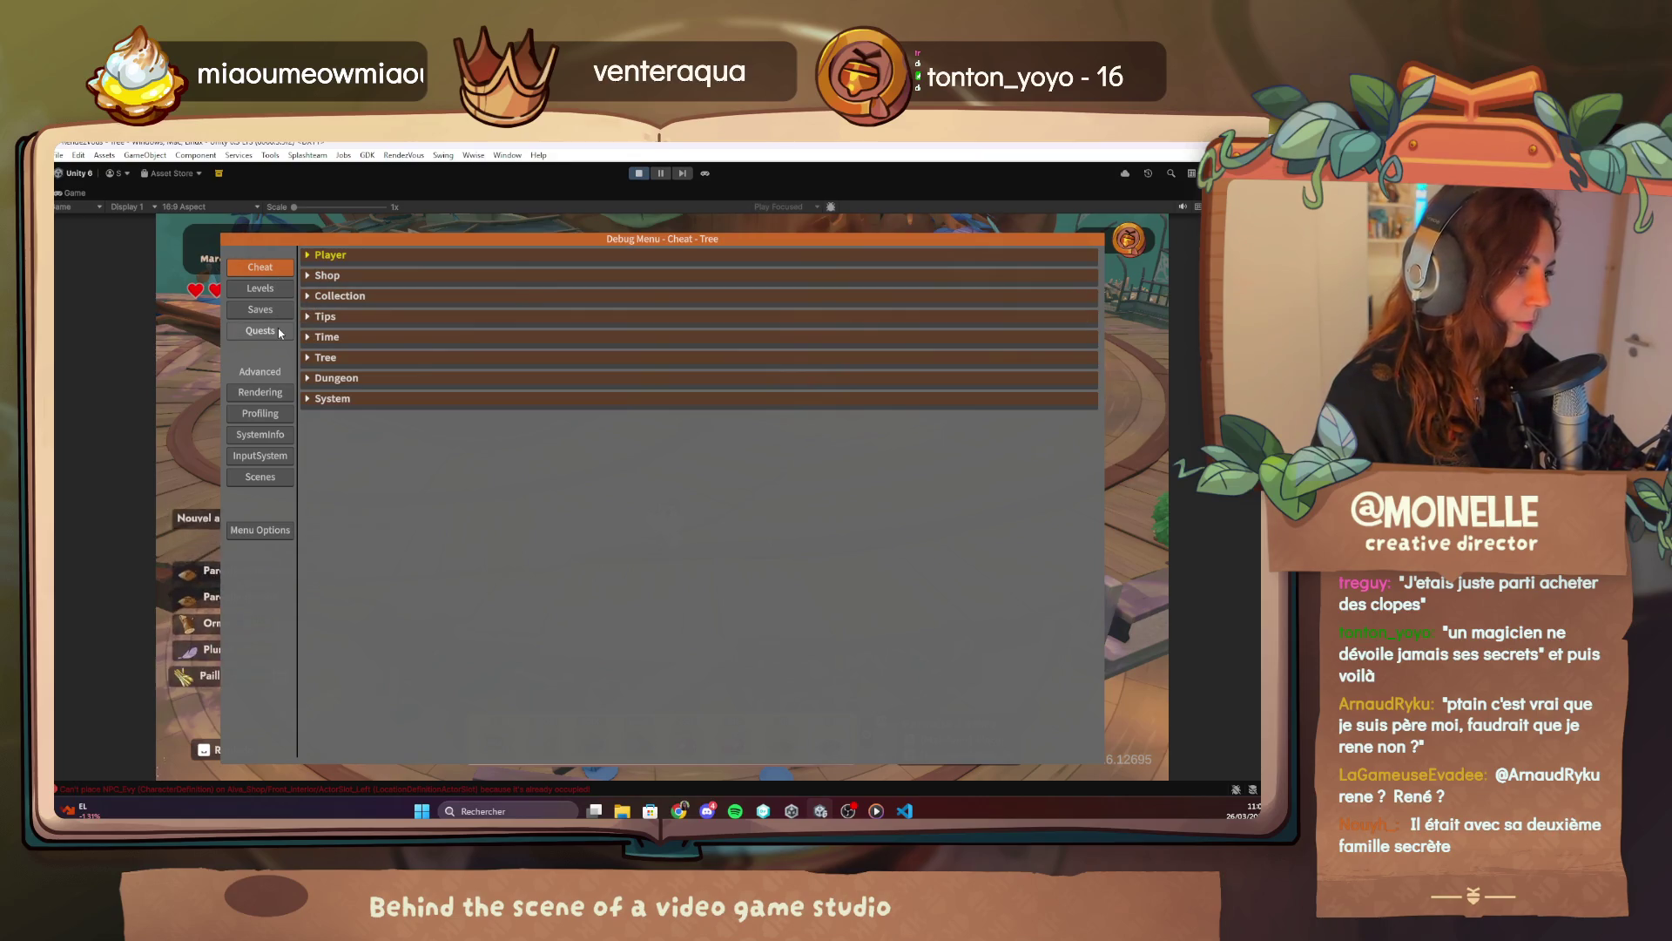
left_click(274, 268)
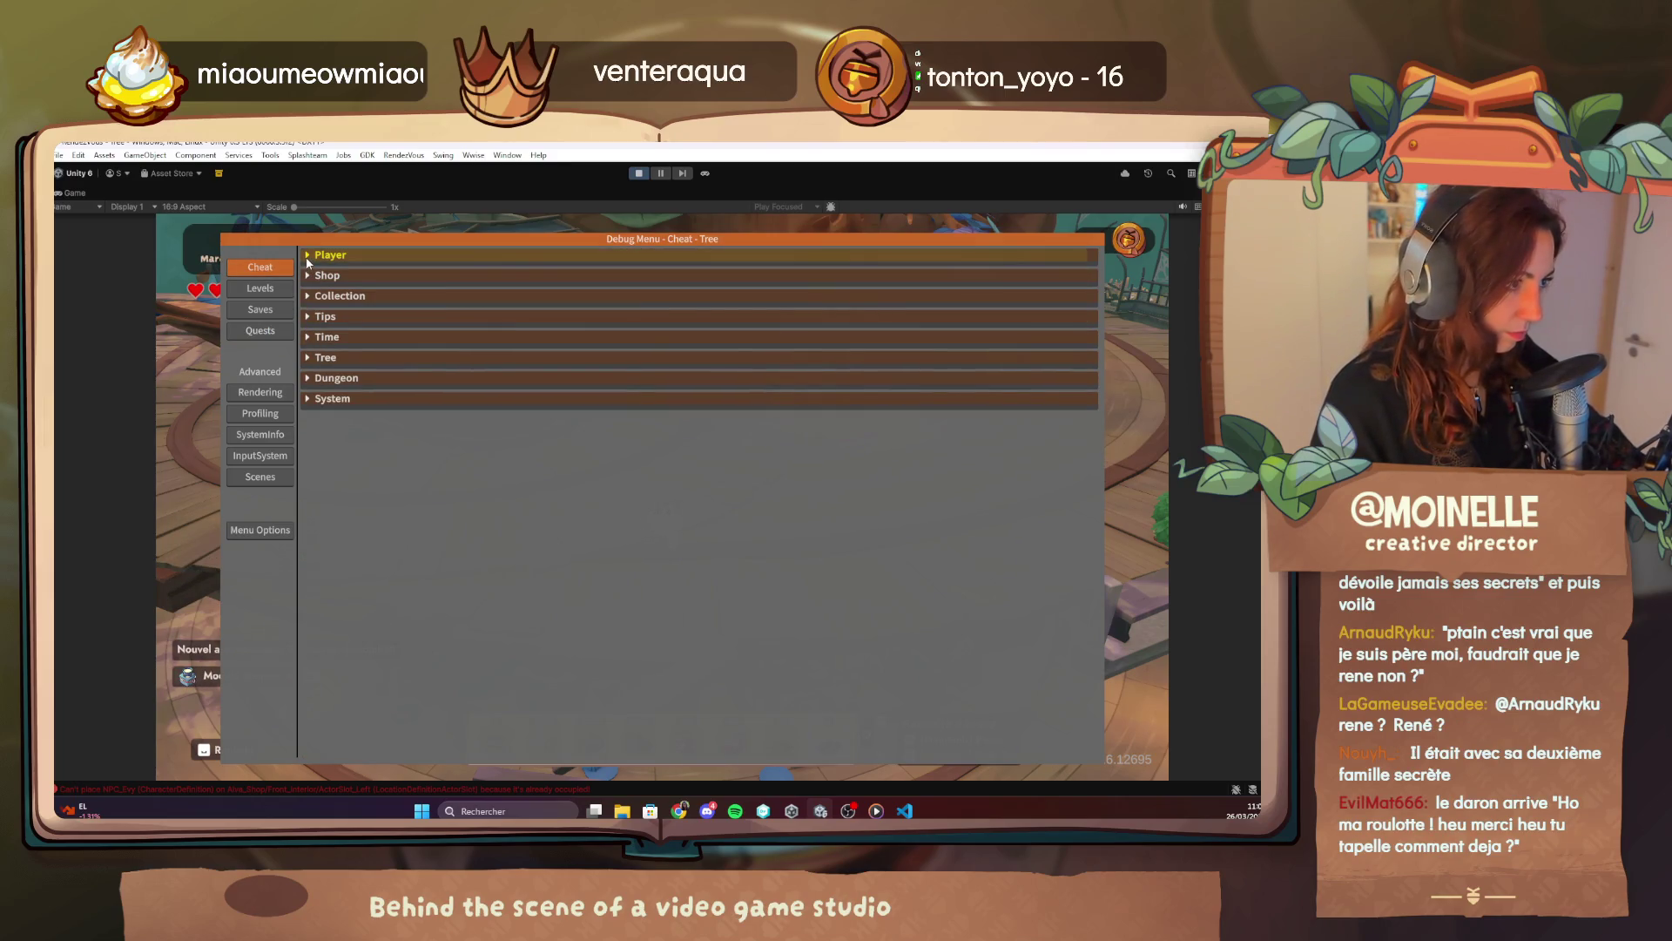
left_click(308, 258)
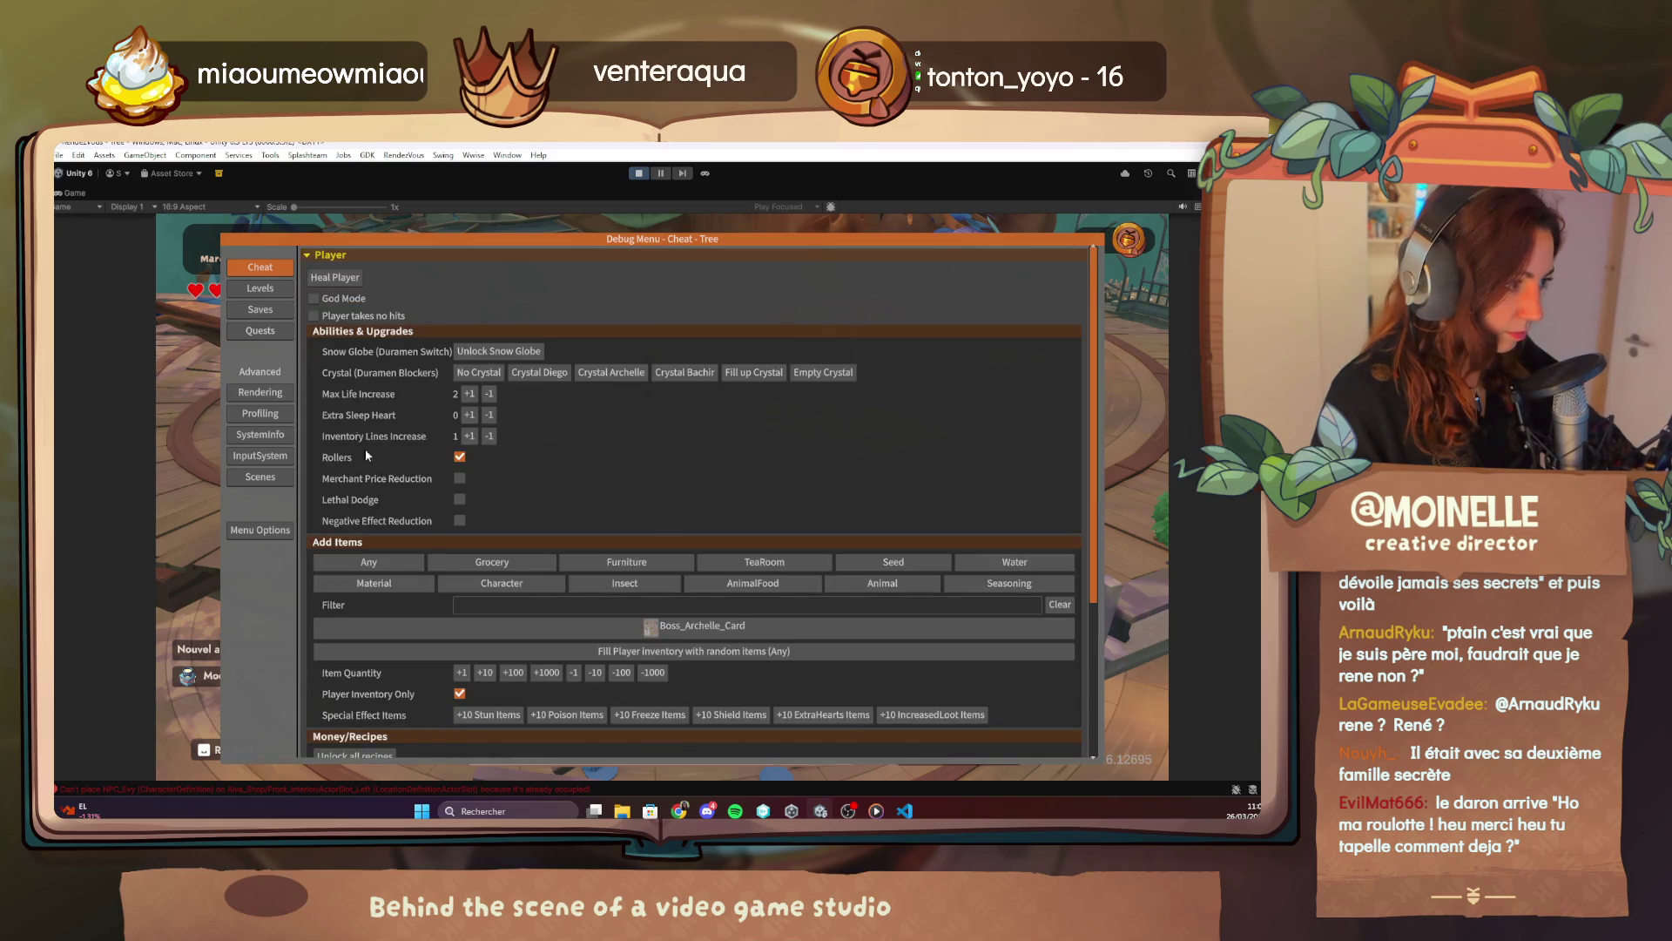
scroll(488, 620, "down", 3)
left_click(561, 669)
key("F1")
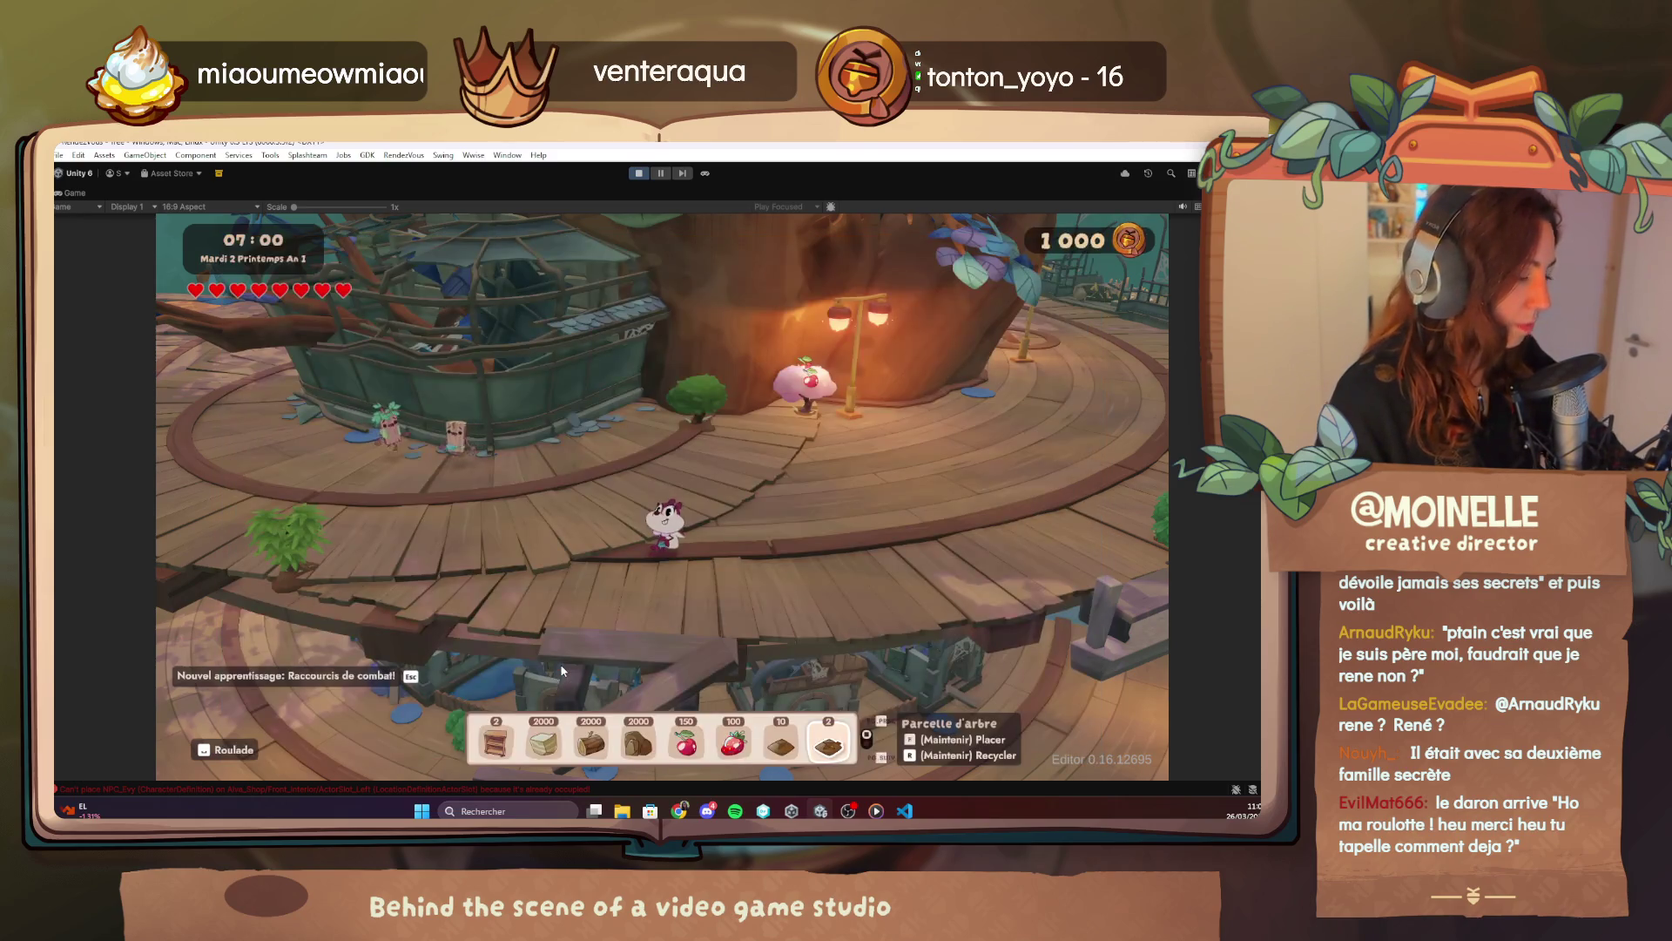
key("e")
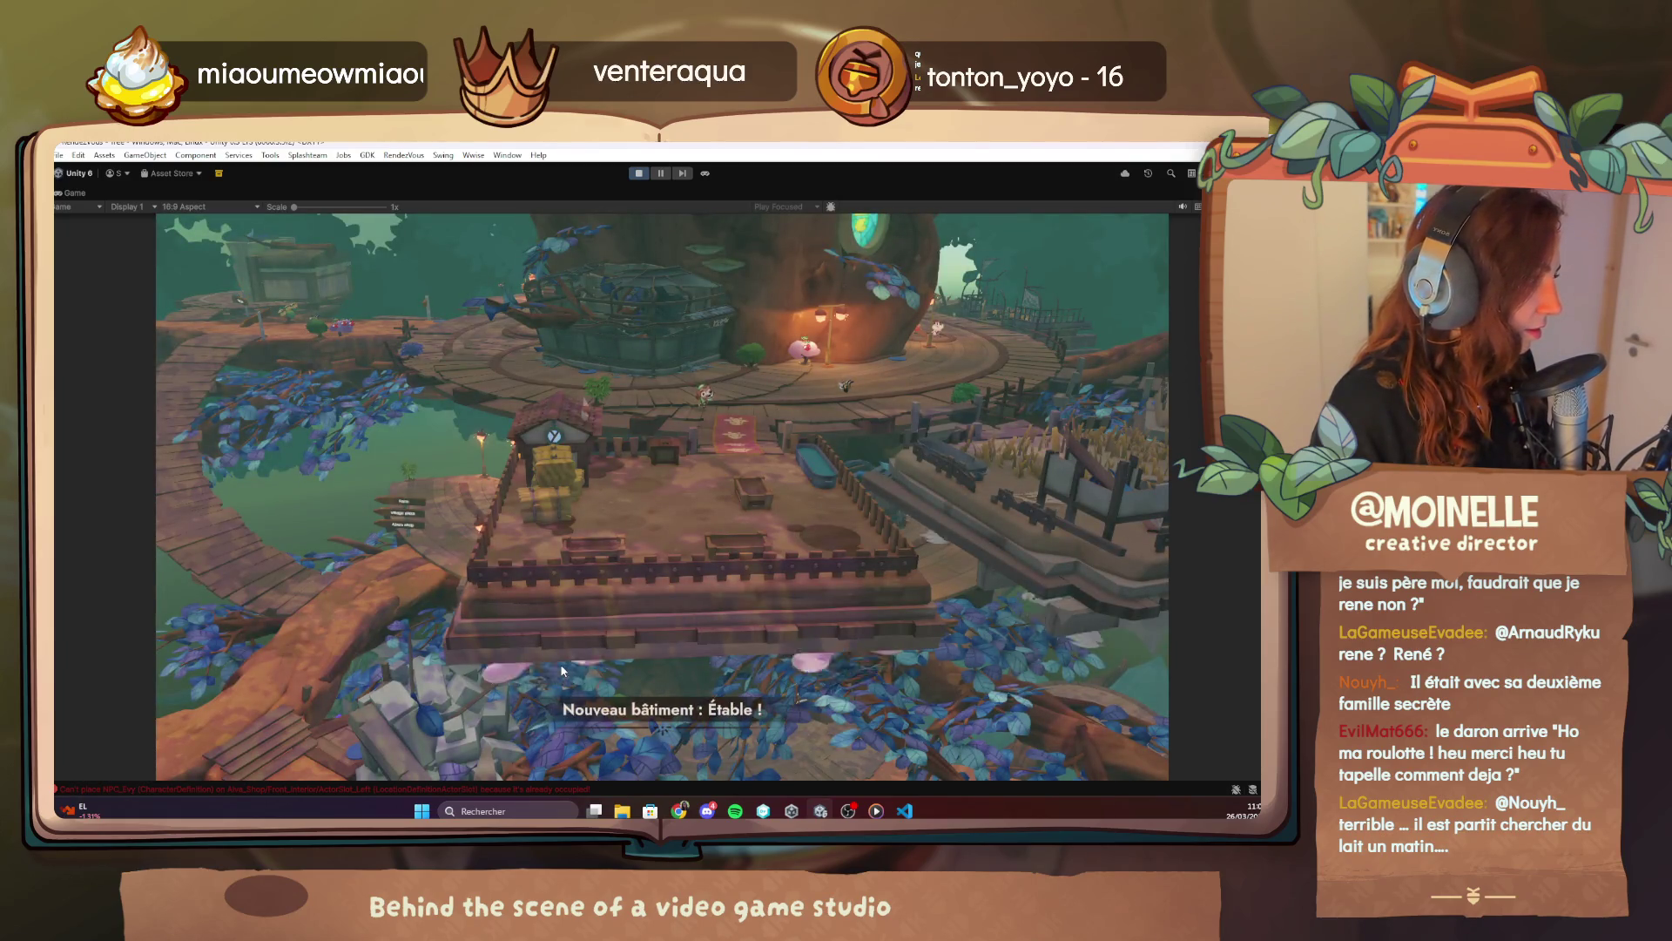
key("alt+Tab")
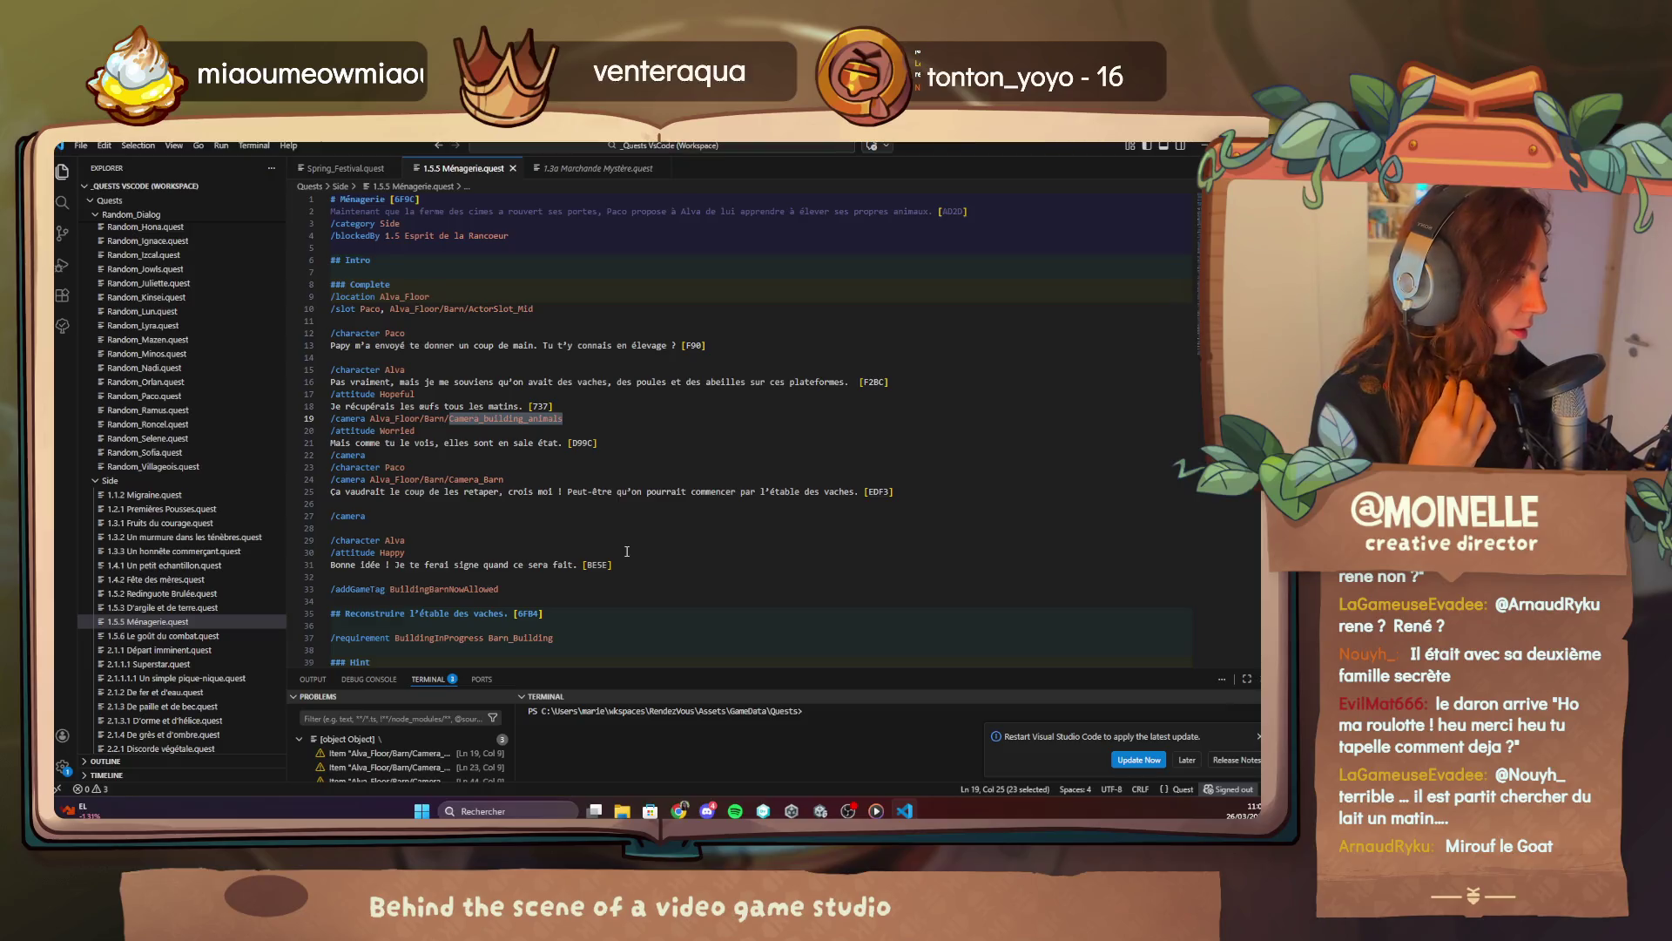
In 1.5.5 Ménagerie.quest, put 'Peut-être…' on its own line and move the Camera_Barn cue above it.
scroll(626, 551, "down", 4)
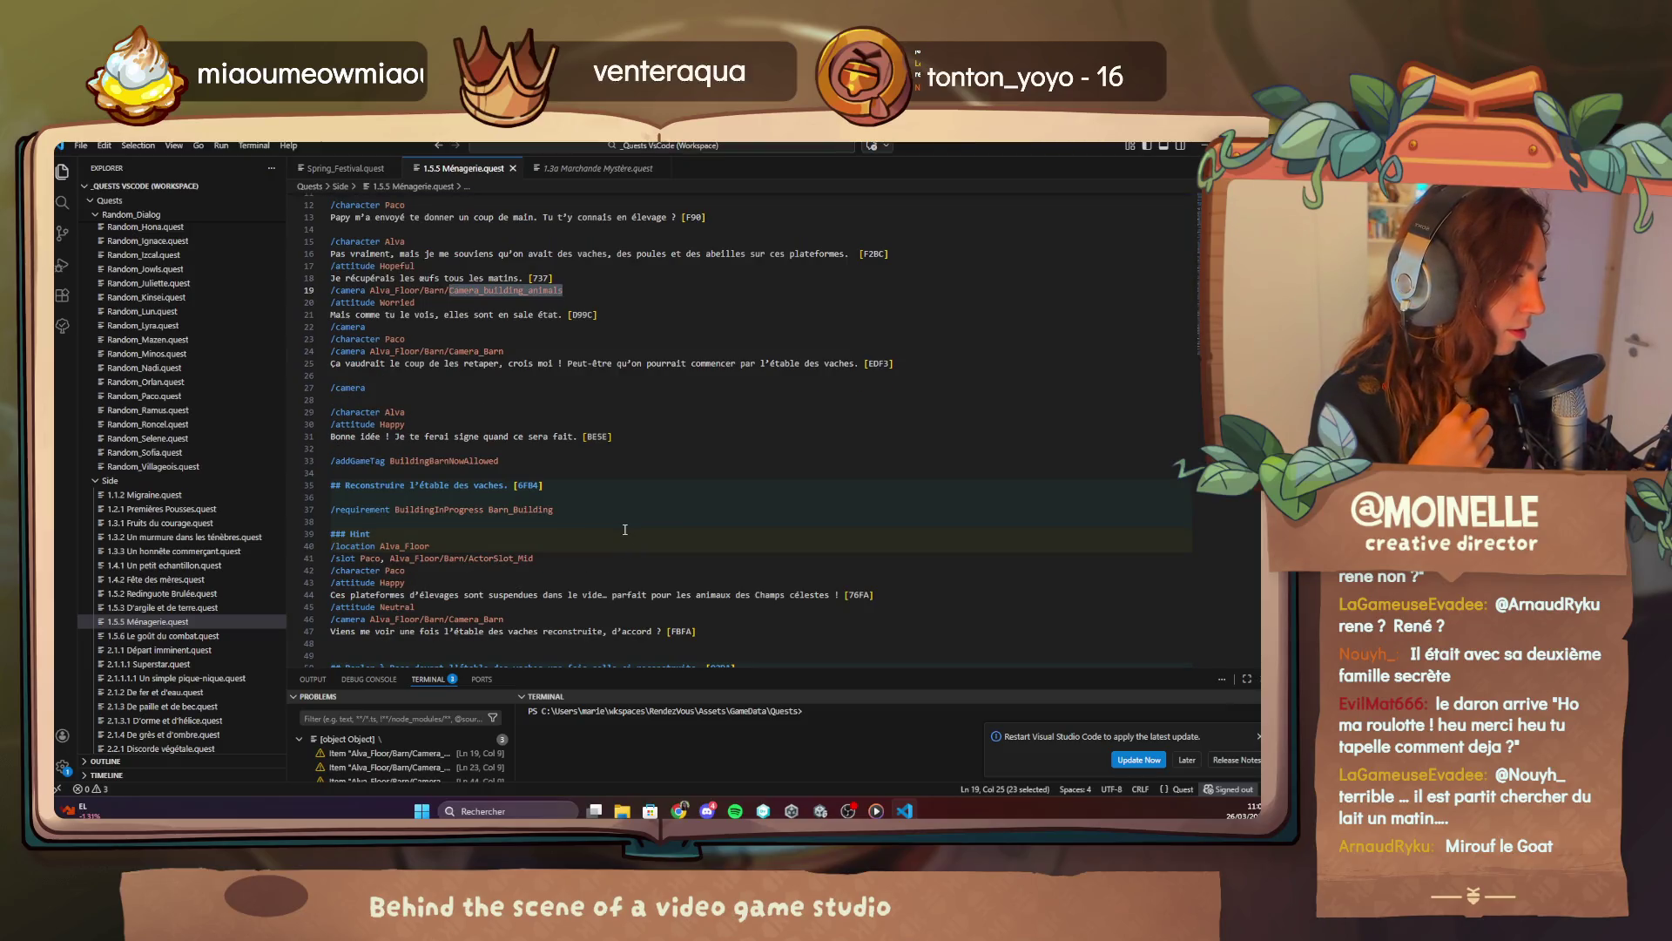
scroll(625, 529, "up", 4)
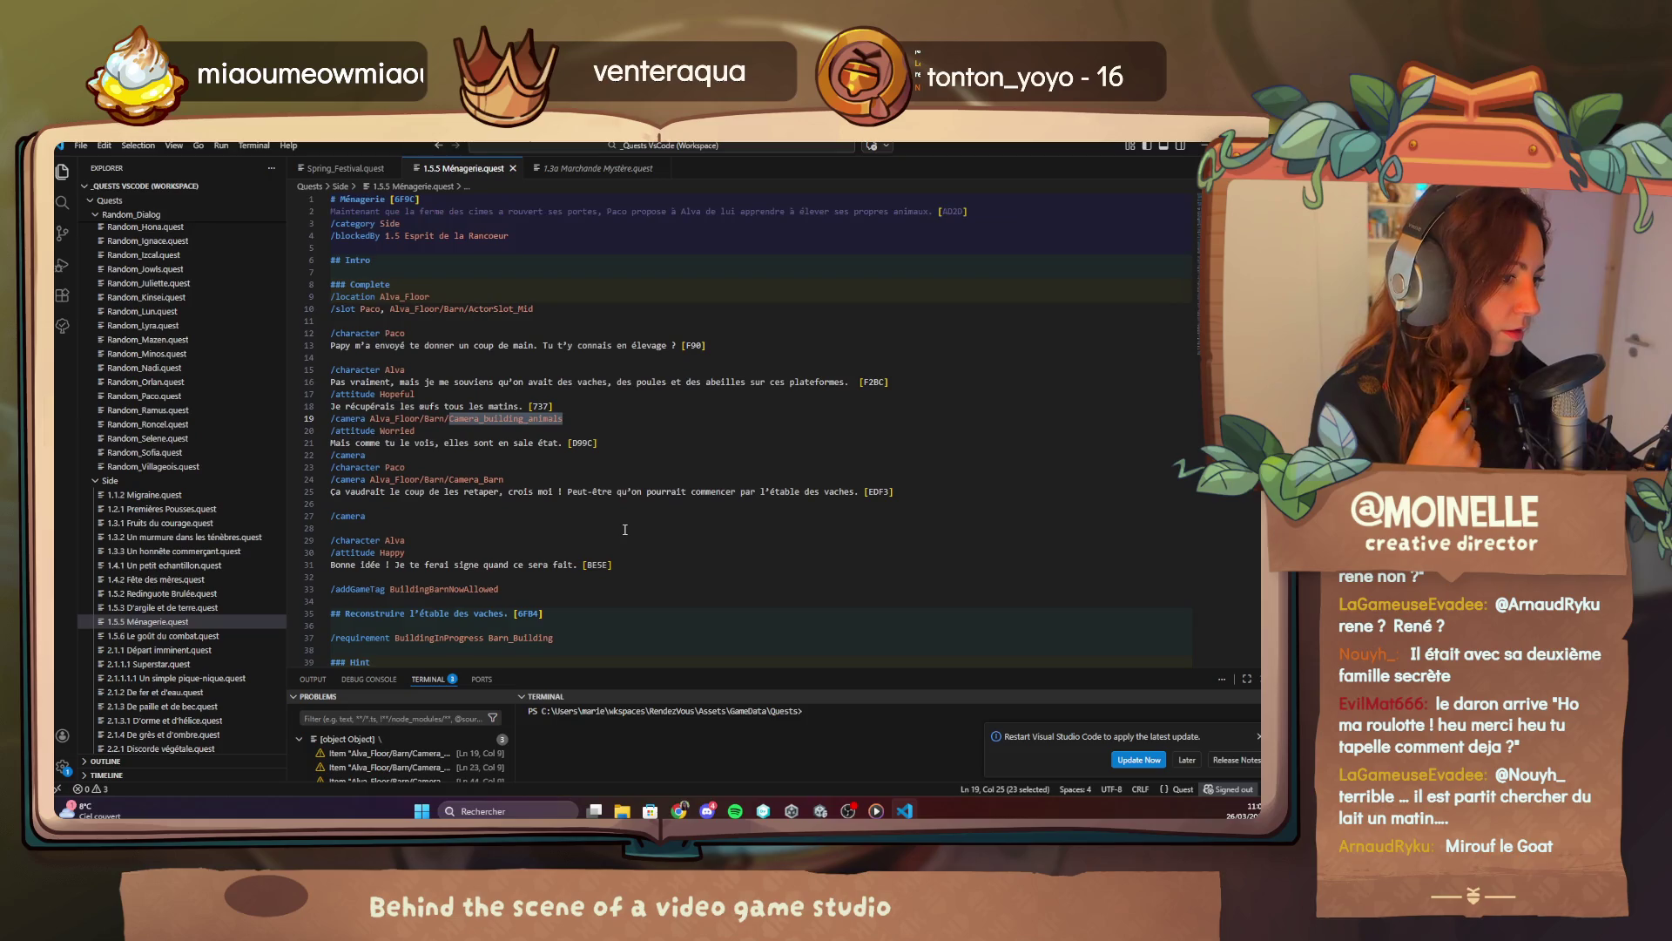
left_click(605, 466)
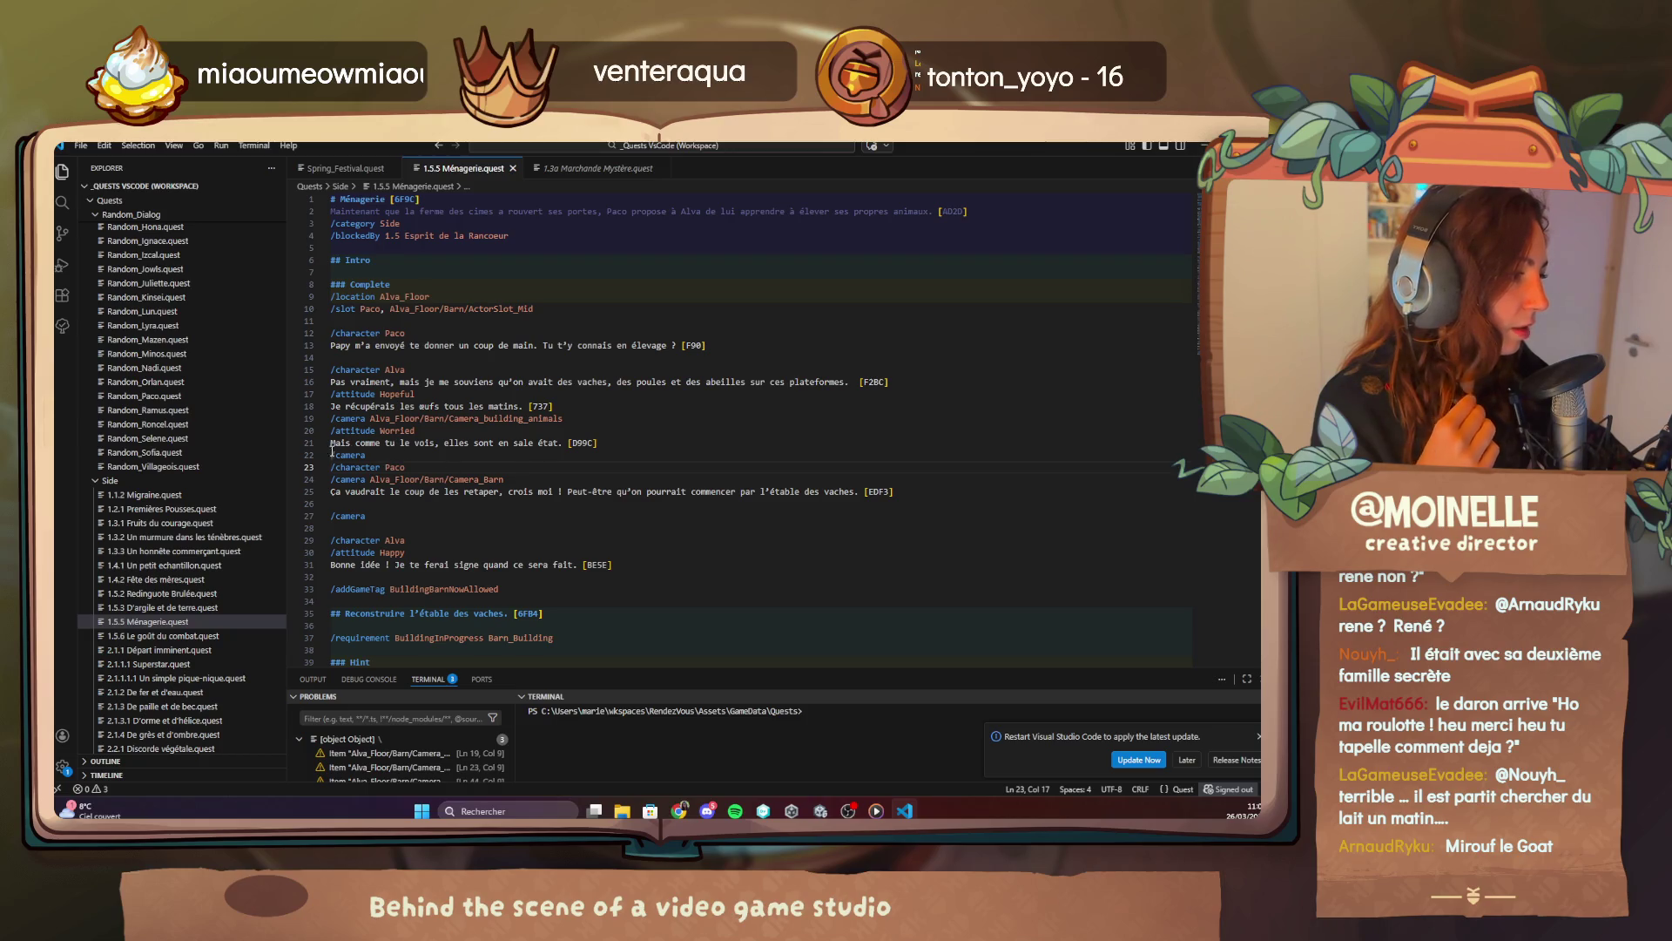
left_click(435, 480)
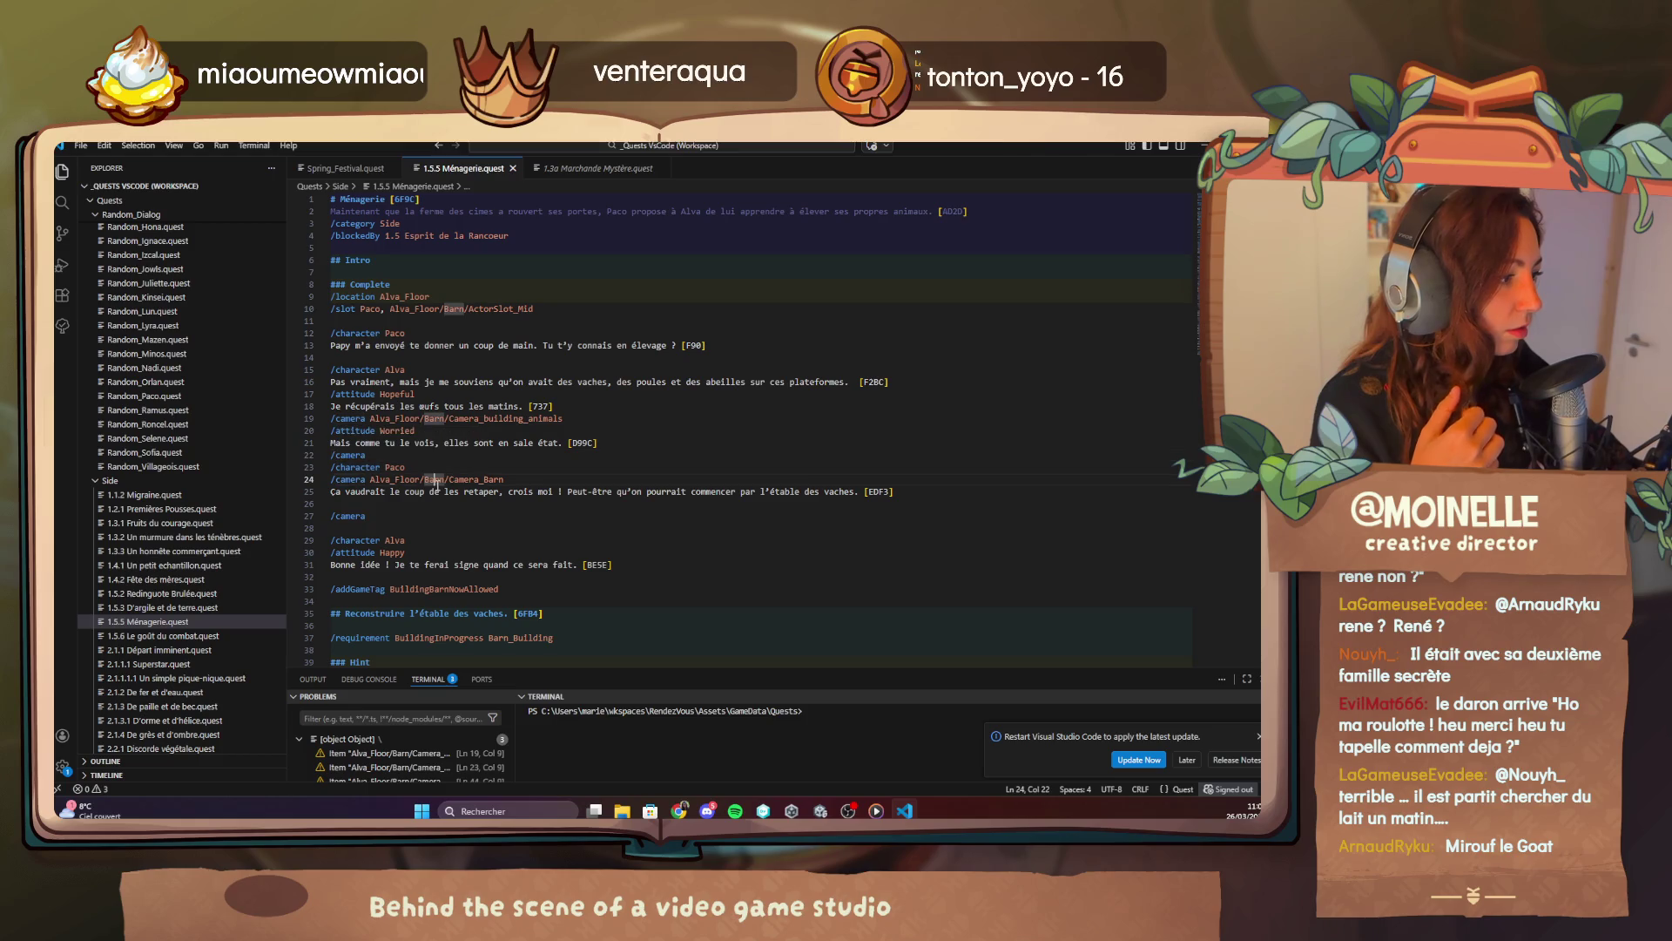
left_click(568, 493)
key("Return")
key("Return")
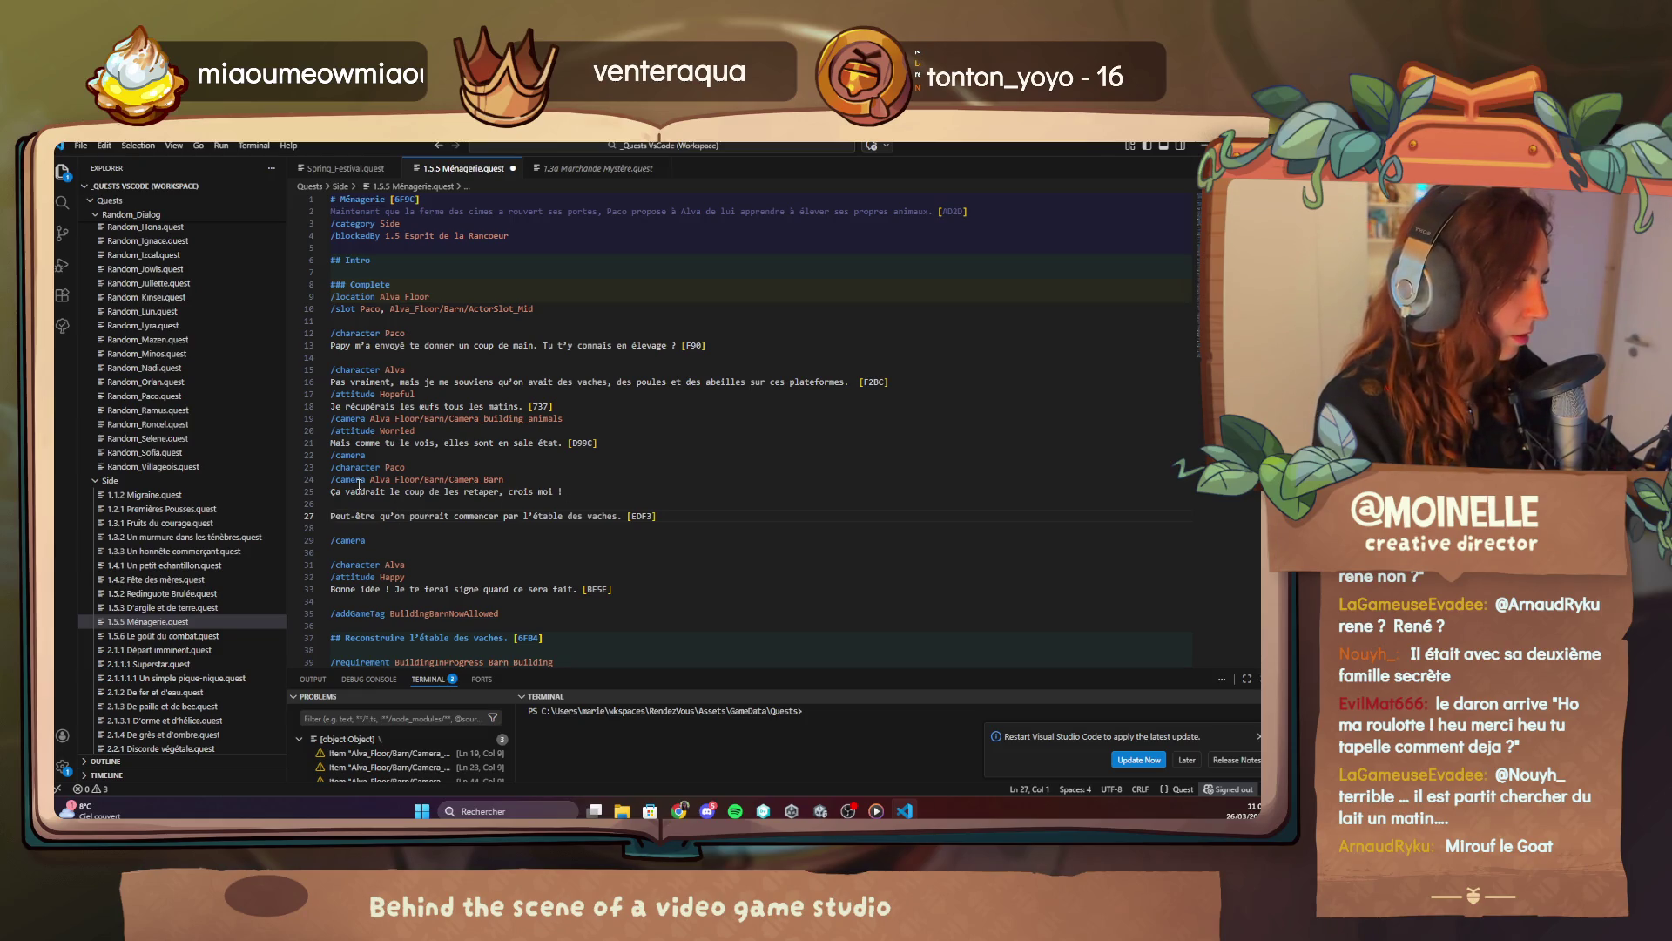
left_click_drag(503, 481, 325, 484)
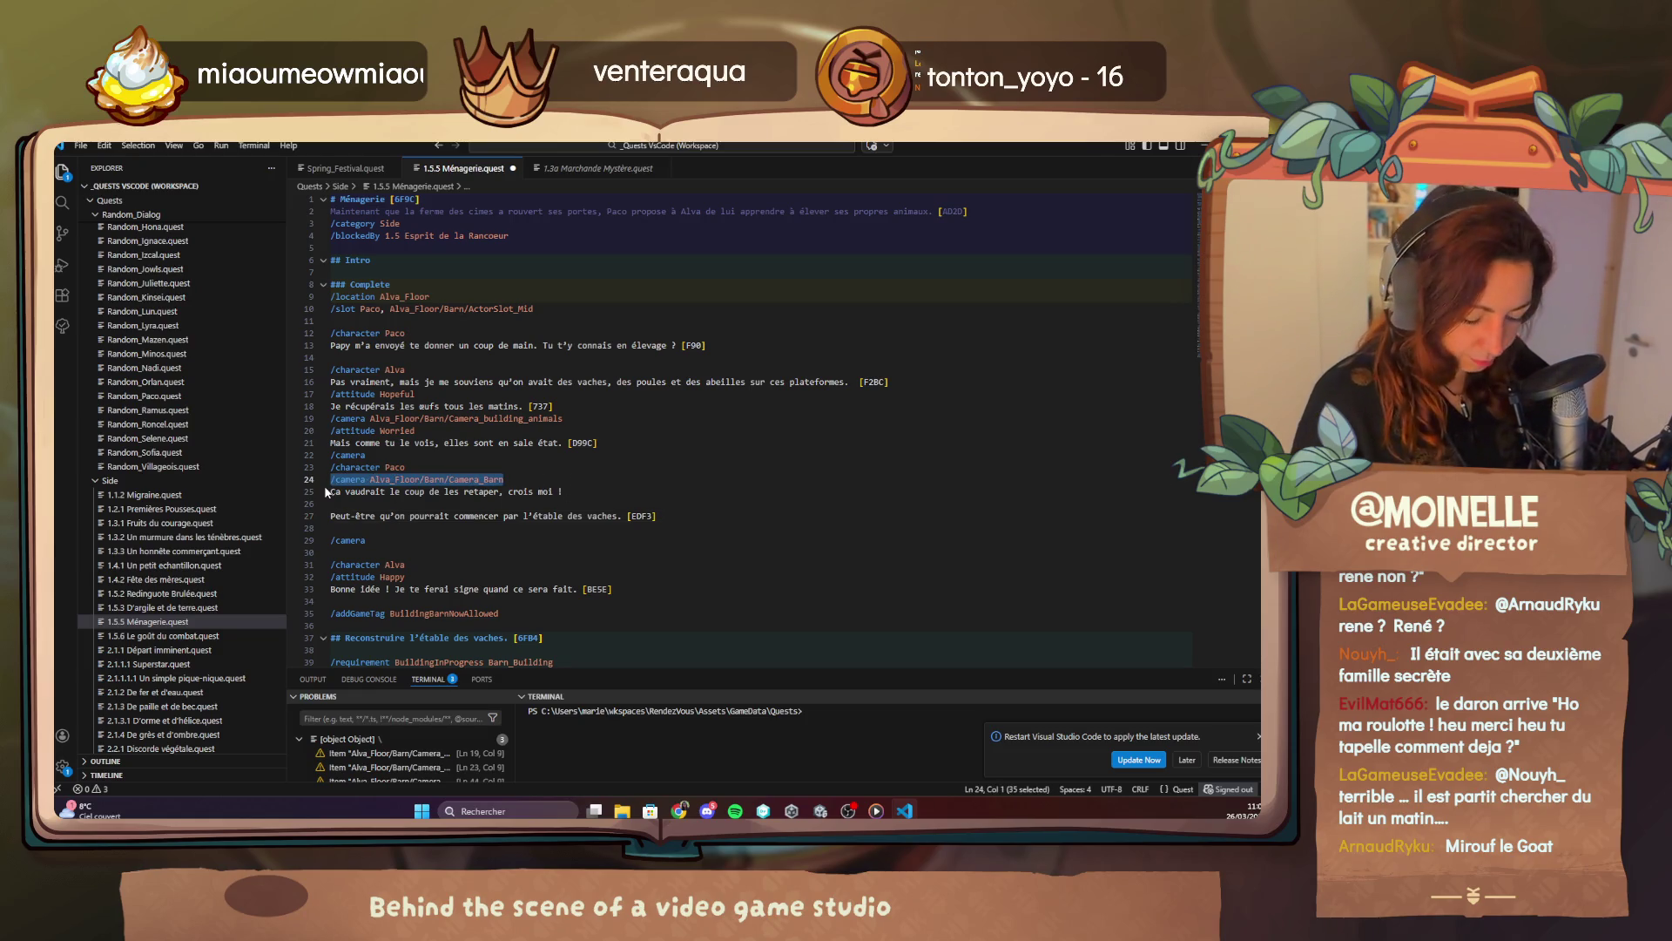
key("BackSpace")
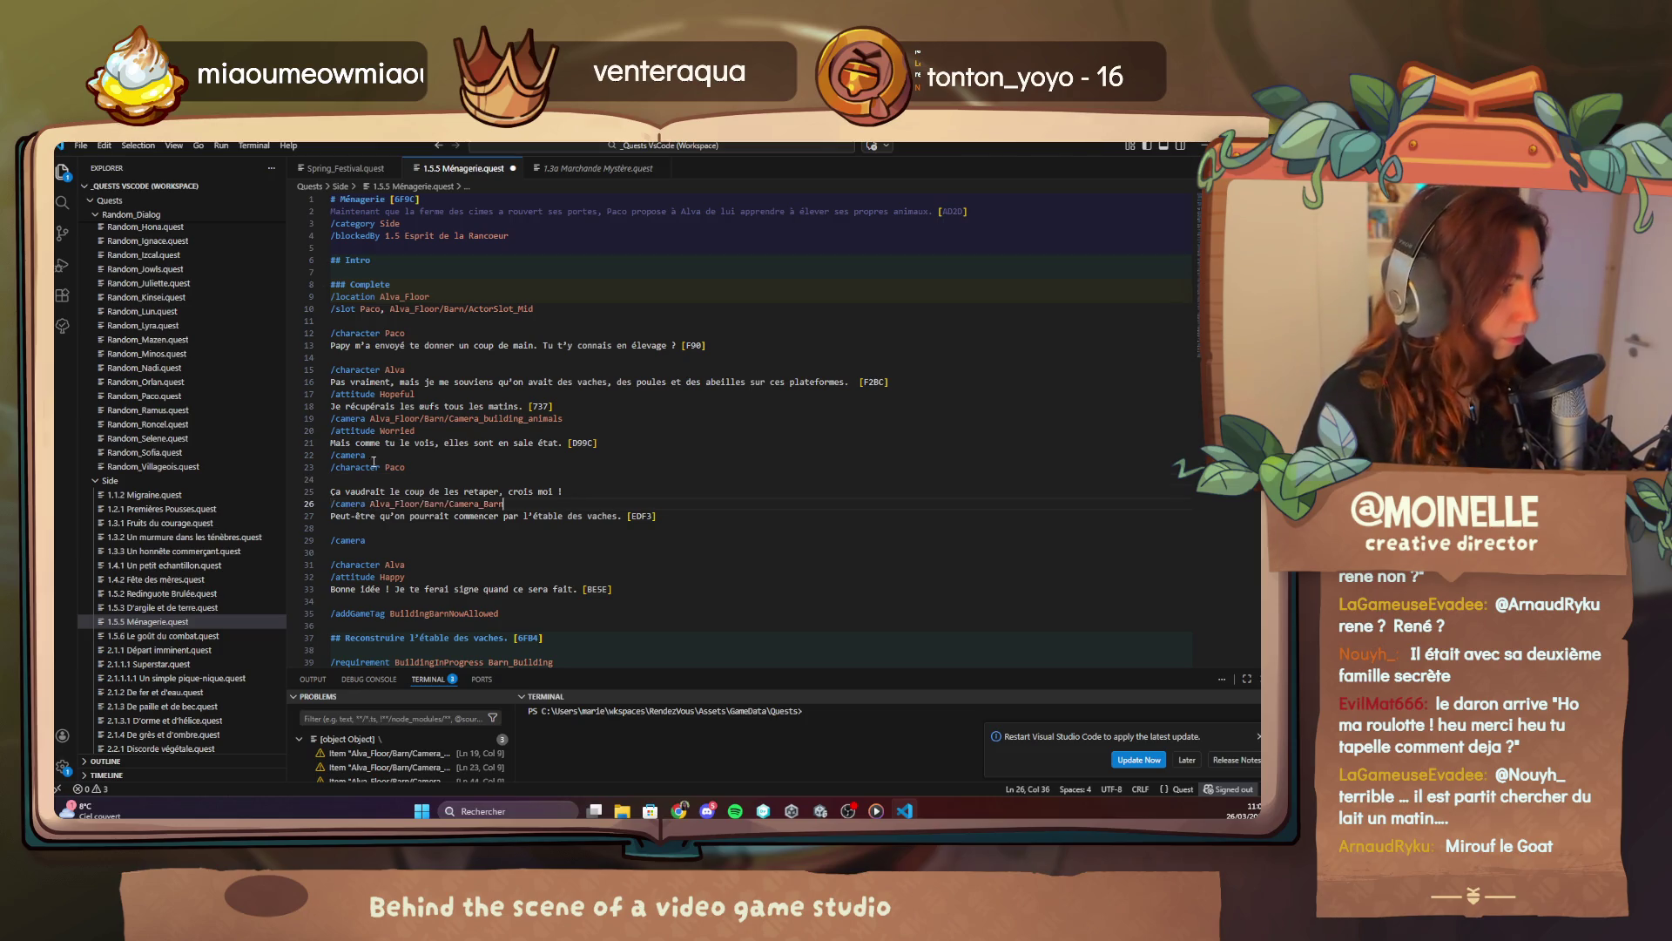
scroll(671, 523, "down", 8)
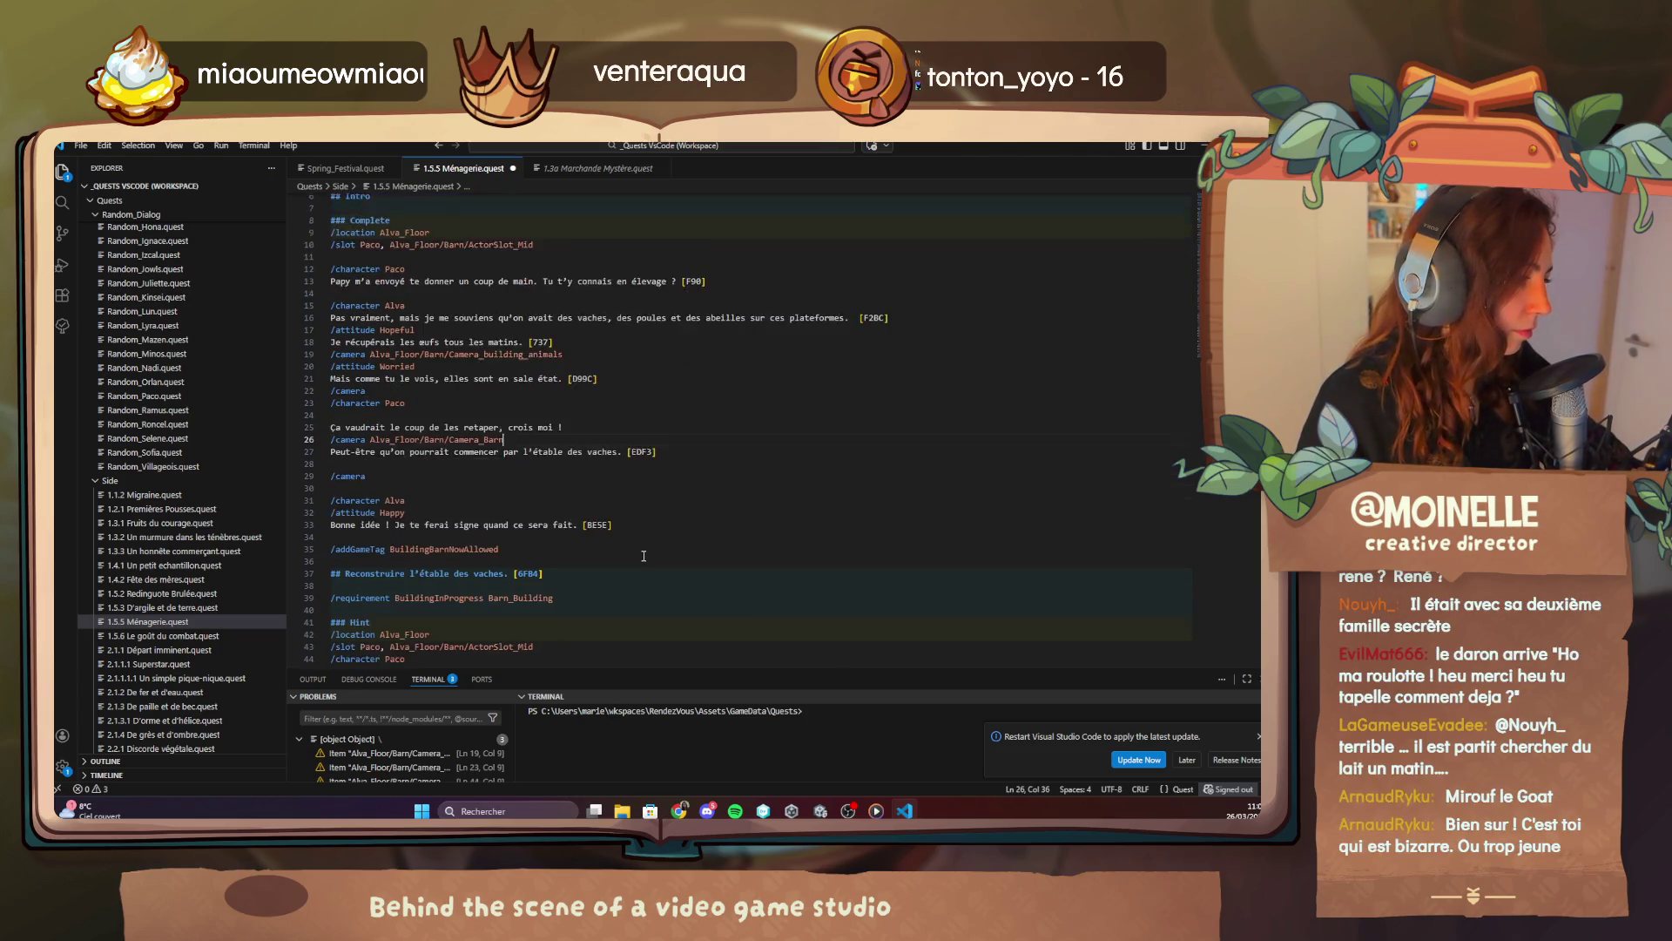
scroll(643, 523, "down", 8)
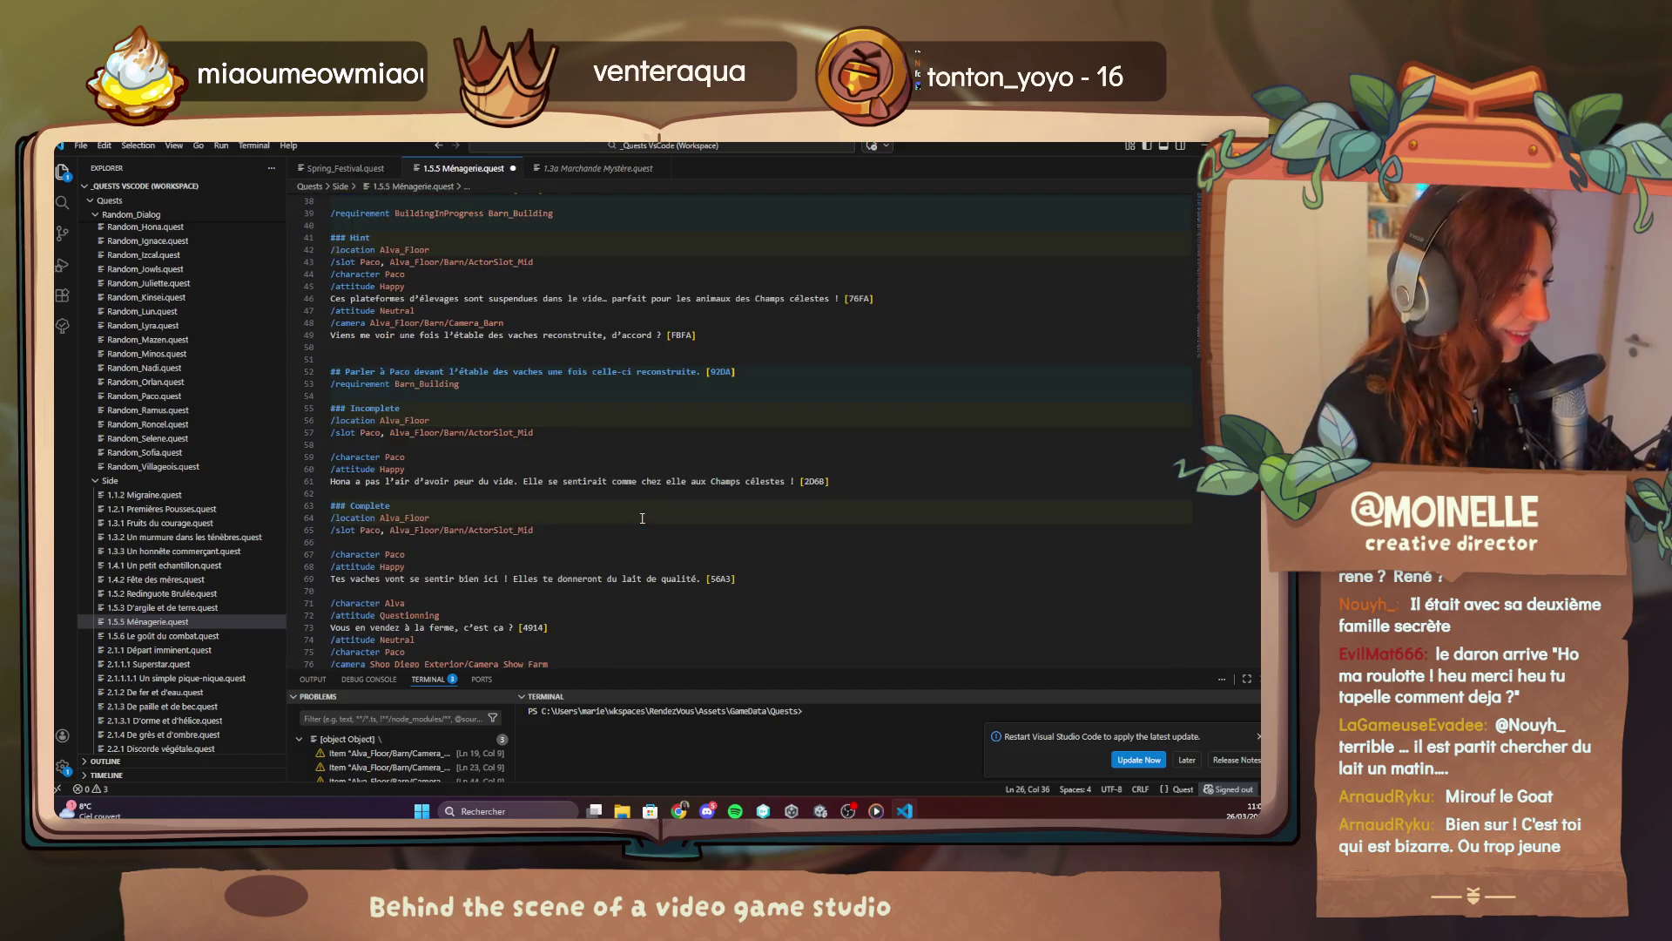
left_click(823, 811)
Click through Paco and Alva's cow-buying dialogue to its end.
left_click(789, 650)
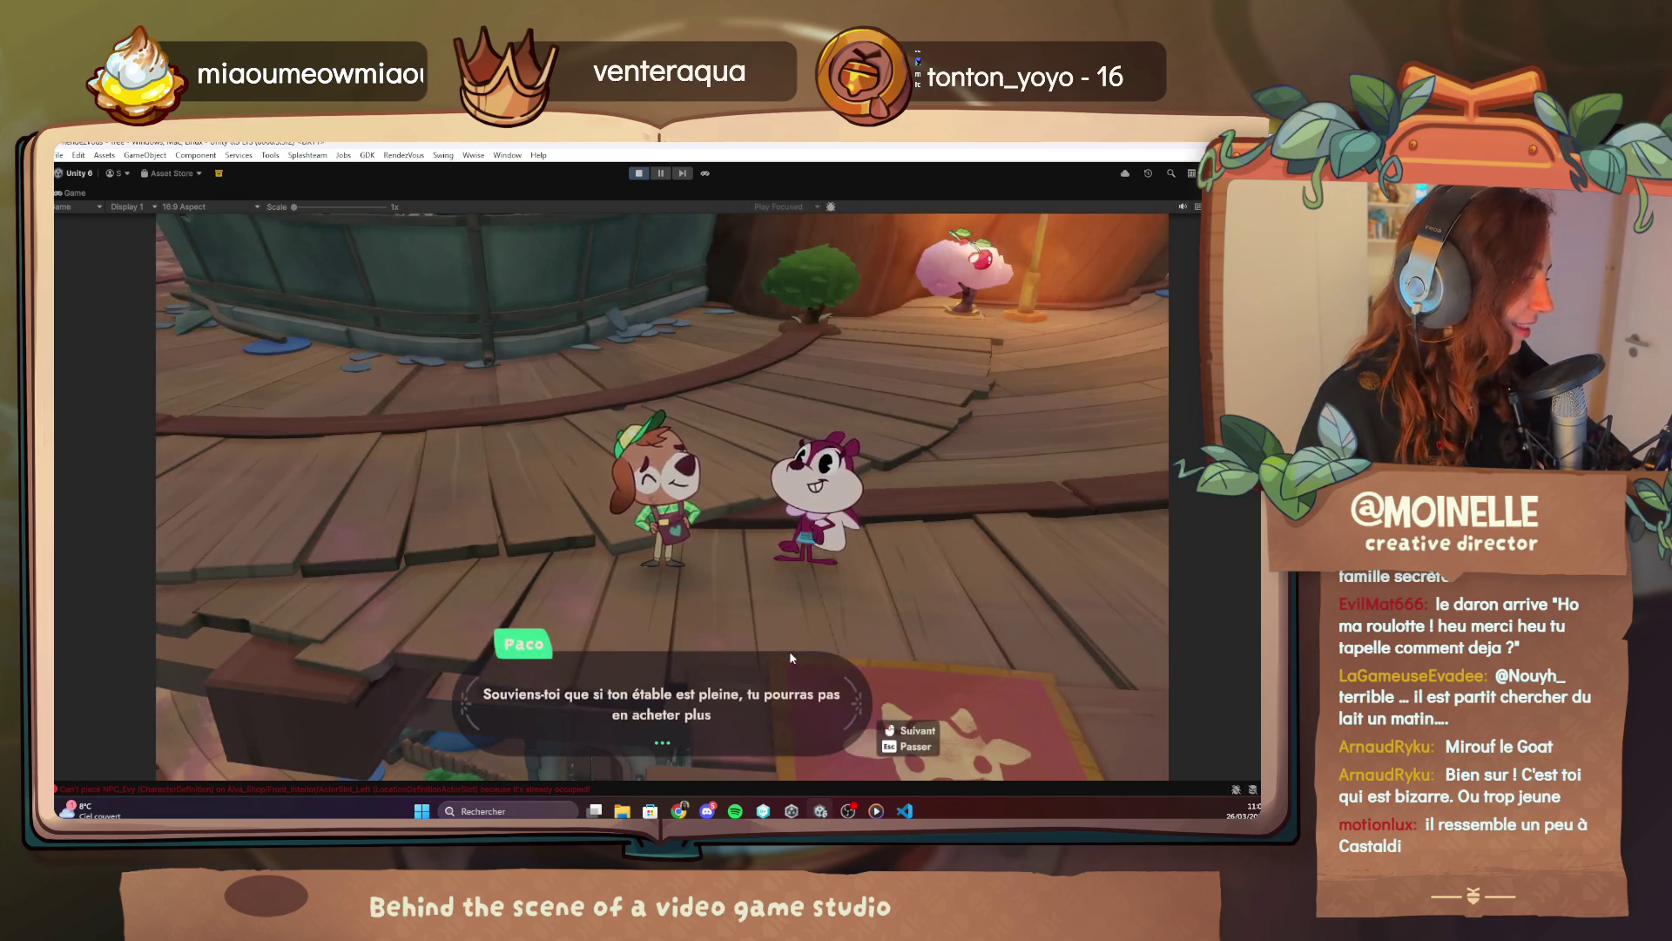
left_click(789, 650)
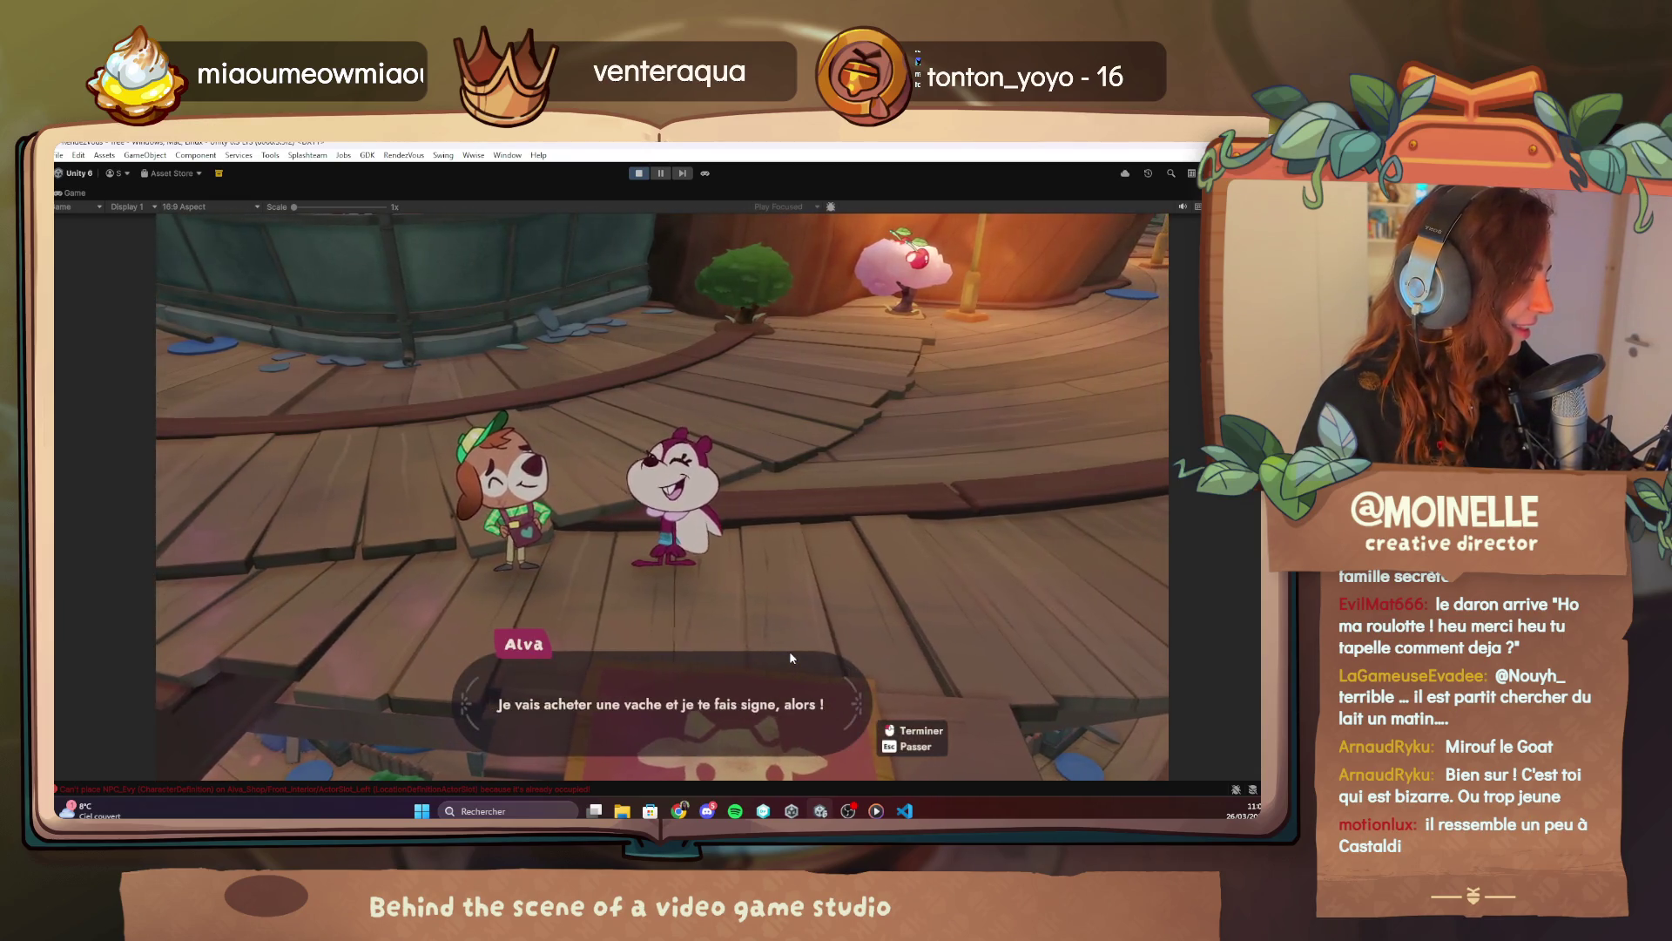
left_click(789, 651)
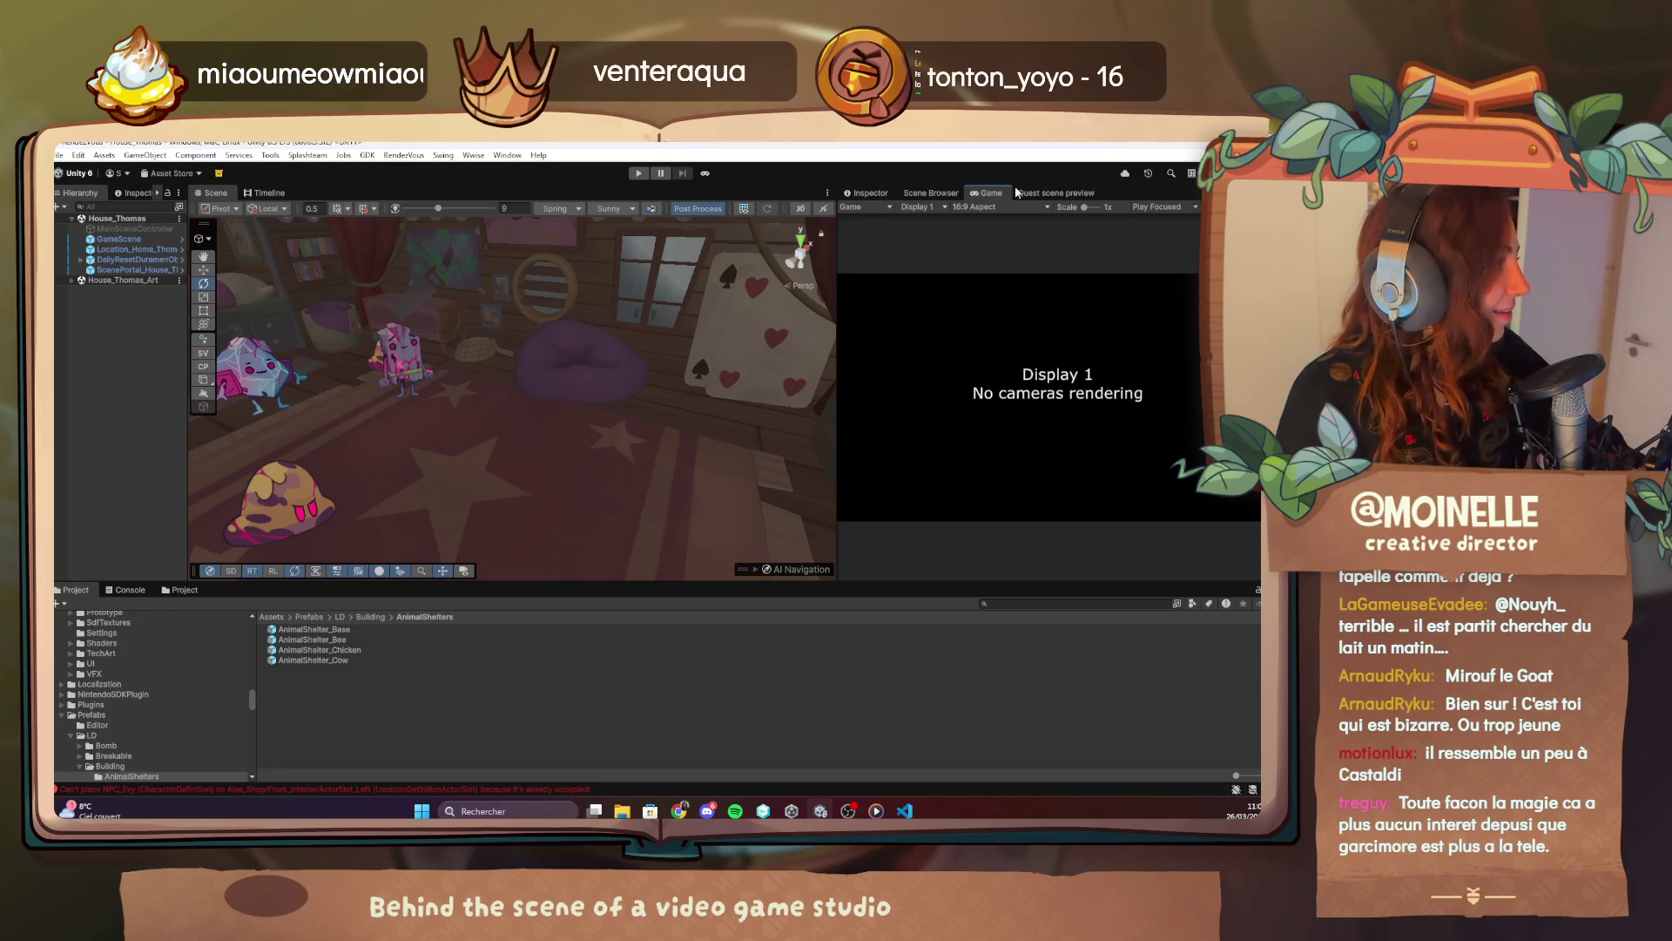
Open a new tab in the Google Chrome window.
mouse_move(679, 811)
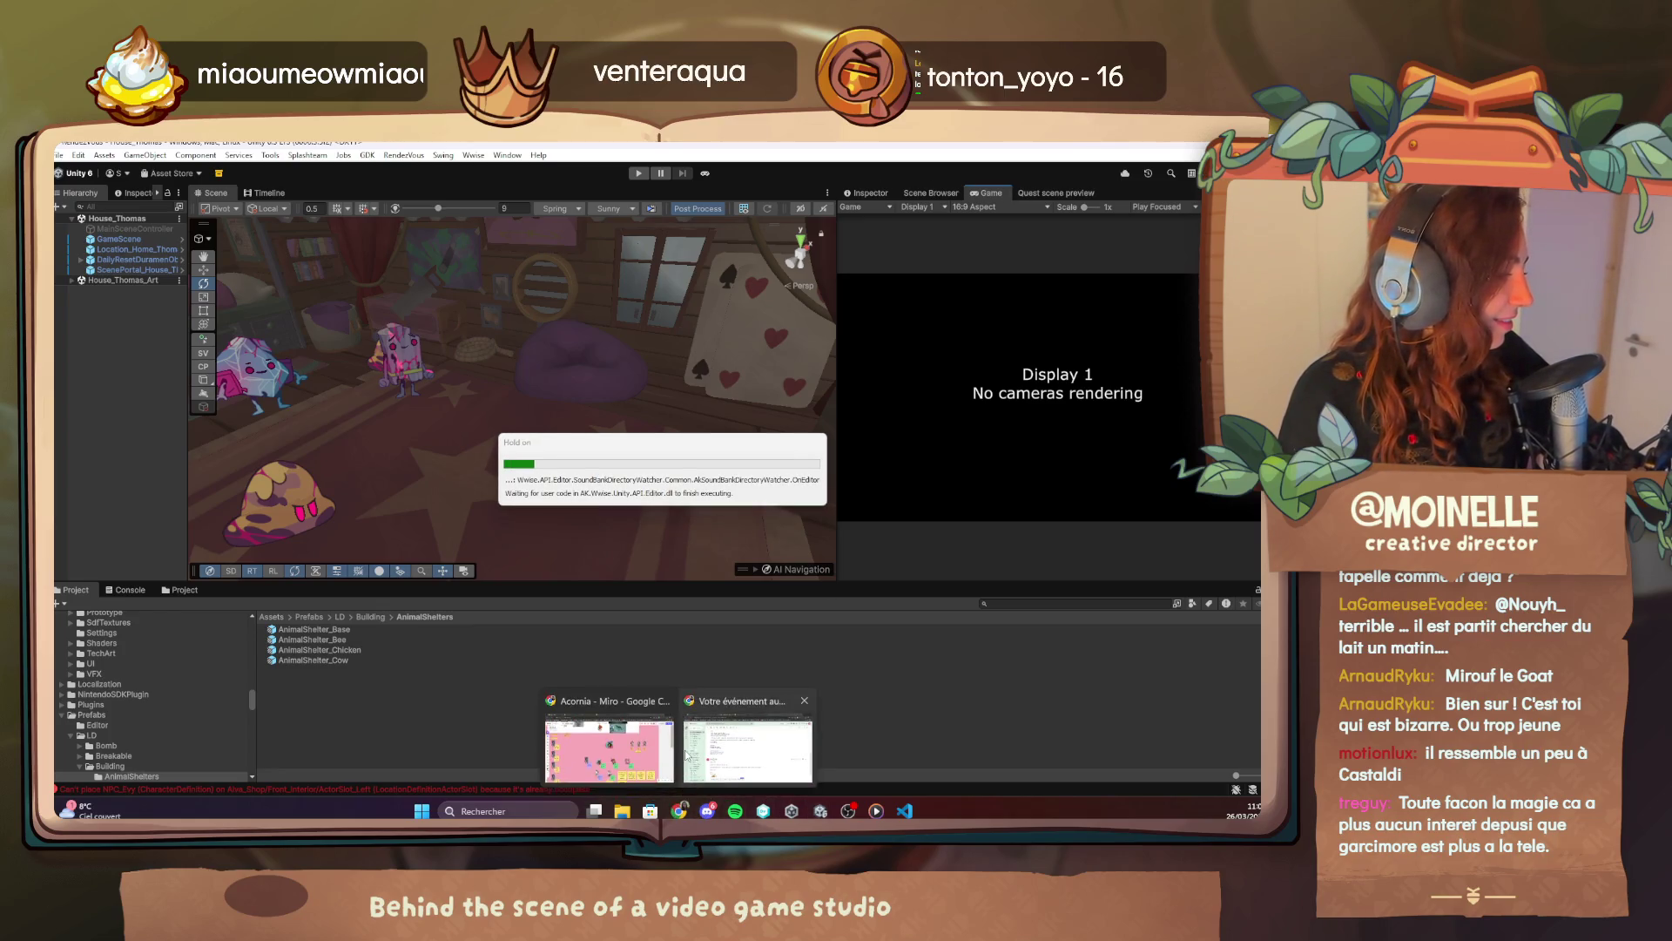
left_click(688, 750)
left_click(845, 148)
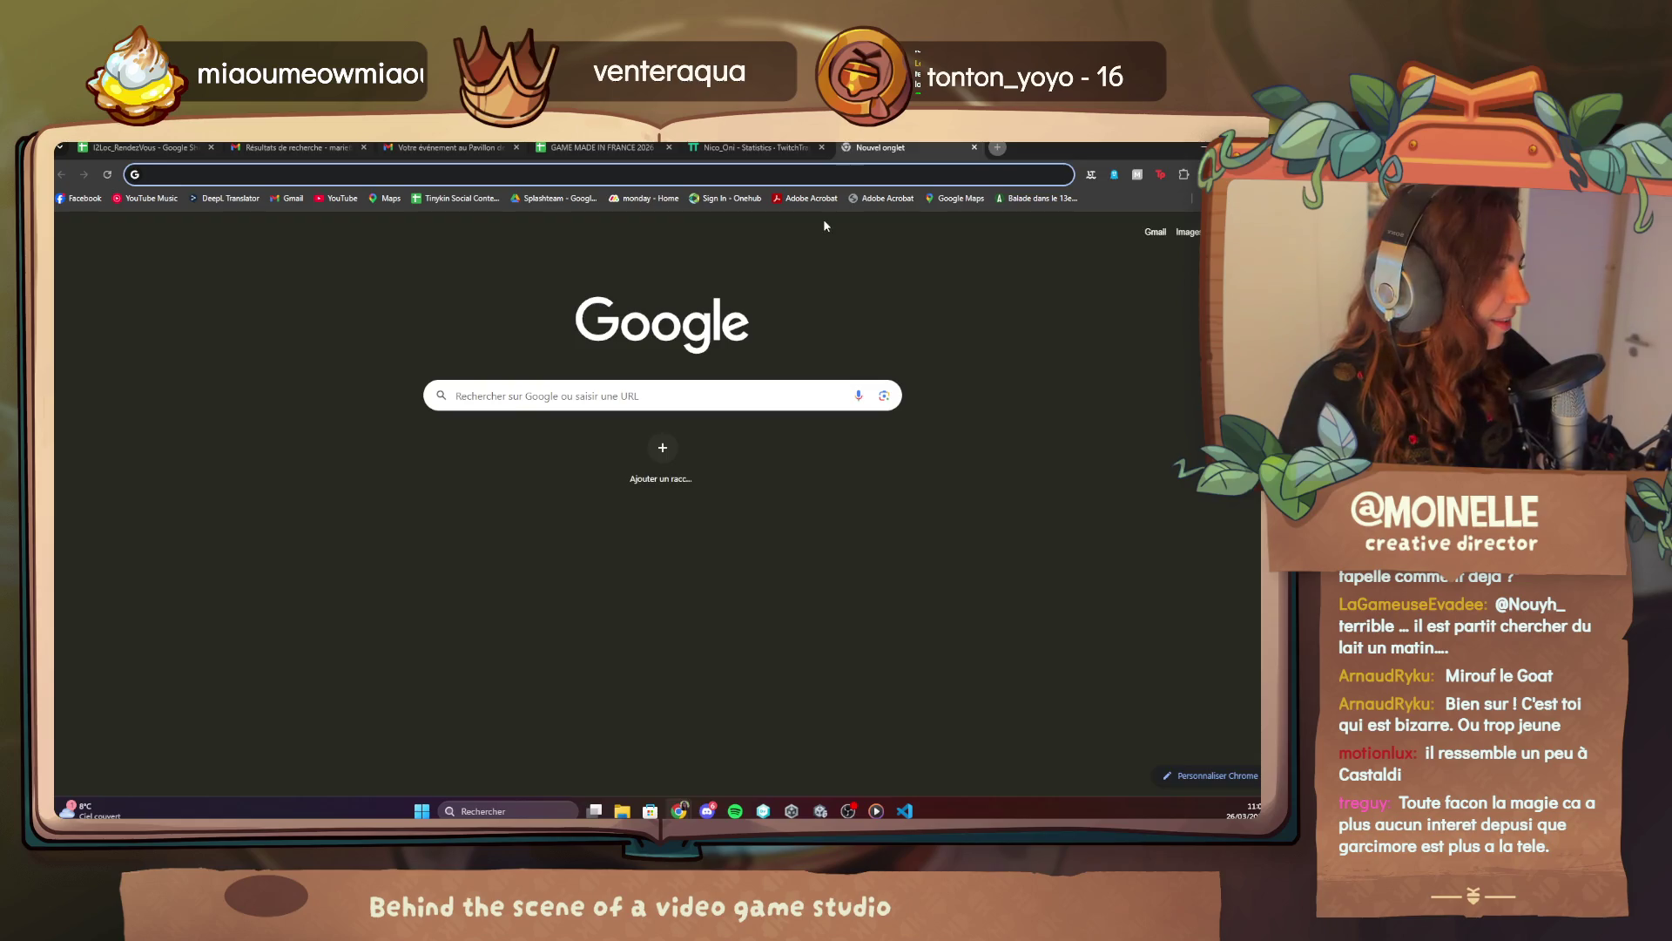
Search Google for 'sylvain mirouf', browse his image results, then return to all results.
type("sylvain mirouf")
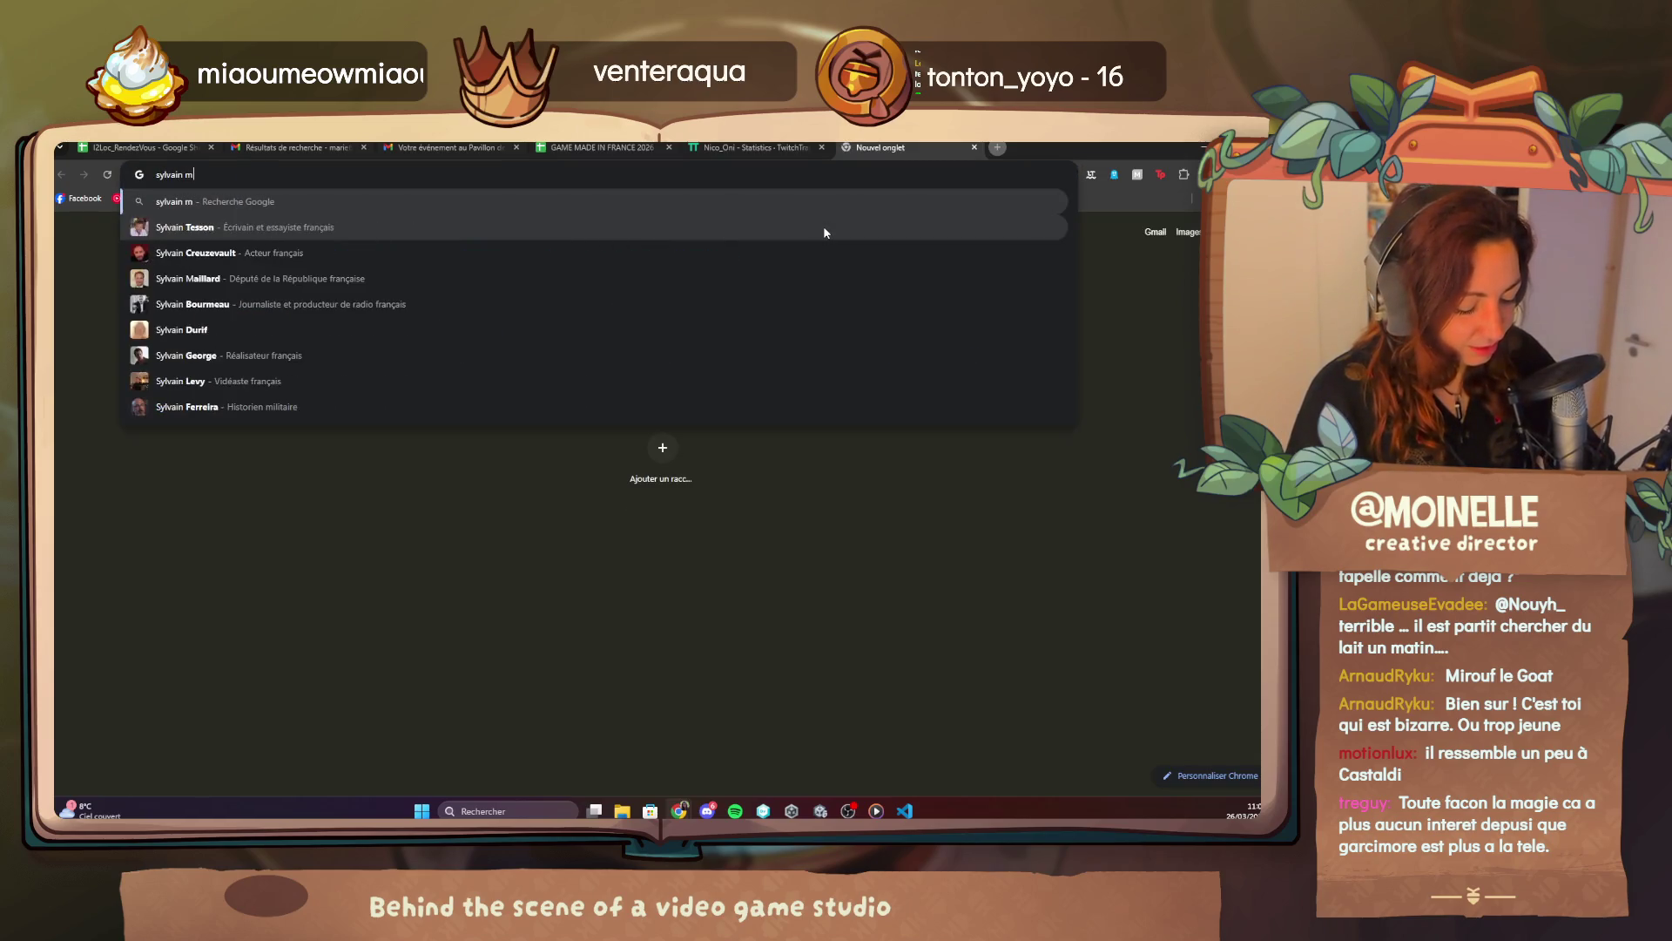
key("Return")
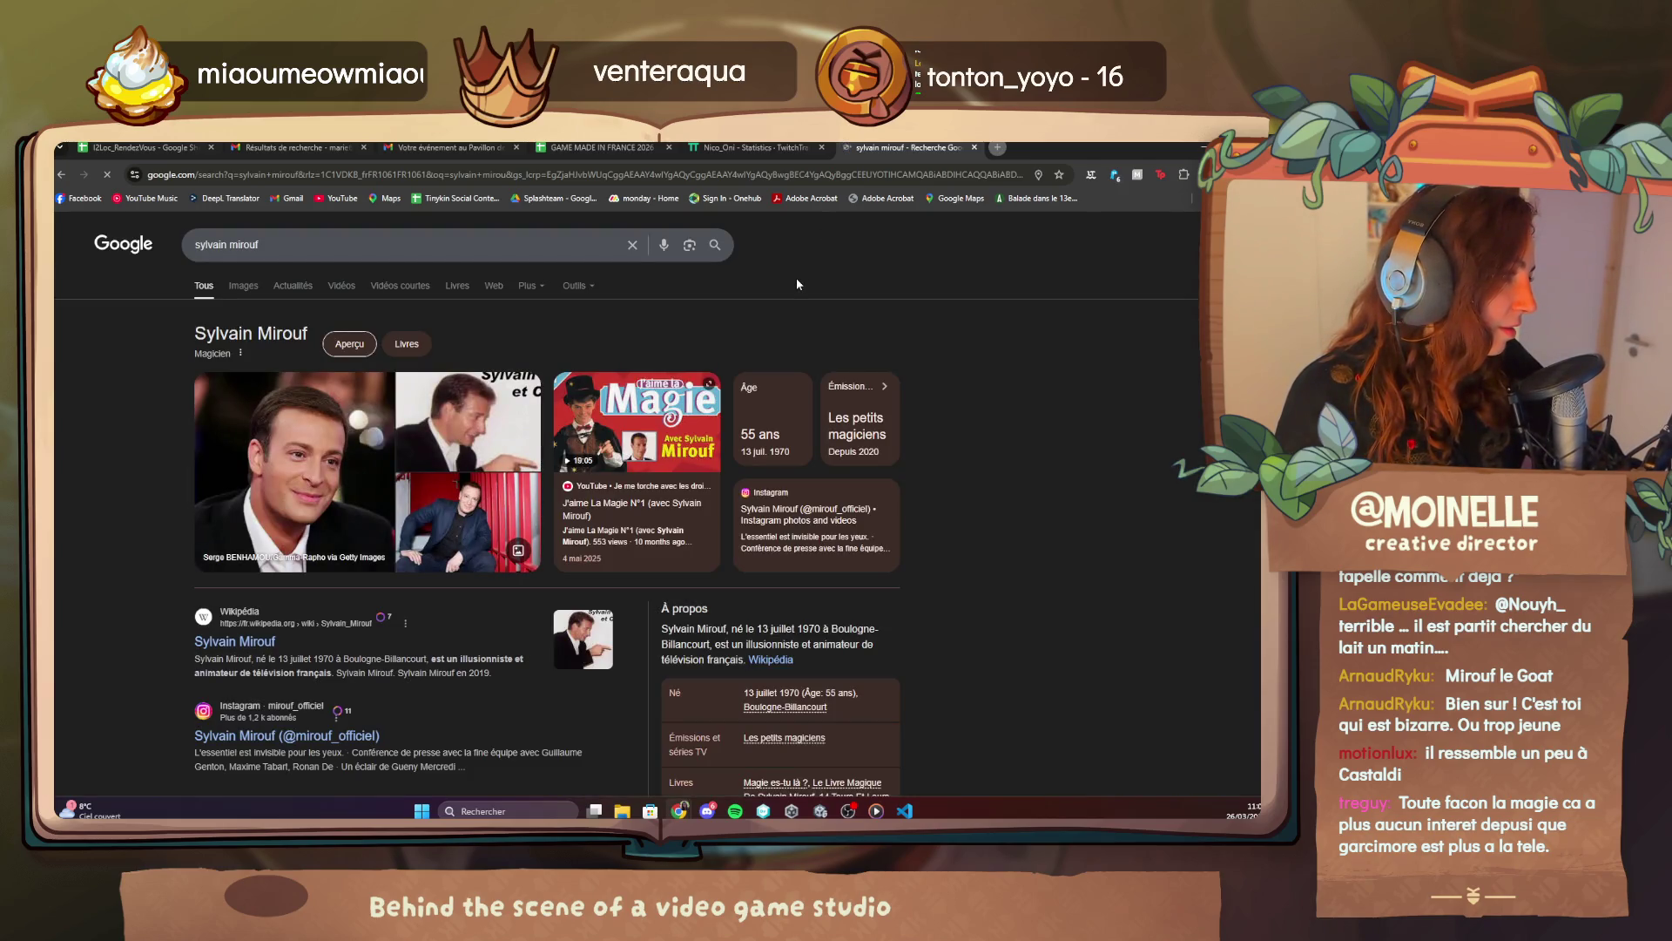
left_click(244, 286)
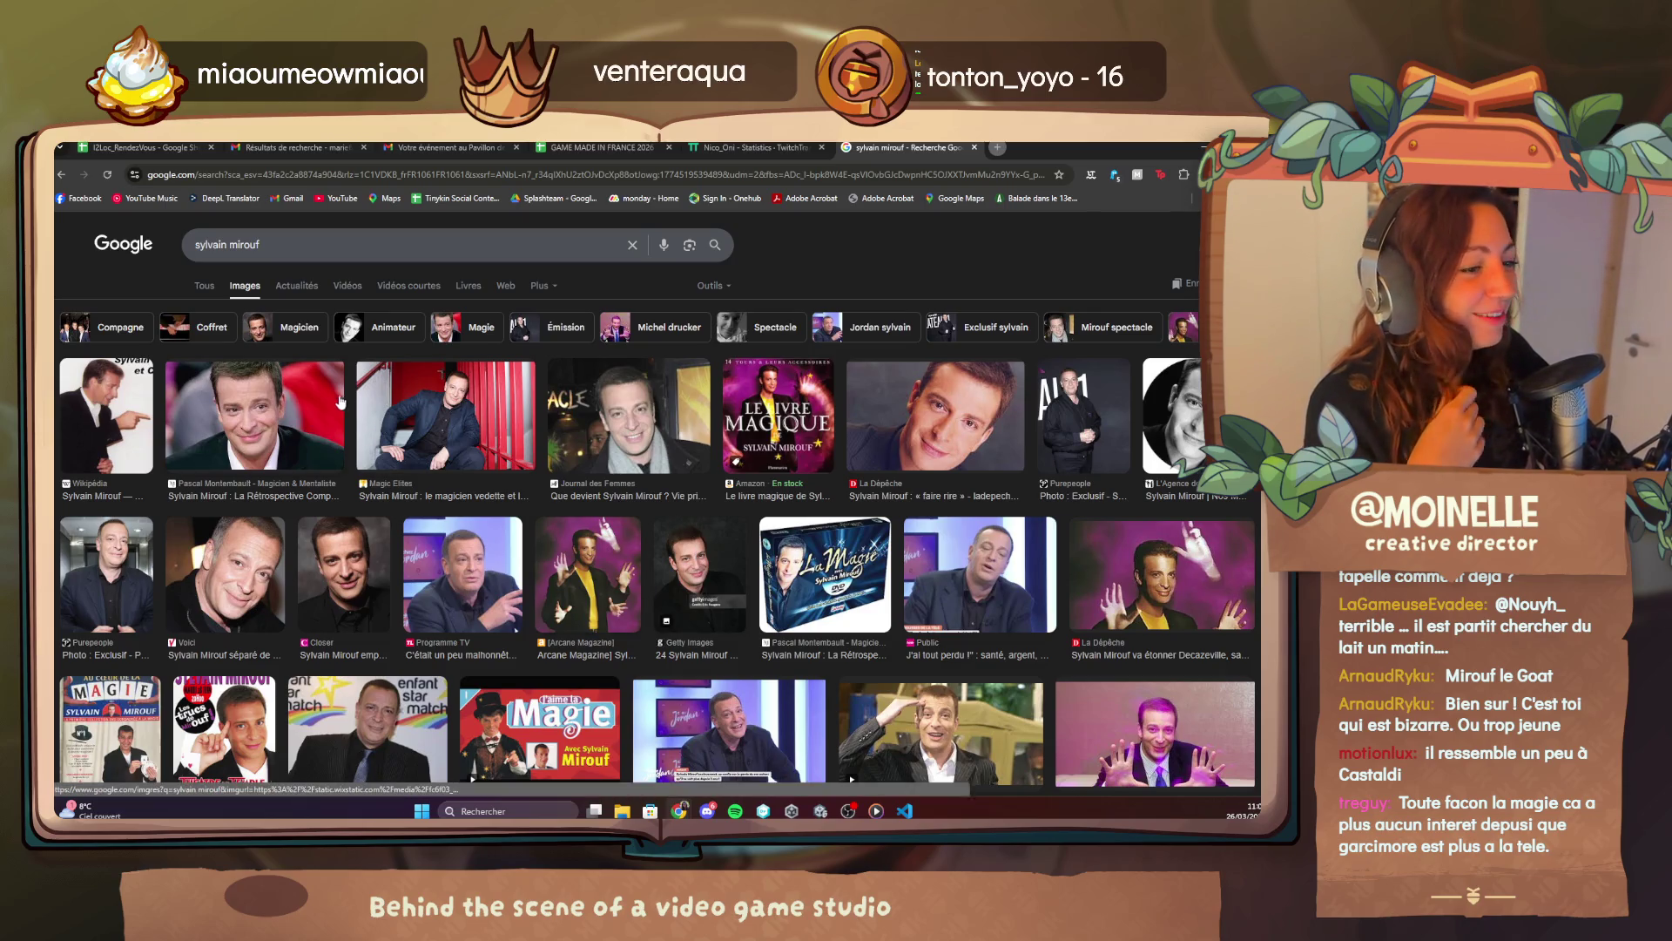
scroll(671, 714, "down", 3)
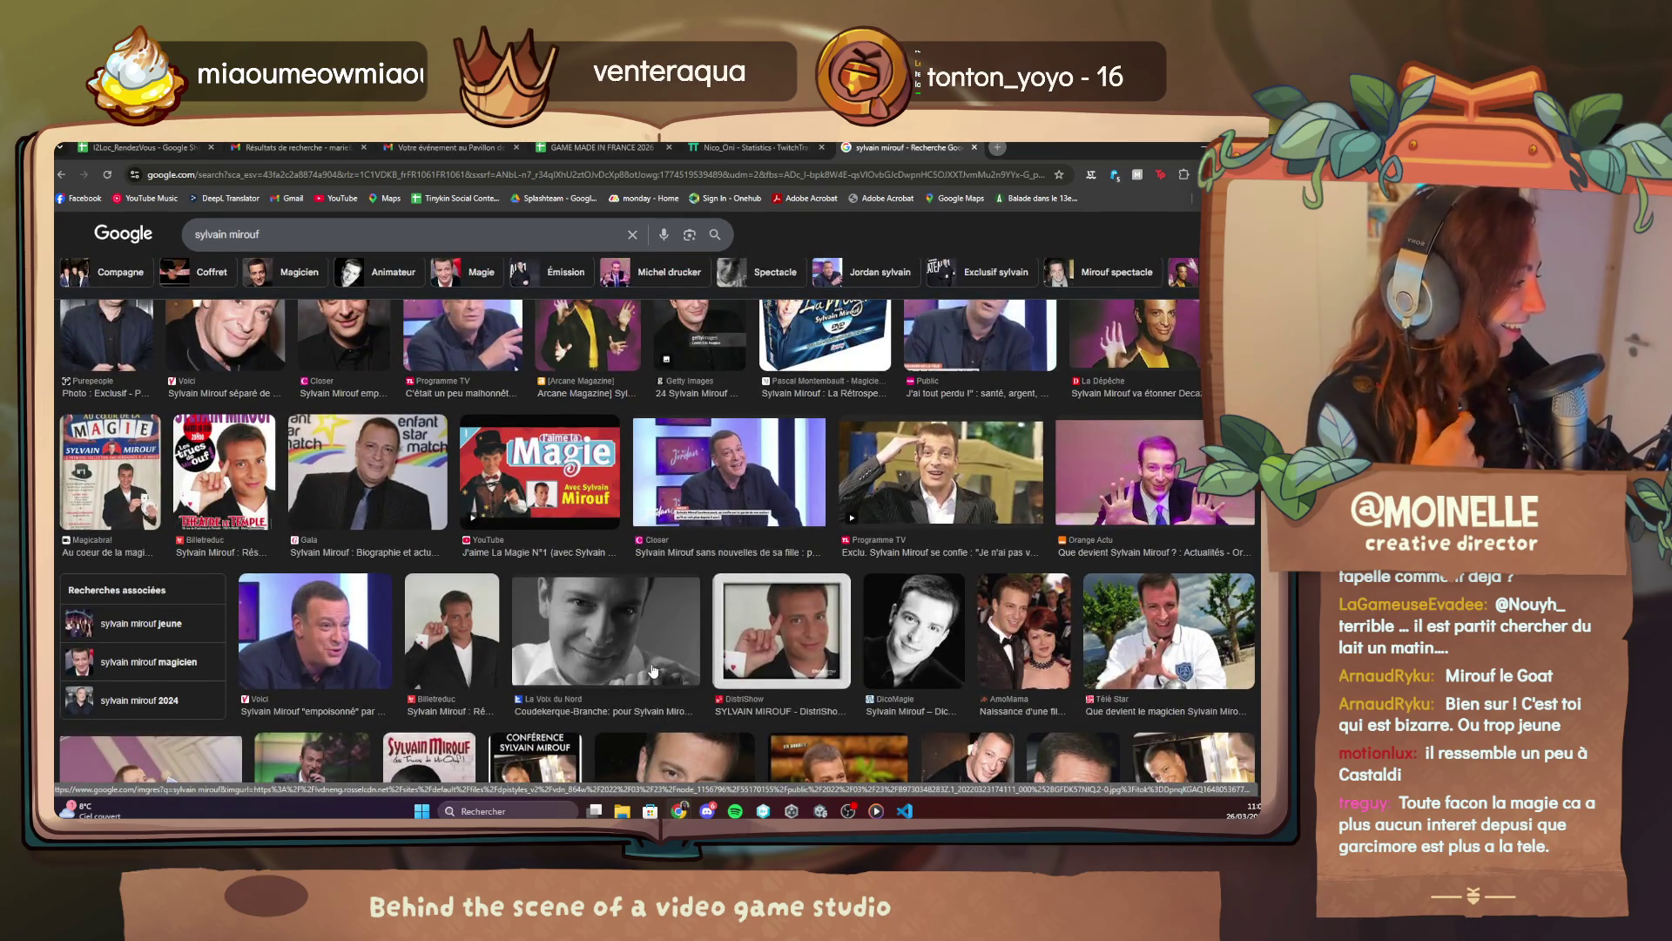
scroll(657, 674, "up", 3)
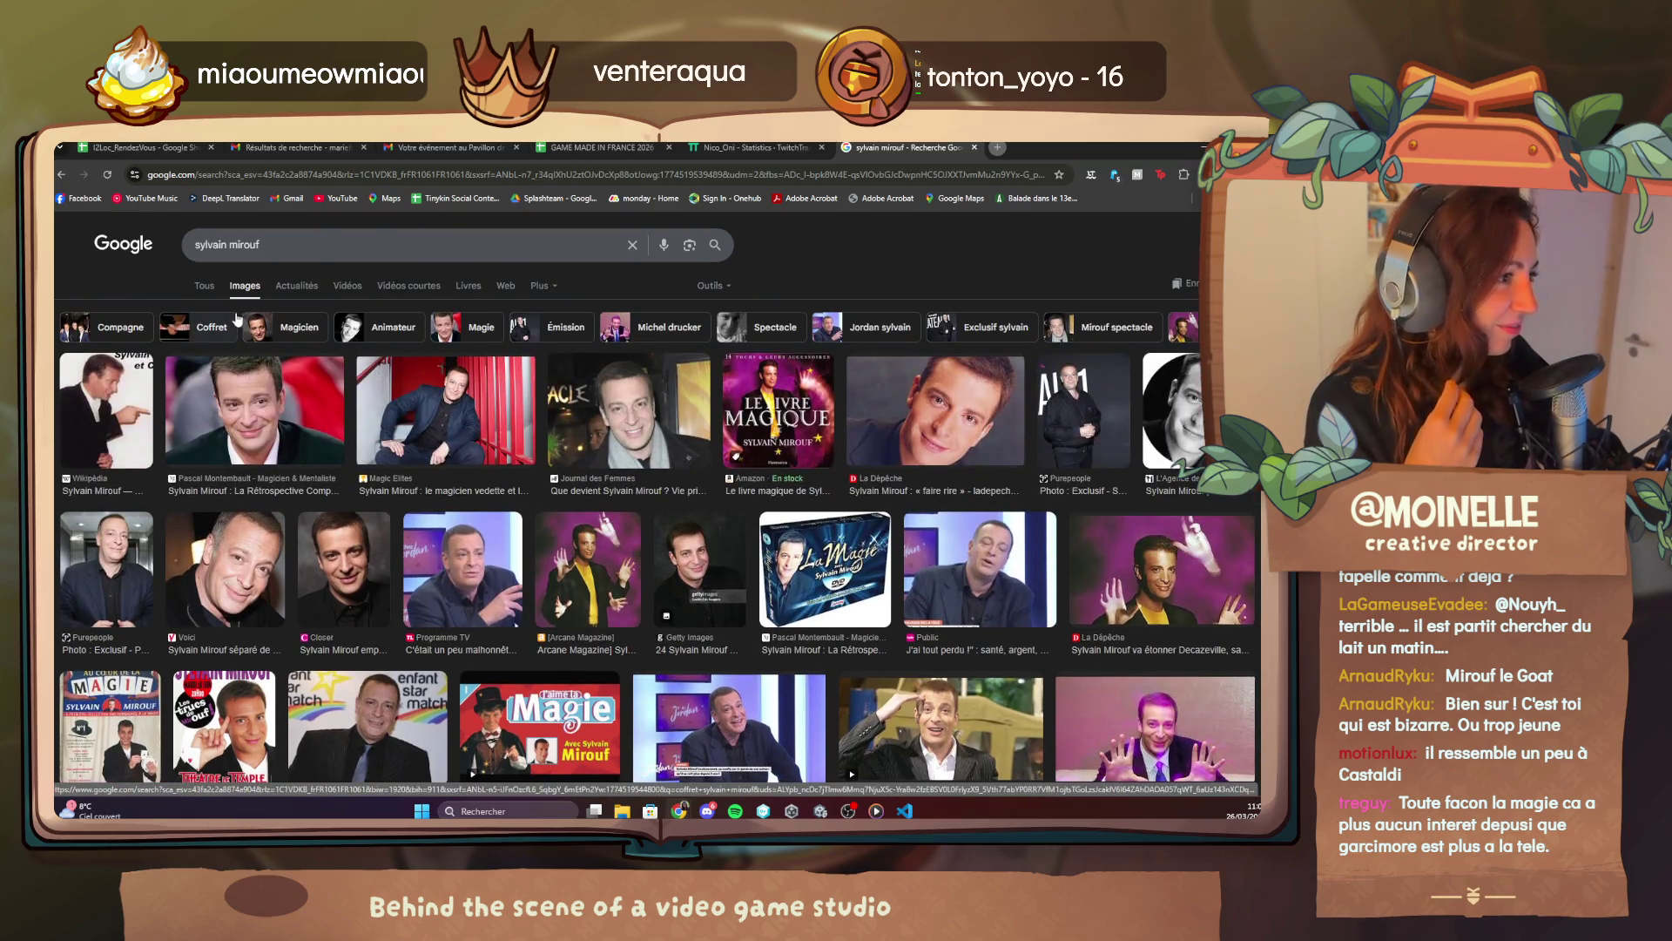
left_click(195, 288)
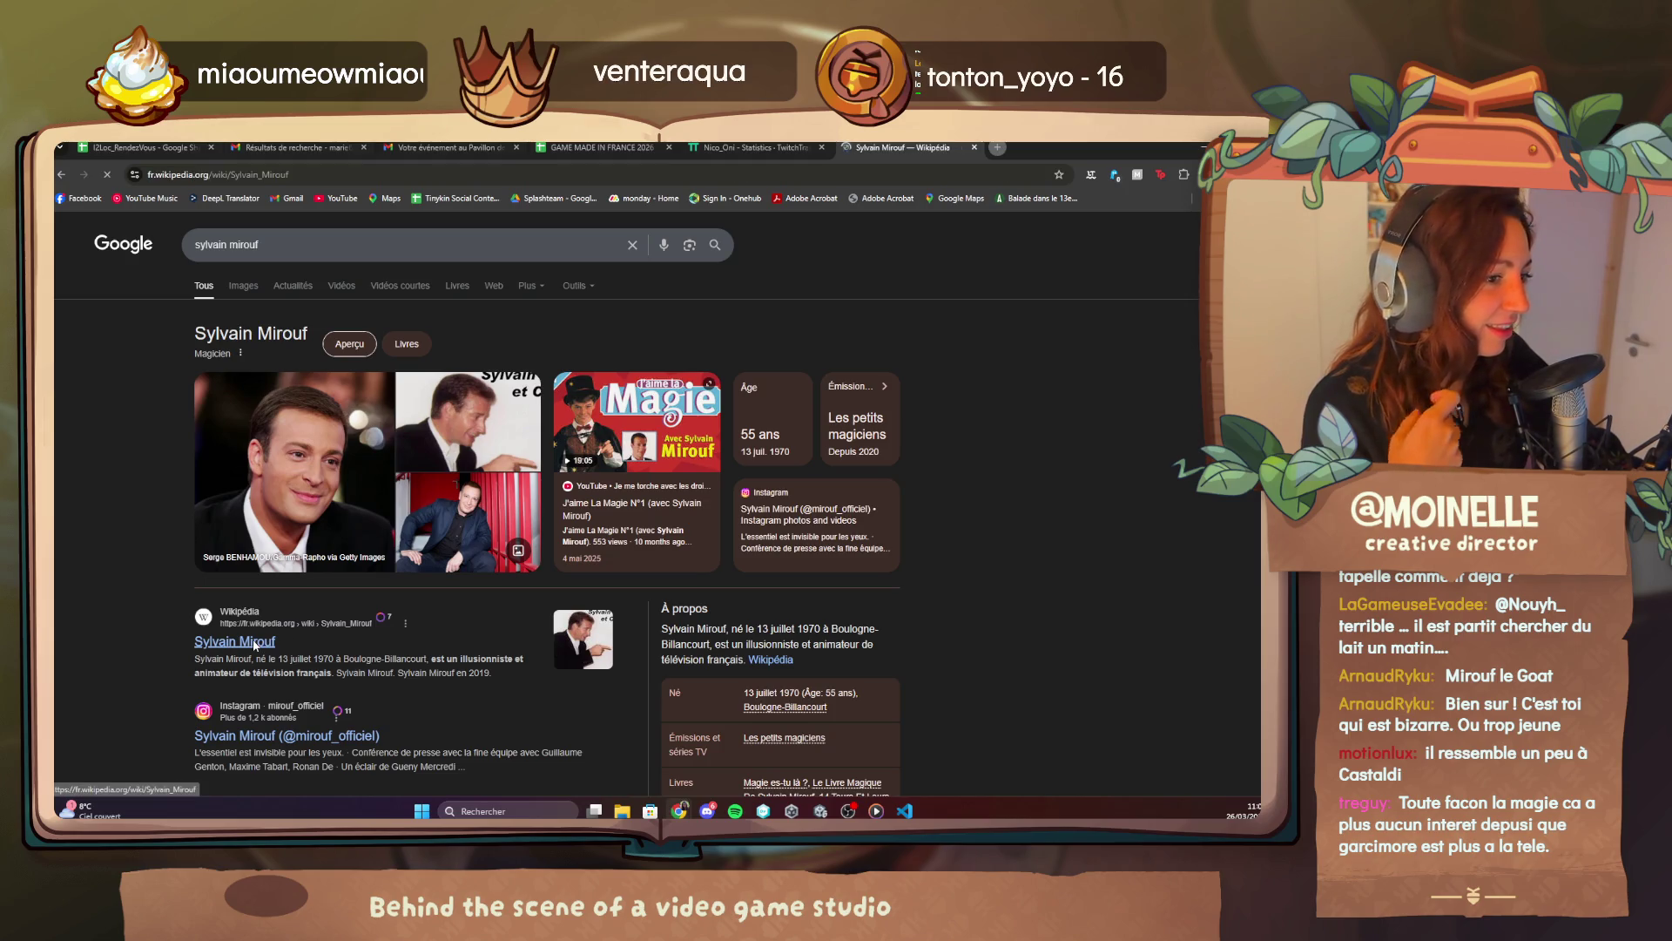
Scroll through the magician's Wikipedia article.
scroll(247, 663, "down", 3)
scroll(247, 663, "up", 2)
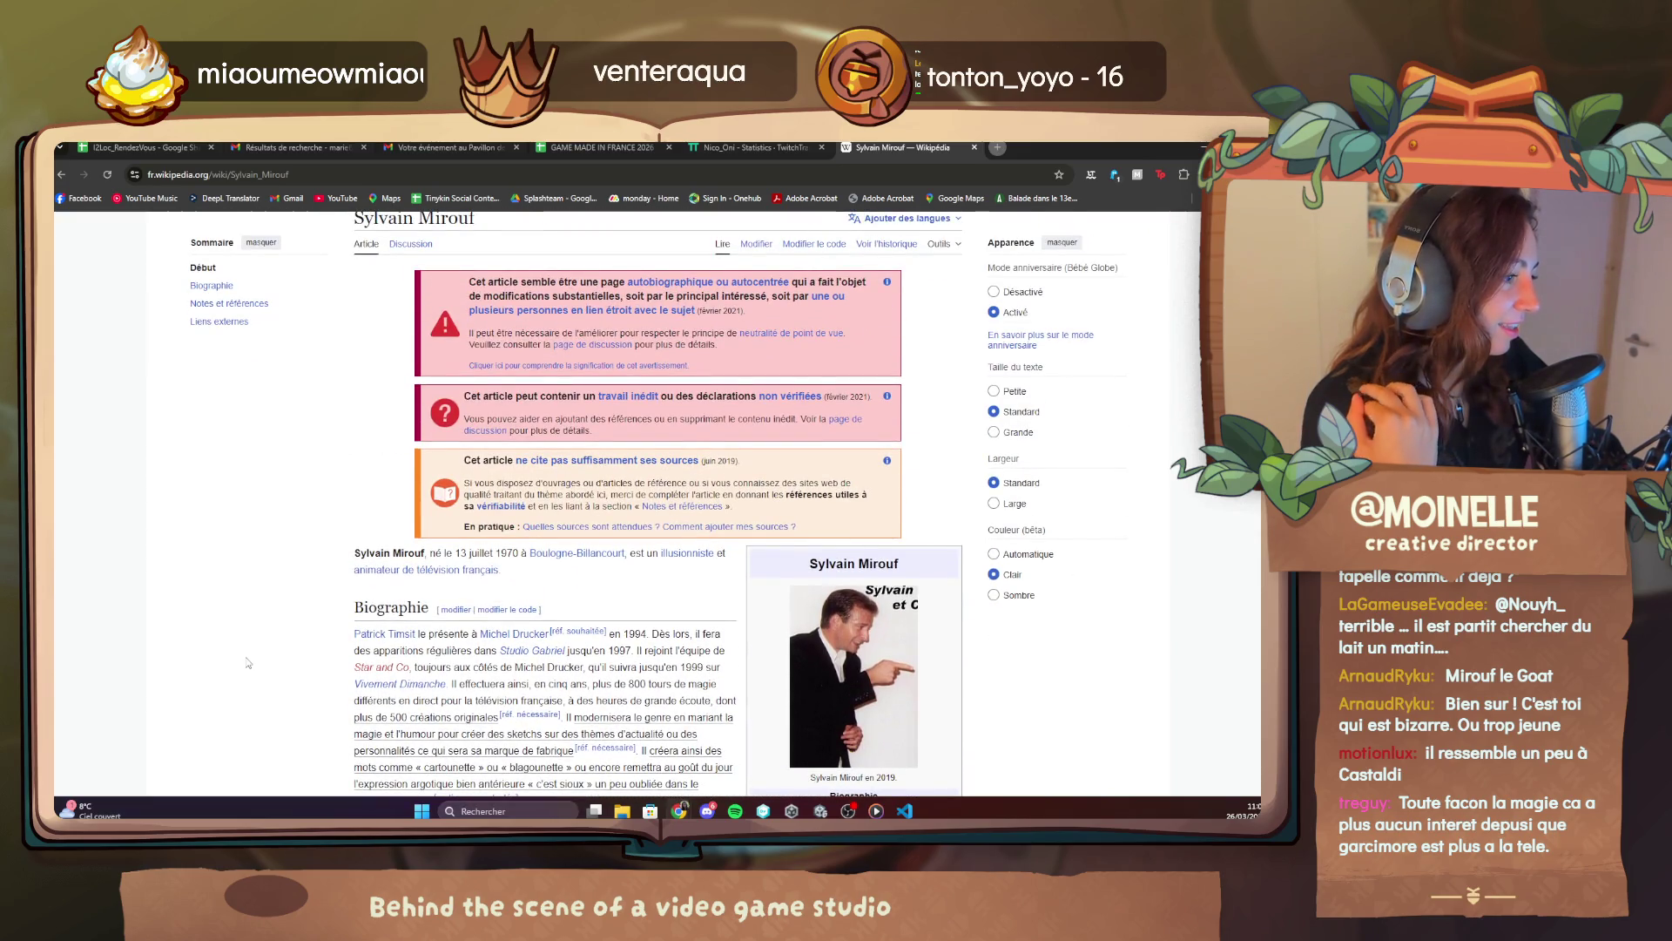
scroll(248, 662, "down", 3)
scroll(248, 663, "down", 5)
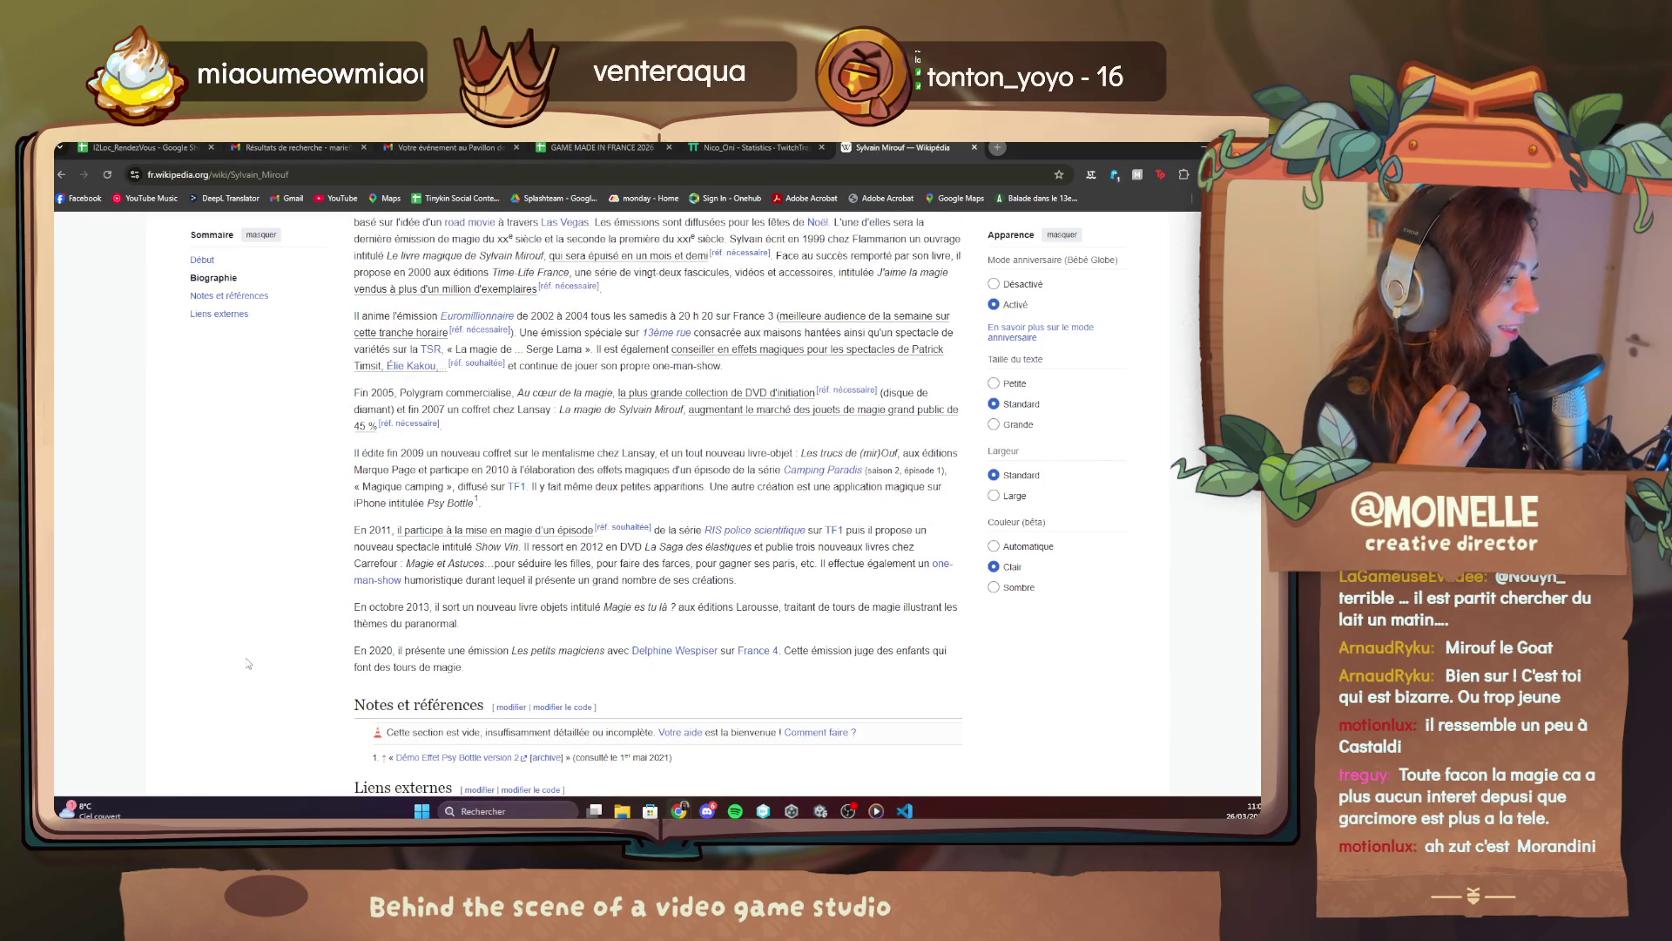
scroll(248, 663, "down", 3)
scroll(247, 660, "up", 3)
scroll(246, 658, "up", 2)
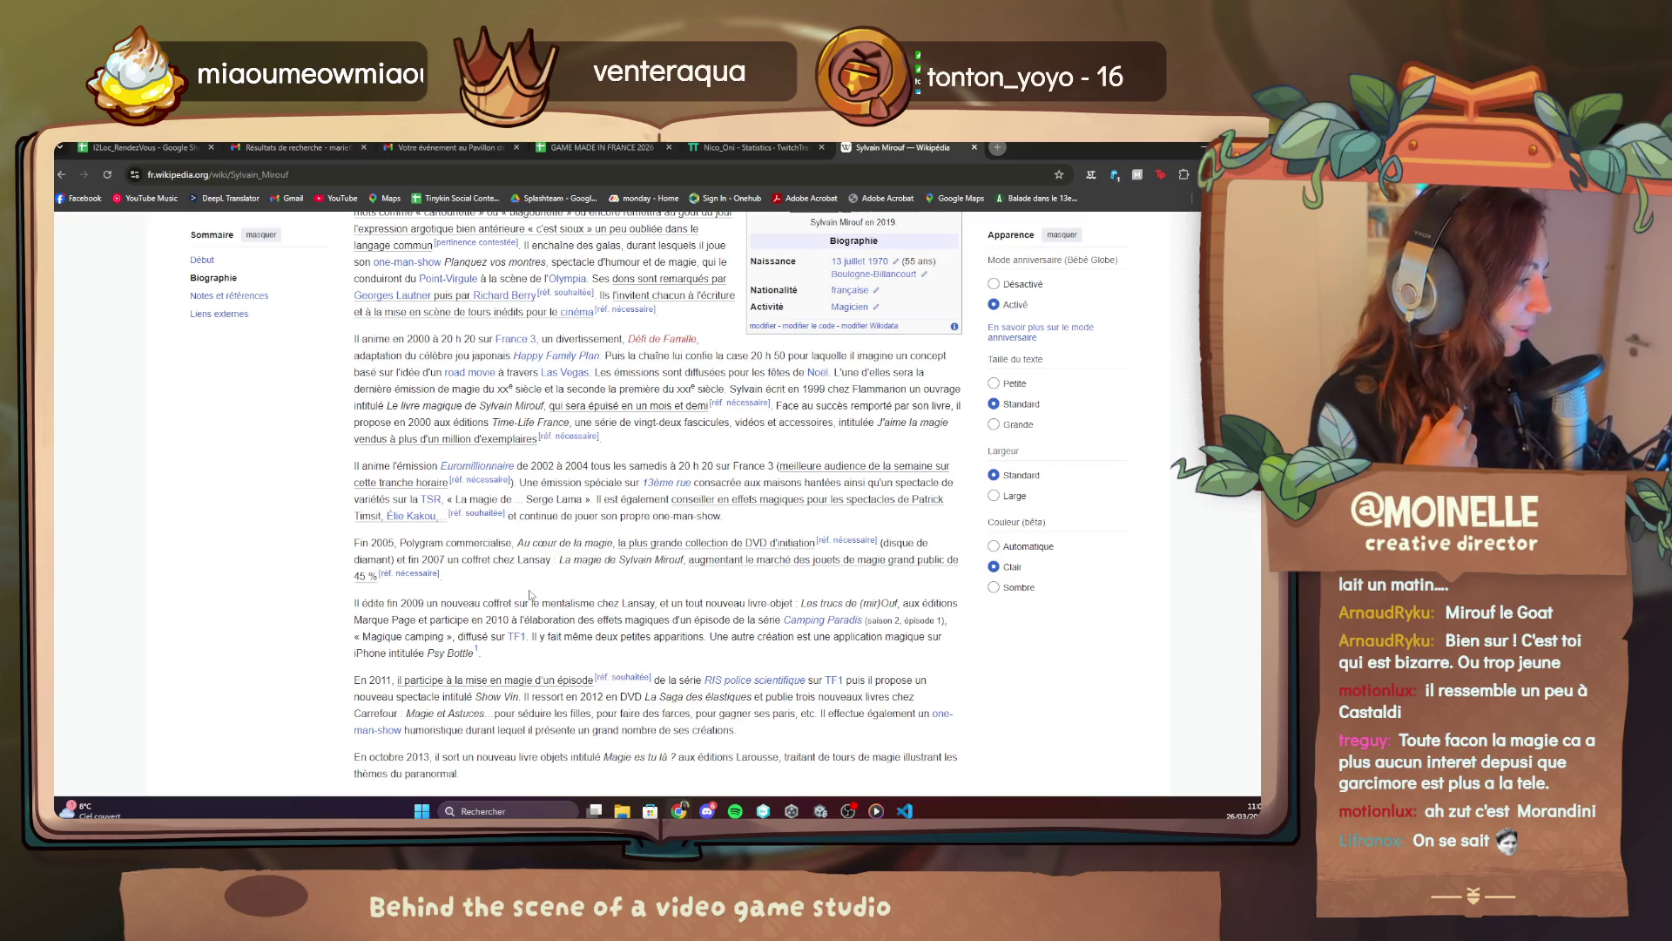
scroll(531, 596, "down", 5)
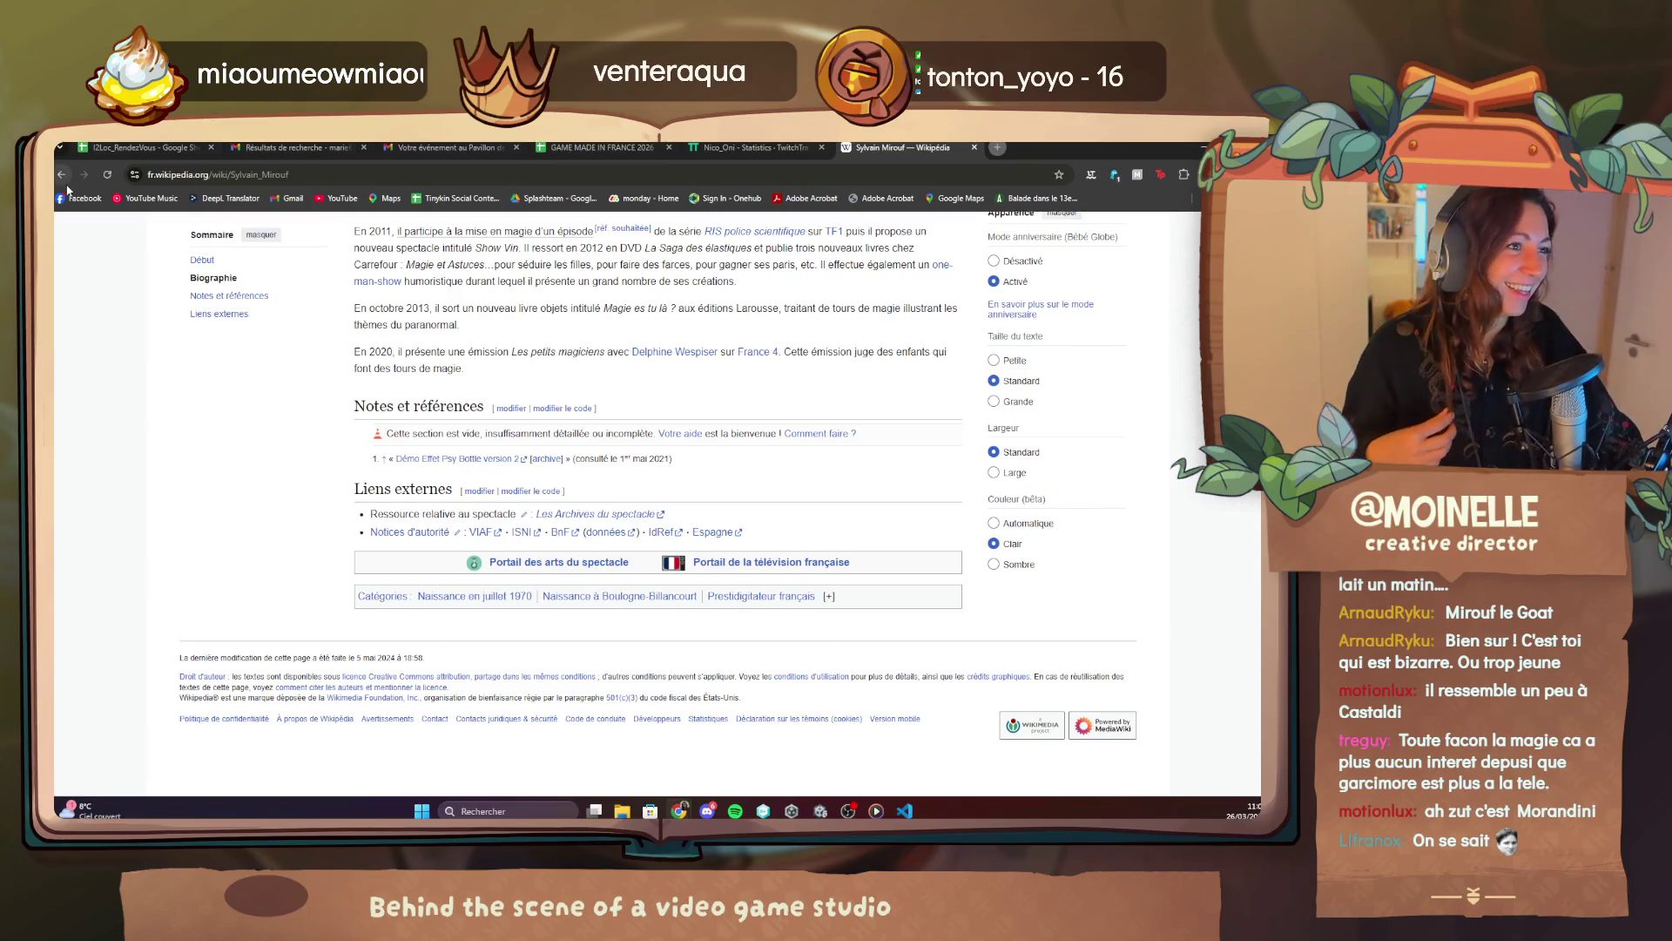
Go back to the Google results and show the magician's image results again.
left_click(62, 177)
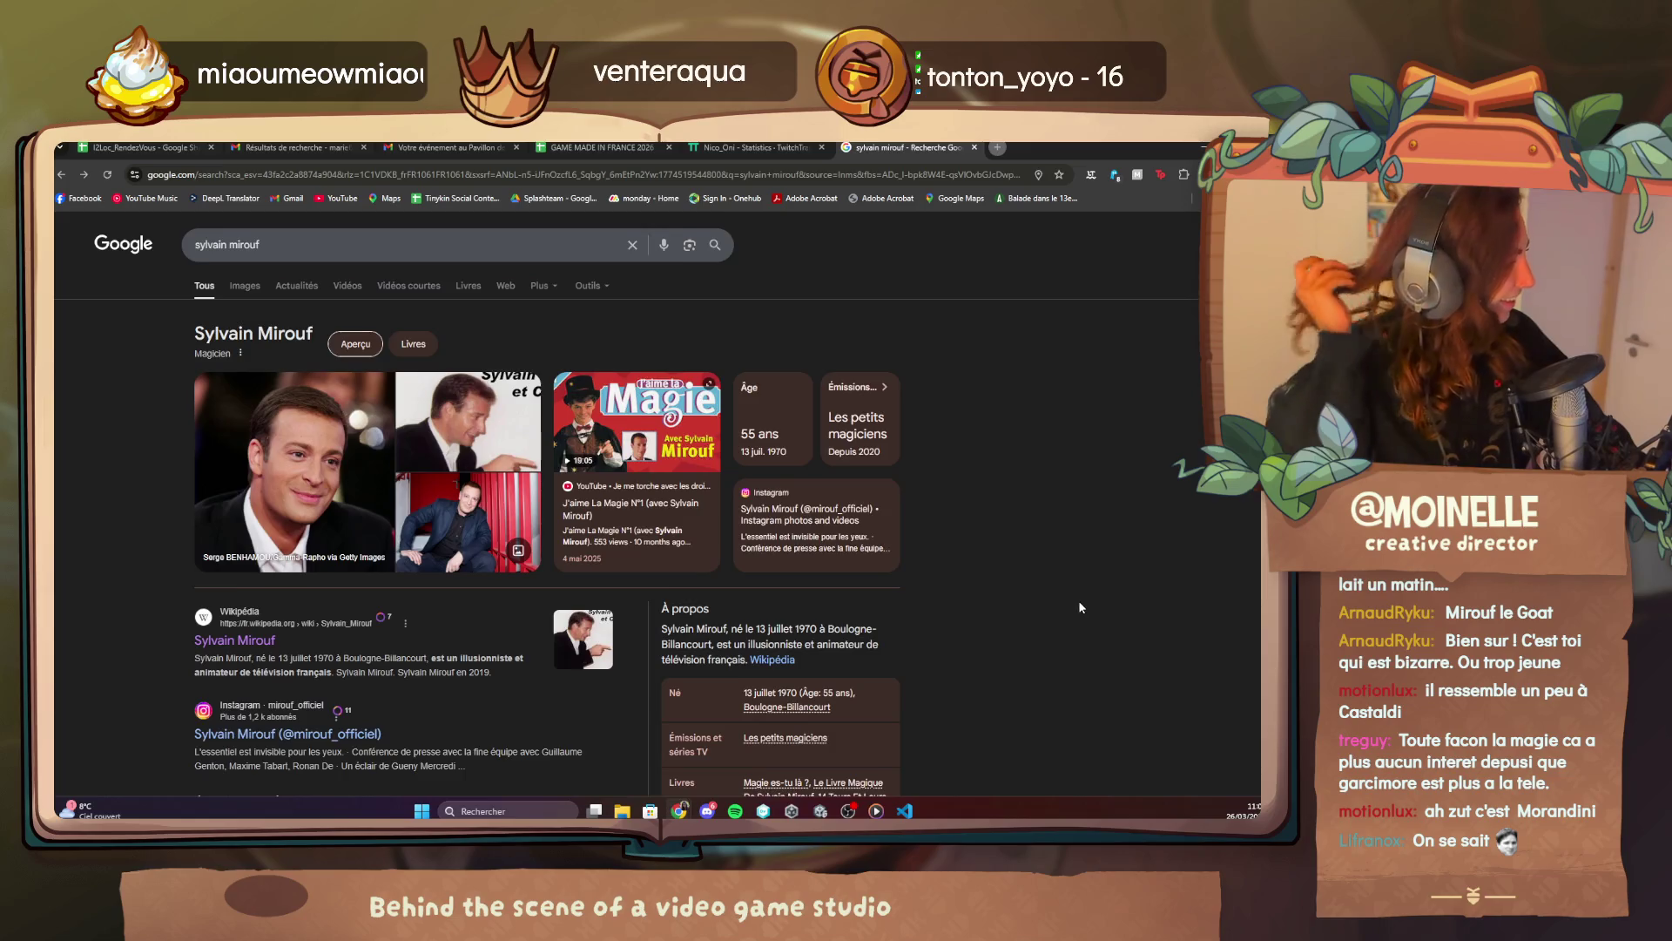
scroll(1078, 605, "down", 3)
scroll(831, 608, "up", 5)
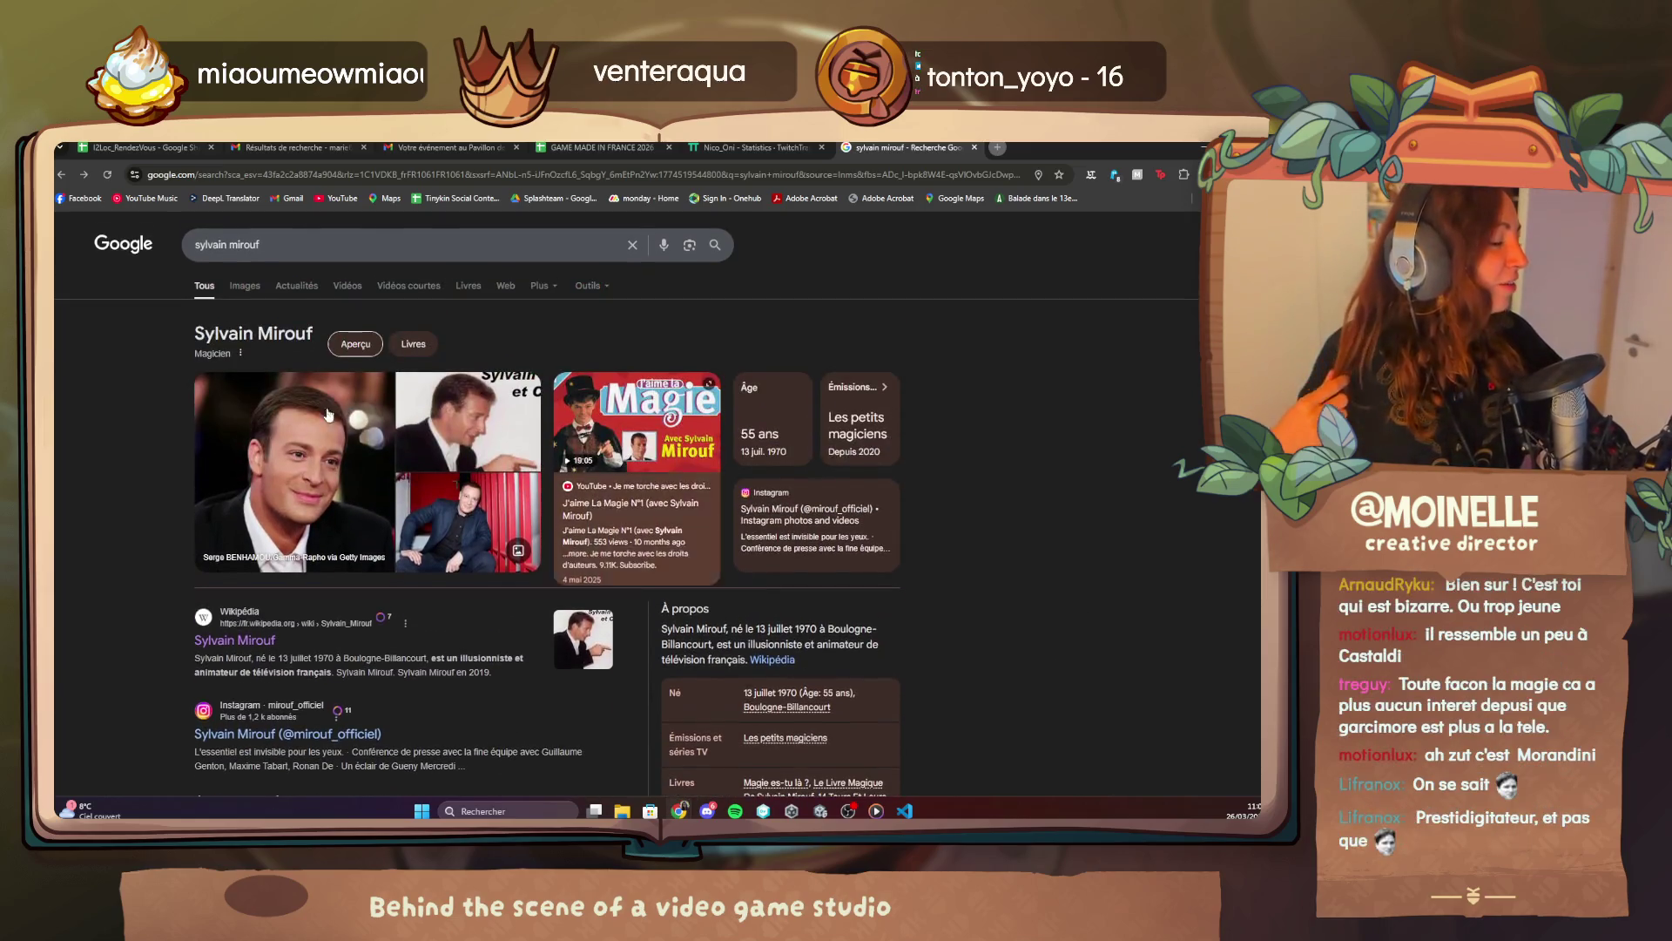
left_click(259, 294)
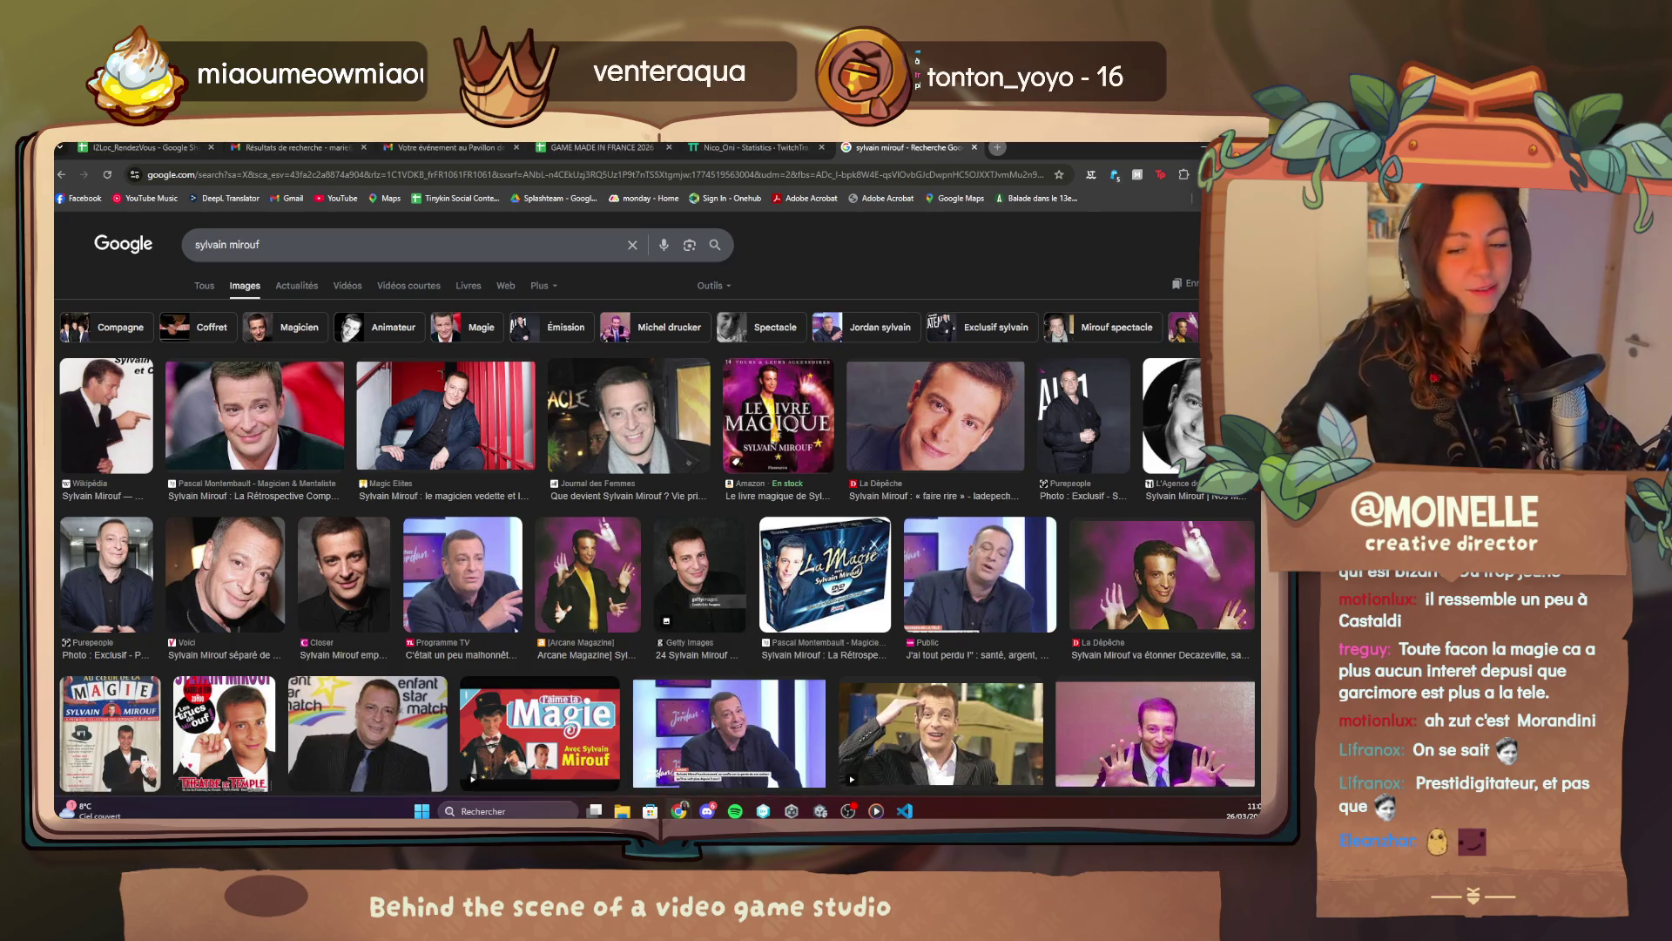
left_click(906, 811)
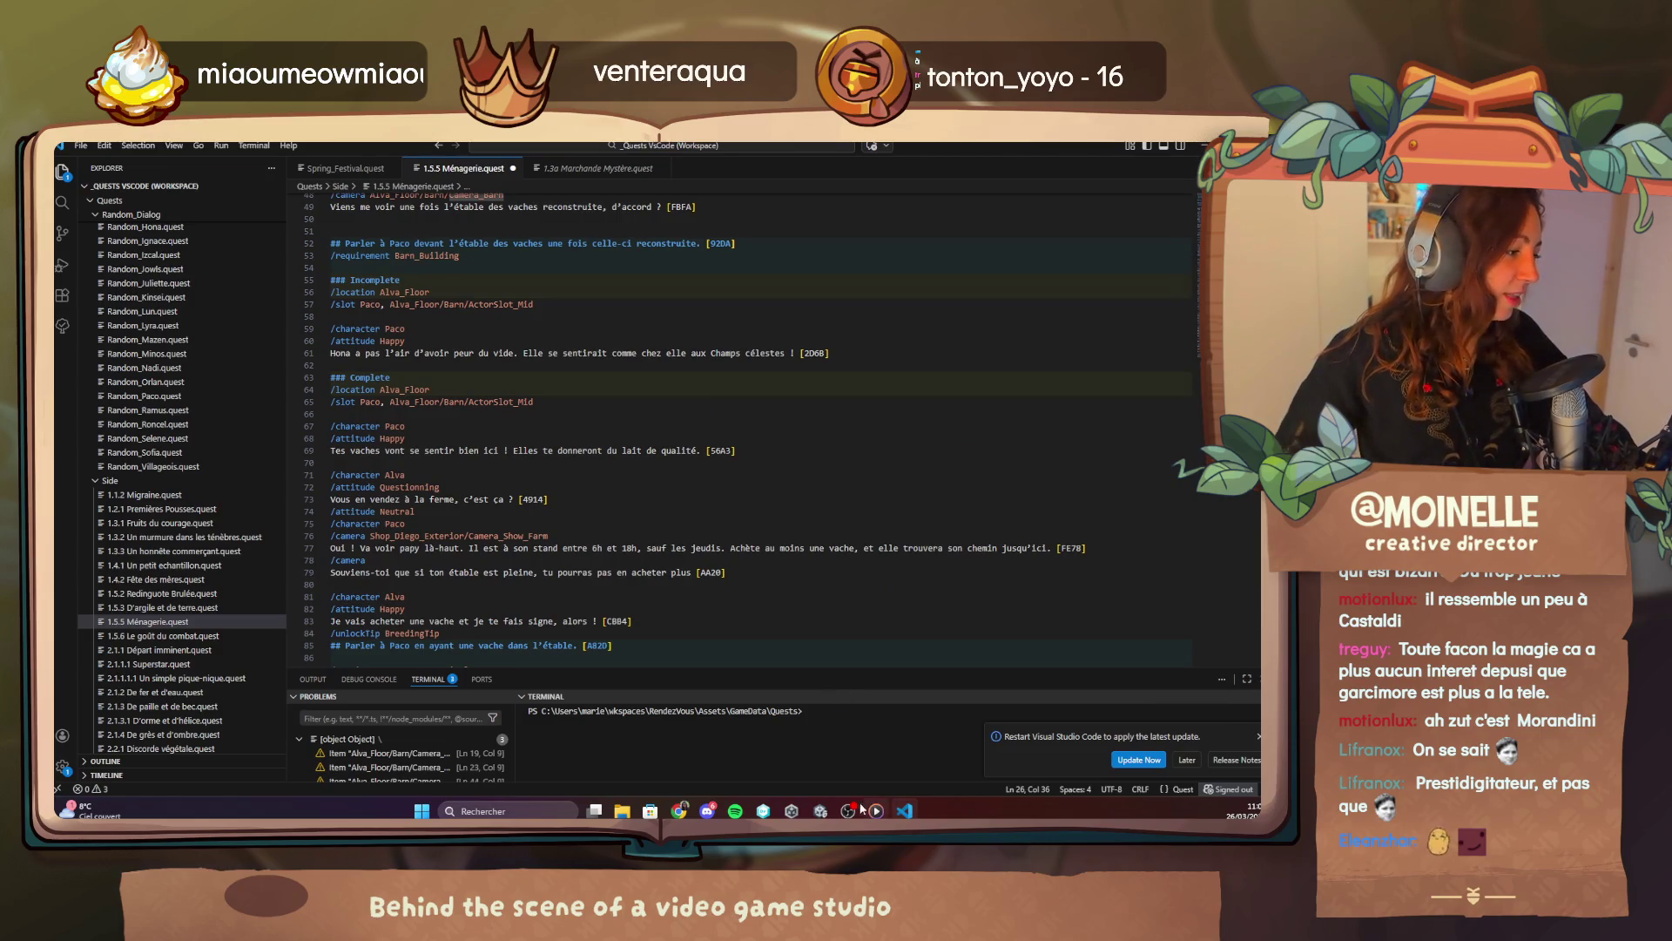
Open the Tree scene from the Scene Browser in place of House_Thomas.
left_click(819, 811)
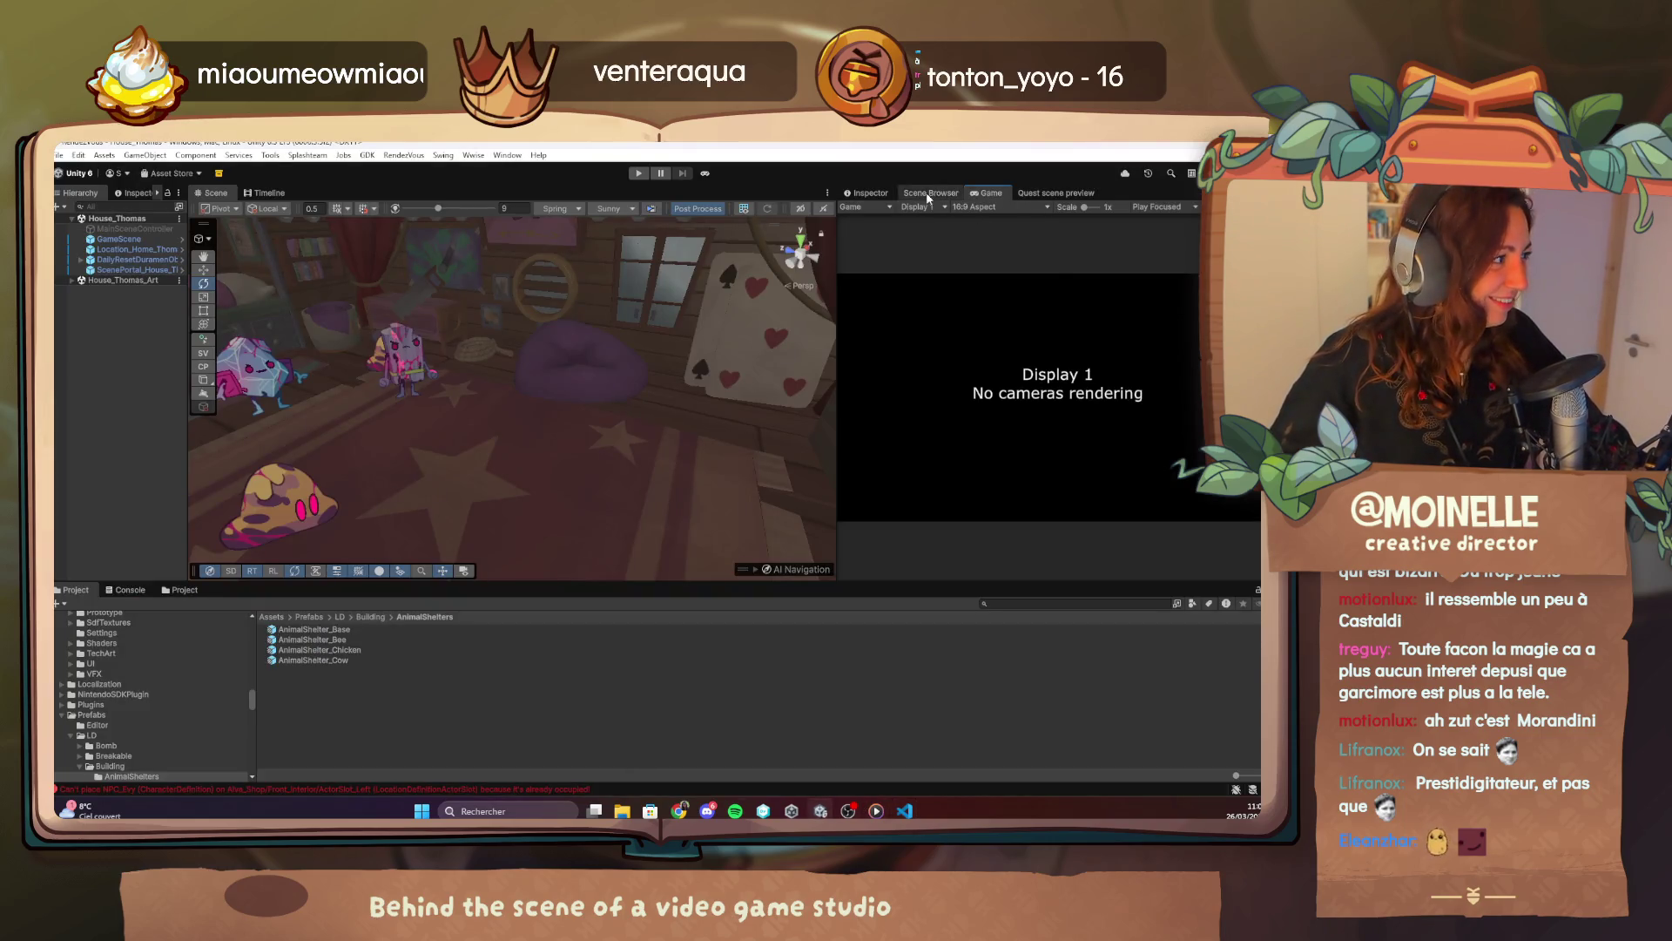
left_click(888, 192)
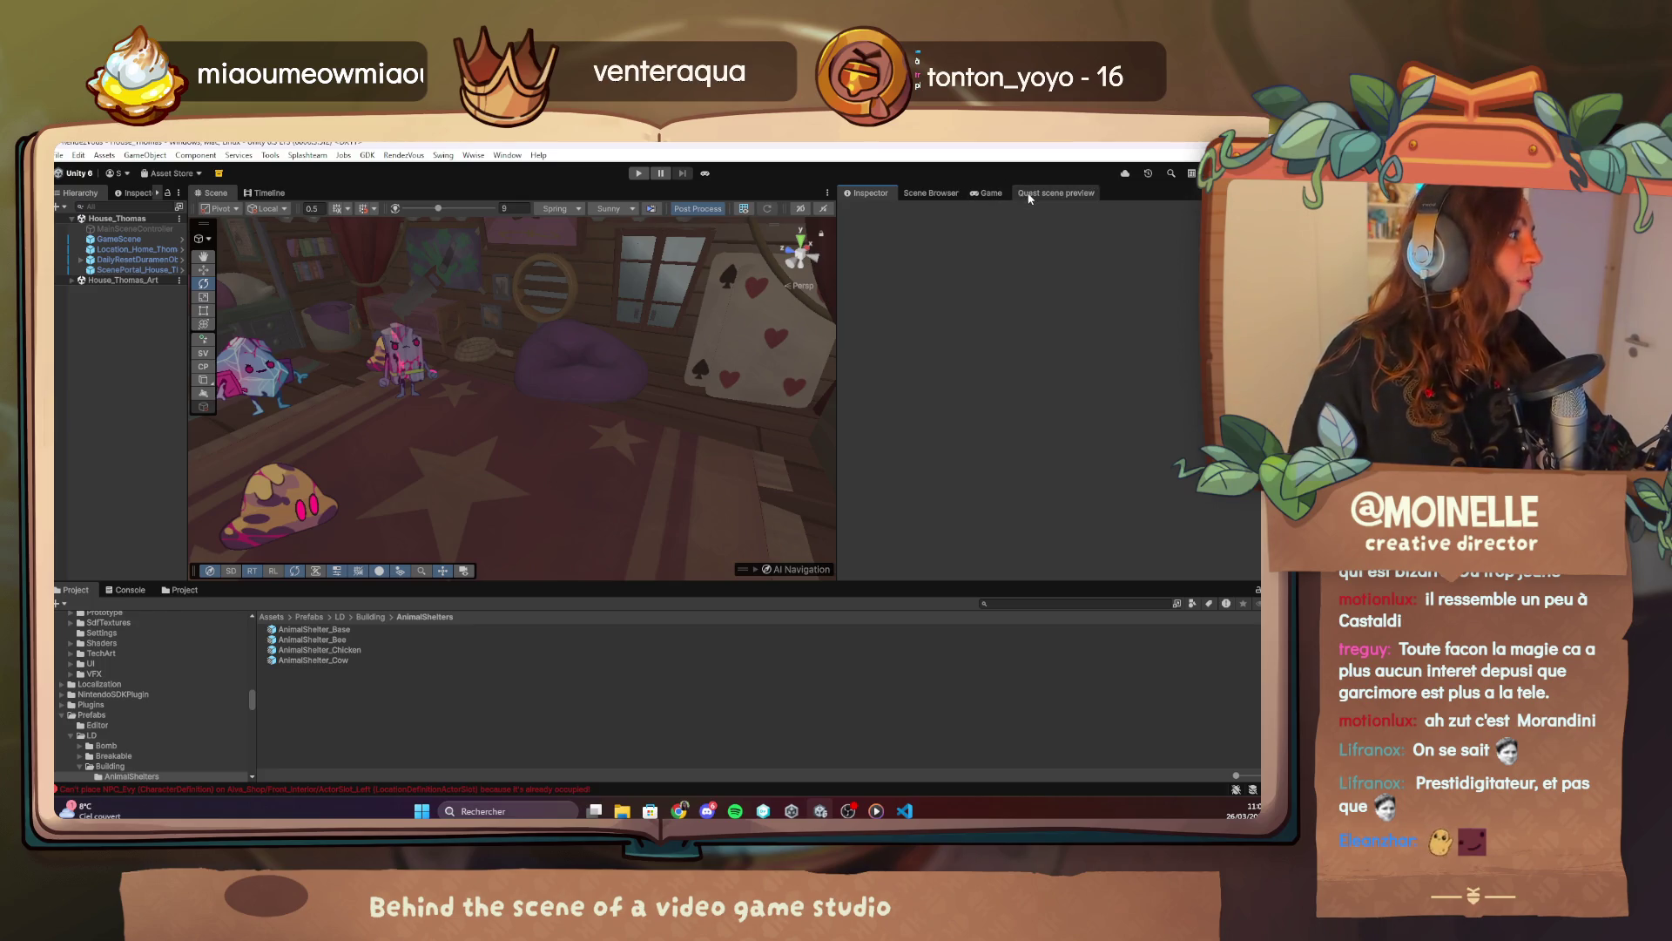
left_click(931, 192)
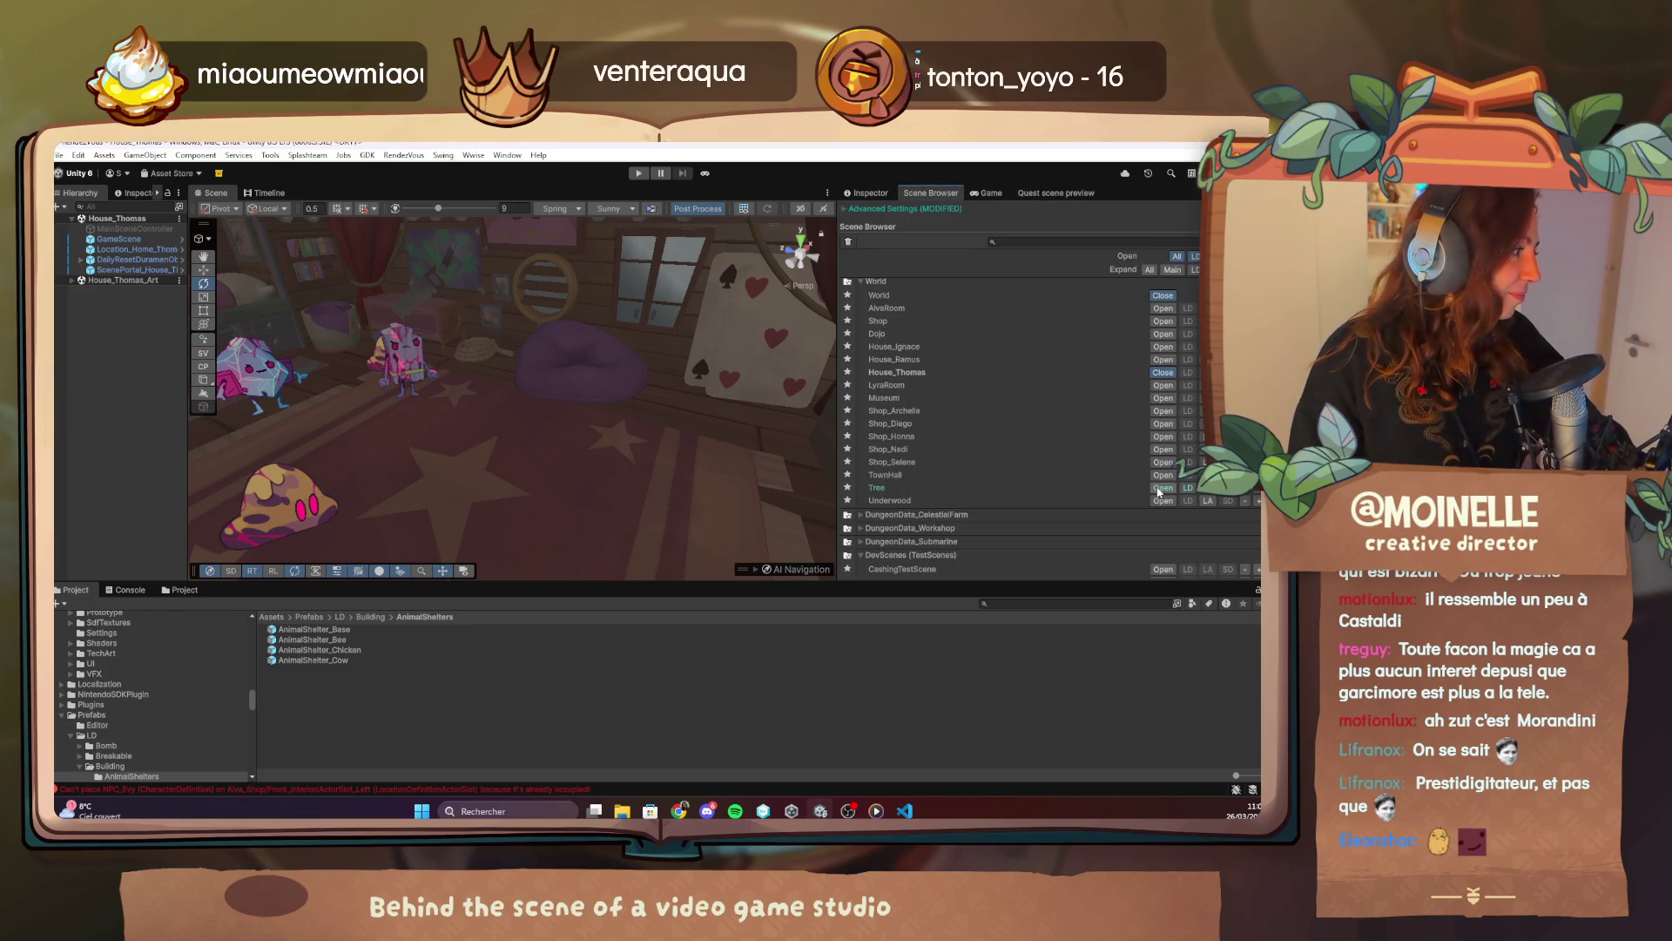
left_click(1161, 487)
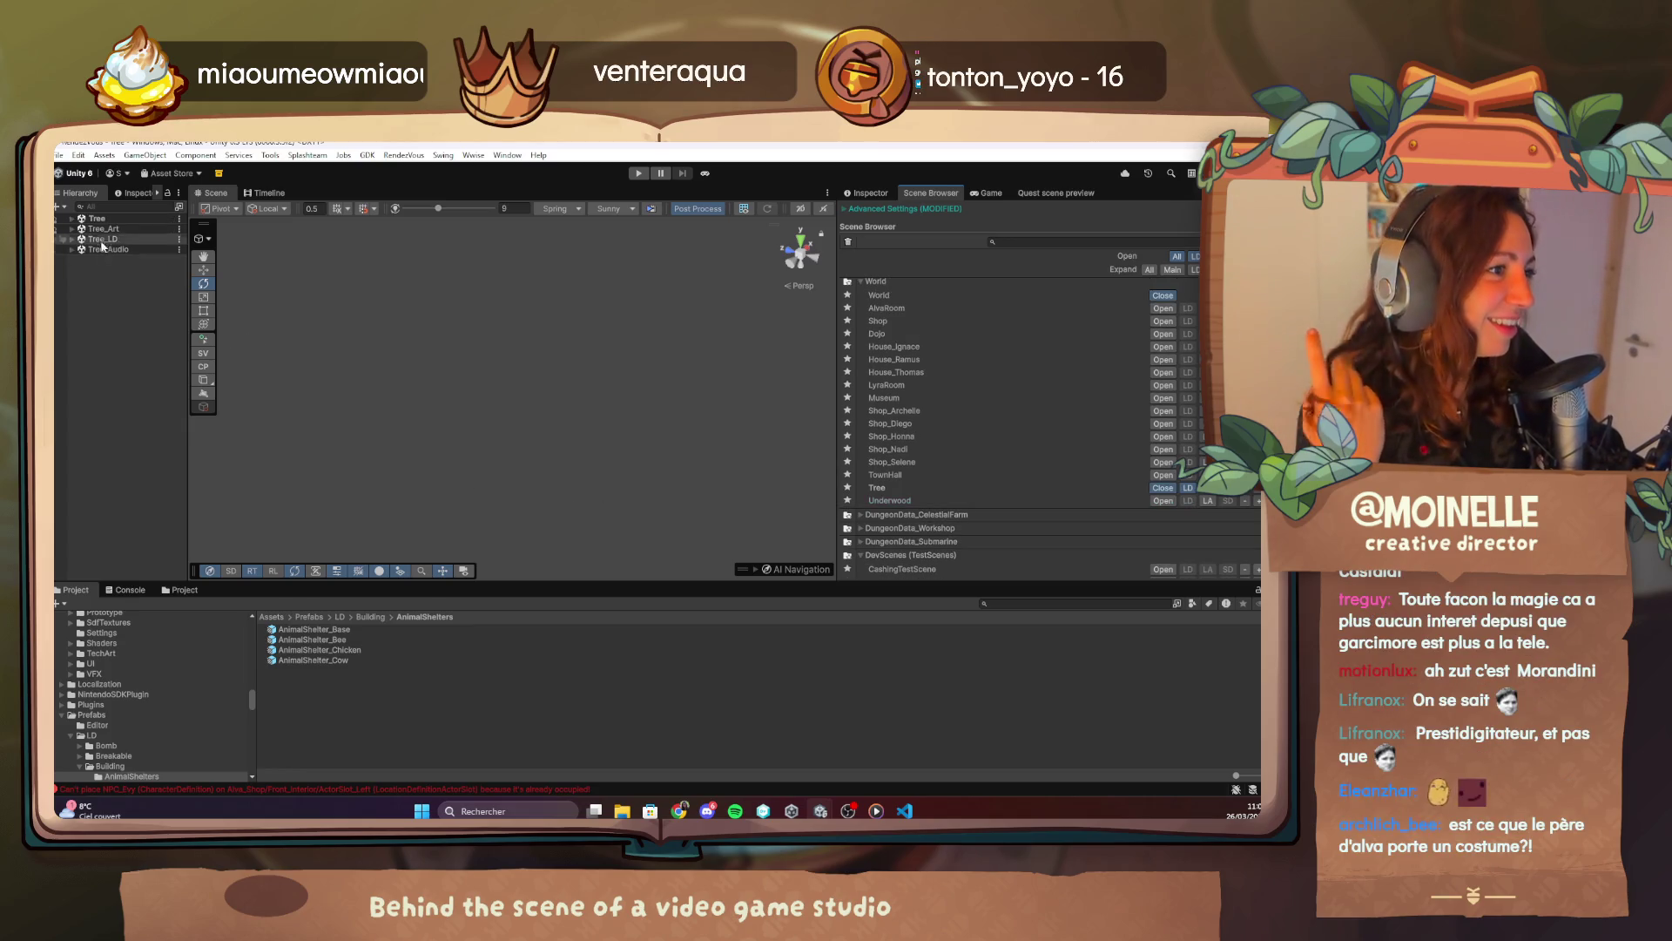
Expand Tree and its Locations group in the Hierarchy, then go to the Acornia Miro board.
left_click(71, 218)
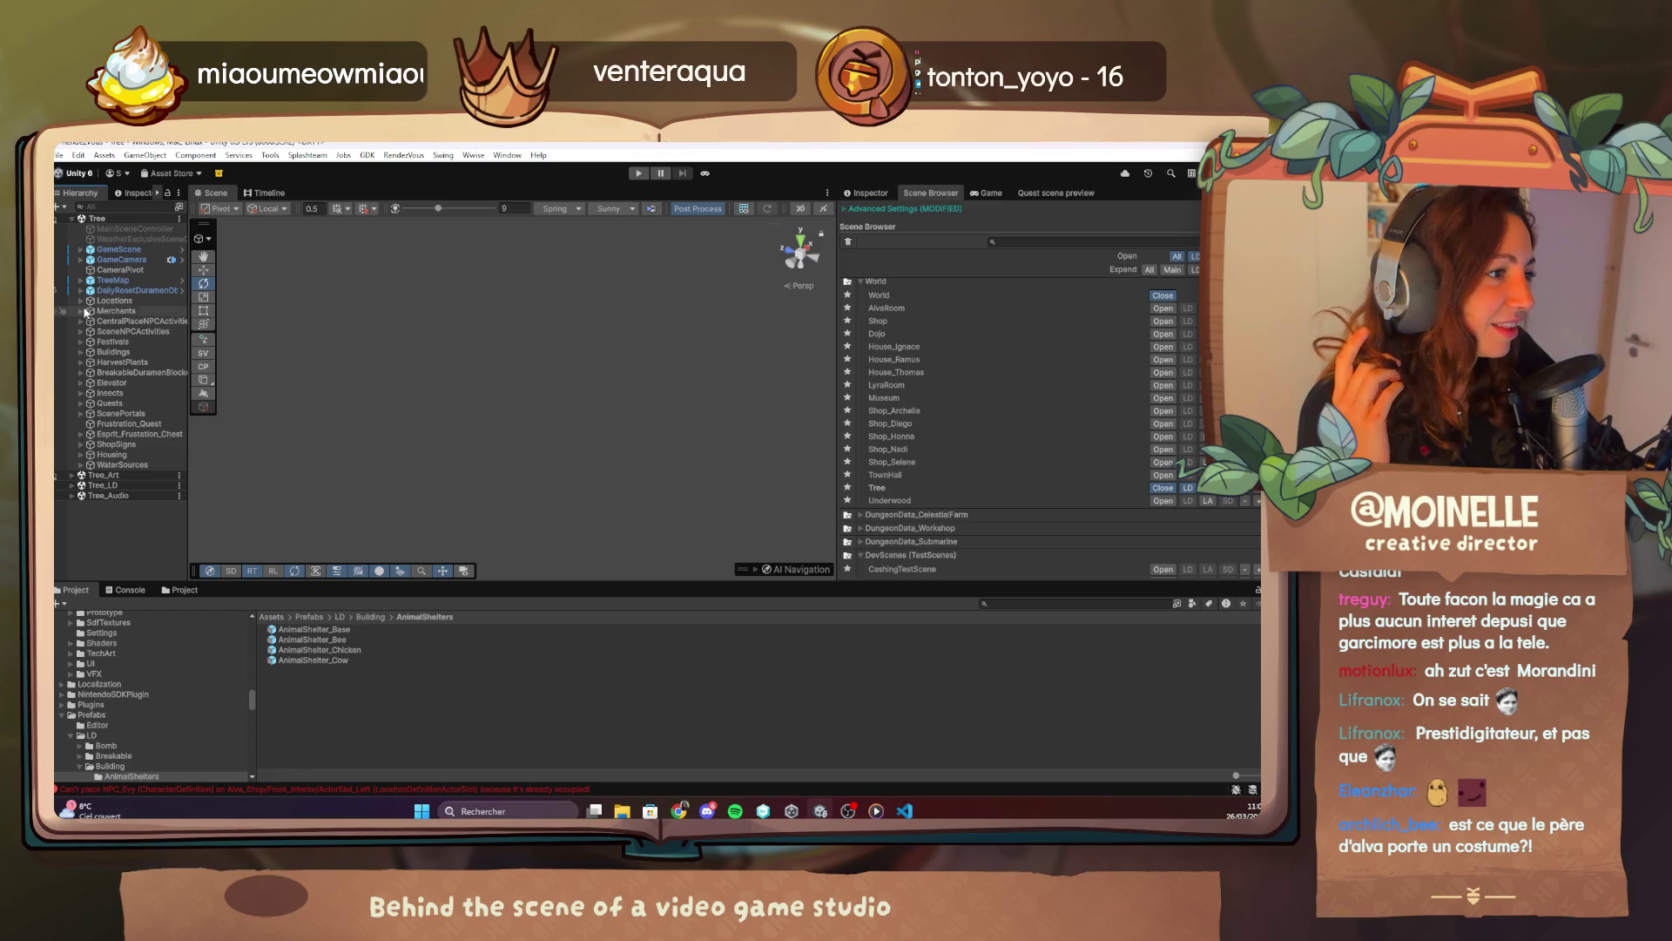
left_click(80, 301)
mouse_move(678, 810)
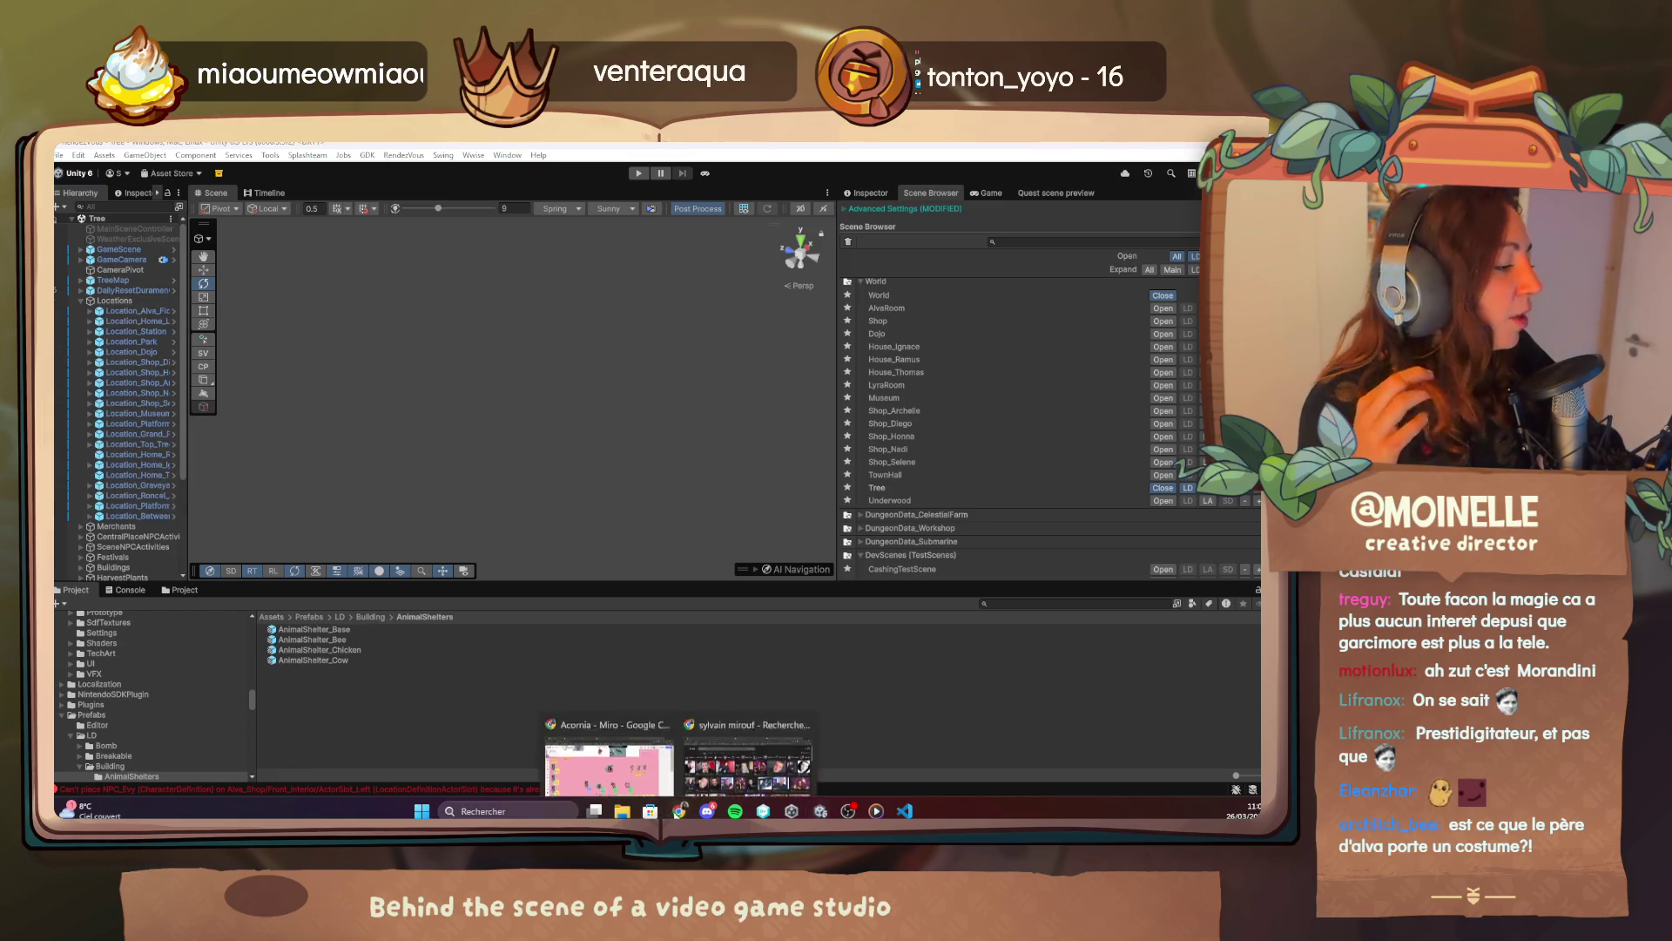
left_click(609, 760)
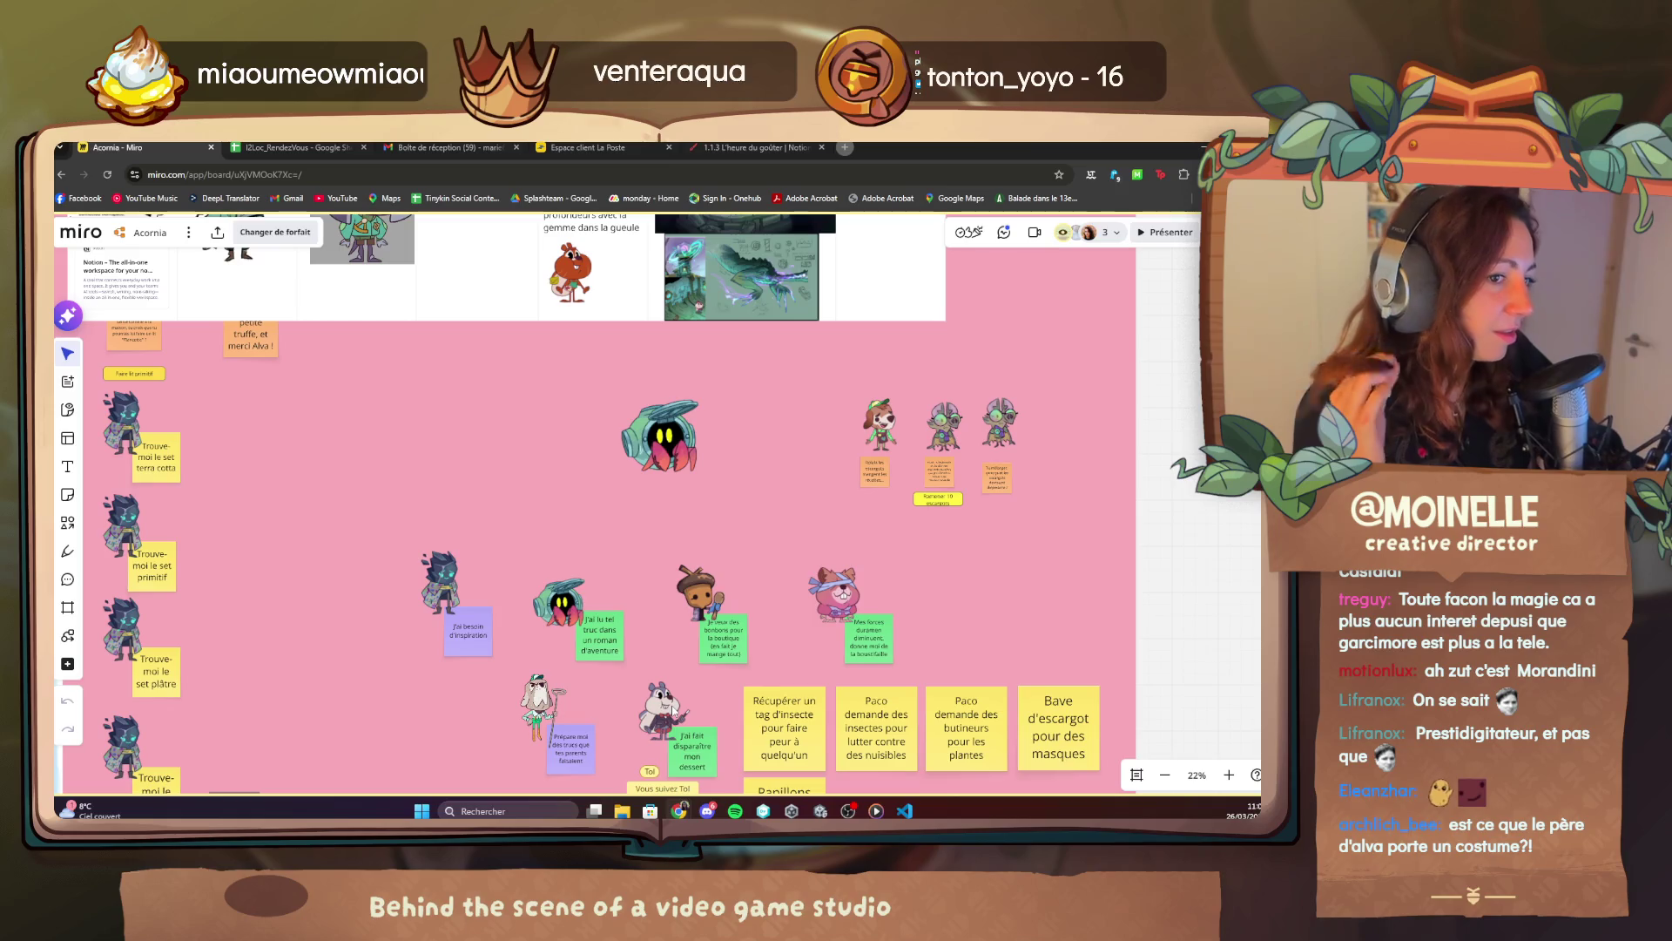
Follow the collaborator to the Cinématique 3 Diego storyboard tables, then return to Unity.
left_click(1087, 235)
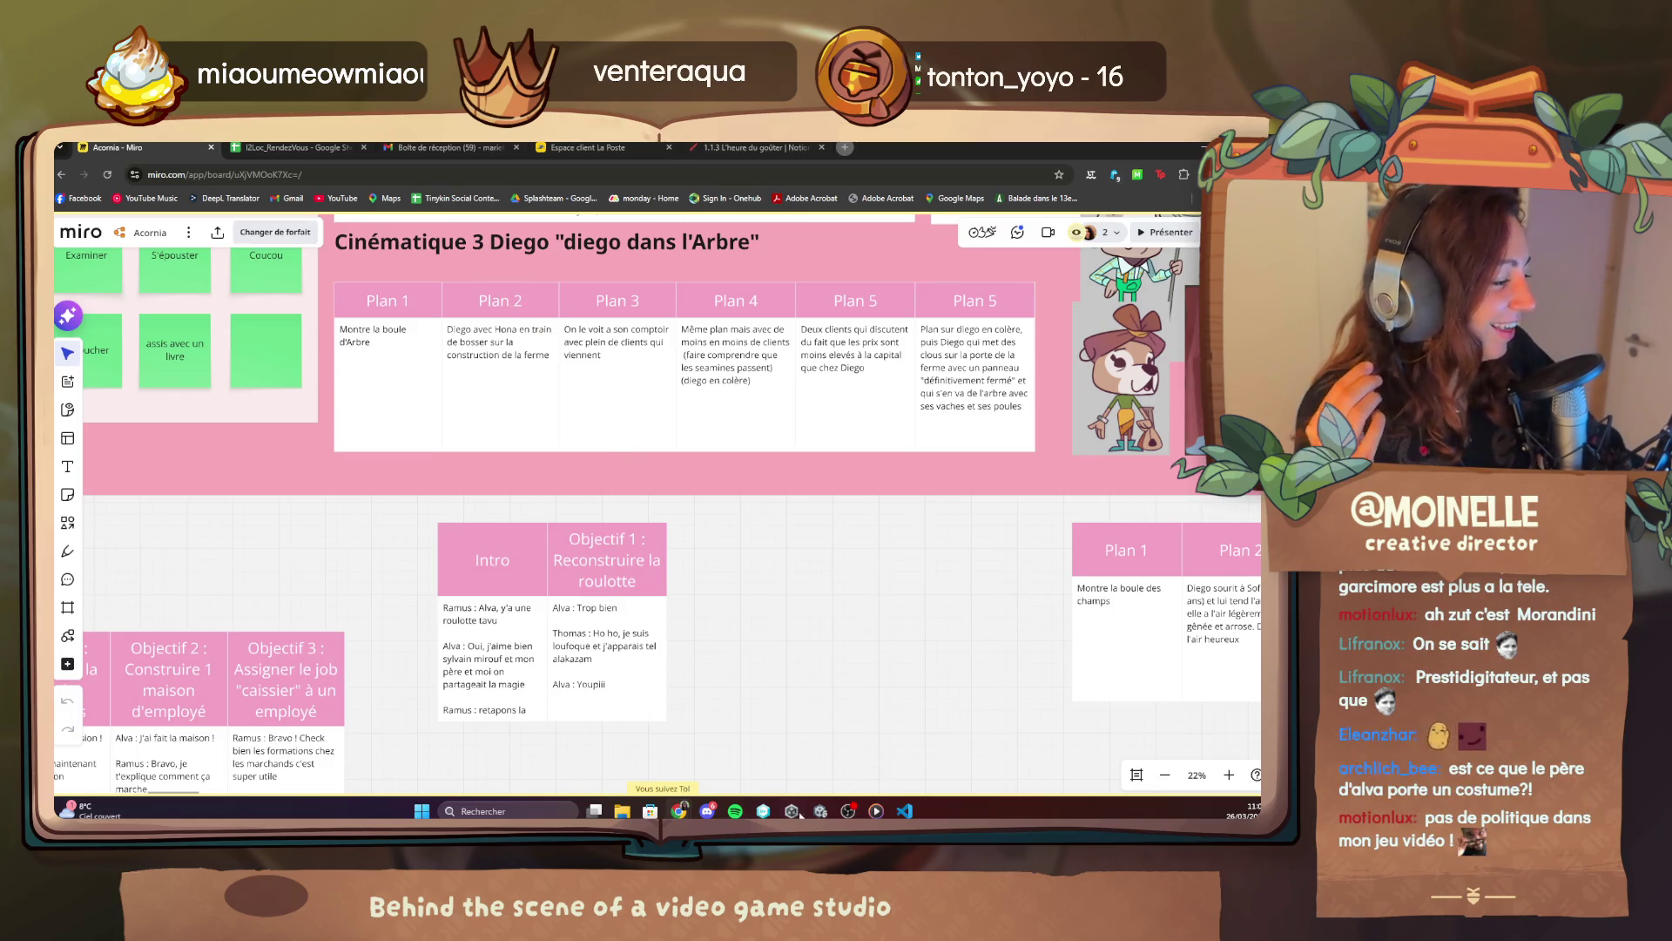
mouse_move(819, 811)
left_click(819, 740)
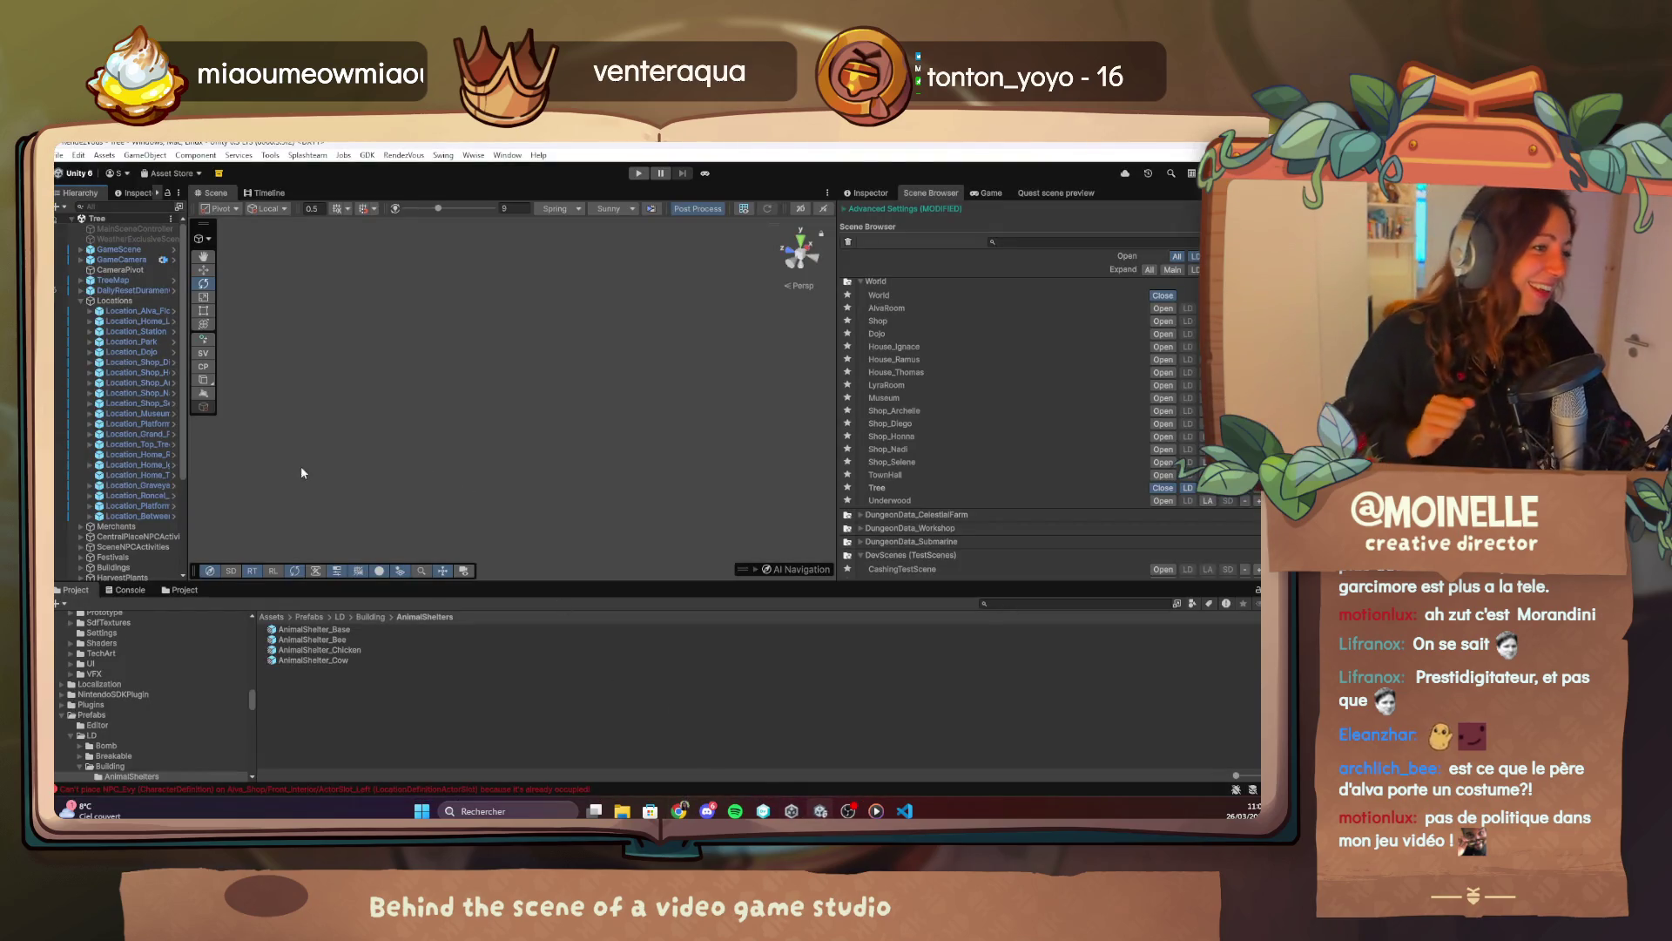
Widen the Hierarchy, expand Location_Shop_Diego, show the Game view and inspect Camera_Show_Farm.
scroll(184, 537, "down", 5)
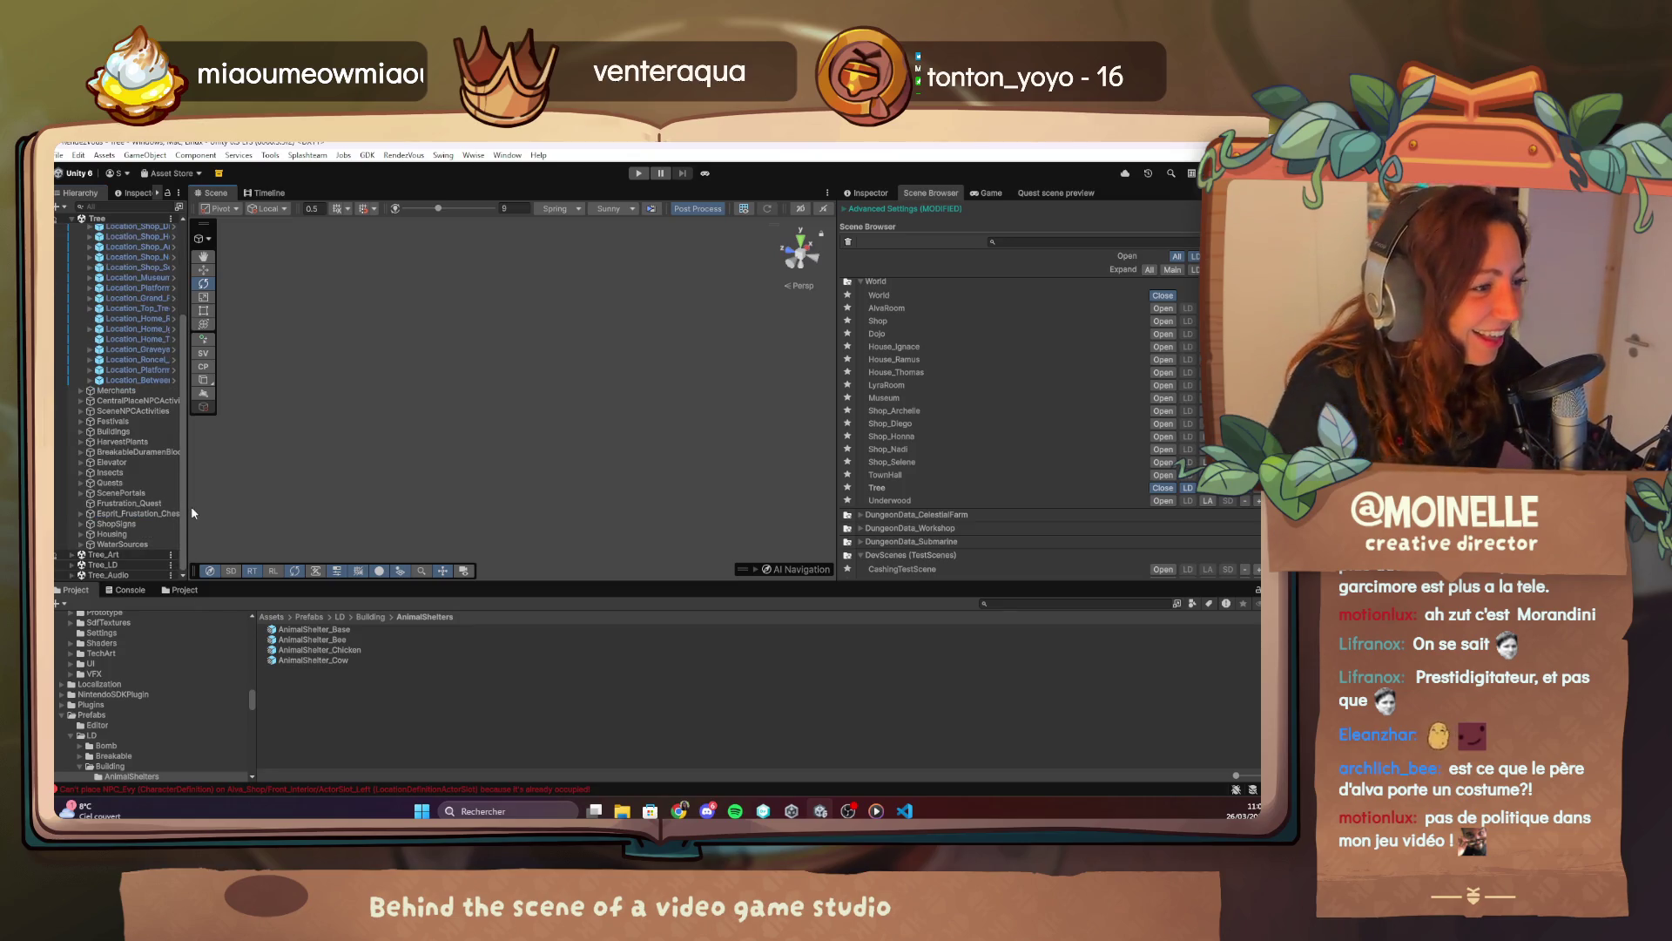
left_click_drag(187, 505, 414, 503)
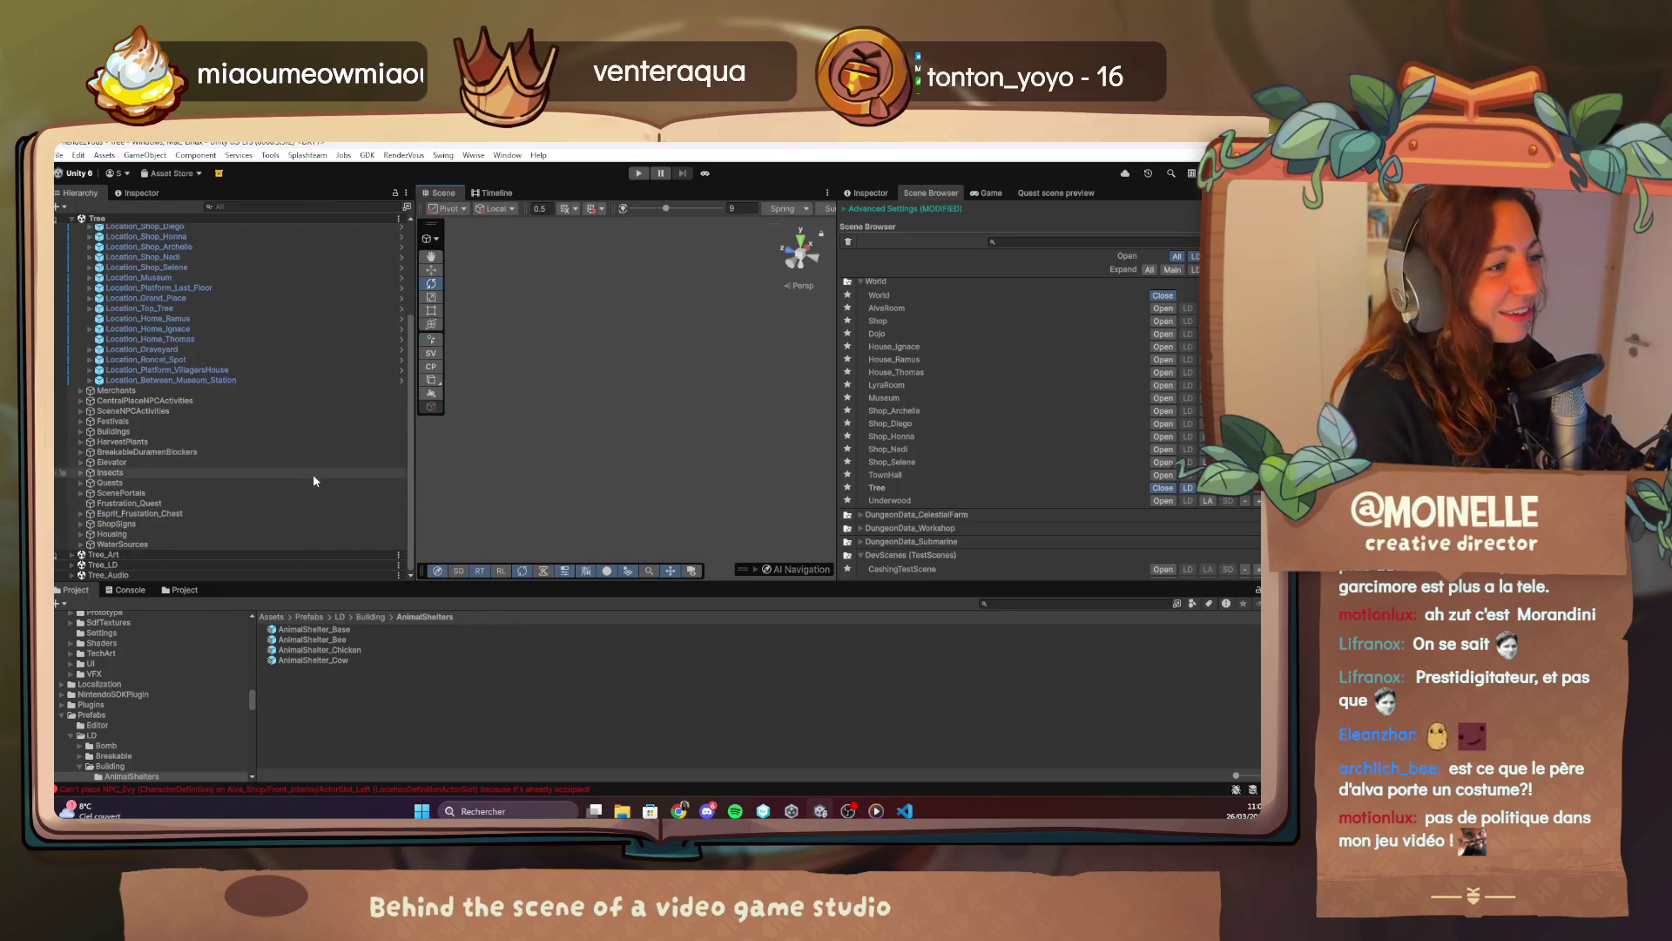
scroll(312, 474, "up", 5)
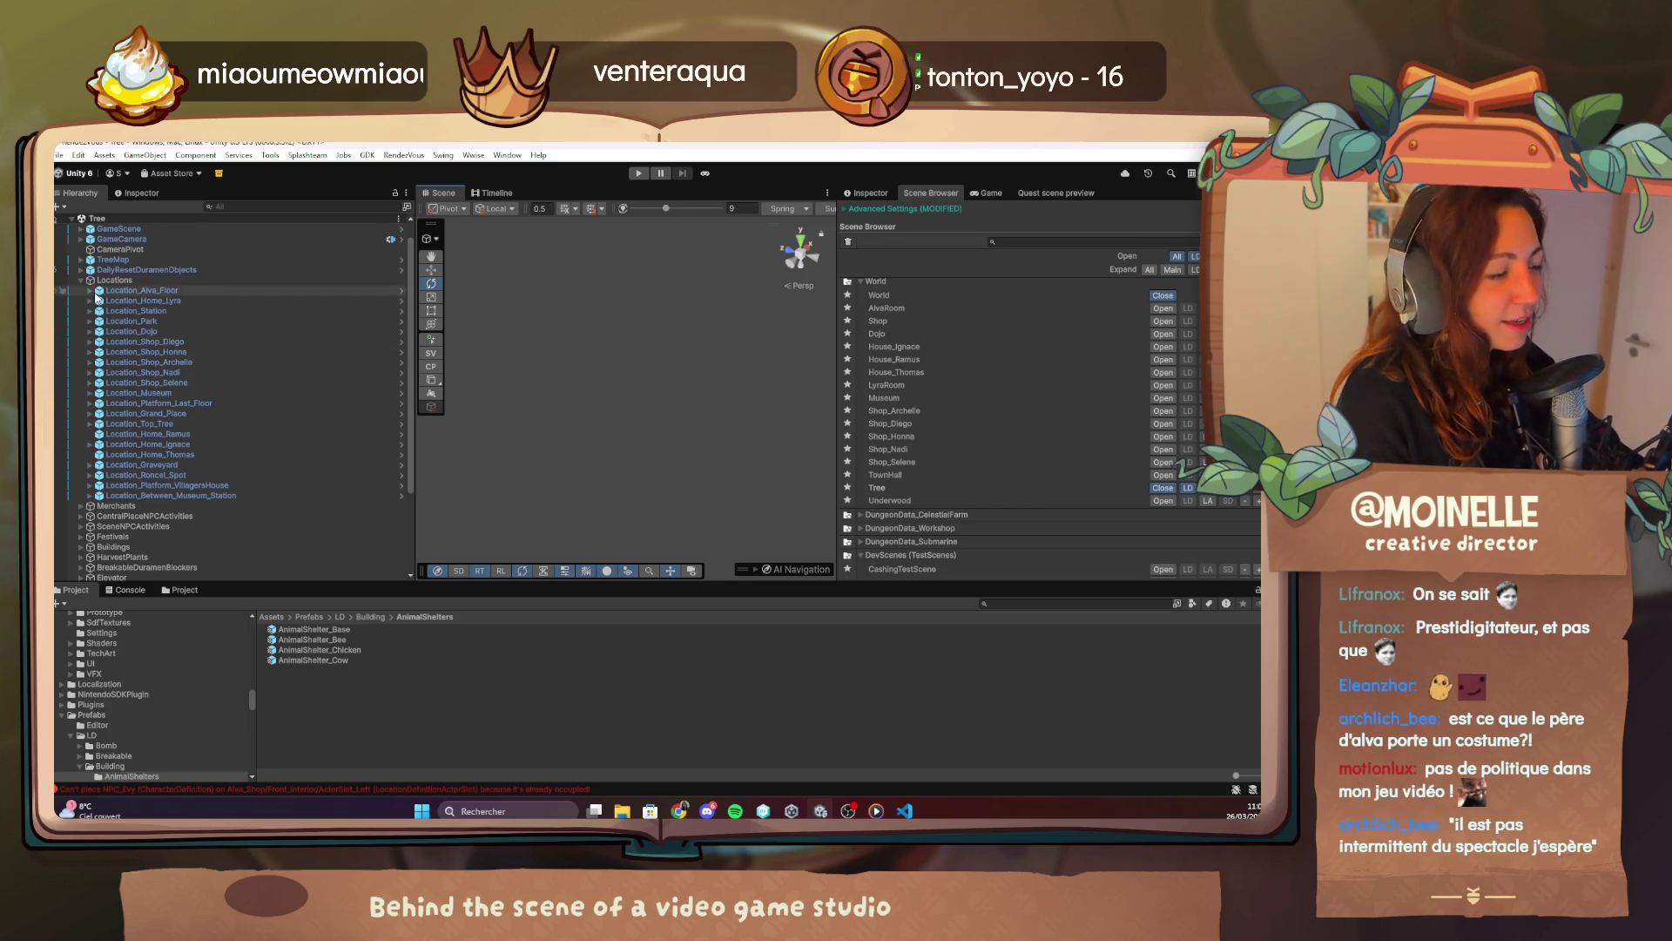
left_click(90, 342)
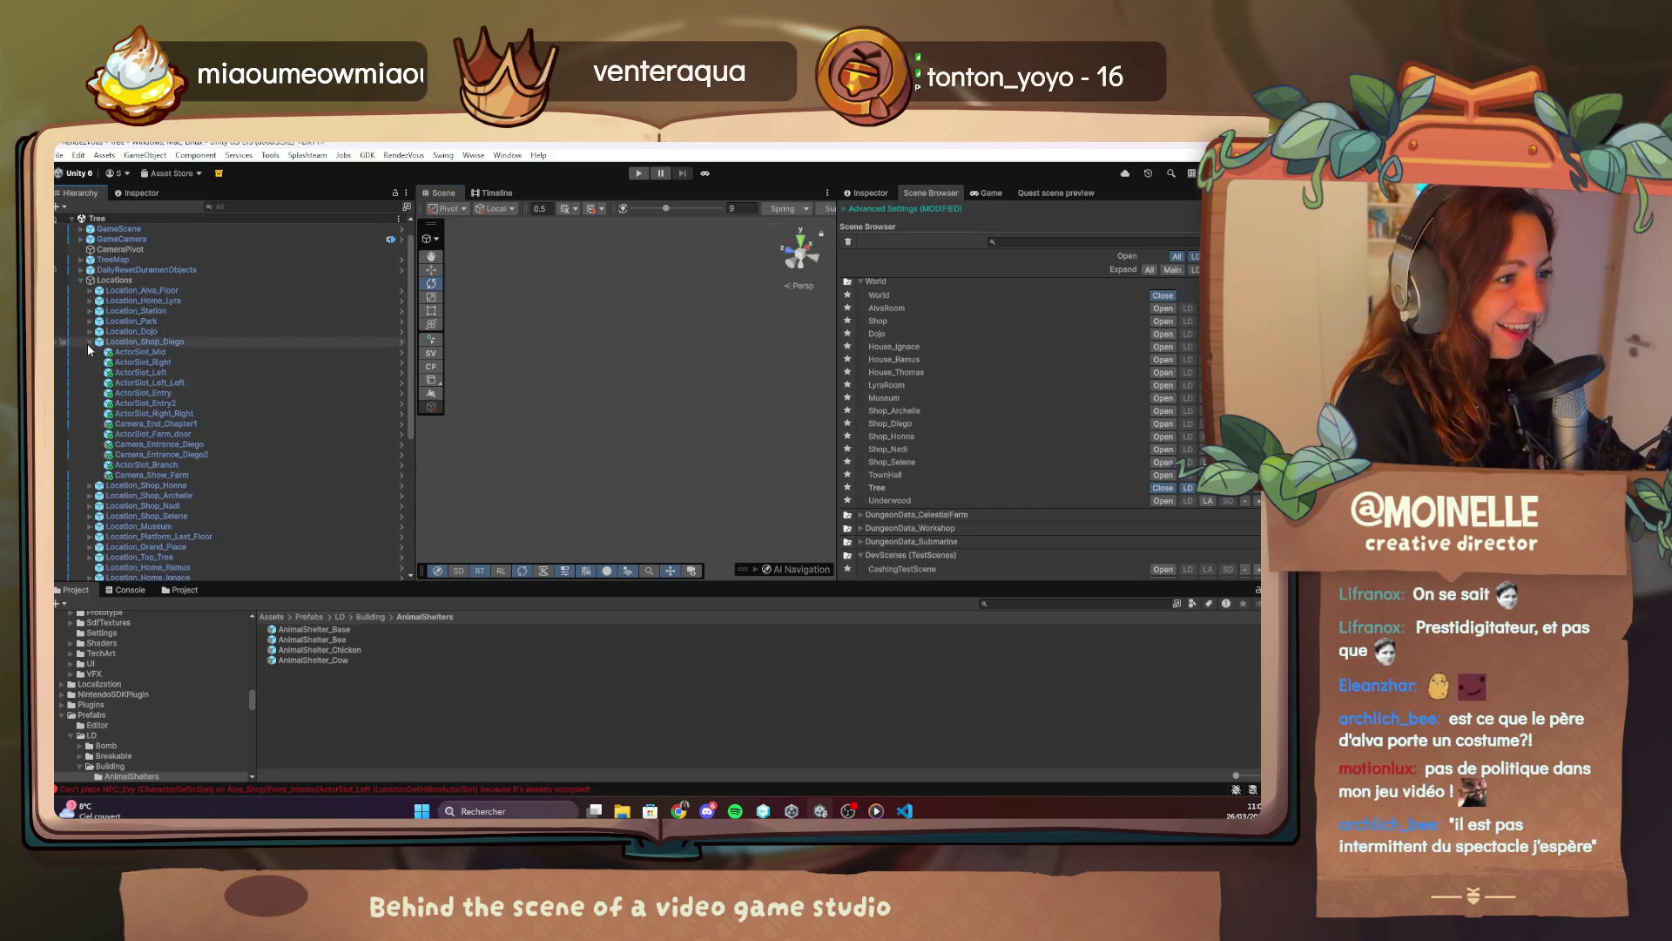
left_click(990, 193)
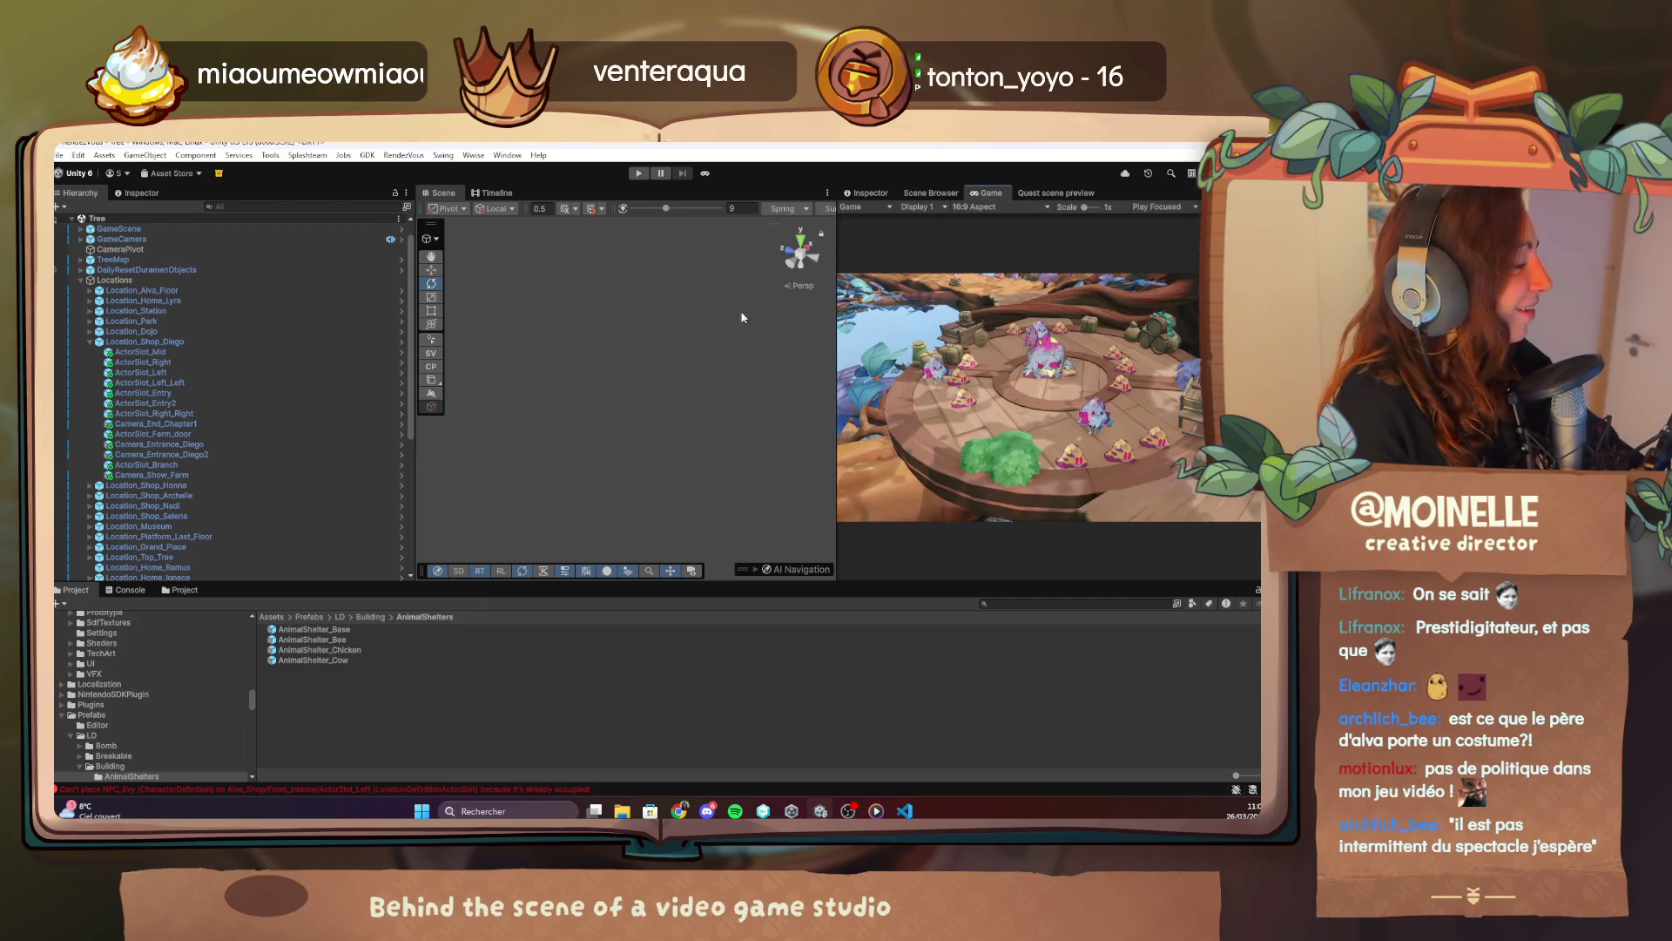
left_click(217, 472)
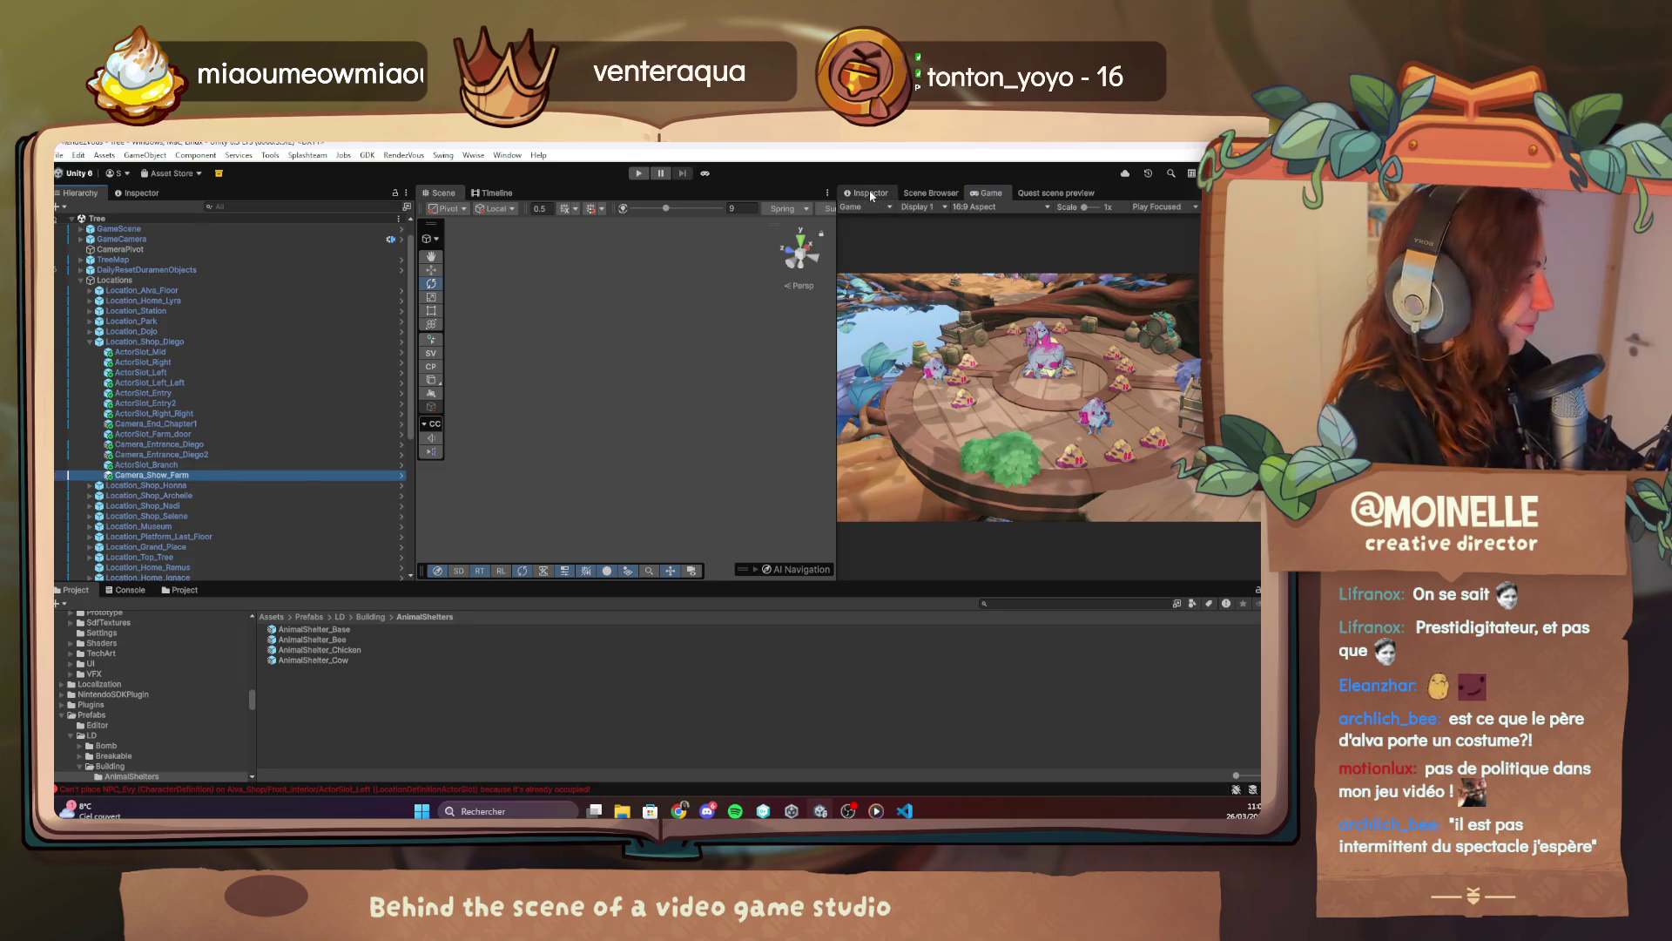
left_click(868, 193)
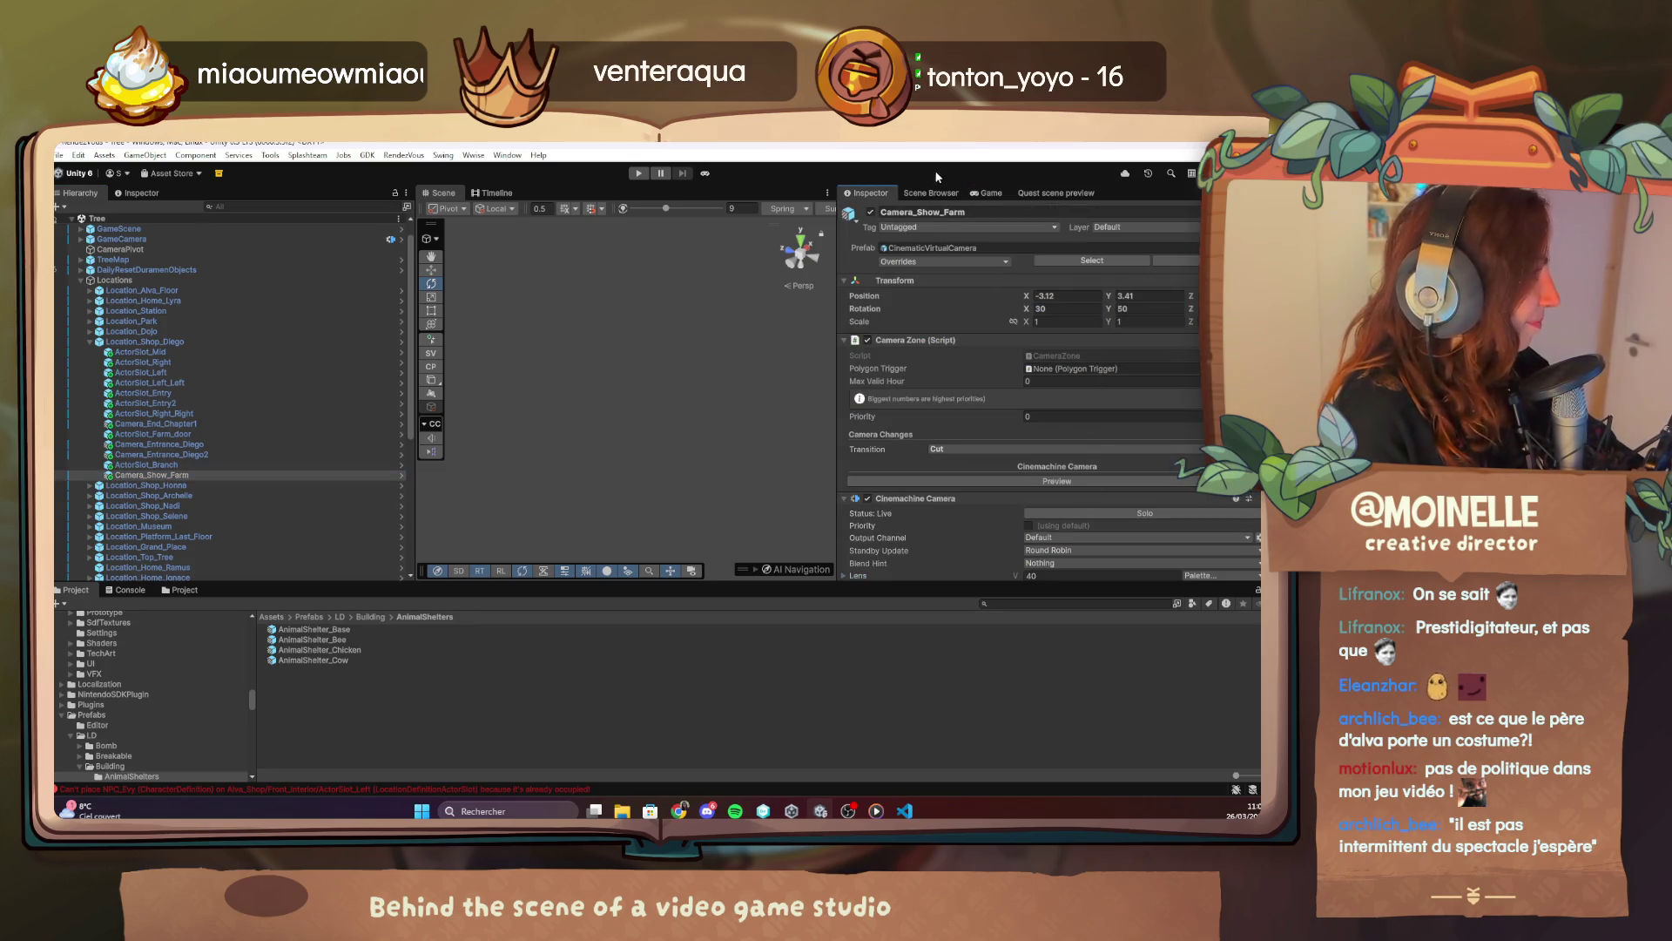
Dock the Inspector beside the Scene view so the Game view stays visible.
left_click(974, 197)
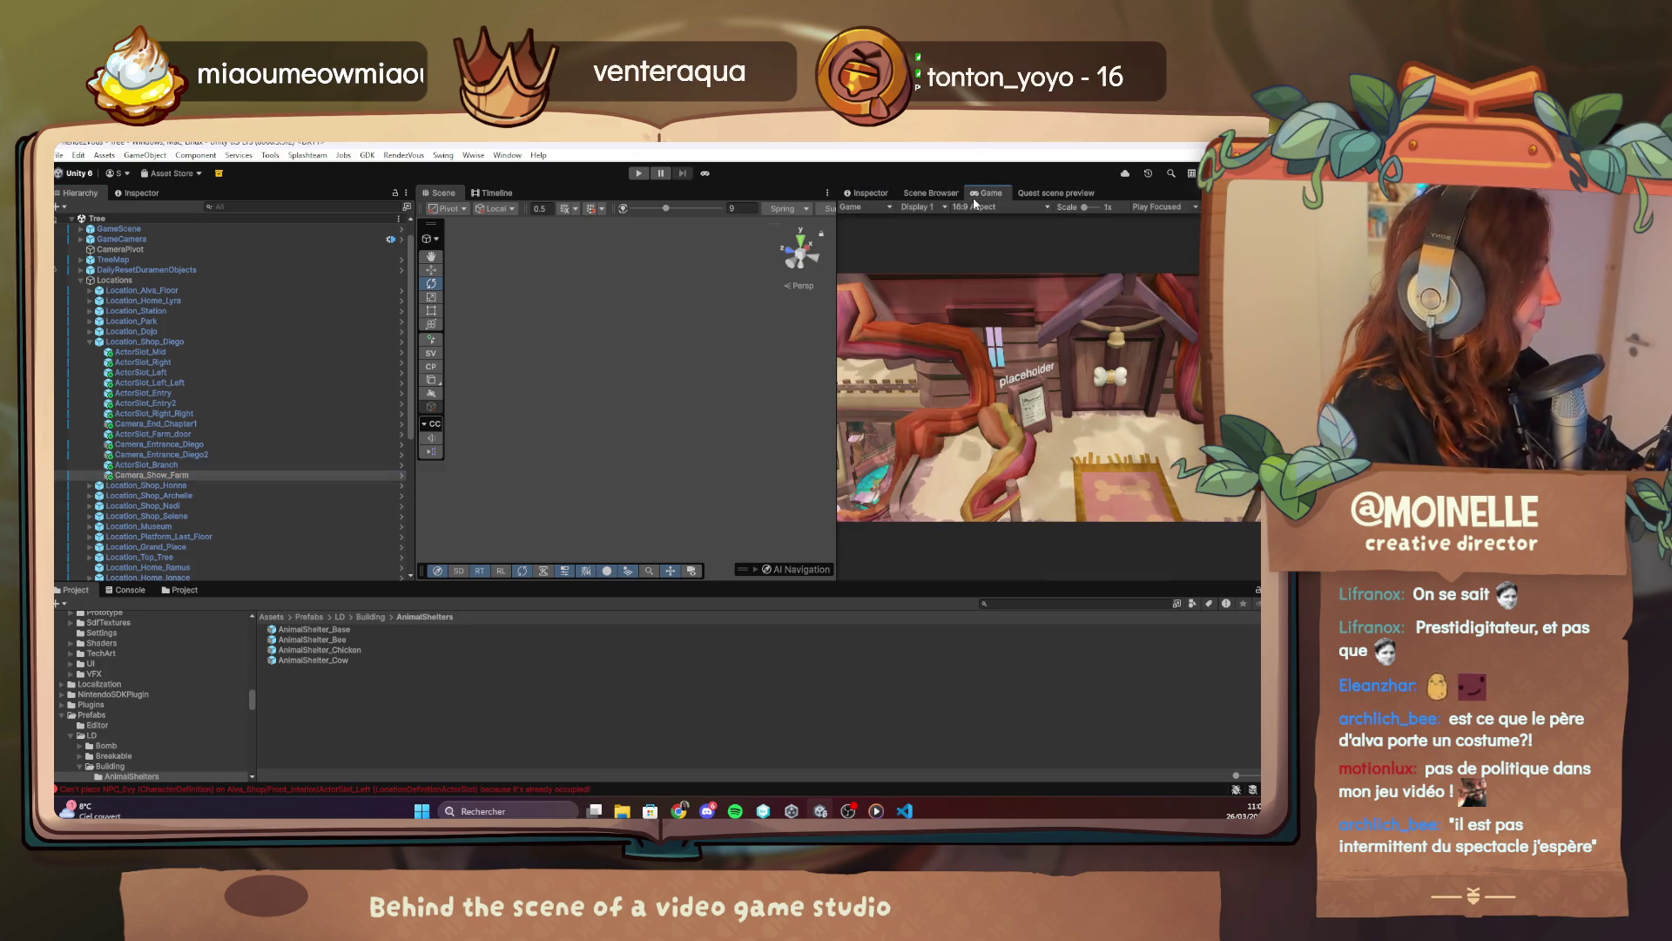
left_click(224, 465)
left_click(867, 193)
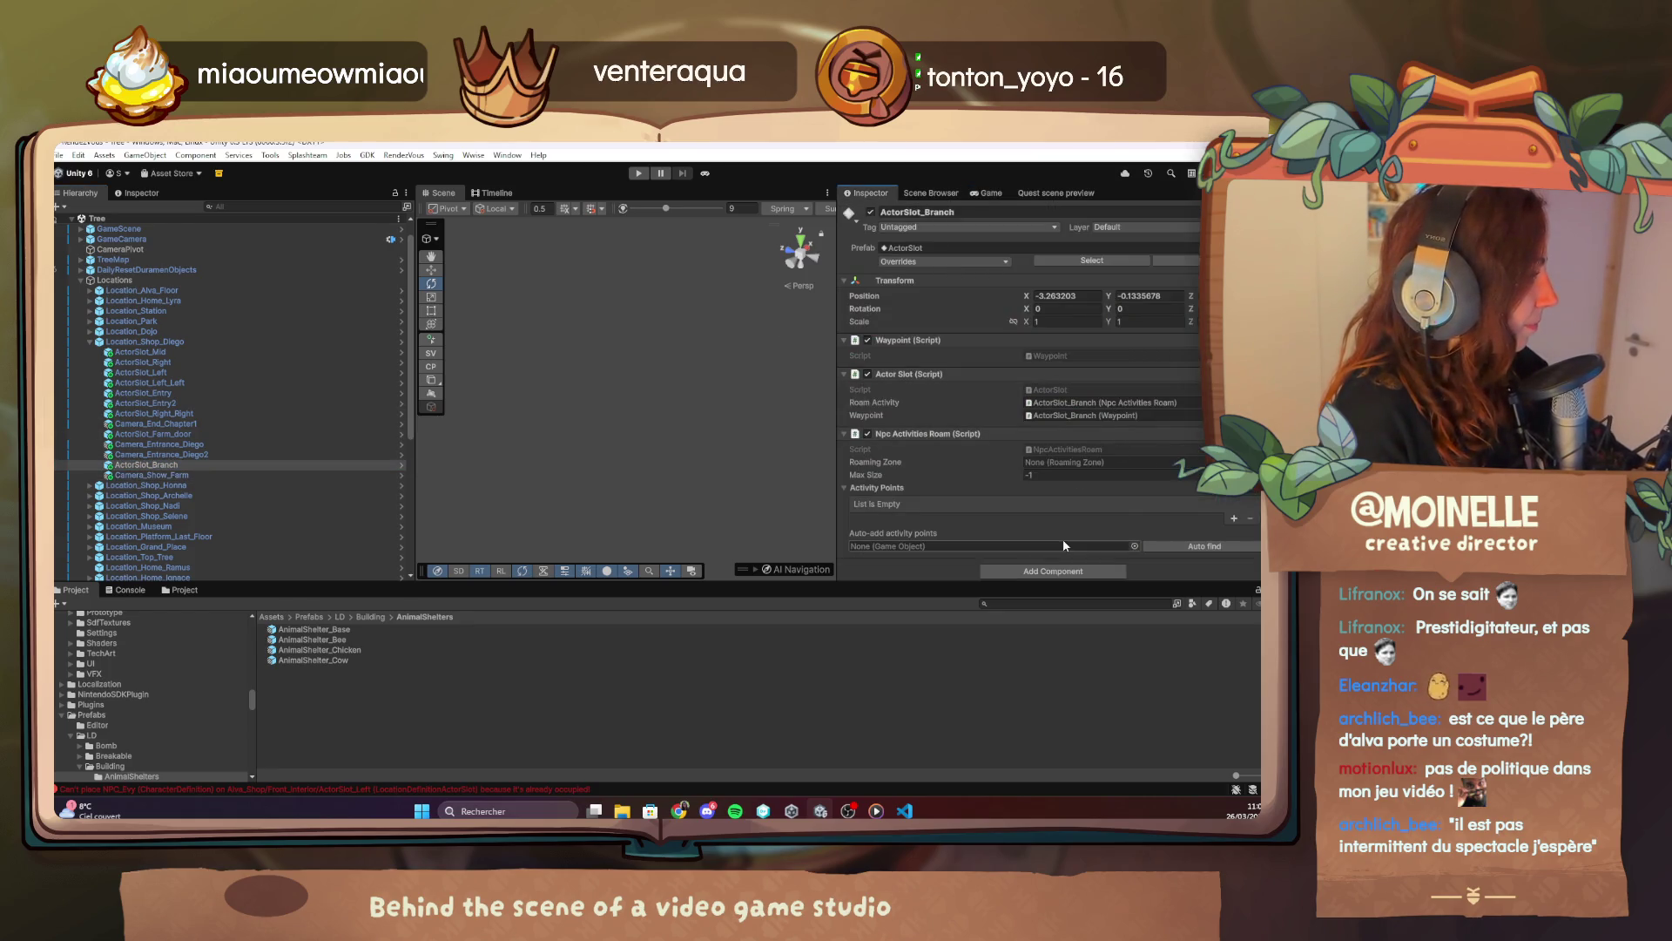
left_click_drag(871, 193, 331, 228)
left_click_drag(539, 207, 549, 196)
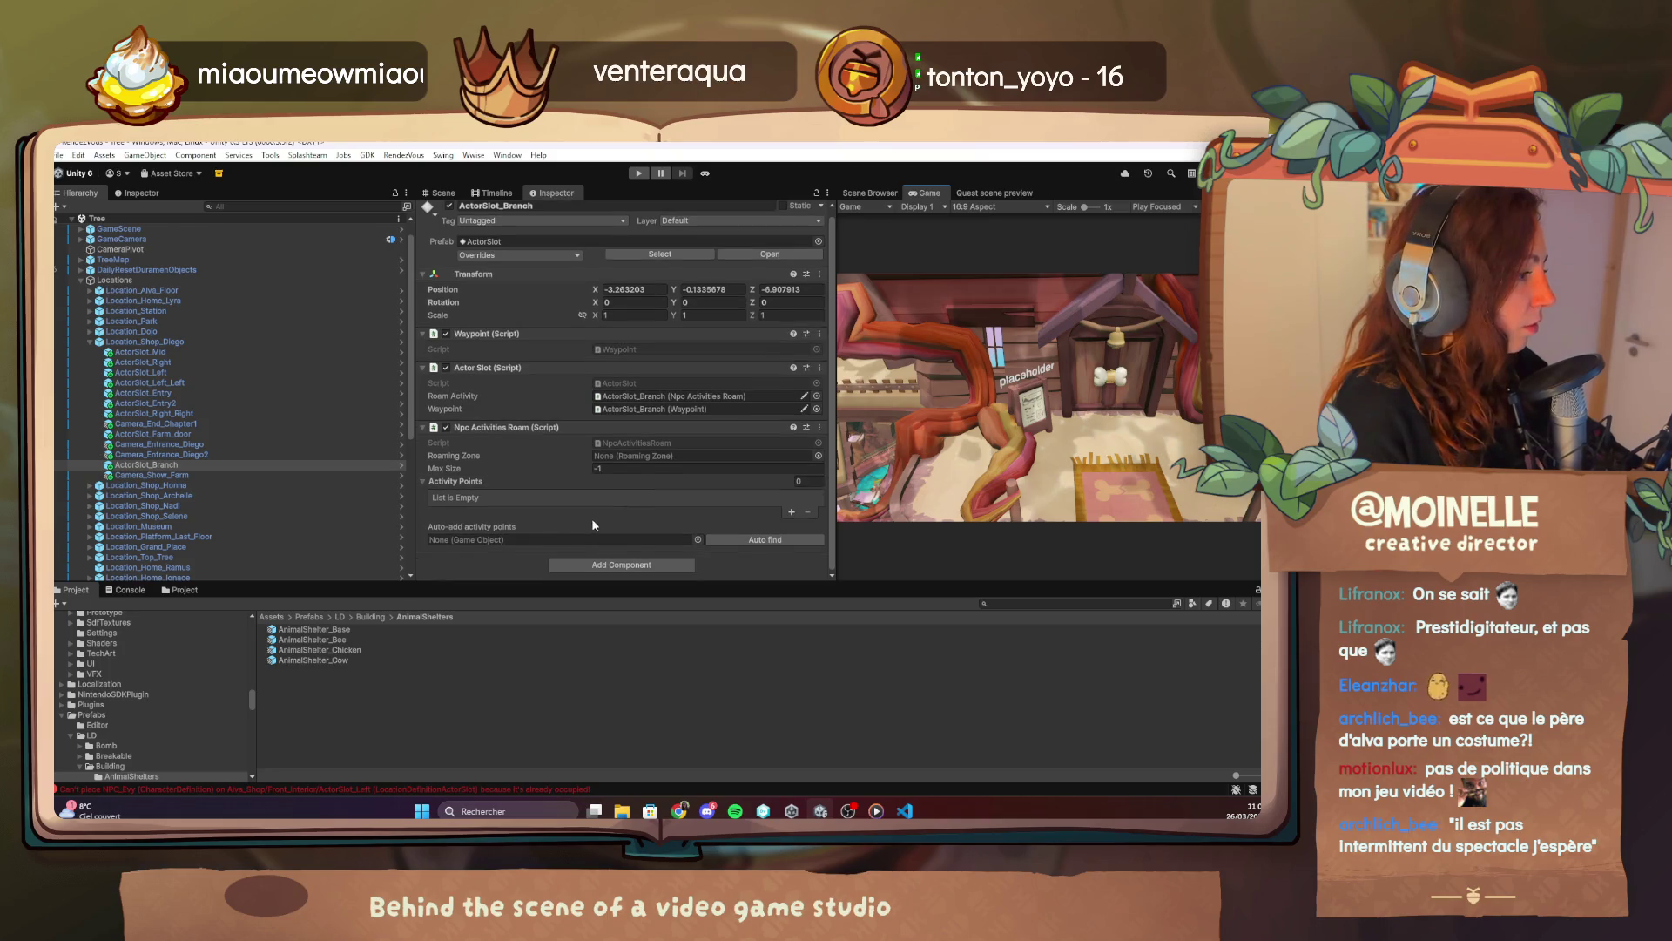
Preview Camera_Entrance_Diego2, Camera_Entrance_Diego, Camera_End_Chapter1 and Camera_Show_Farm in the Game view.
left_click(167, 456)
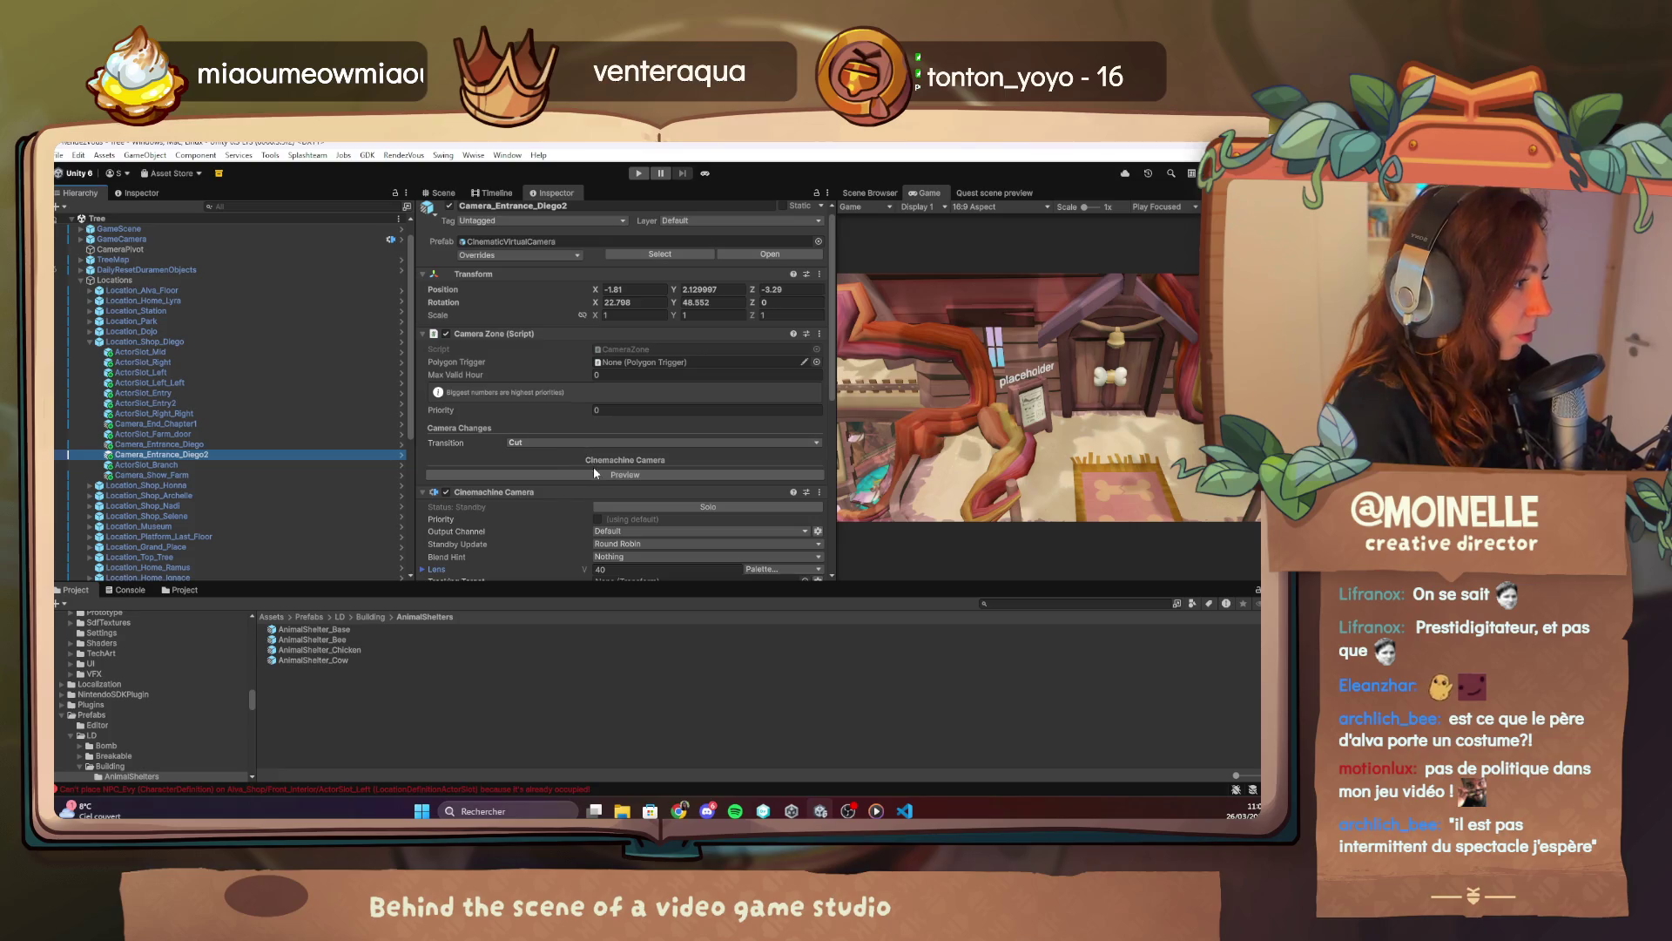
left_click(595, 474)
left_click(213, 445)
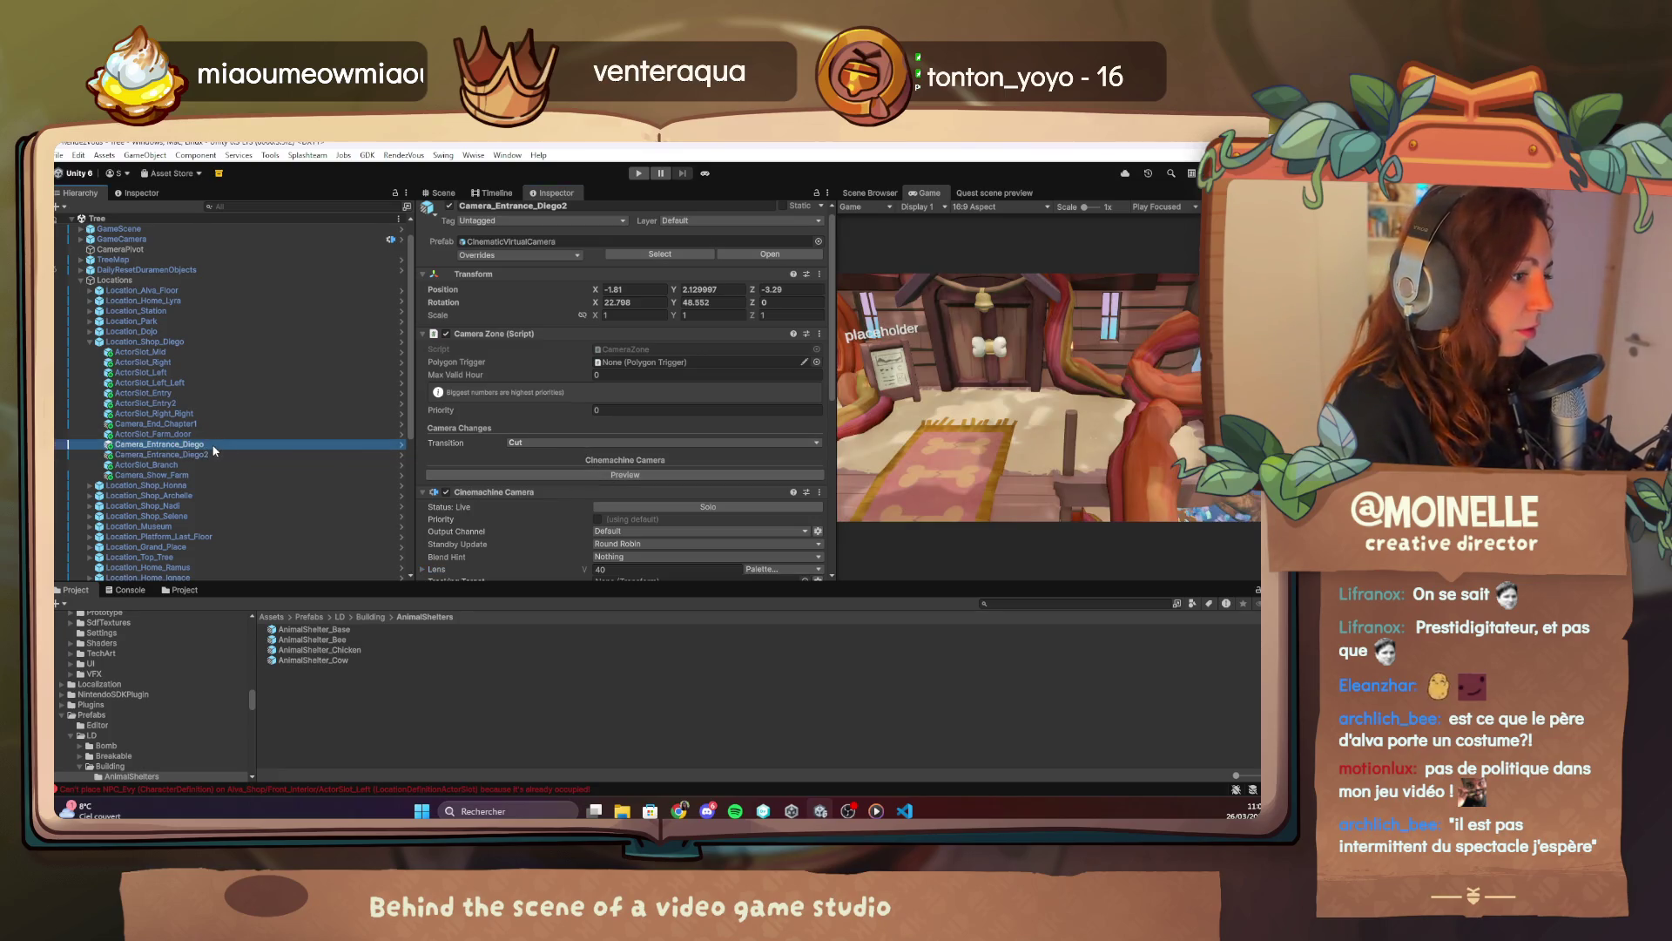
left_click(587, 474)
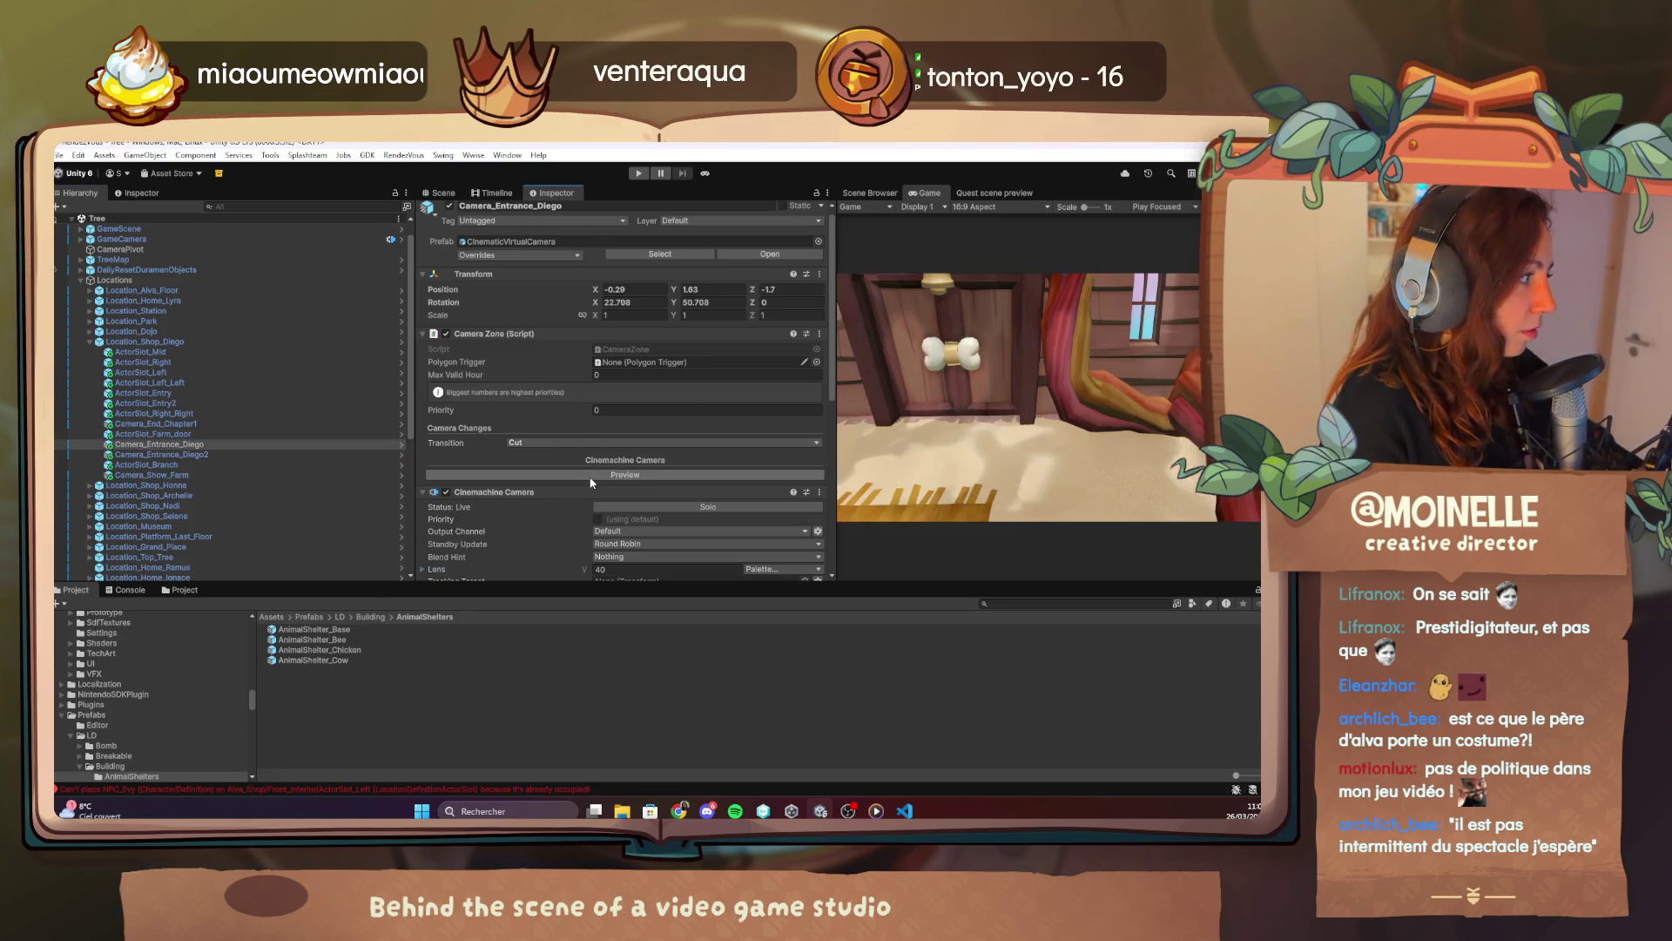
left_click(197, 424)
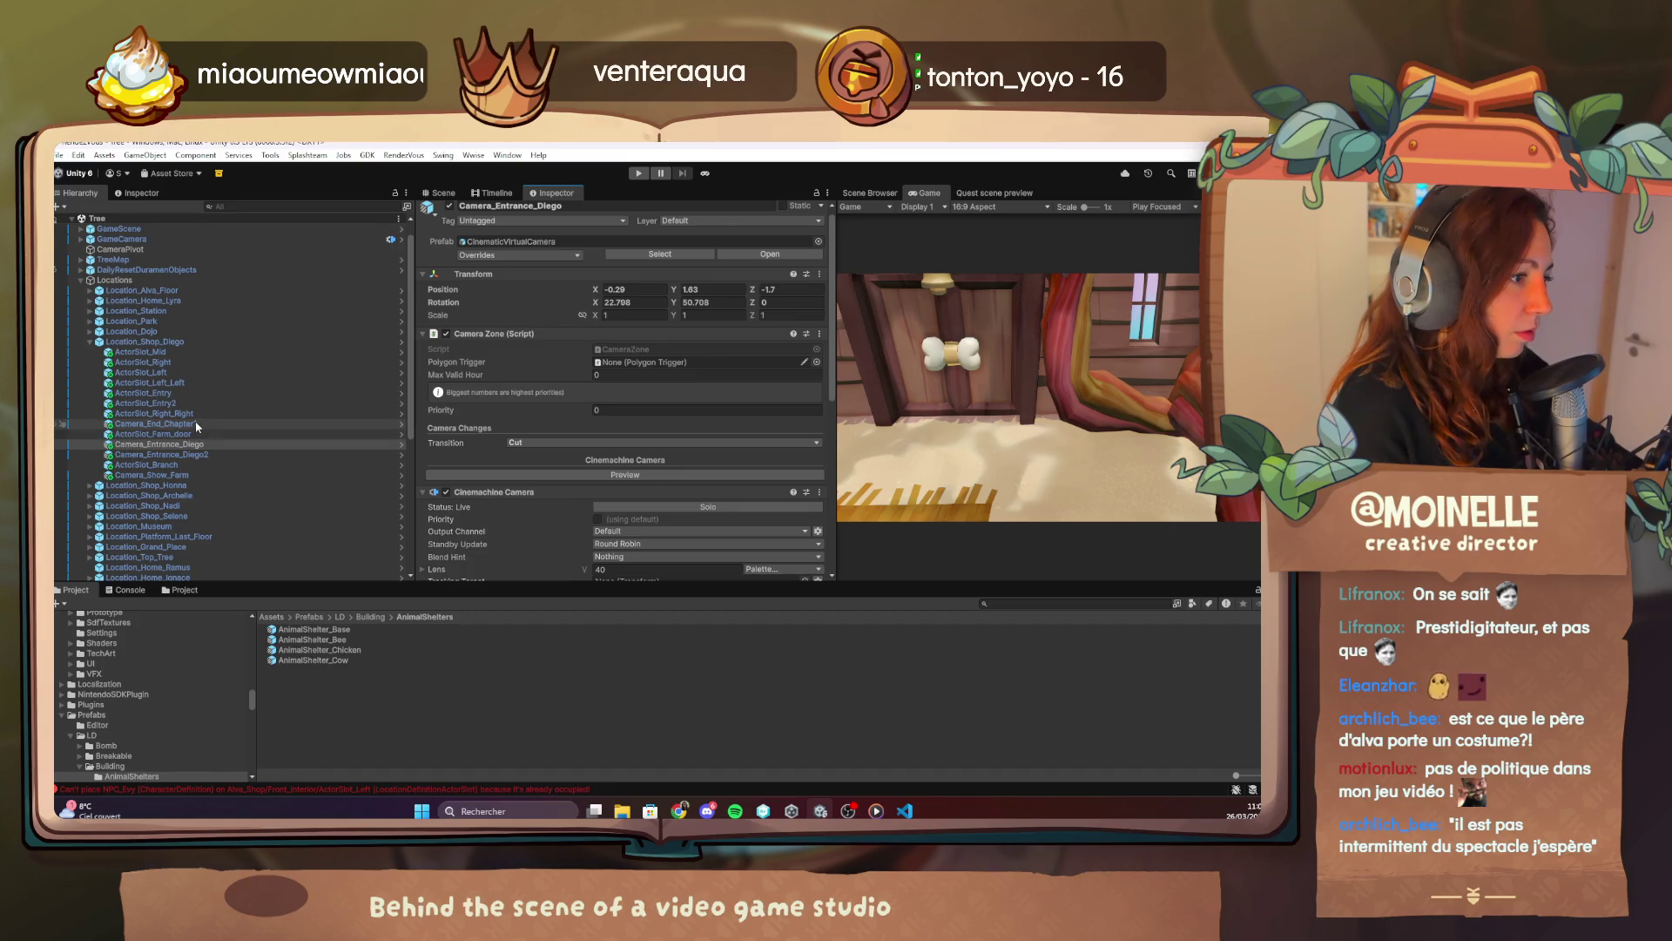
left_click(681, 476)
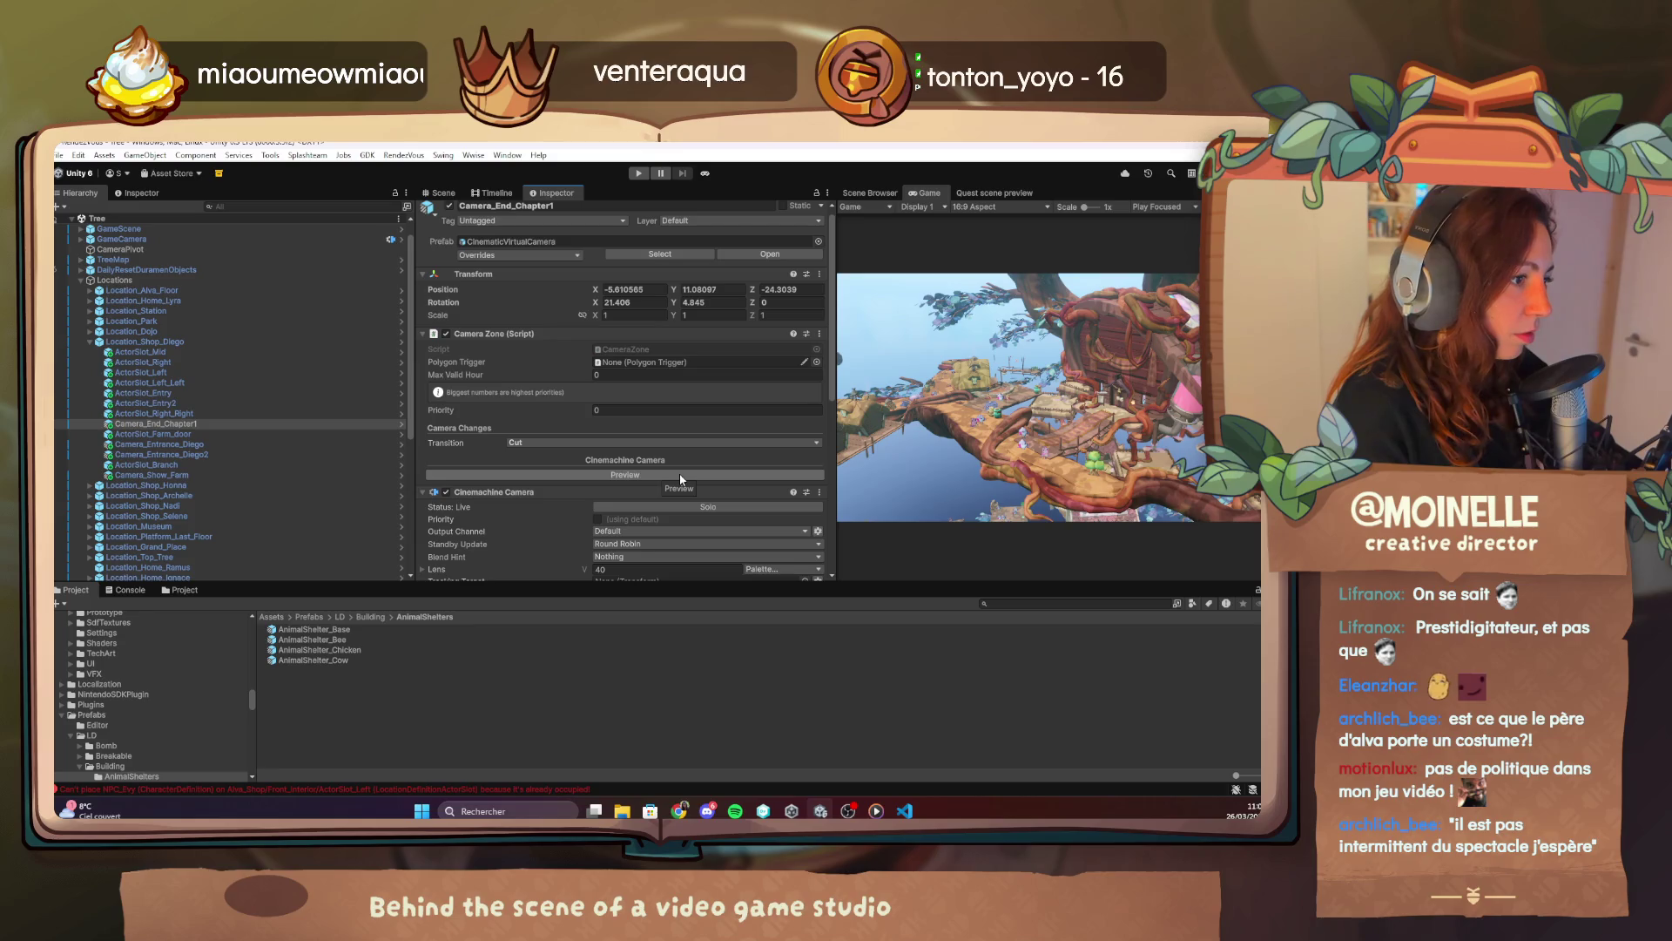
left_click(201, 475)
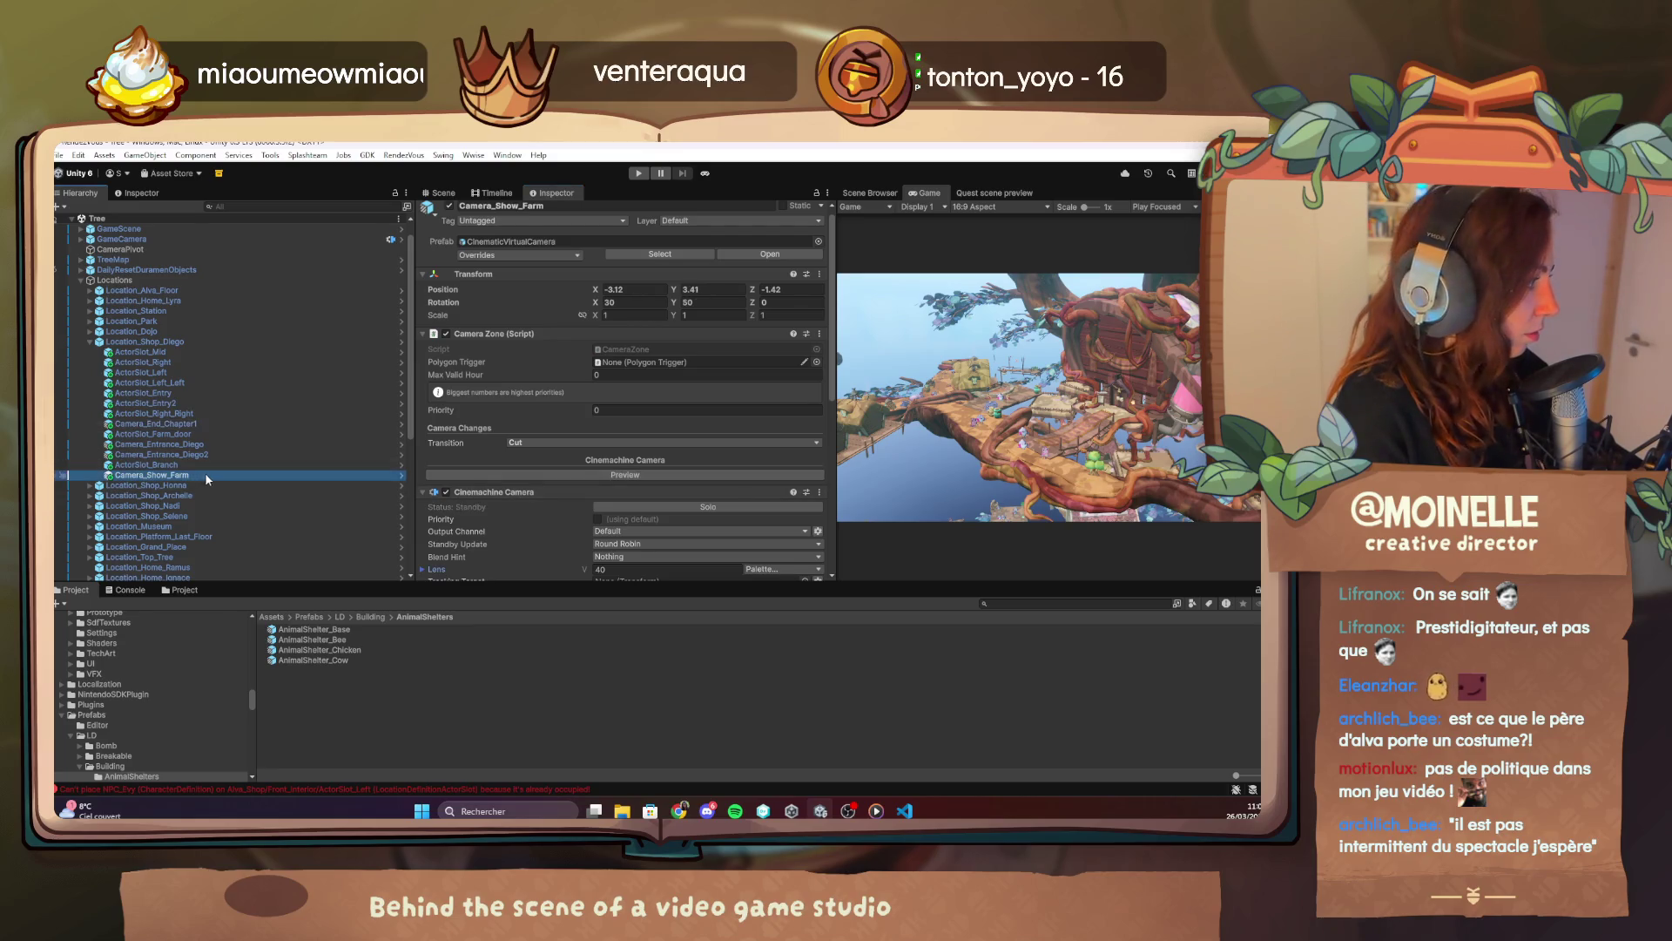
left_click(635, 472)
Return the Inspector to the right panel and reselect Camera_Show_Farm.
left_click(871, 193)
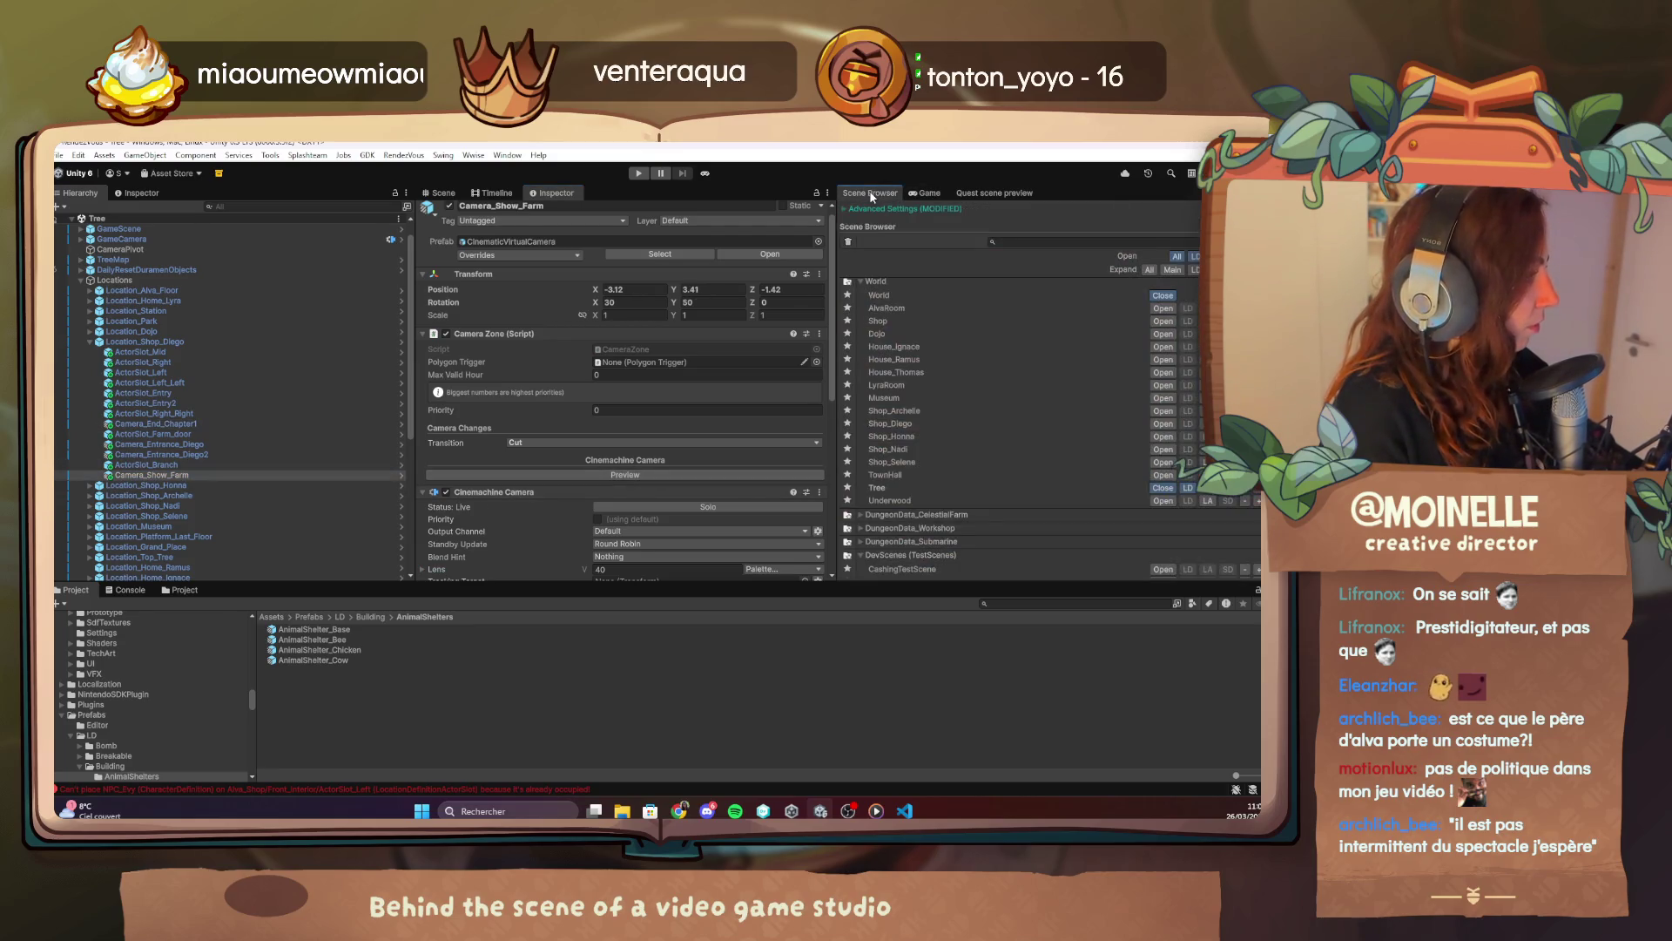
left_click(910, 193)
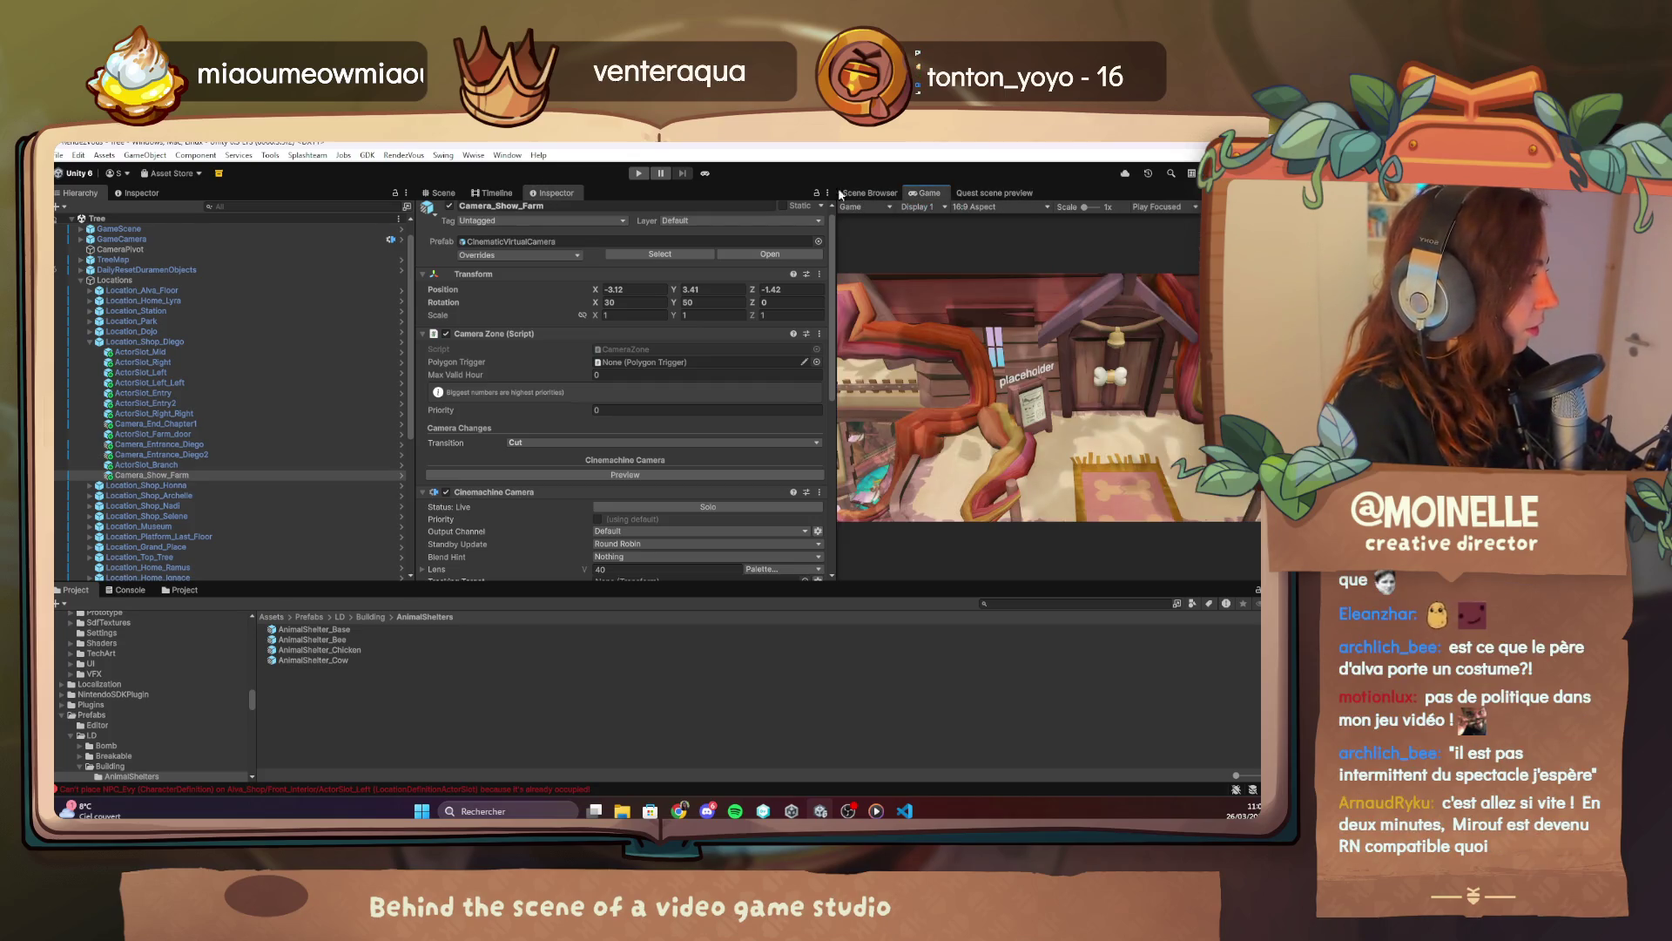
mouse_move(544, 193)
left_mouse_down()
mouse_move(918, 214)
mouse_move(869, 201)
mouse_move(1067, 193)
left_mouse_up()
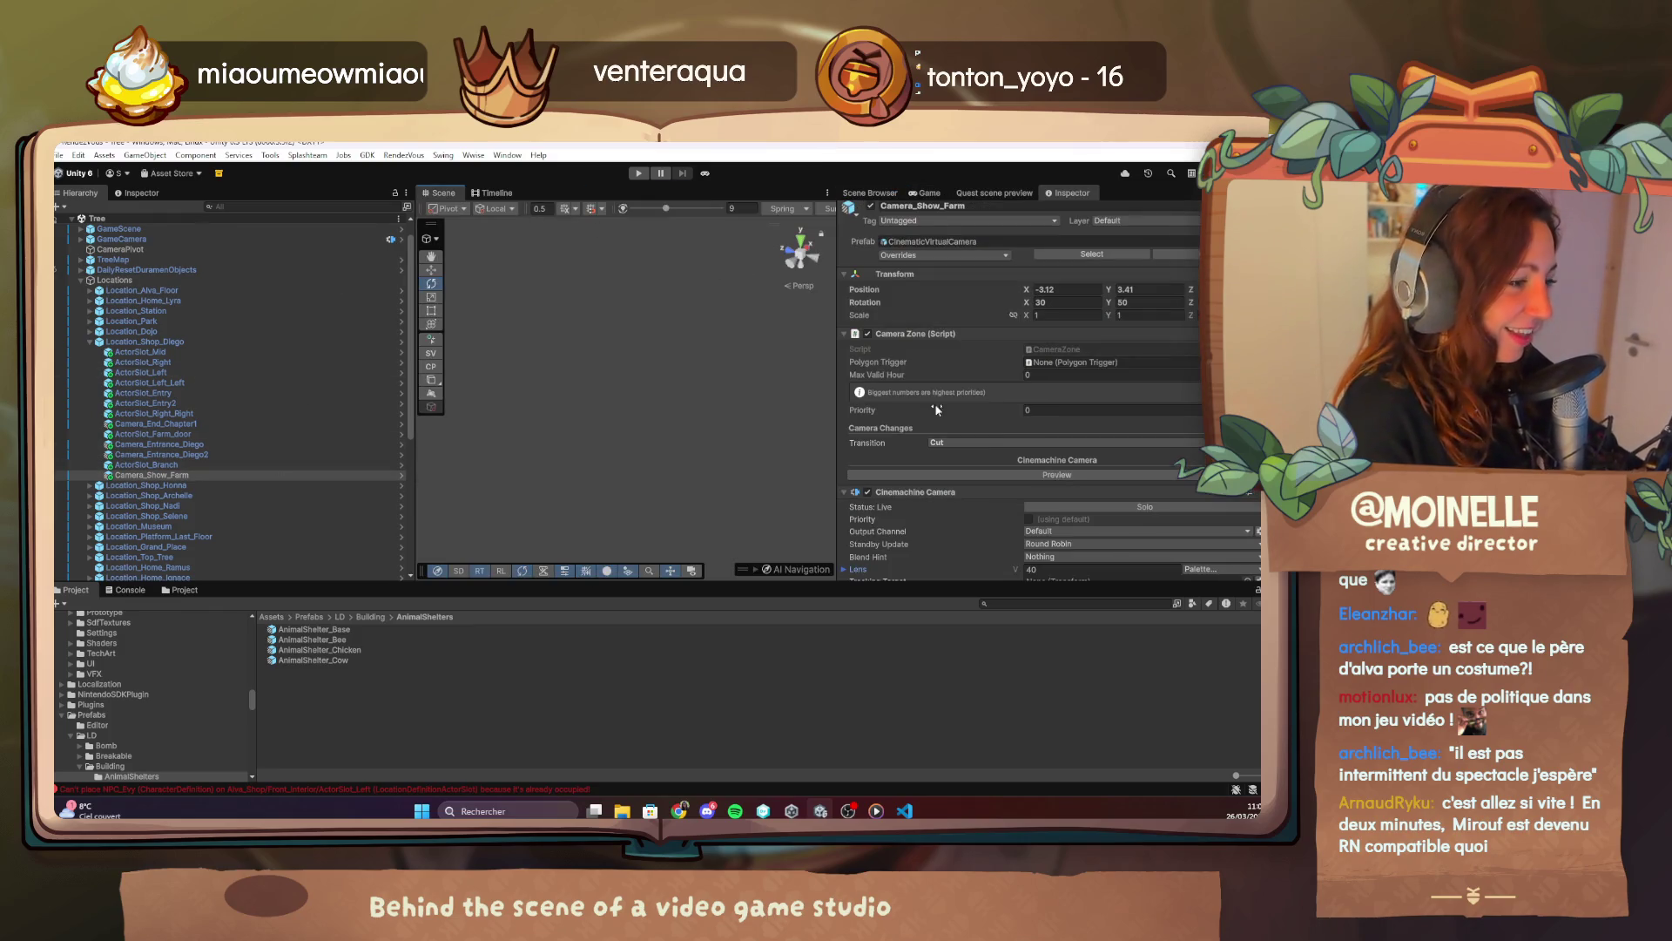
left_click(209, 475)
Frame the Scene view on Camera_Show_Farm and the treehouse around it.
double_click(209, 475)
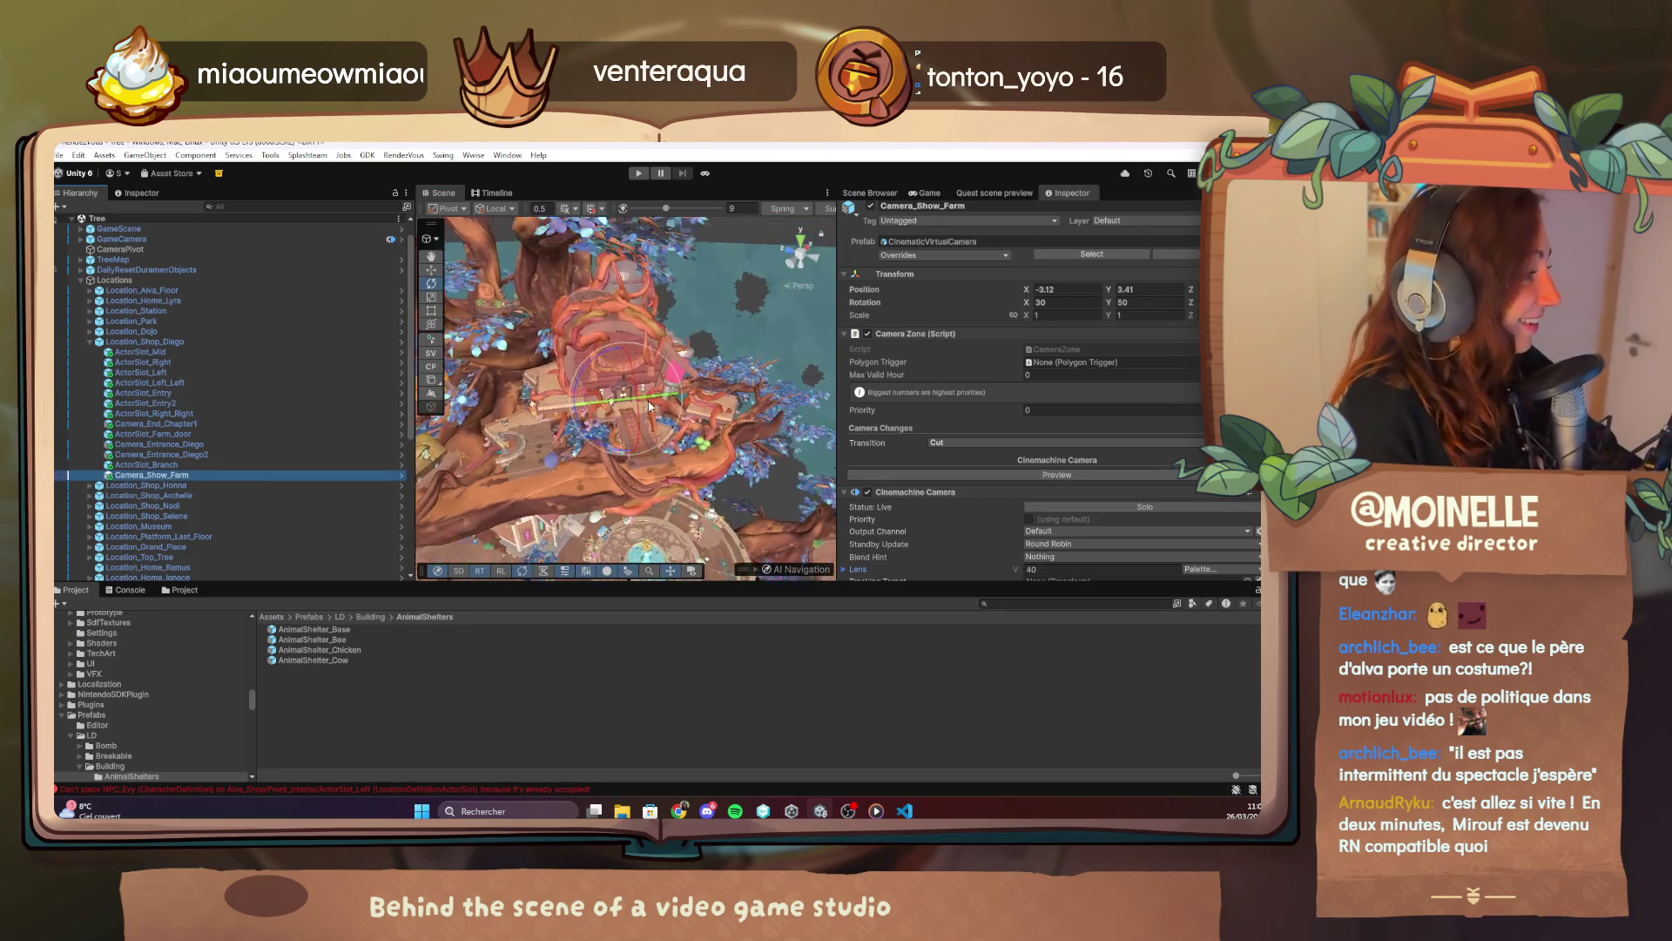
left_click(431, 270)
mouse_move(627, 399)
left_mouse_down()
mouse_move(676, 405)
mouse_move(626, 377)
mouse_move(803, 386)
mouse_move(639, 416)
left_mouse_up()
key("f")
left_click(928, 194)
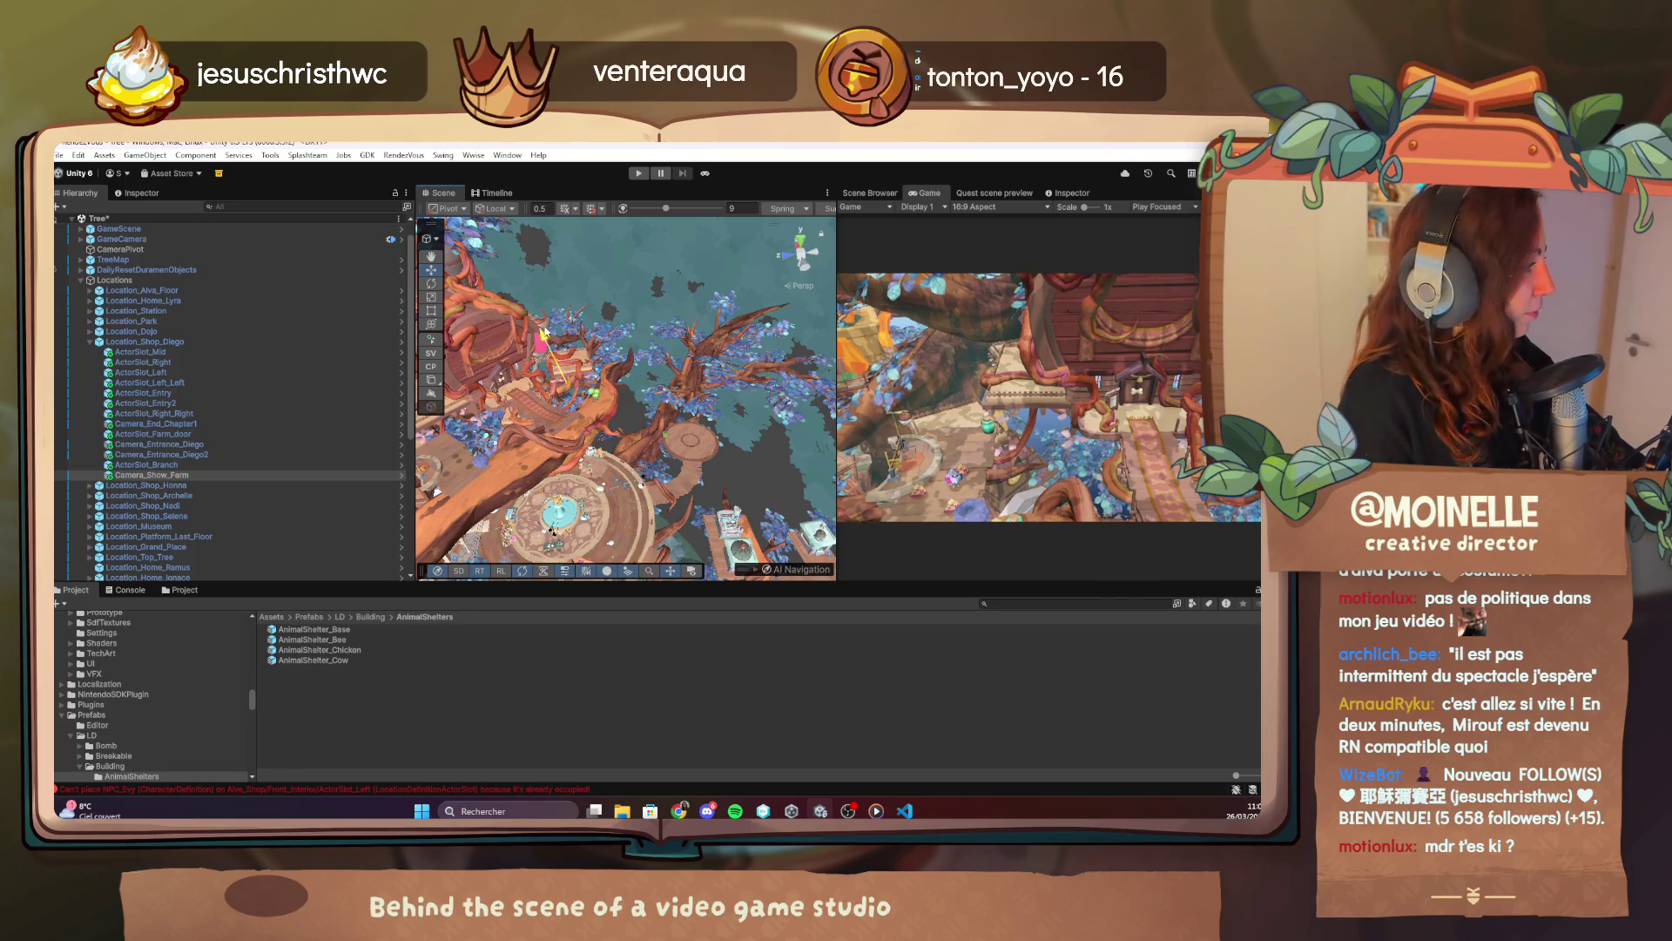
scroll(668, 473, "up", 3)
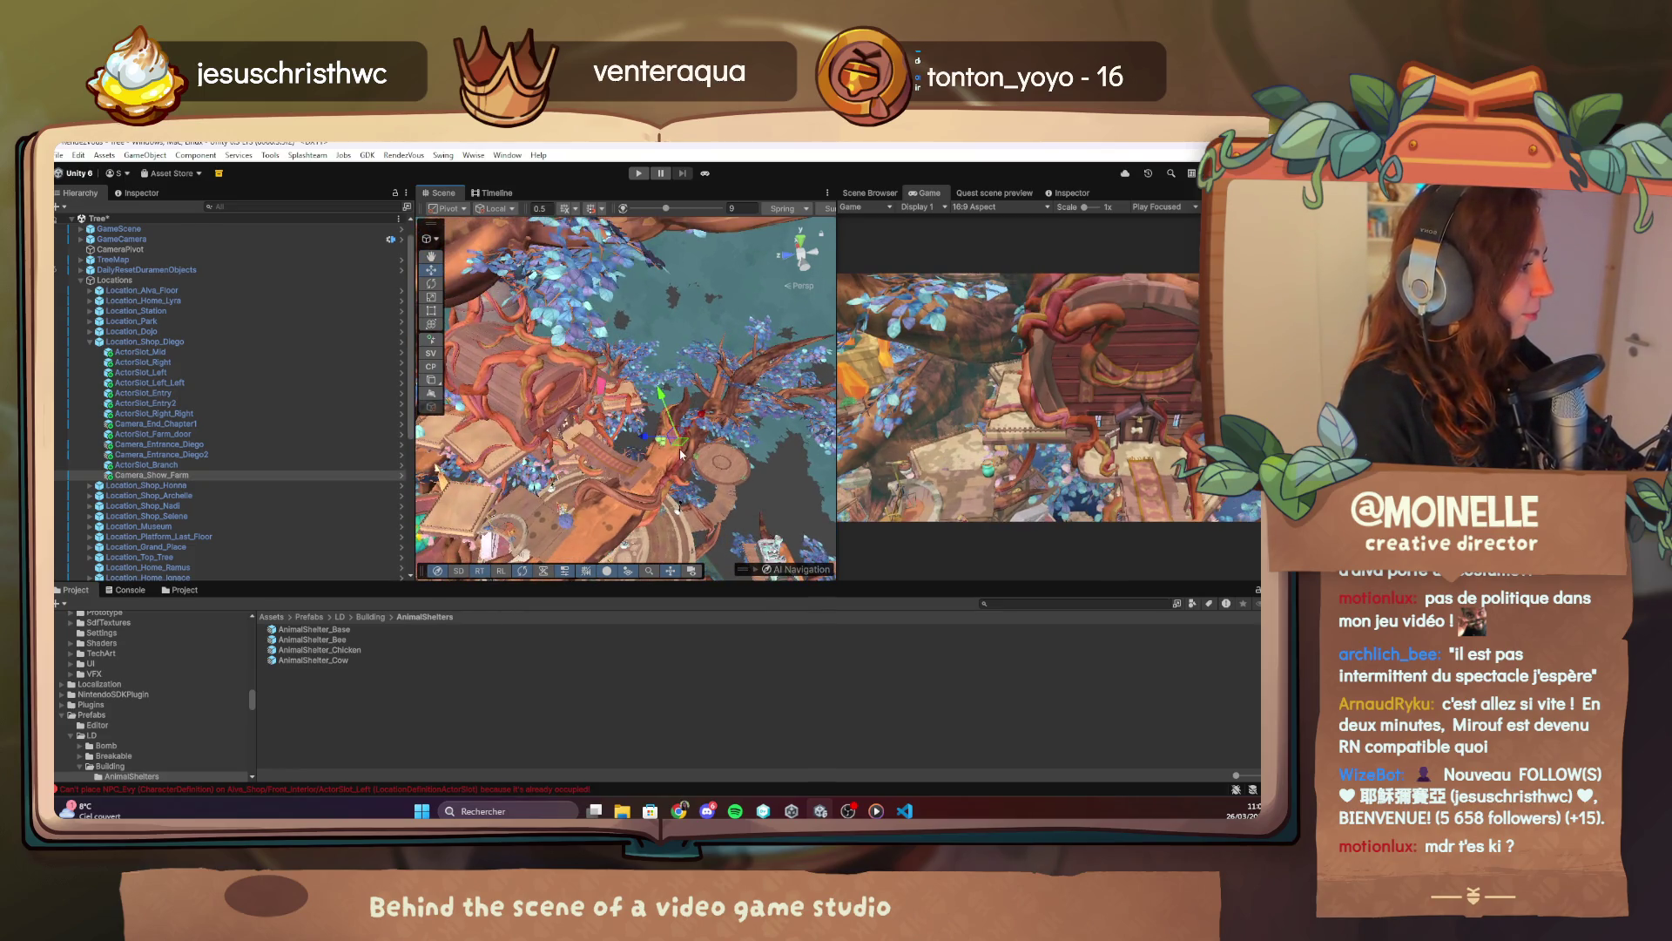
left_click_drag(682, 454, 649, 428)
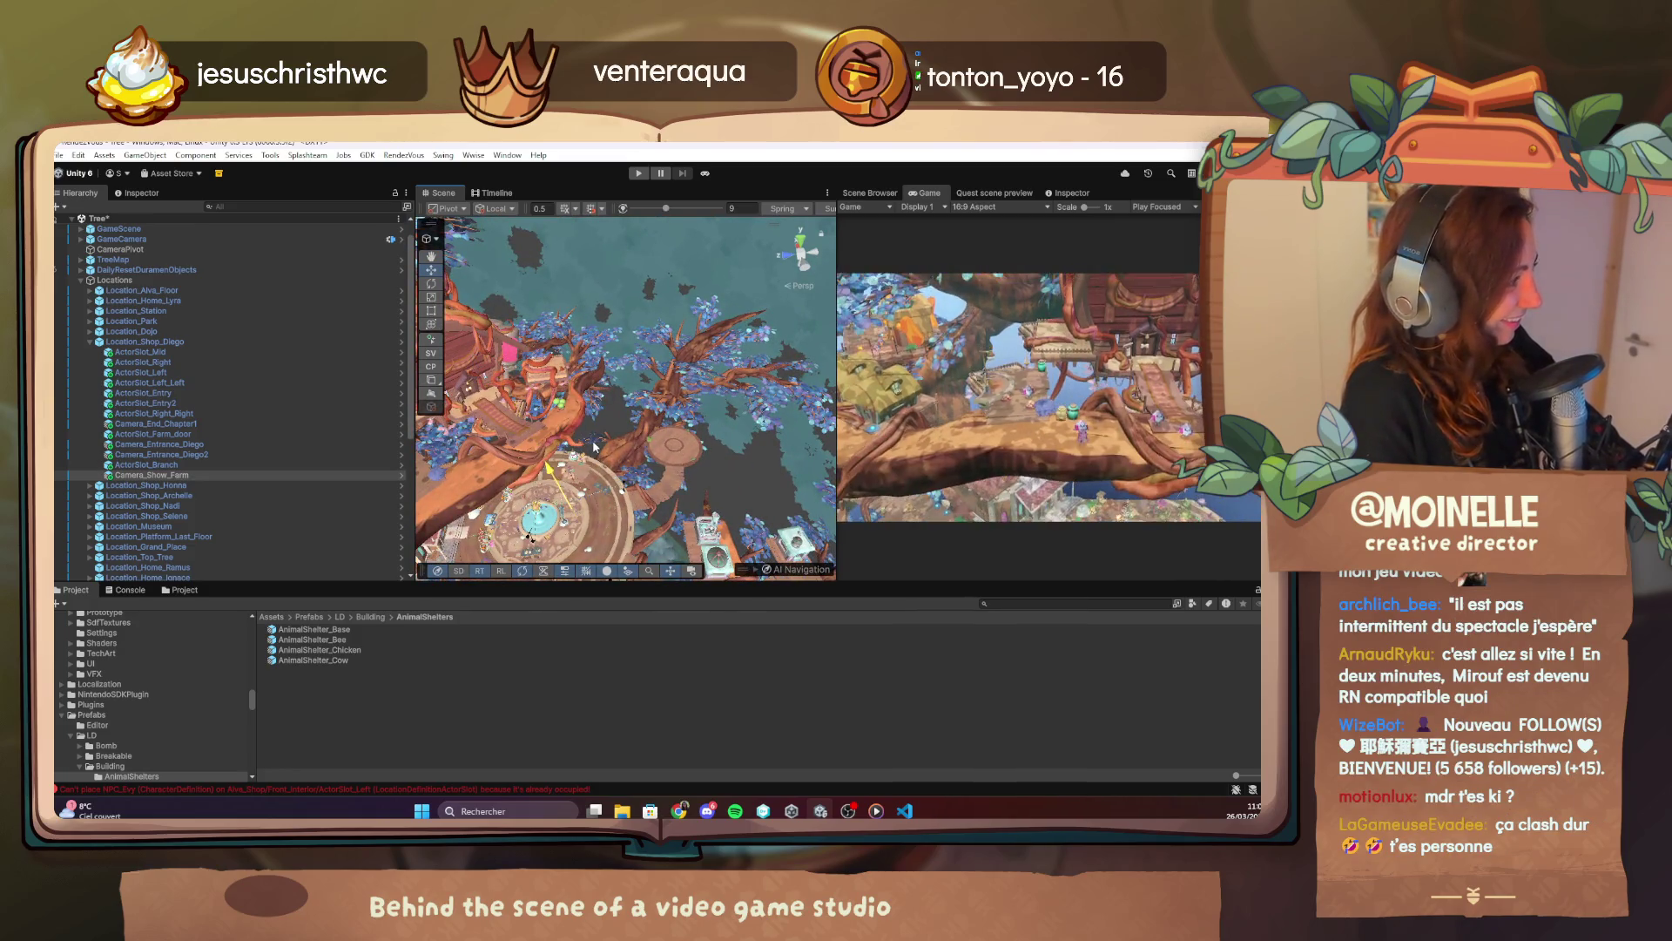
Rotate Camera_Show_Farm to a new angle, then move it down-right to reframe the treehouse.
key("e")
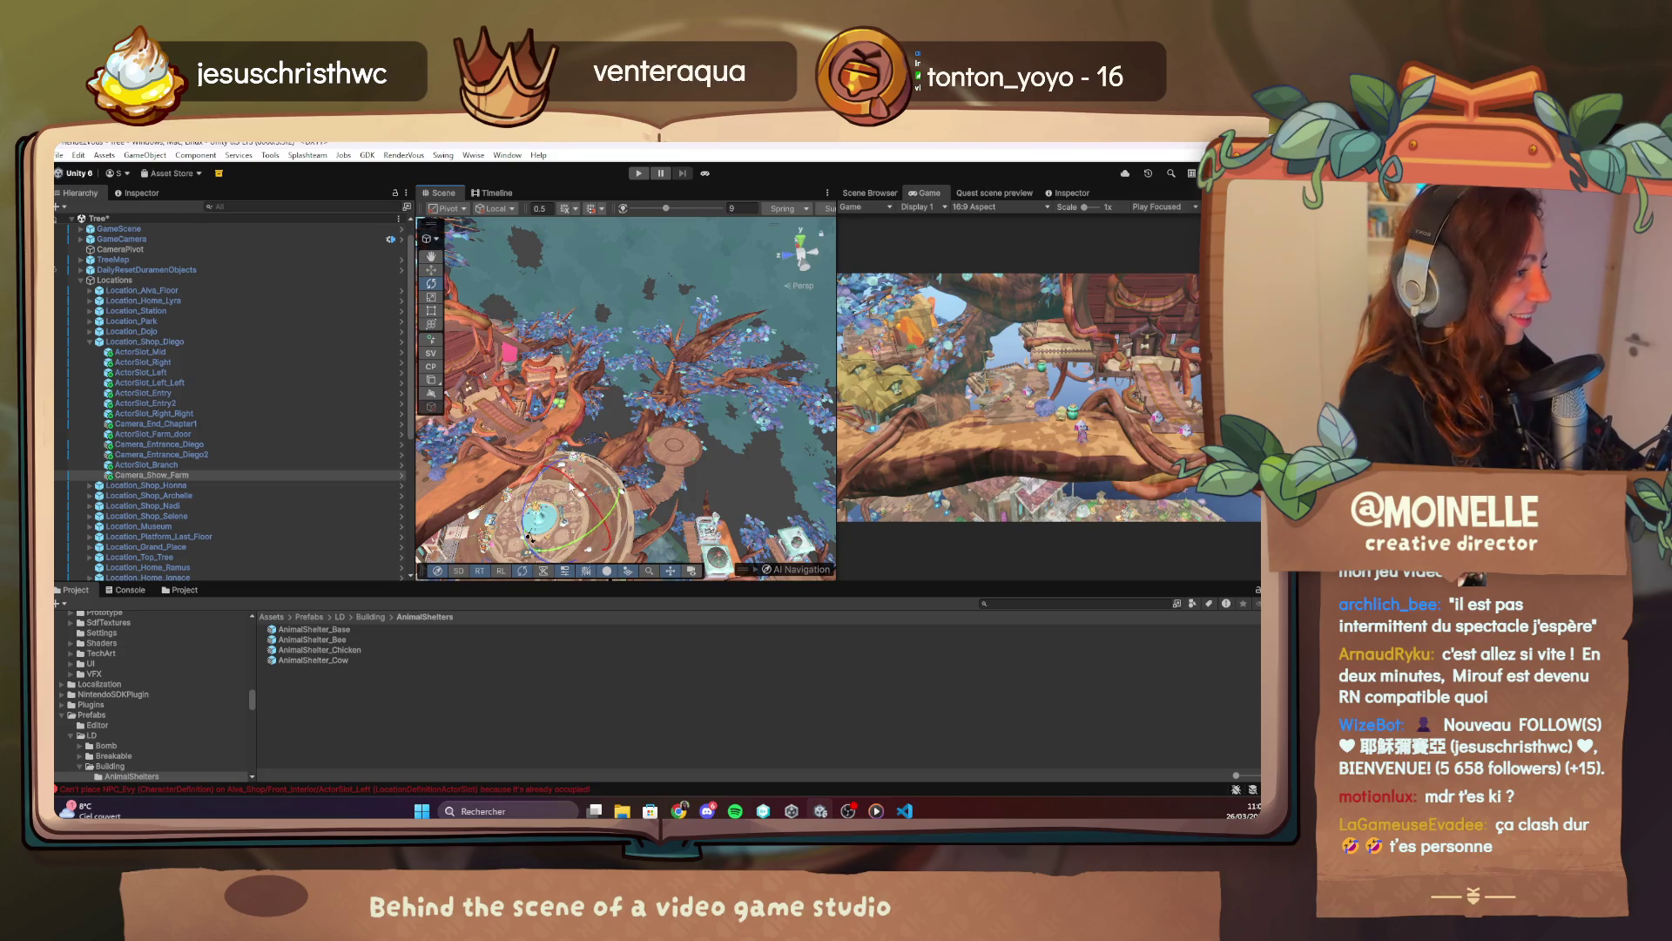
mouse_move(593, 501)
left_mouse_down()
mouse_move(544, 552)
mouse_move(531, 538)
left_mouse_up()
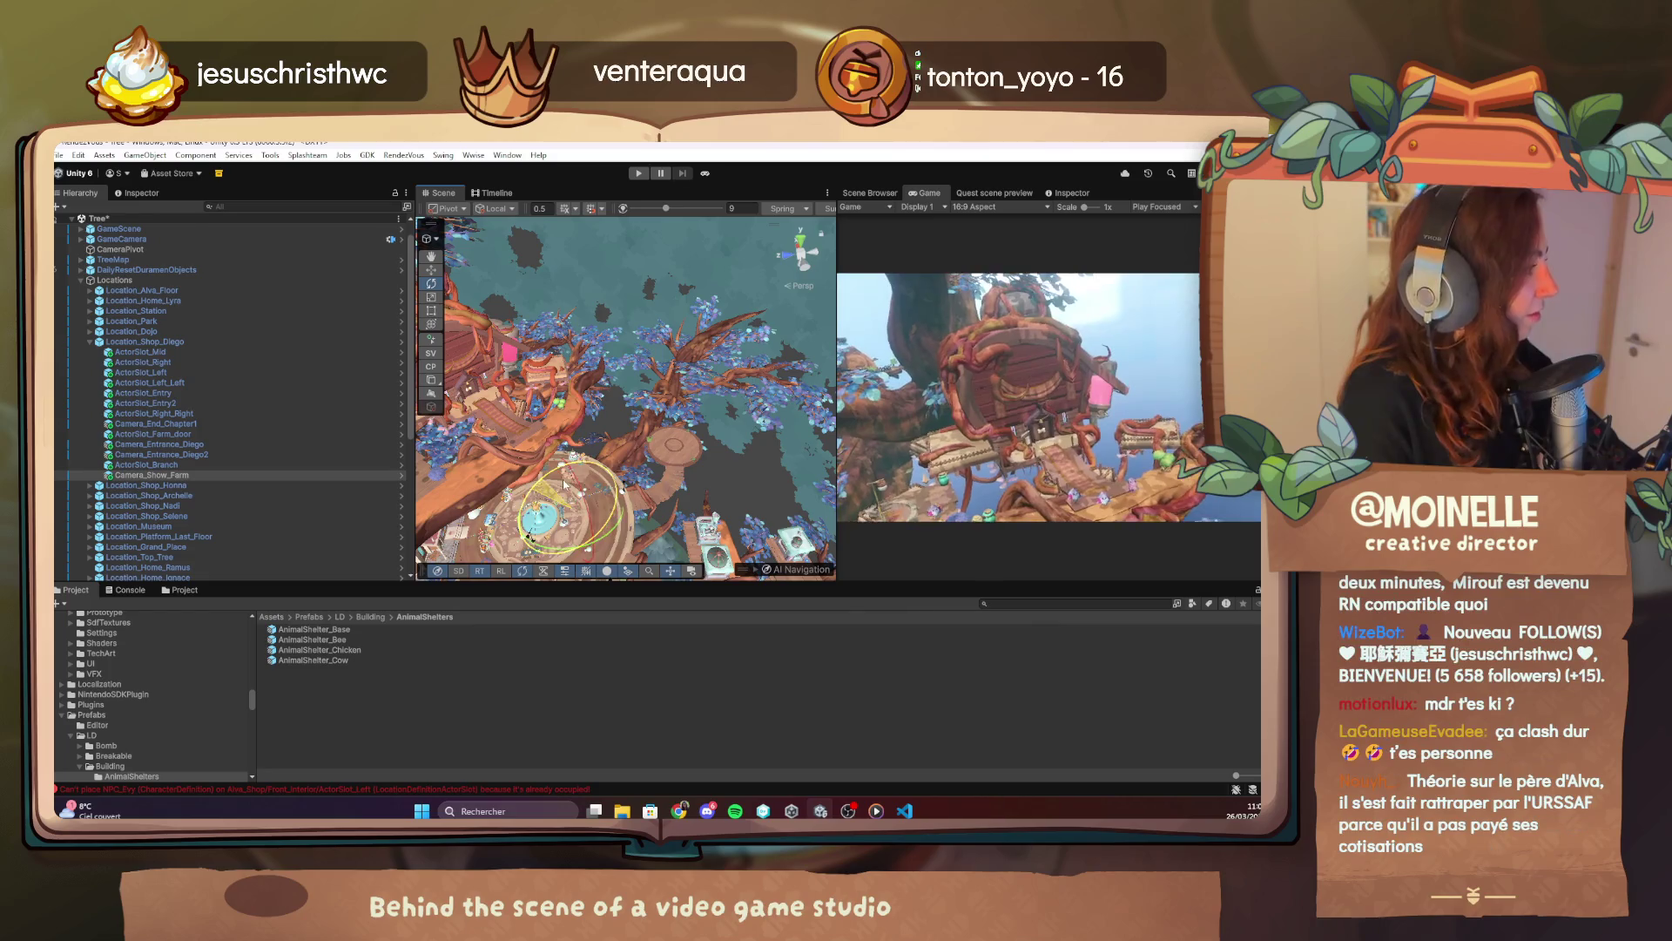
left_click(1069, 192)
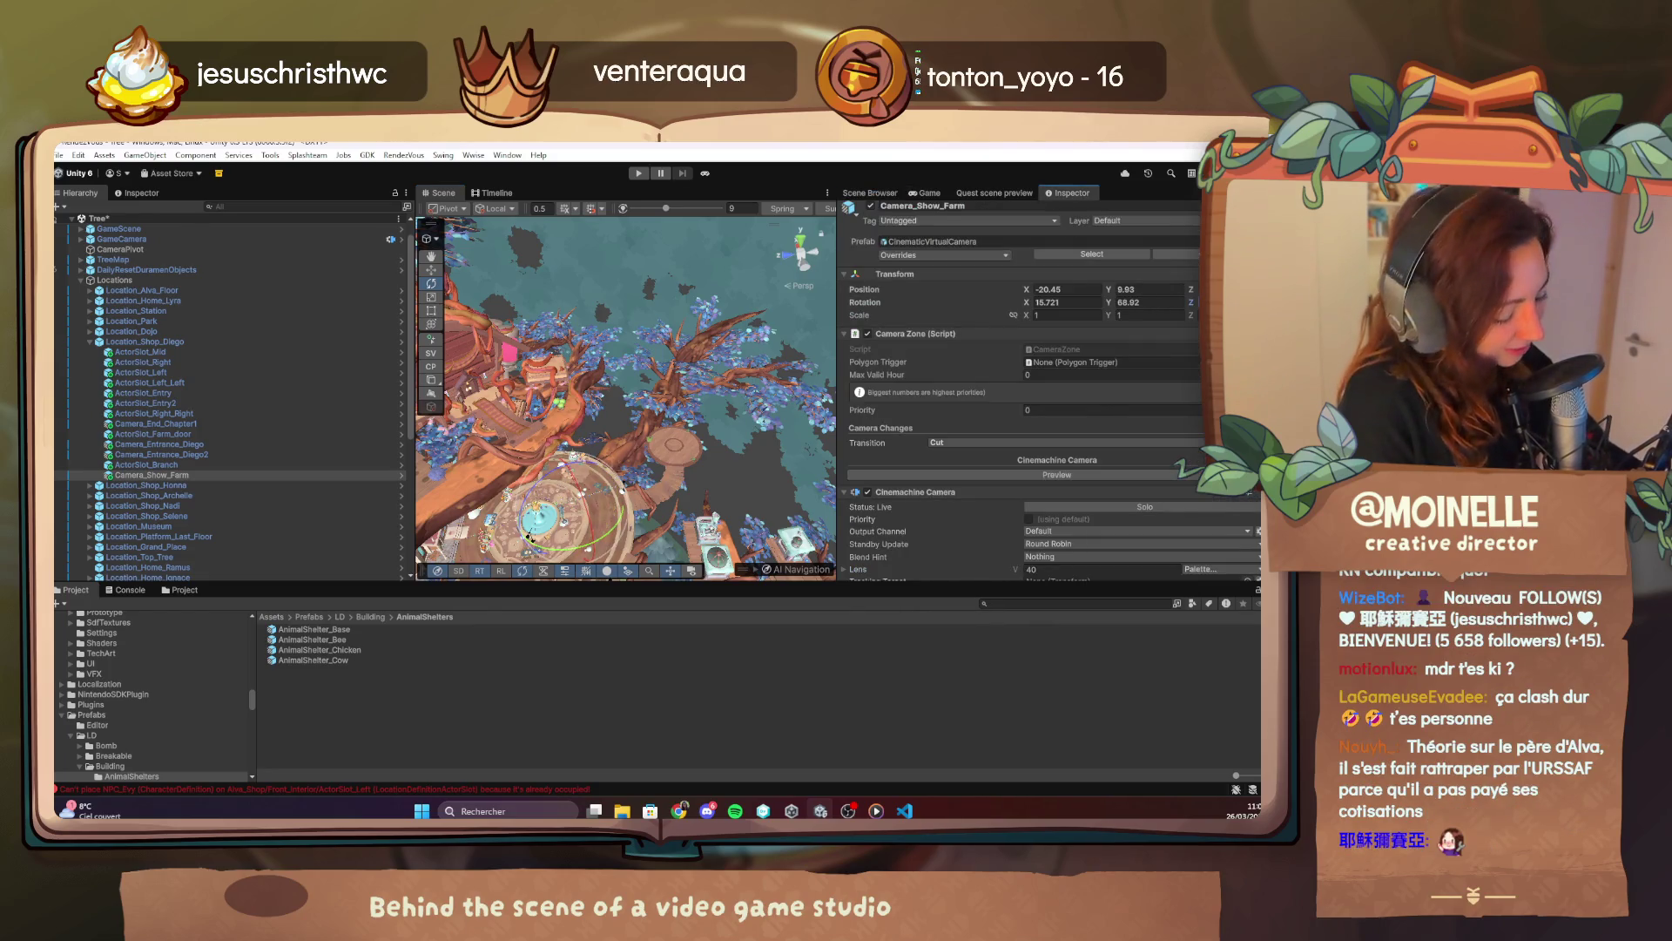
left_click(928, 193)
left_click(432, 269)
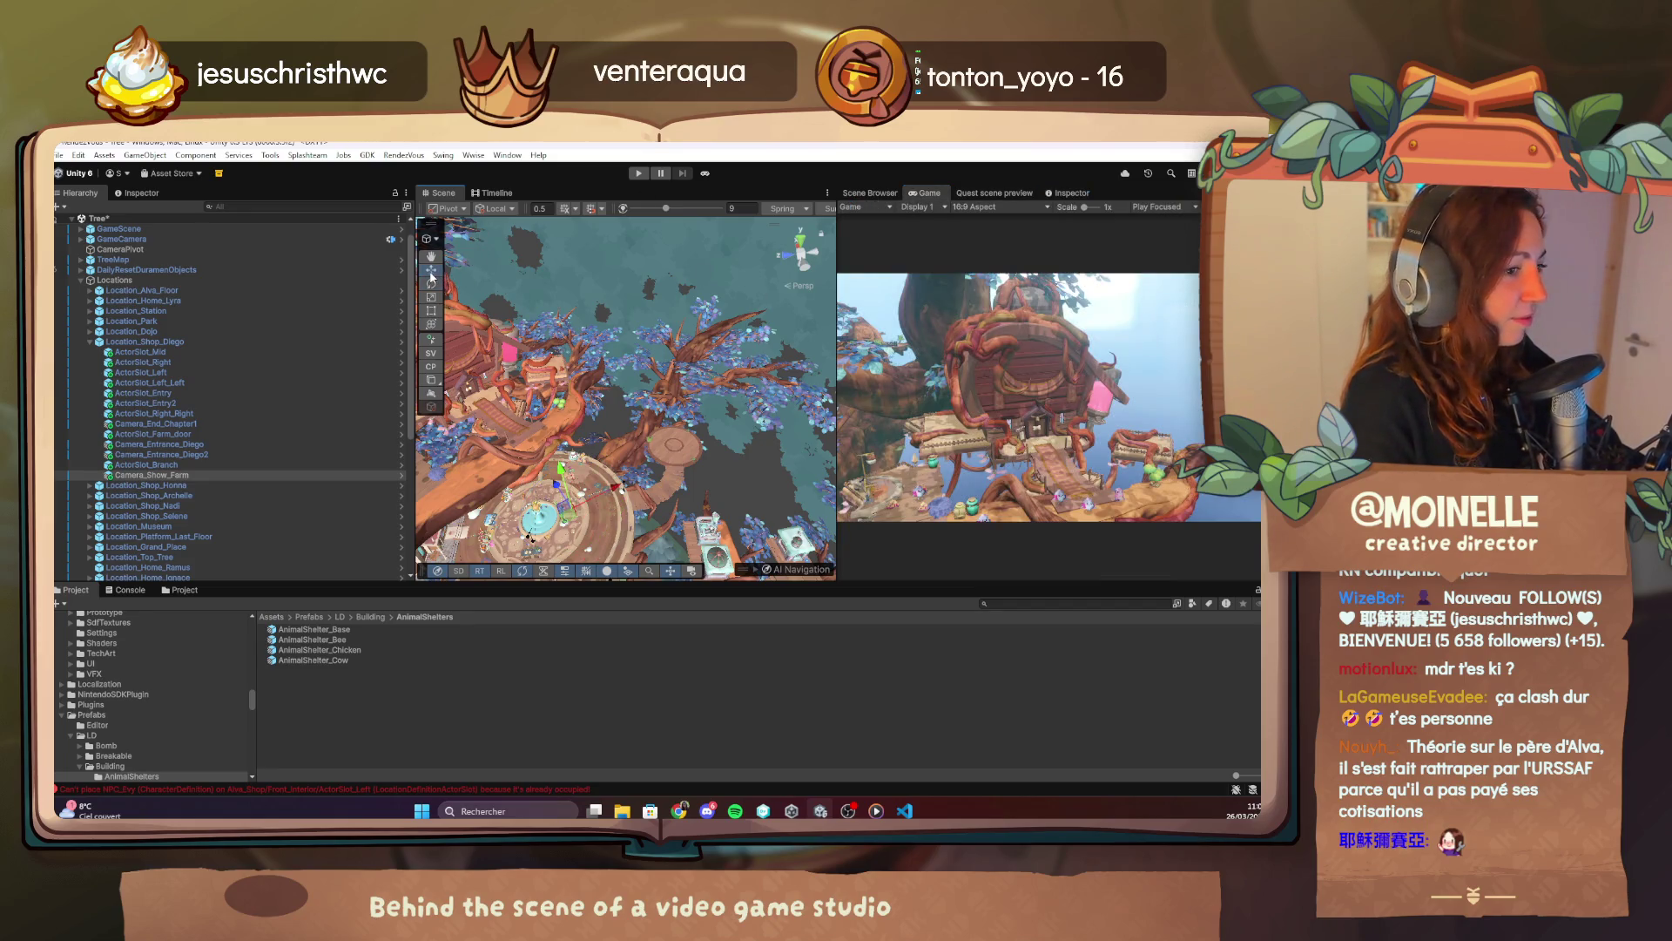
mouse_move(598, 301)
left_mouse_down()
mouse_move(669, 306)
mouse_move(732, 360)
mouse_move(669, 370)
left_mouse_up()
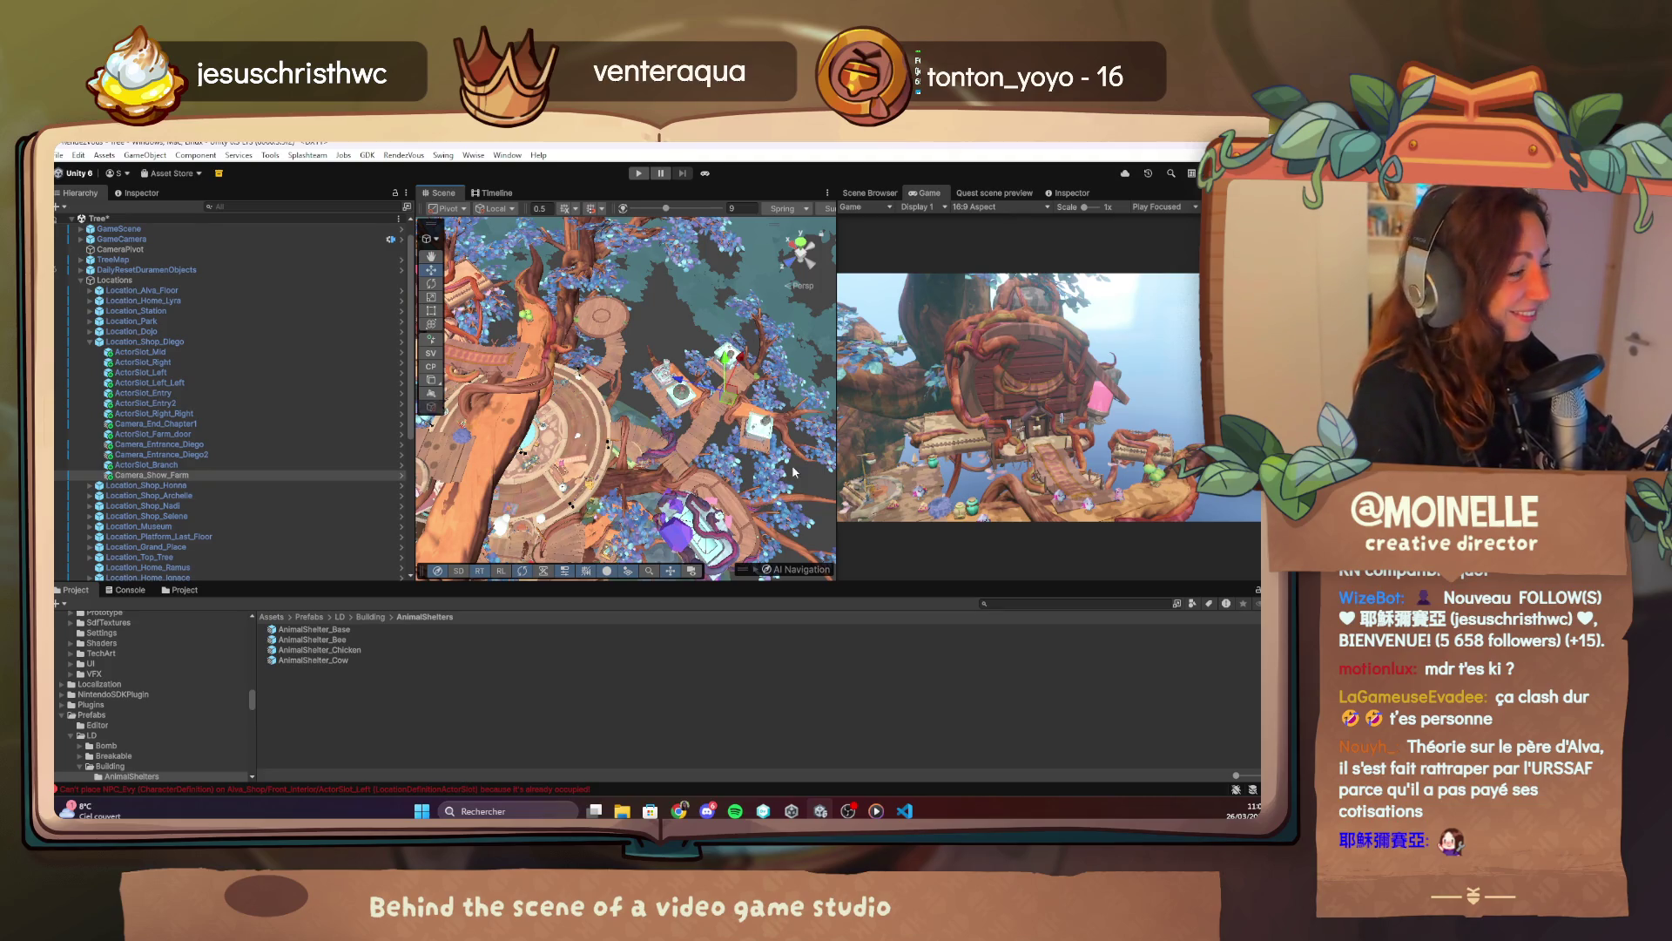
mouse_move(732, 415)
left_mouse_down()
mouse_move(769, 468)
mouse_move(775, 435)
mouse_move(784, 468)
left_mouse_up()
Start Mus_Band_Instru_01_180625 playing in Media Player, then return to the quest file editor.
left_click(877, 810)
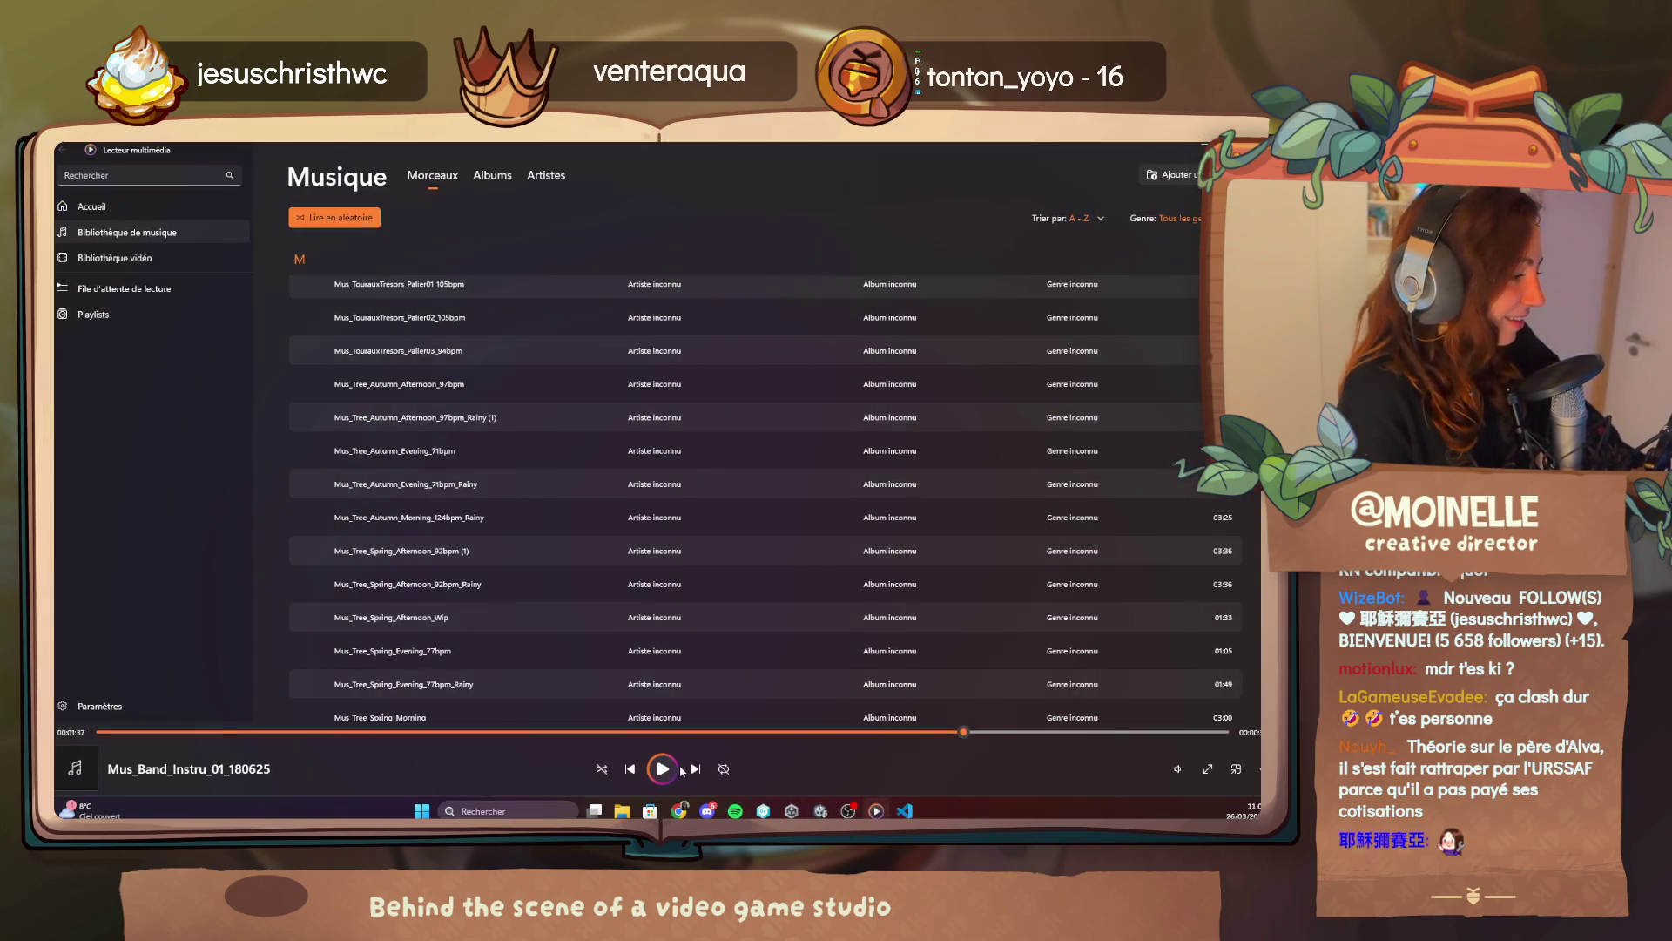
left_click(660, 769)
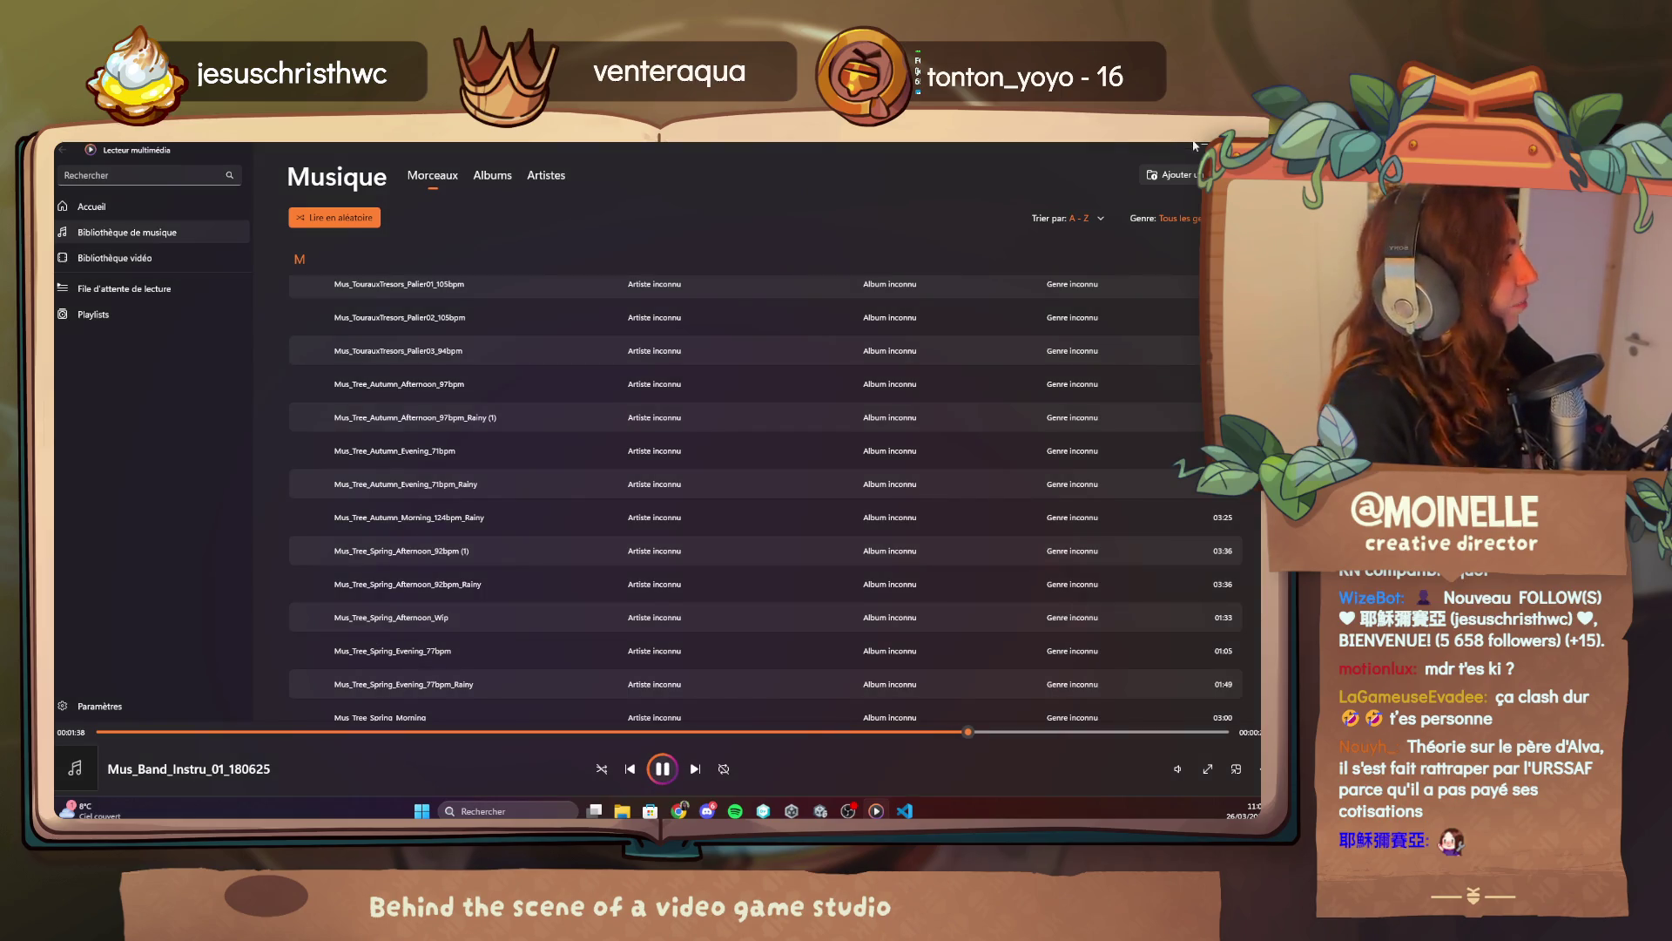
key("alt+Tab")
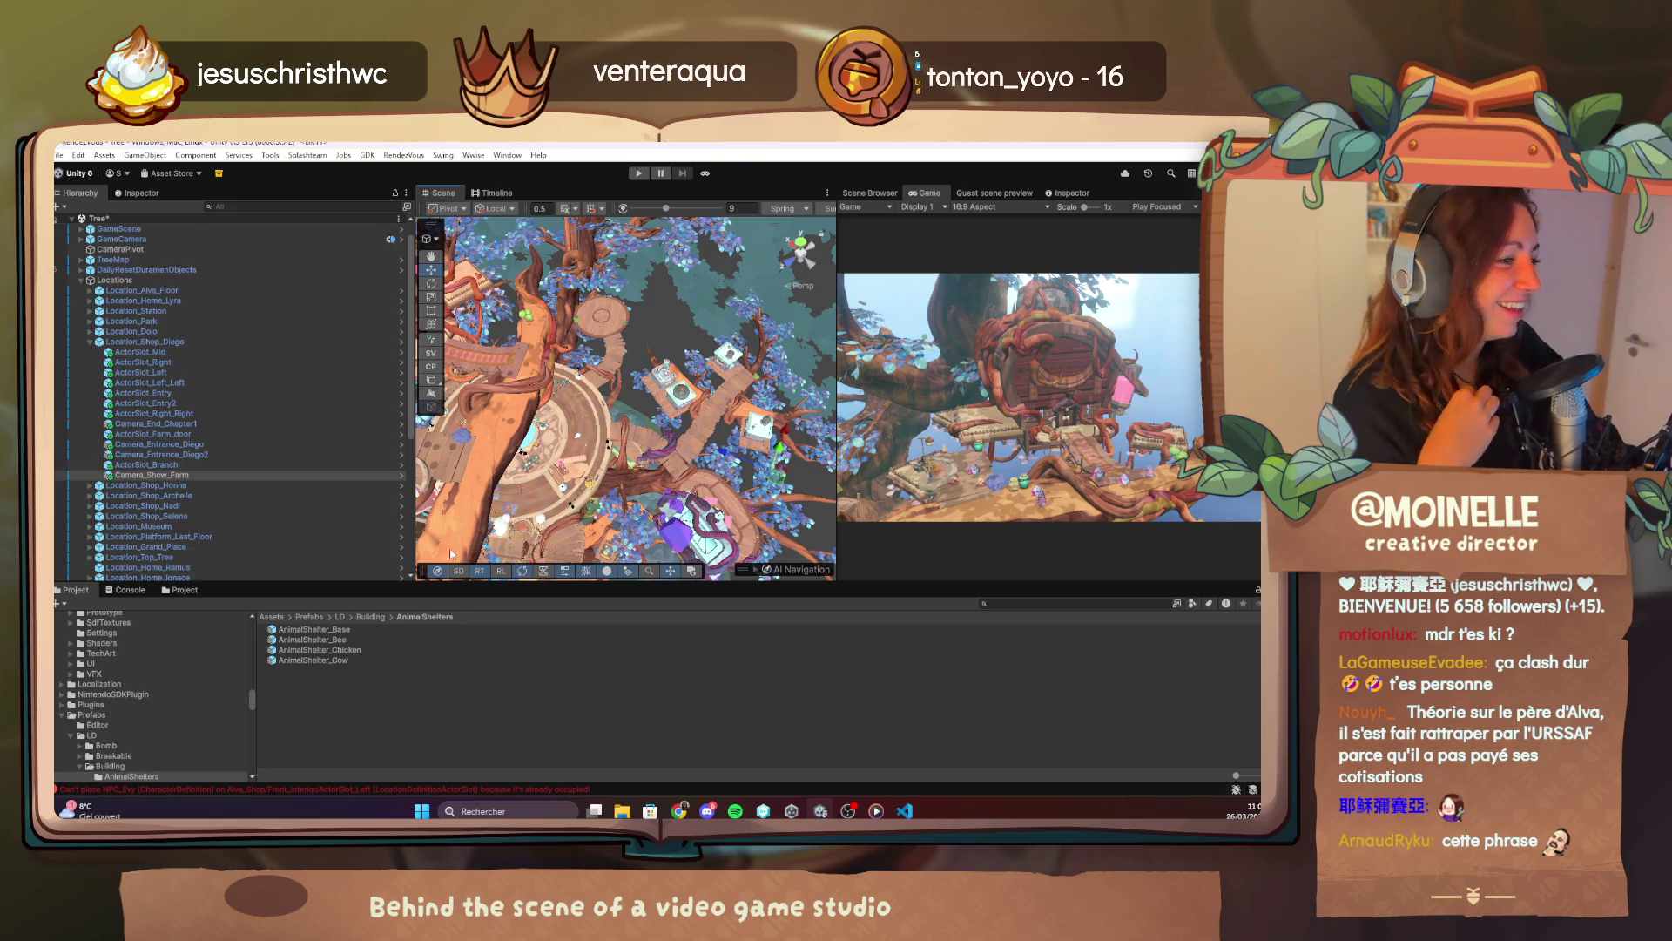
left_click(904, 810)
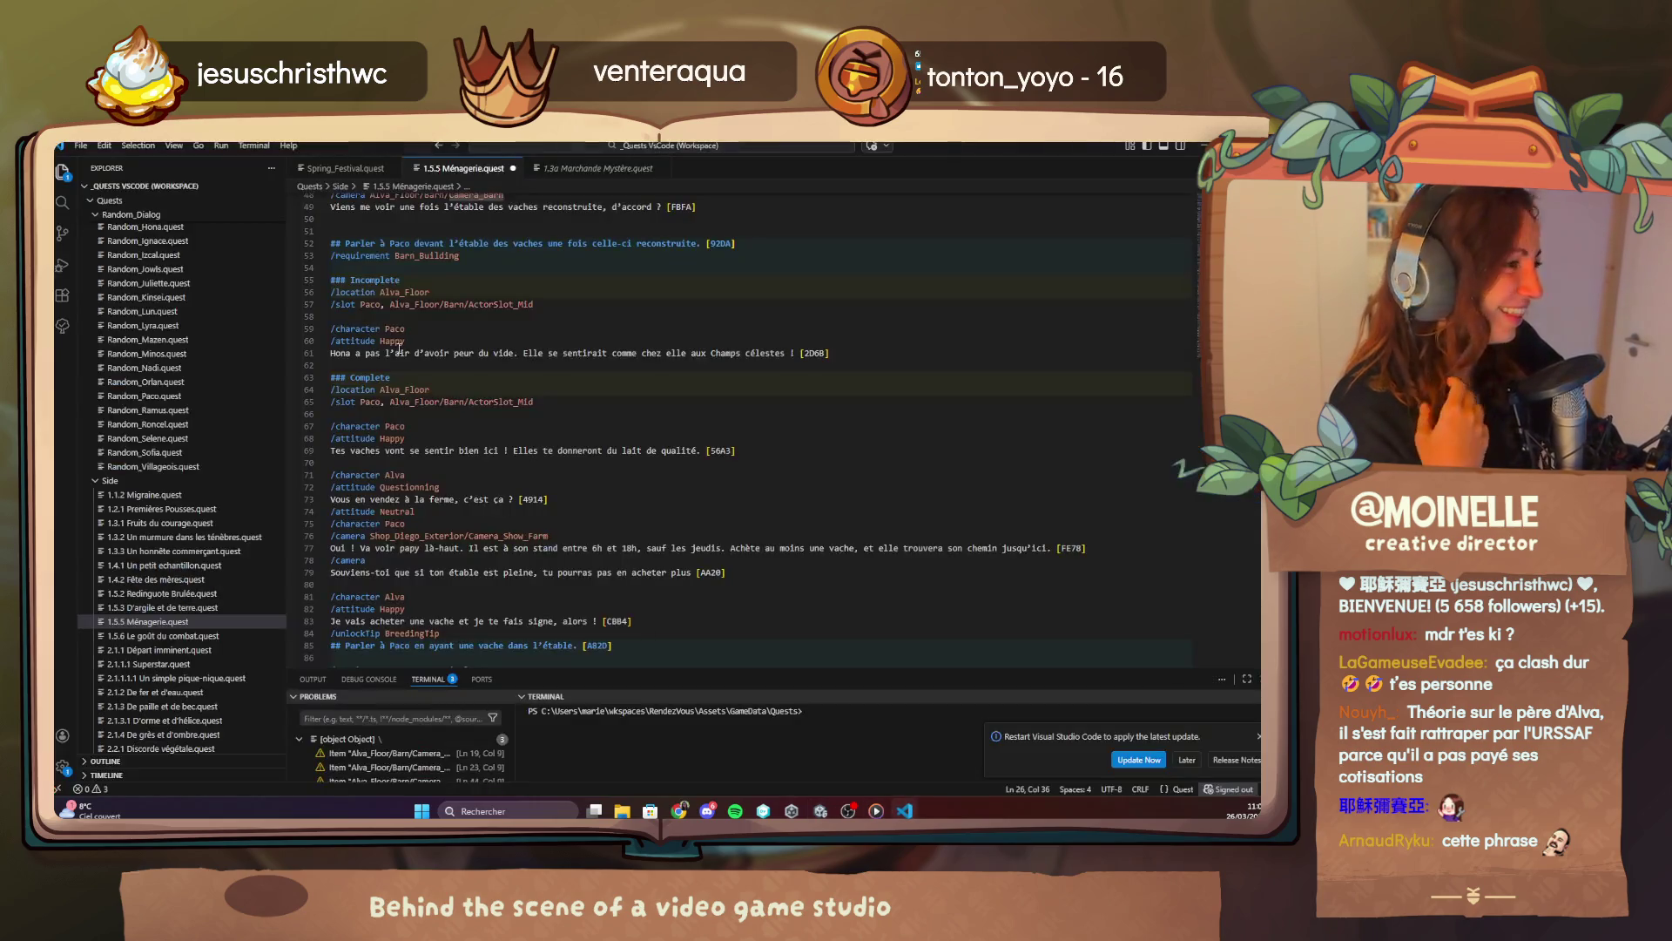
Save 1.5.5 Ménagerie.quest via File > Save and minimize VS Code.
left_click(81, 146)
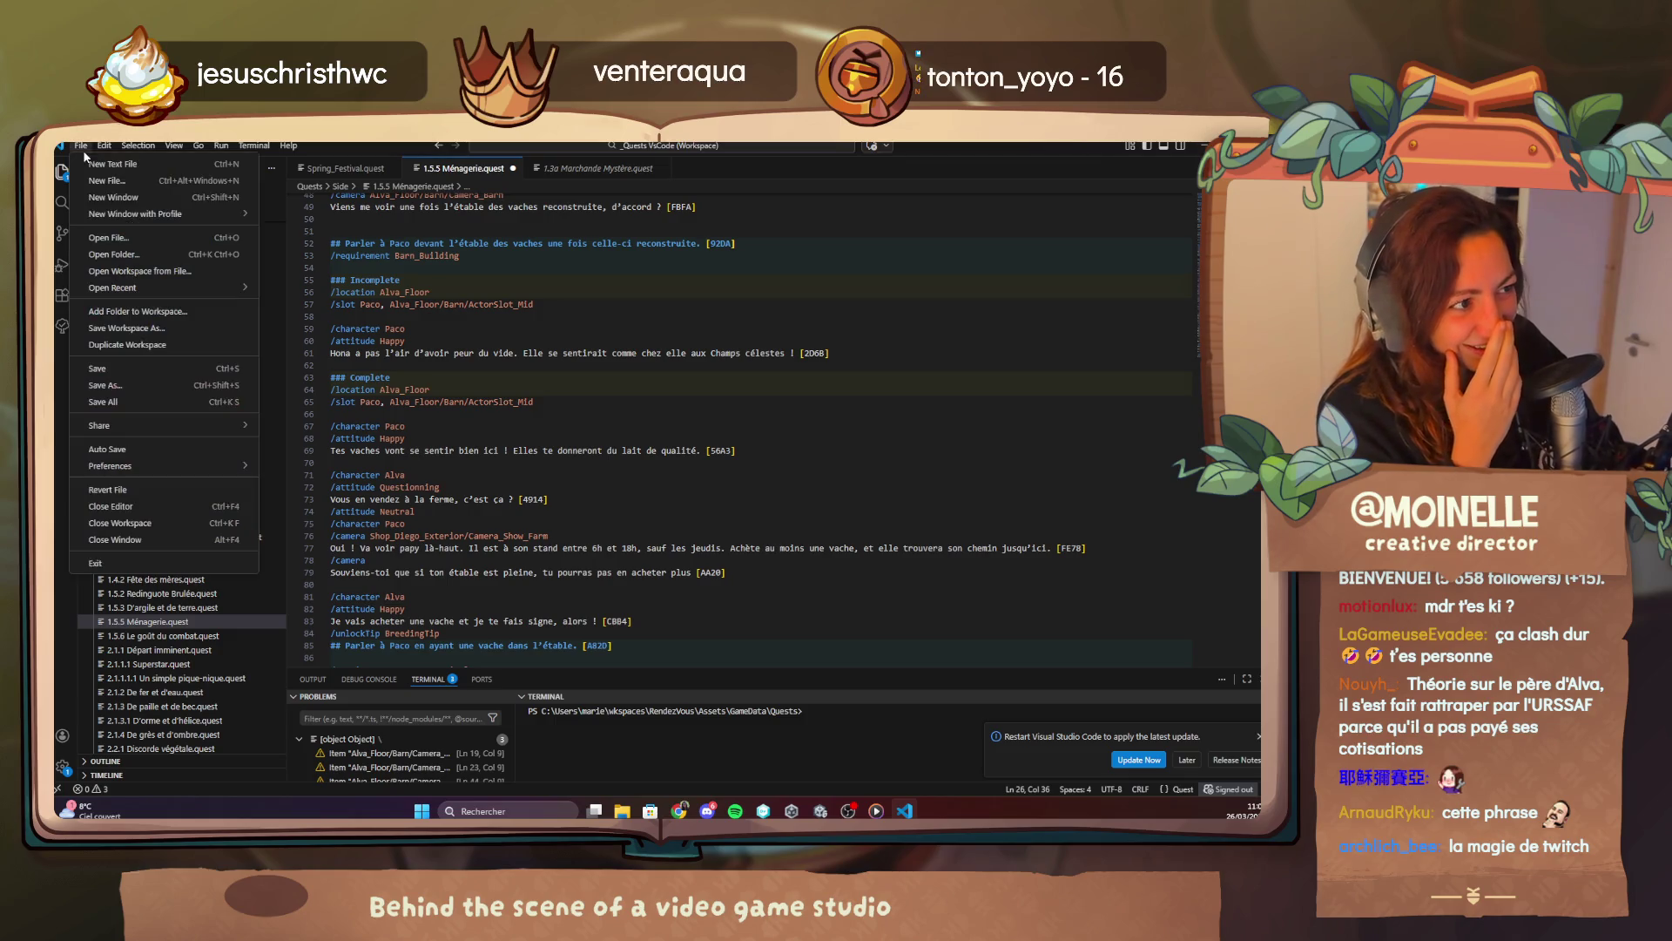
left_click(113, 369)
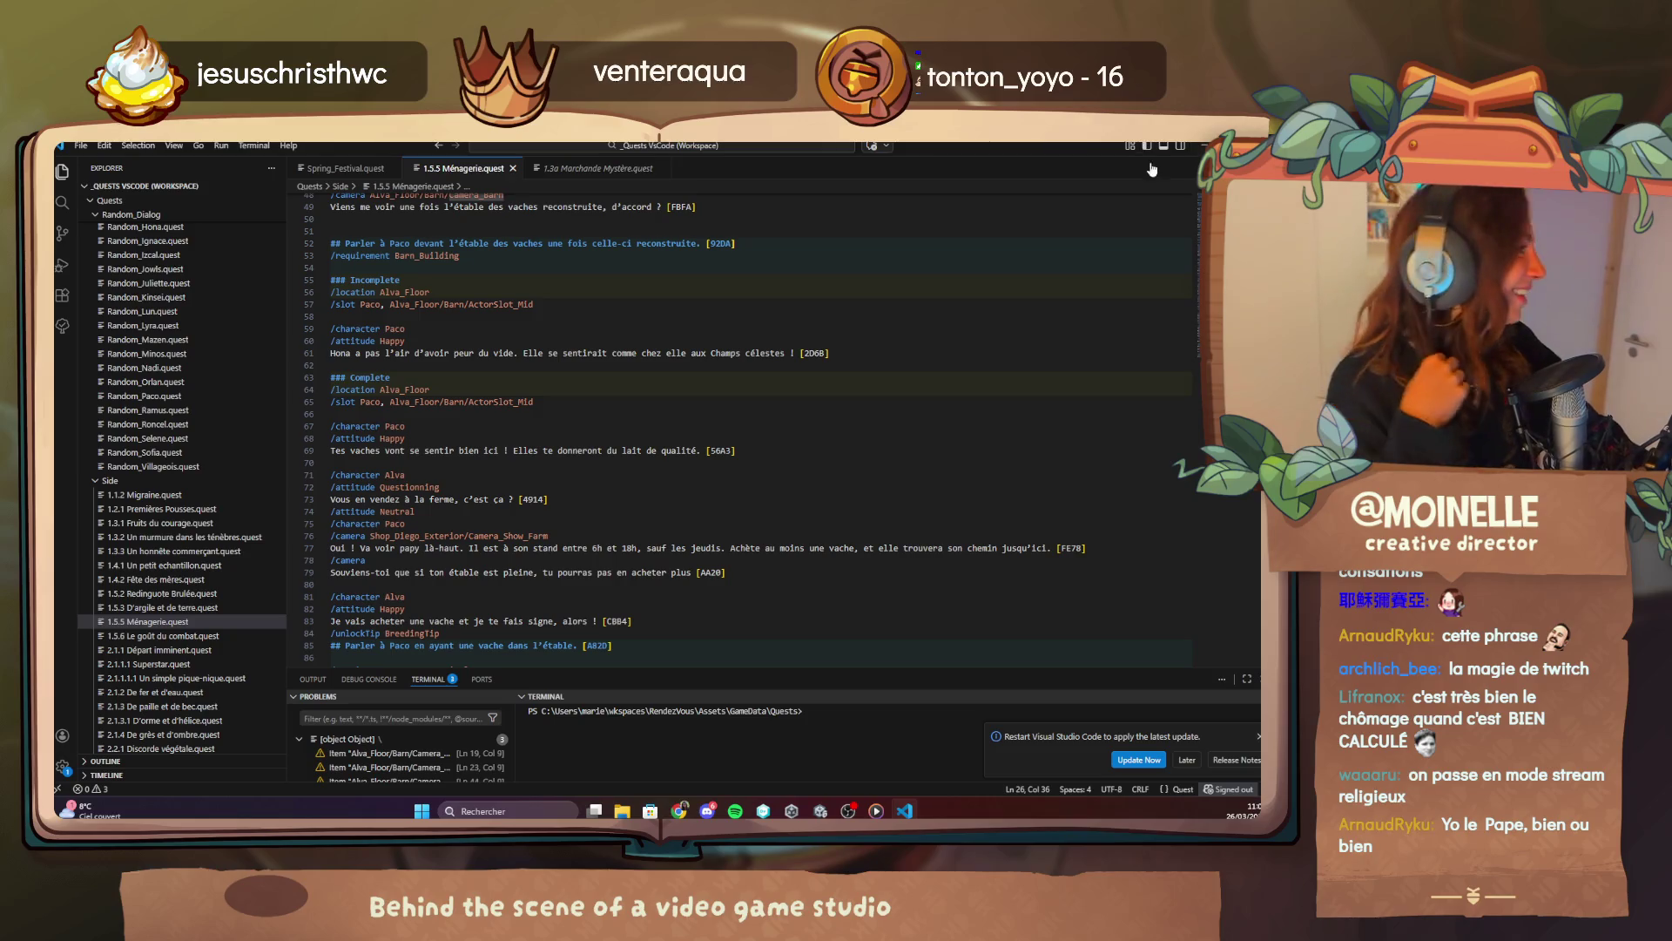
left_click(1201, 150)
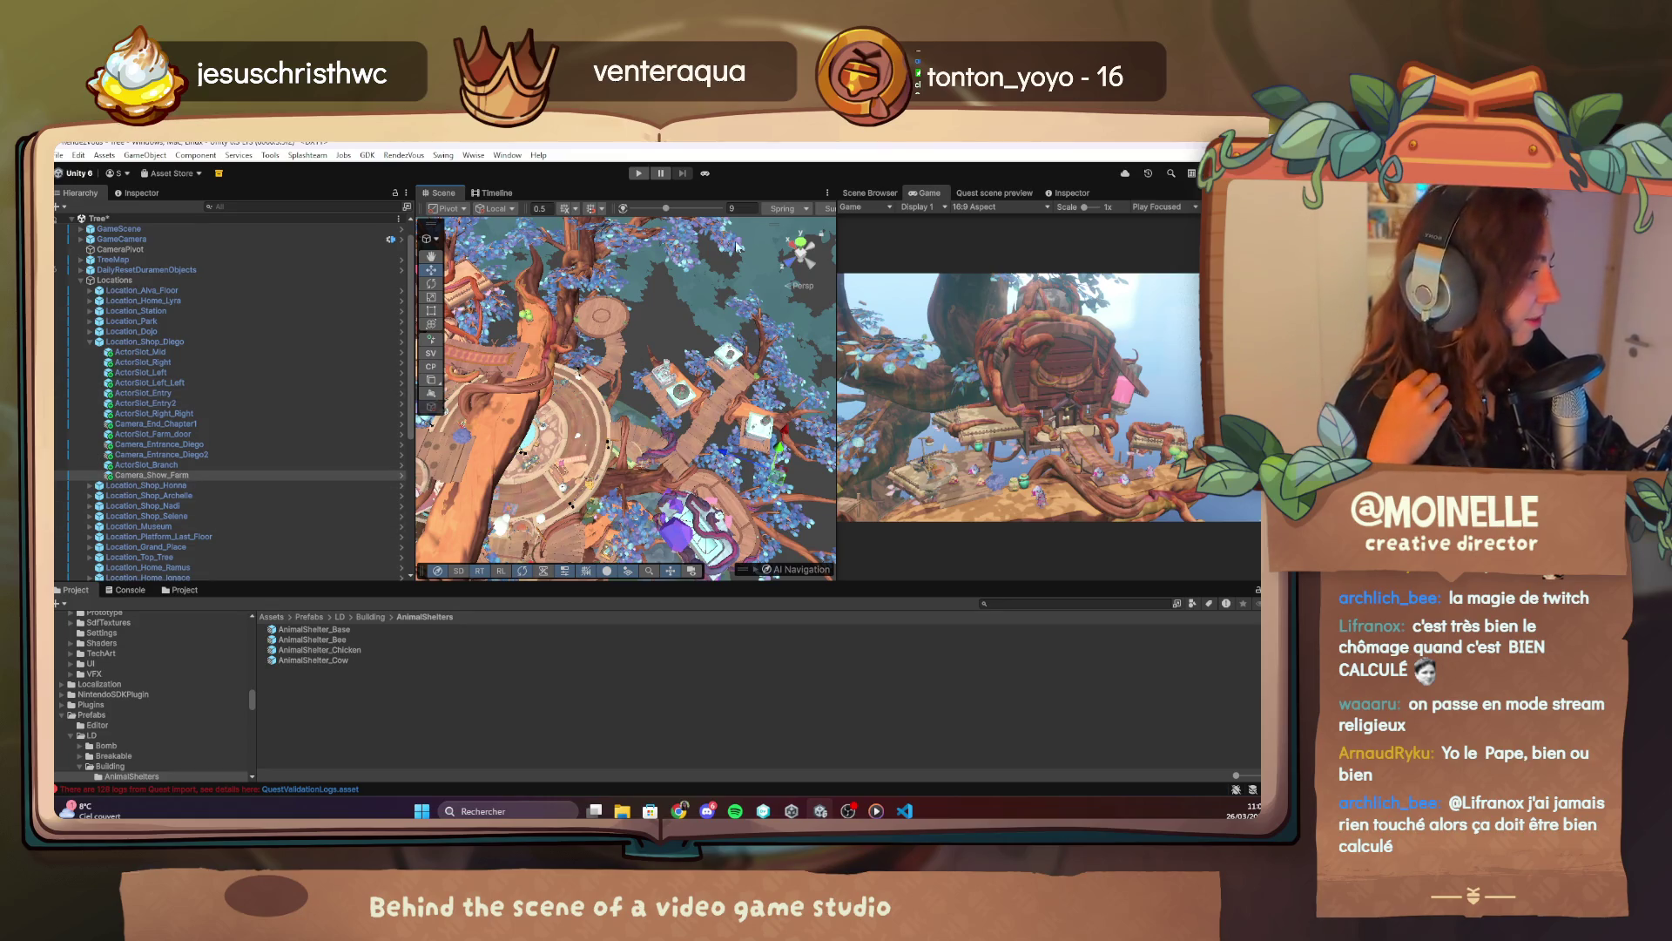
Bring Media Player forward with Mus_Station_130125 playing.
left_click(876, 811)
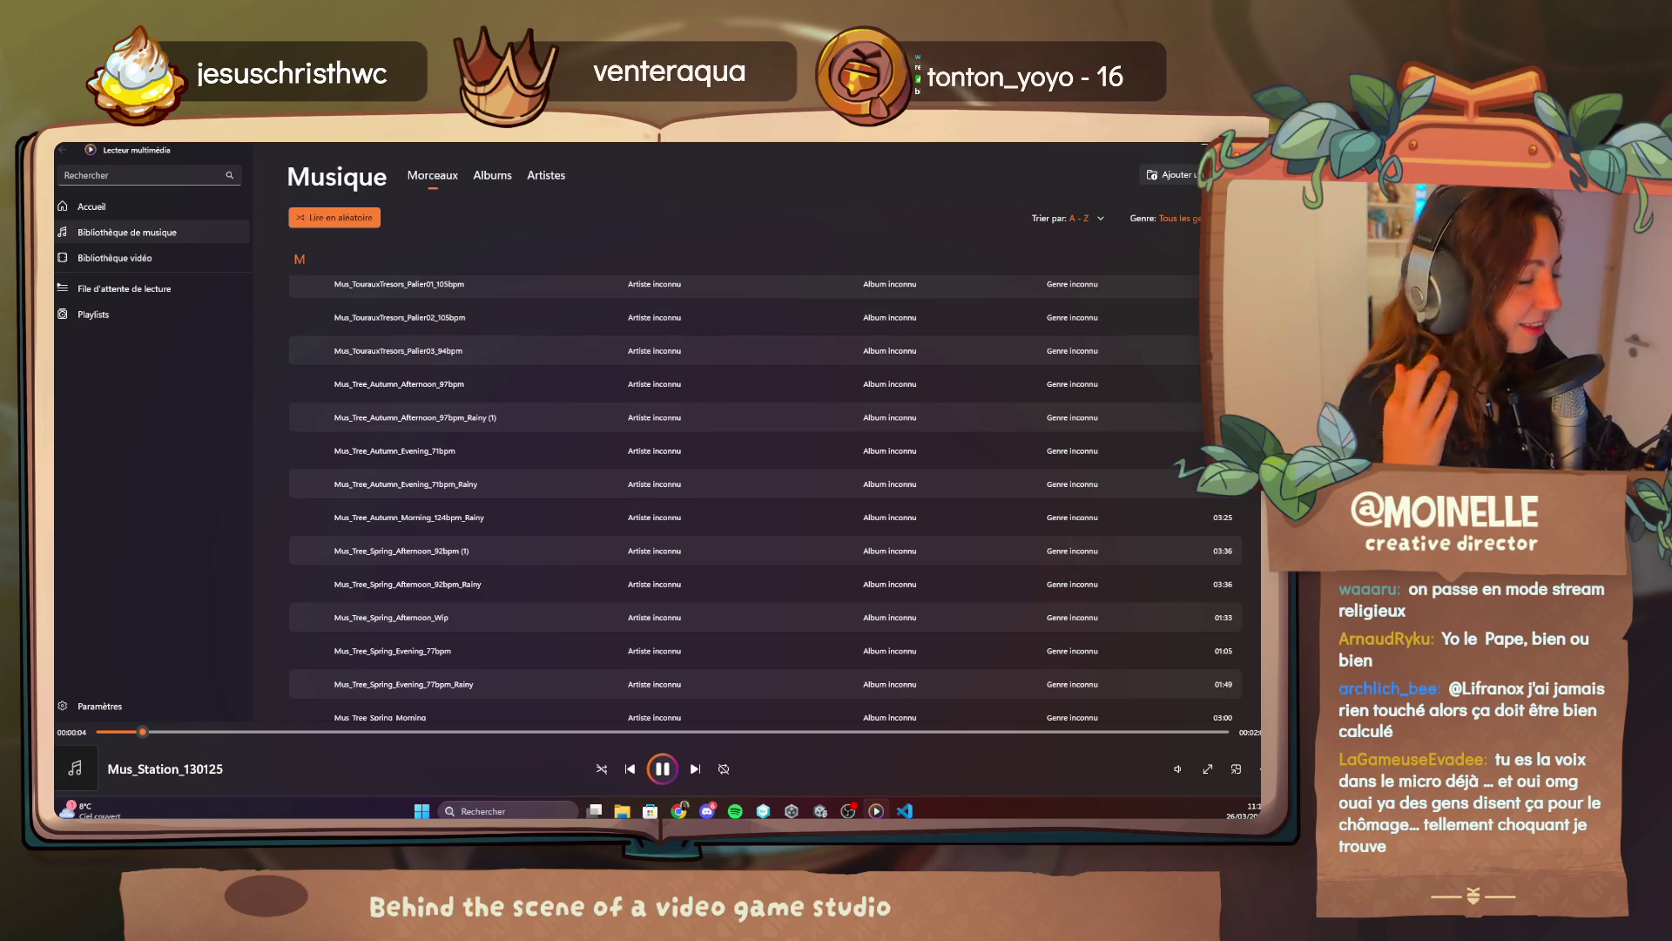
Switch from Media Player back to the Unity Editor's Tree scene.
key("alt+Tab")
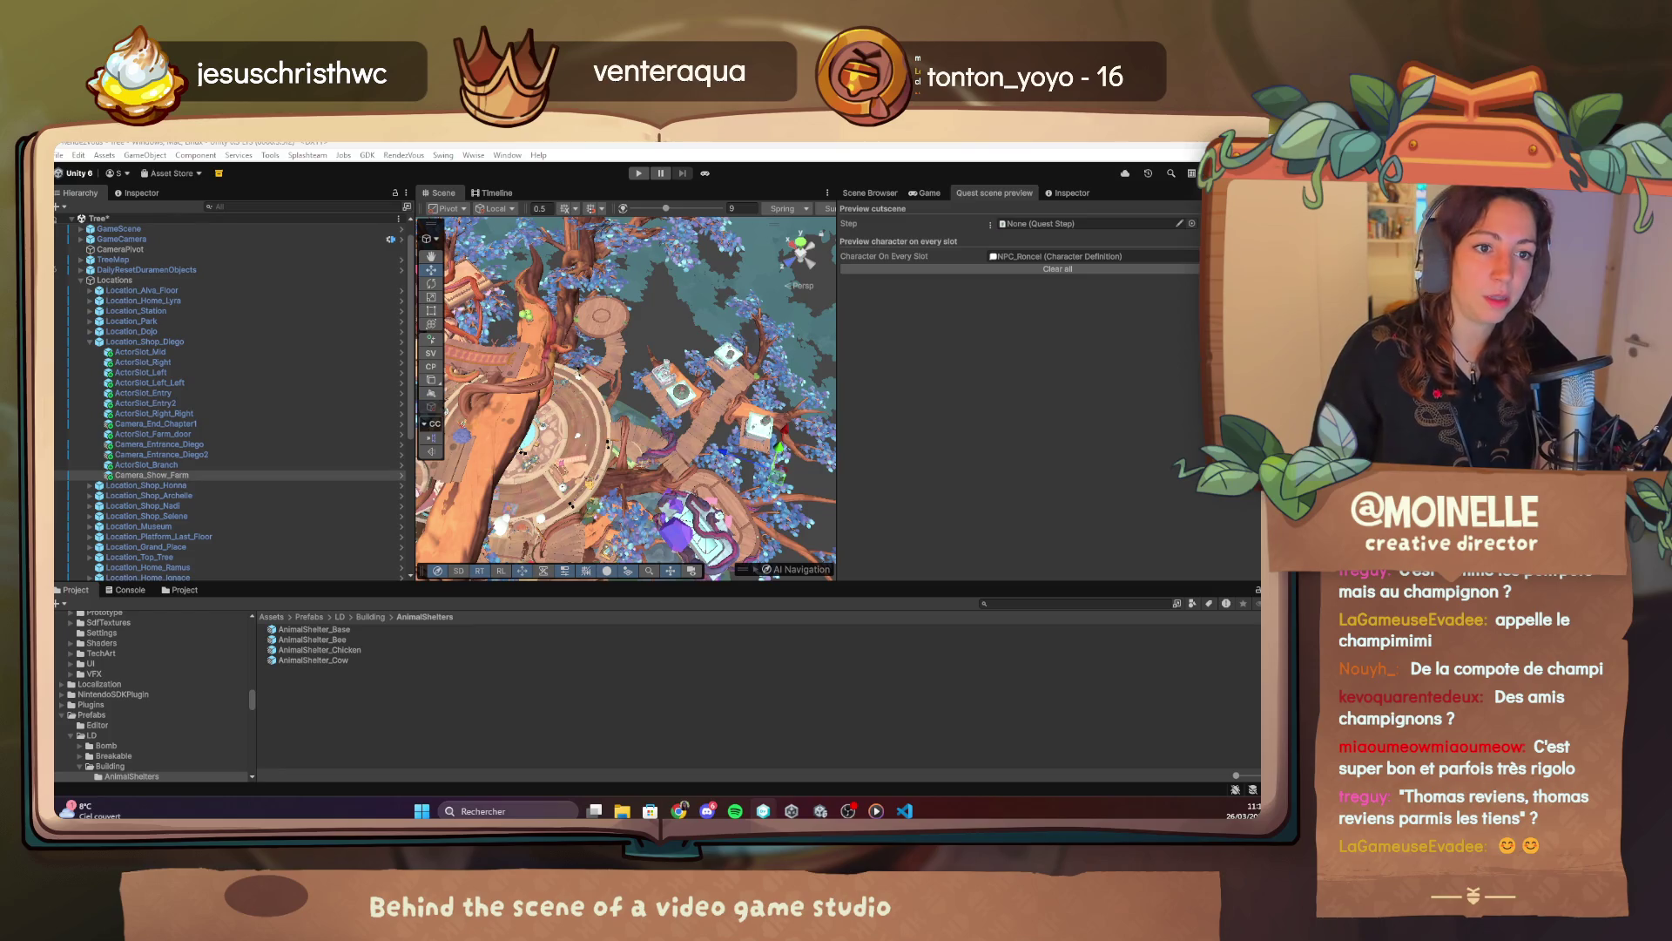
Glance at changeset 12693's quest diff, return to Unity and reload the changed scene.
key("alt+Tab")
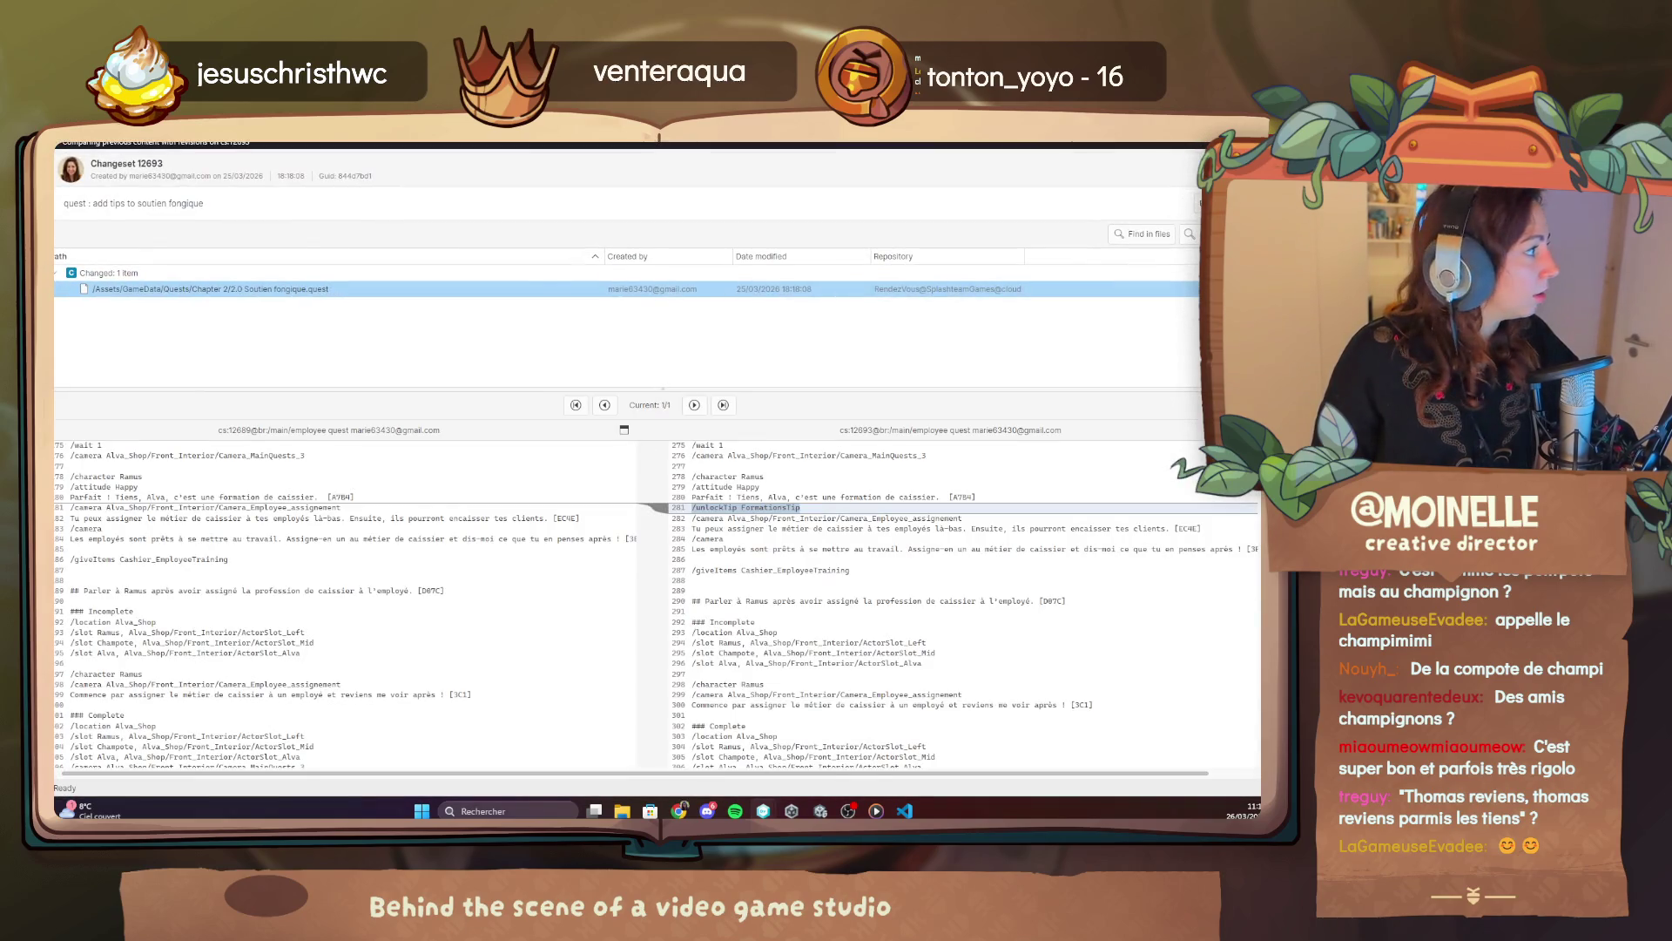
key("alt+Tab")
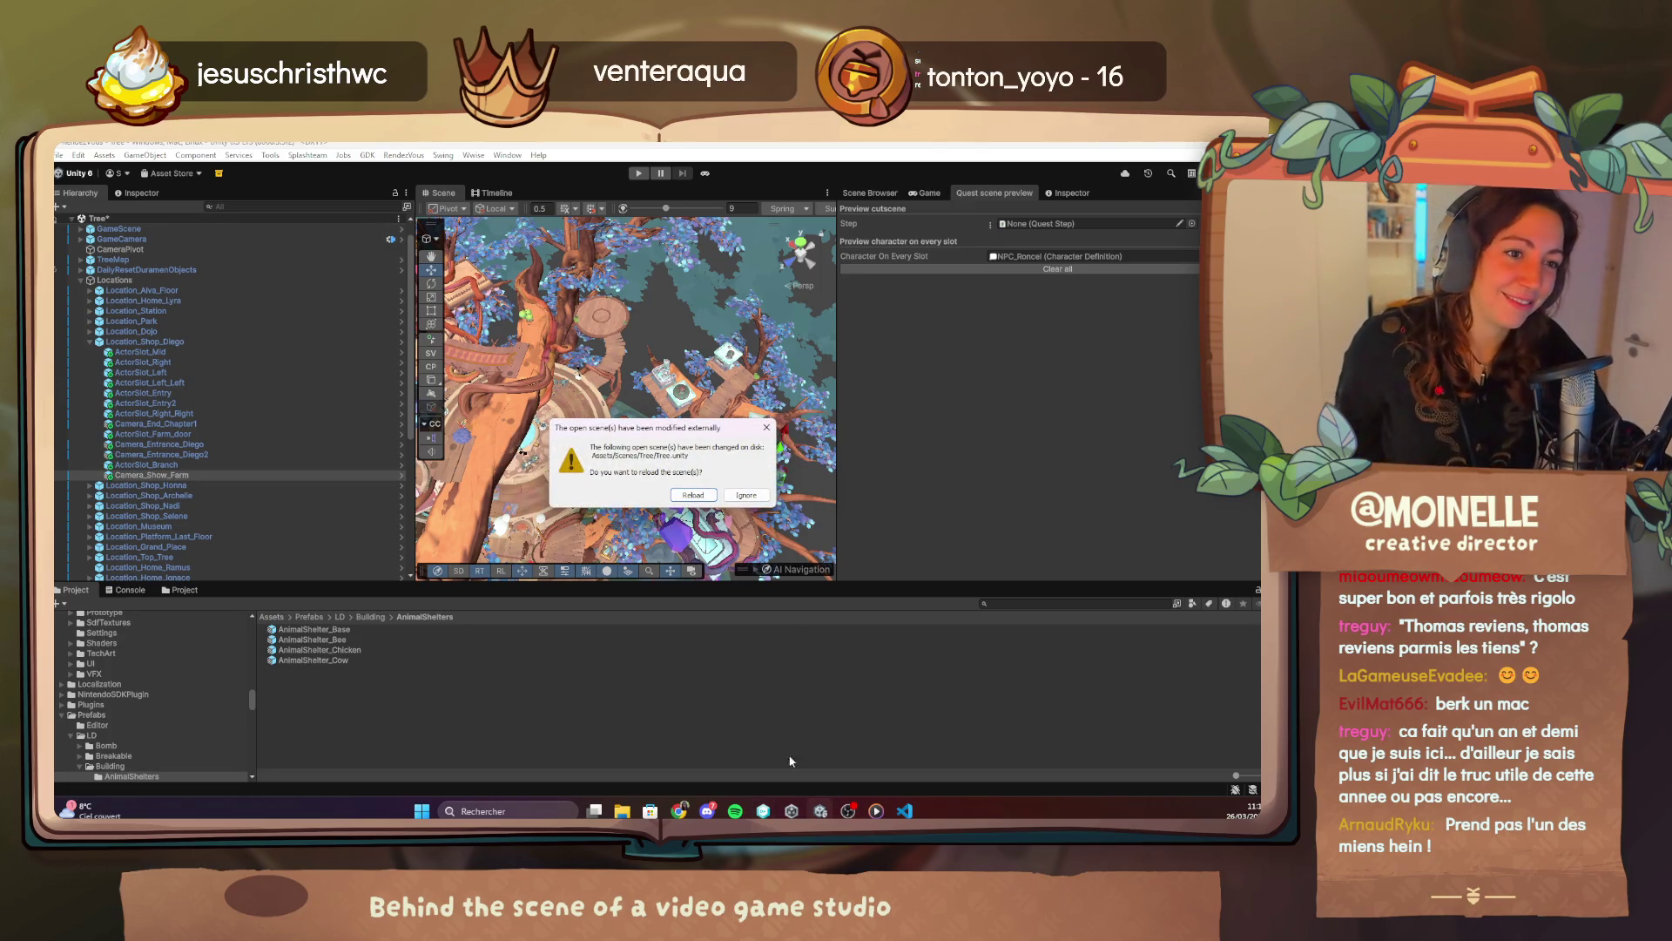
left_click(690, 495)
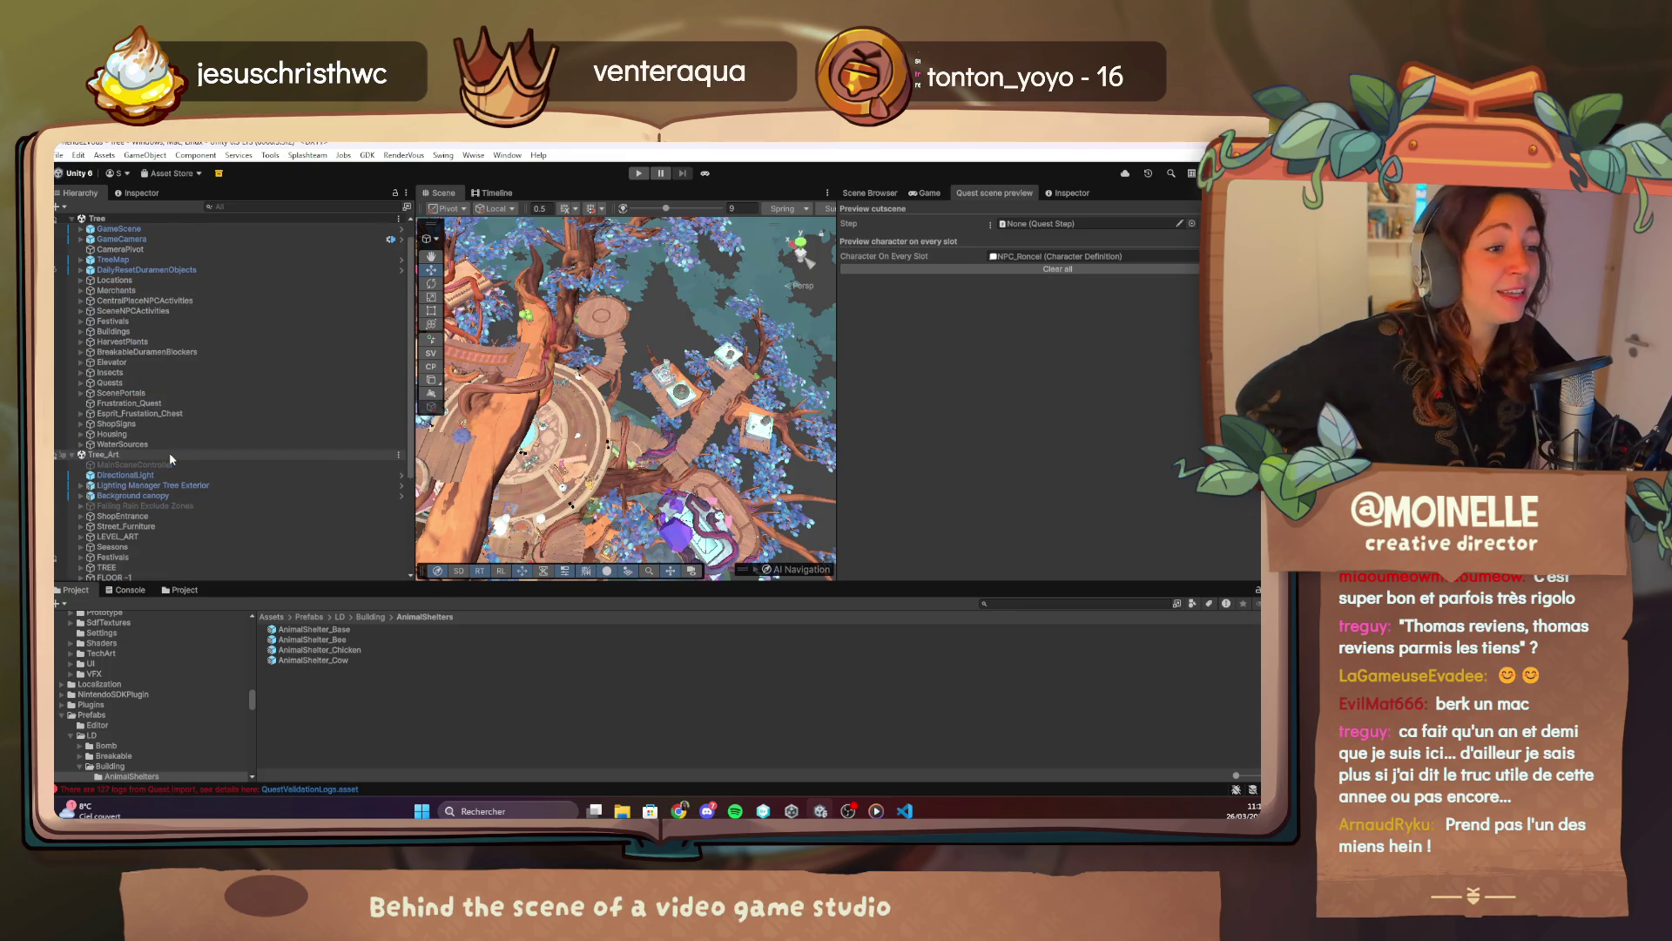
Select Street_Furniture and Elevator in the reloaded hierarchy, then launch the game from boot.
left_click(169, 452)
scroll(169, 452, "up", 3)
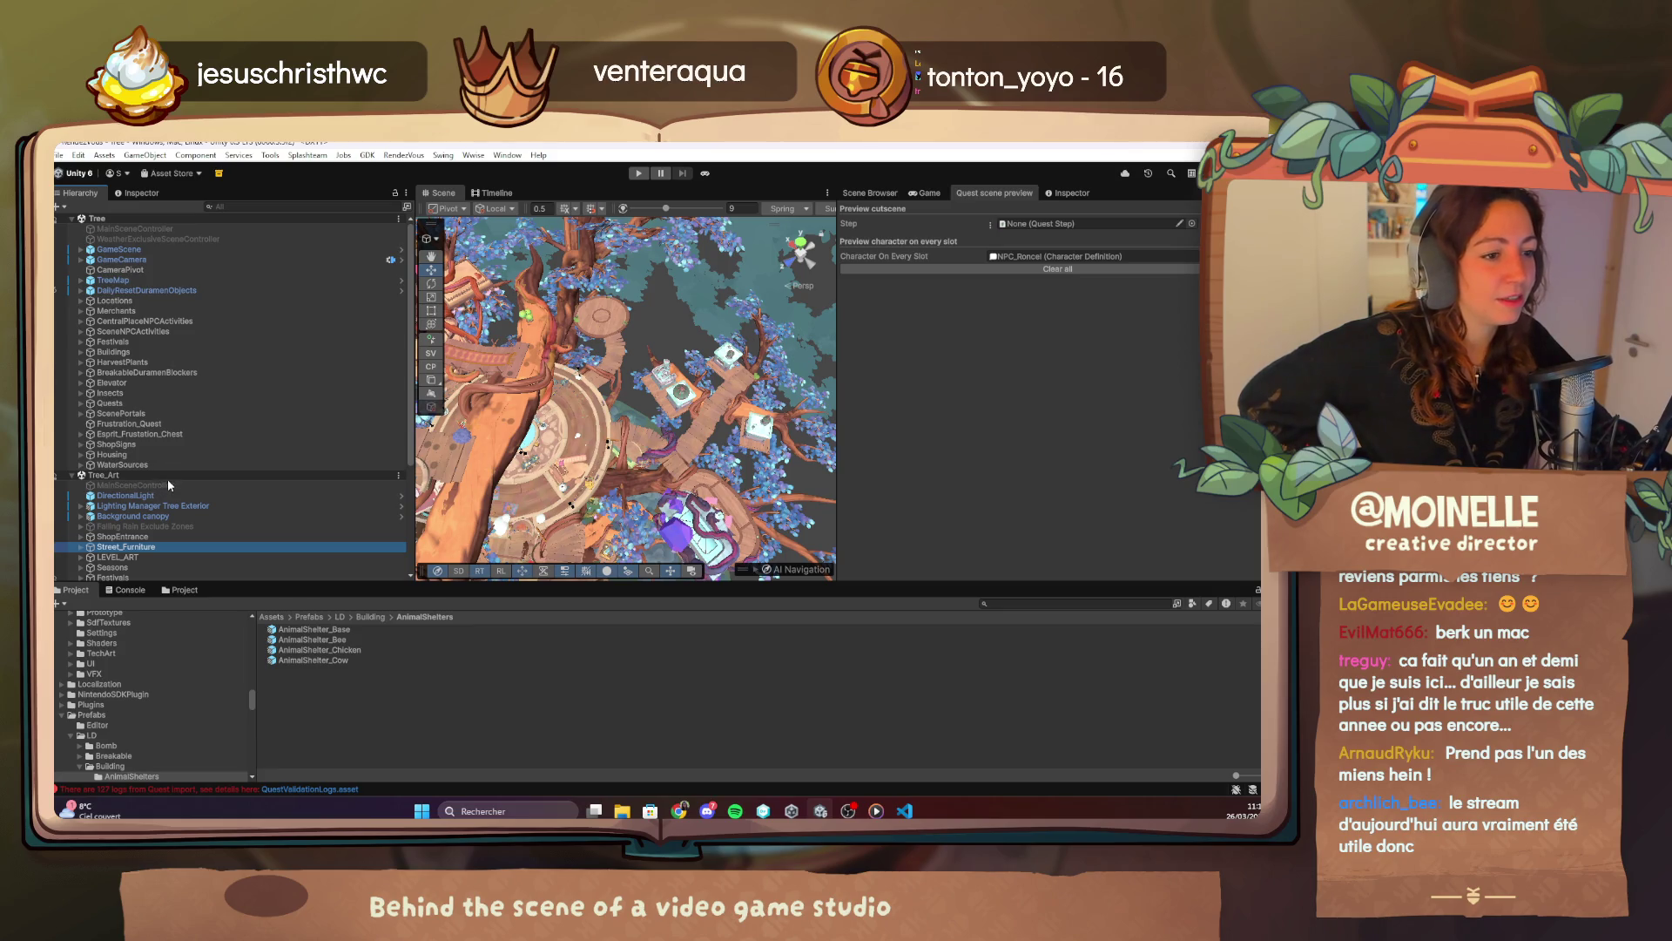
left_click(186, 384)
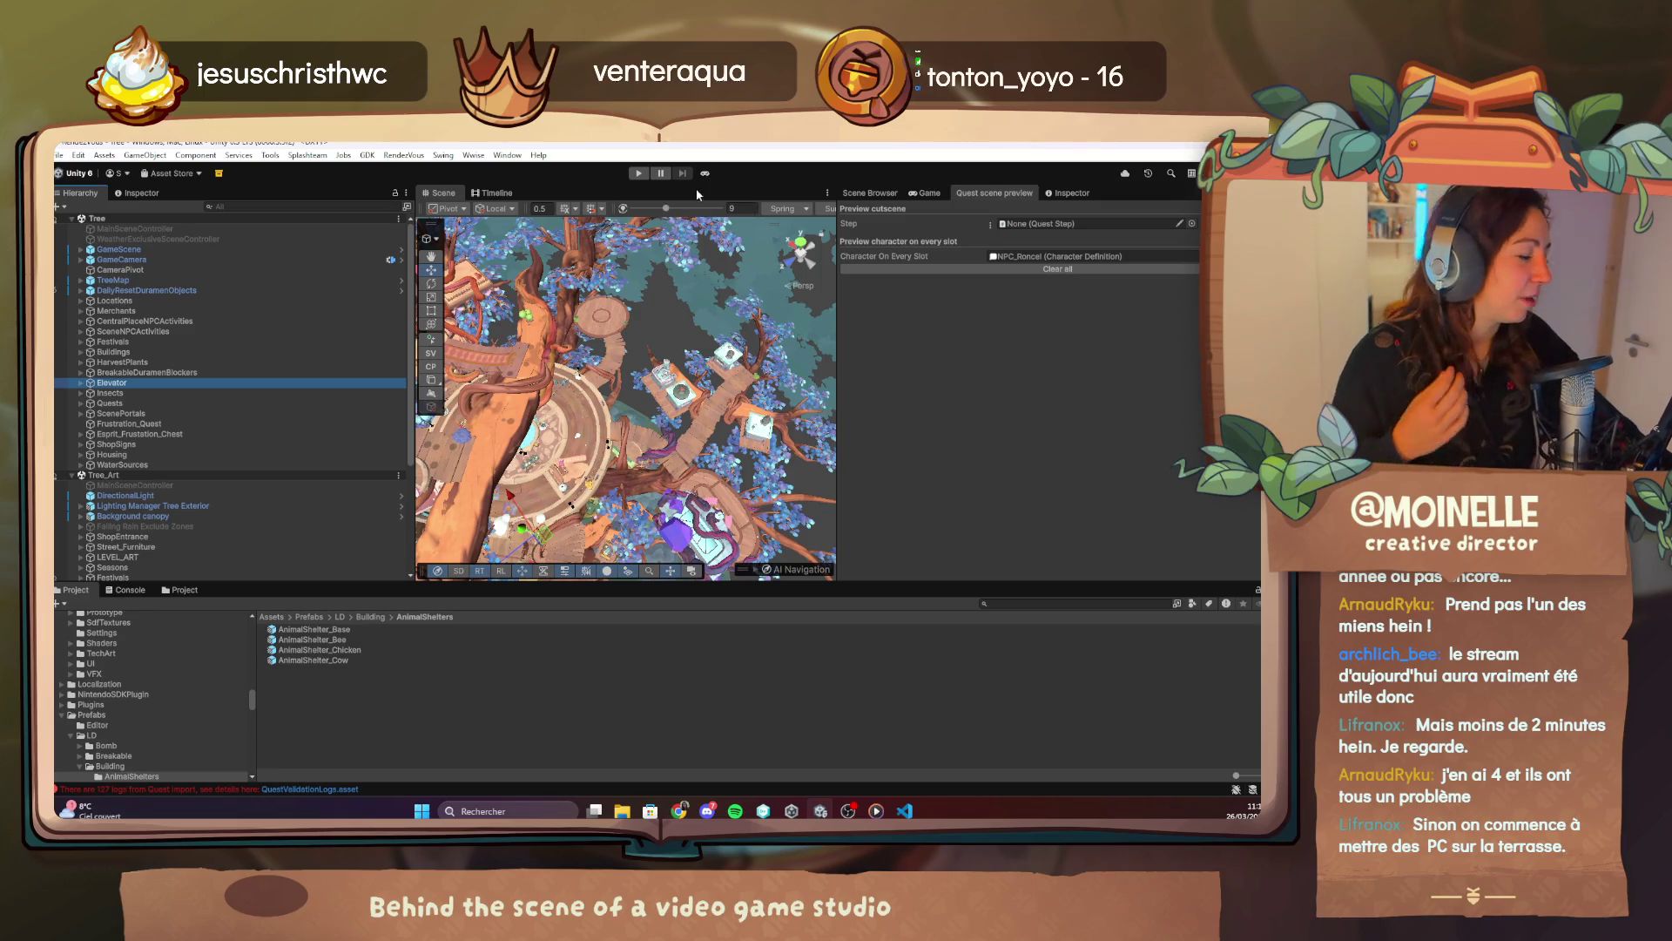
left_click(705, 175)
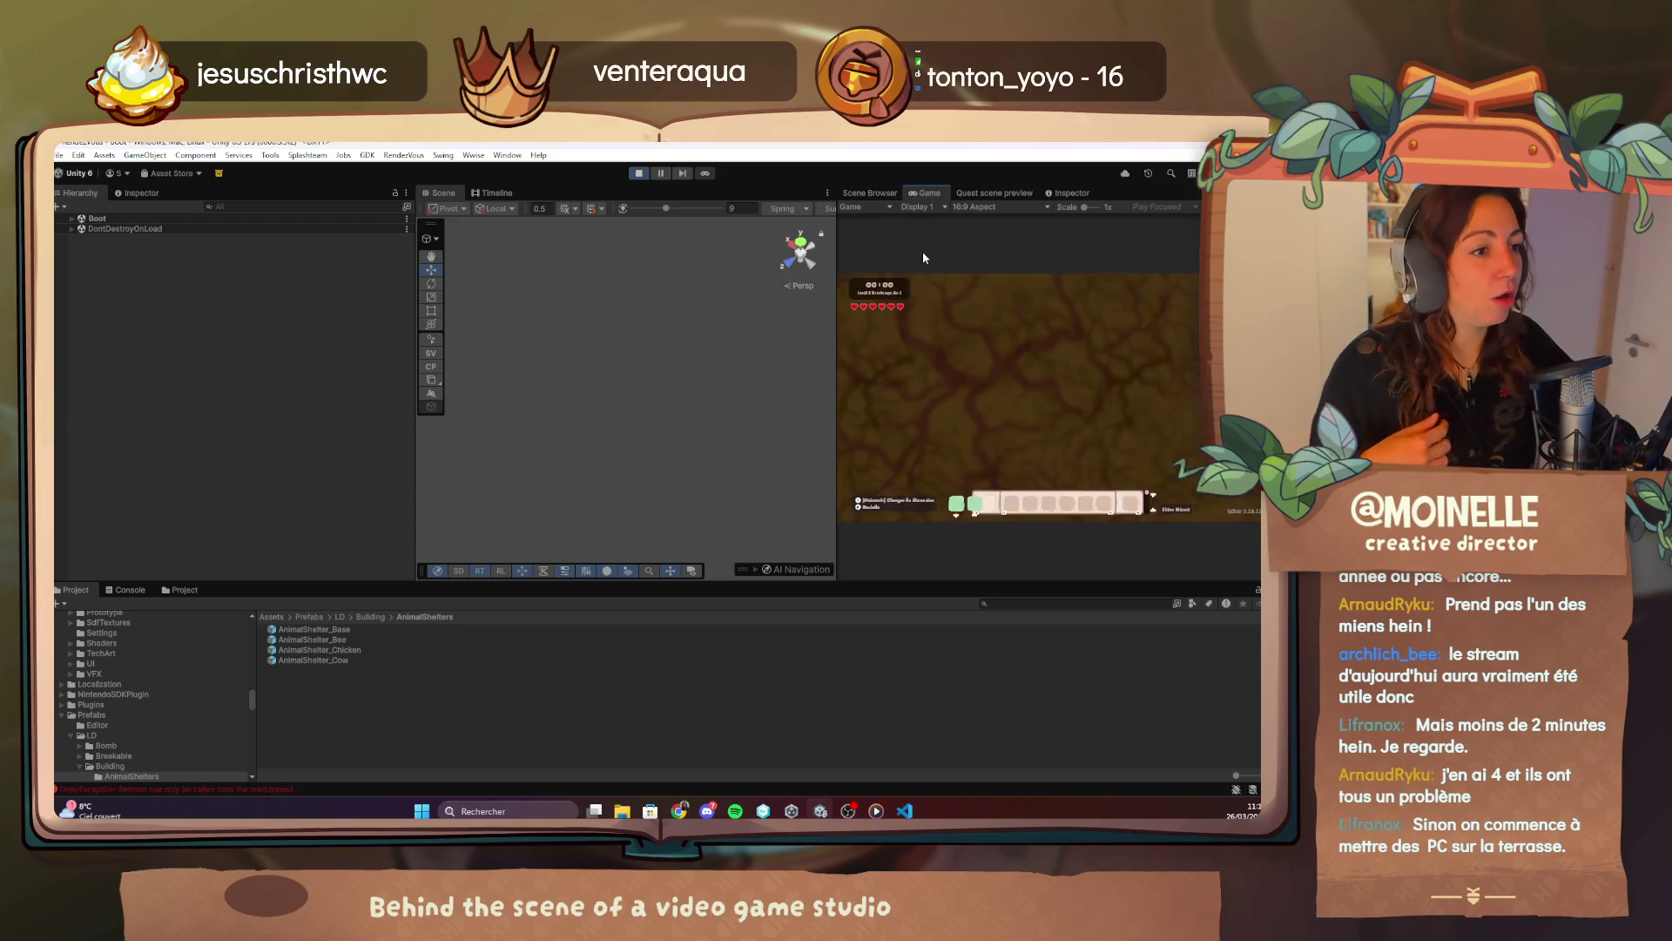
Maximize the Game view, browse the F1 debug menu's Player cheats and Chapter 1 quests, then stop play.
double_click(932, 189)
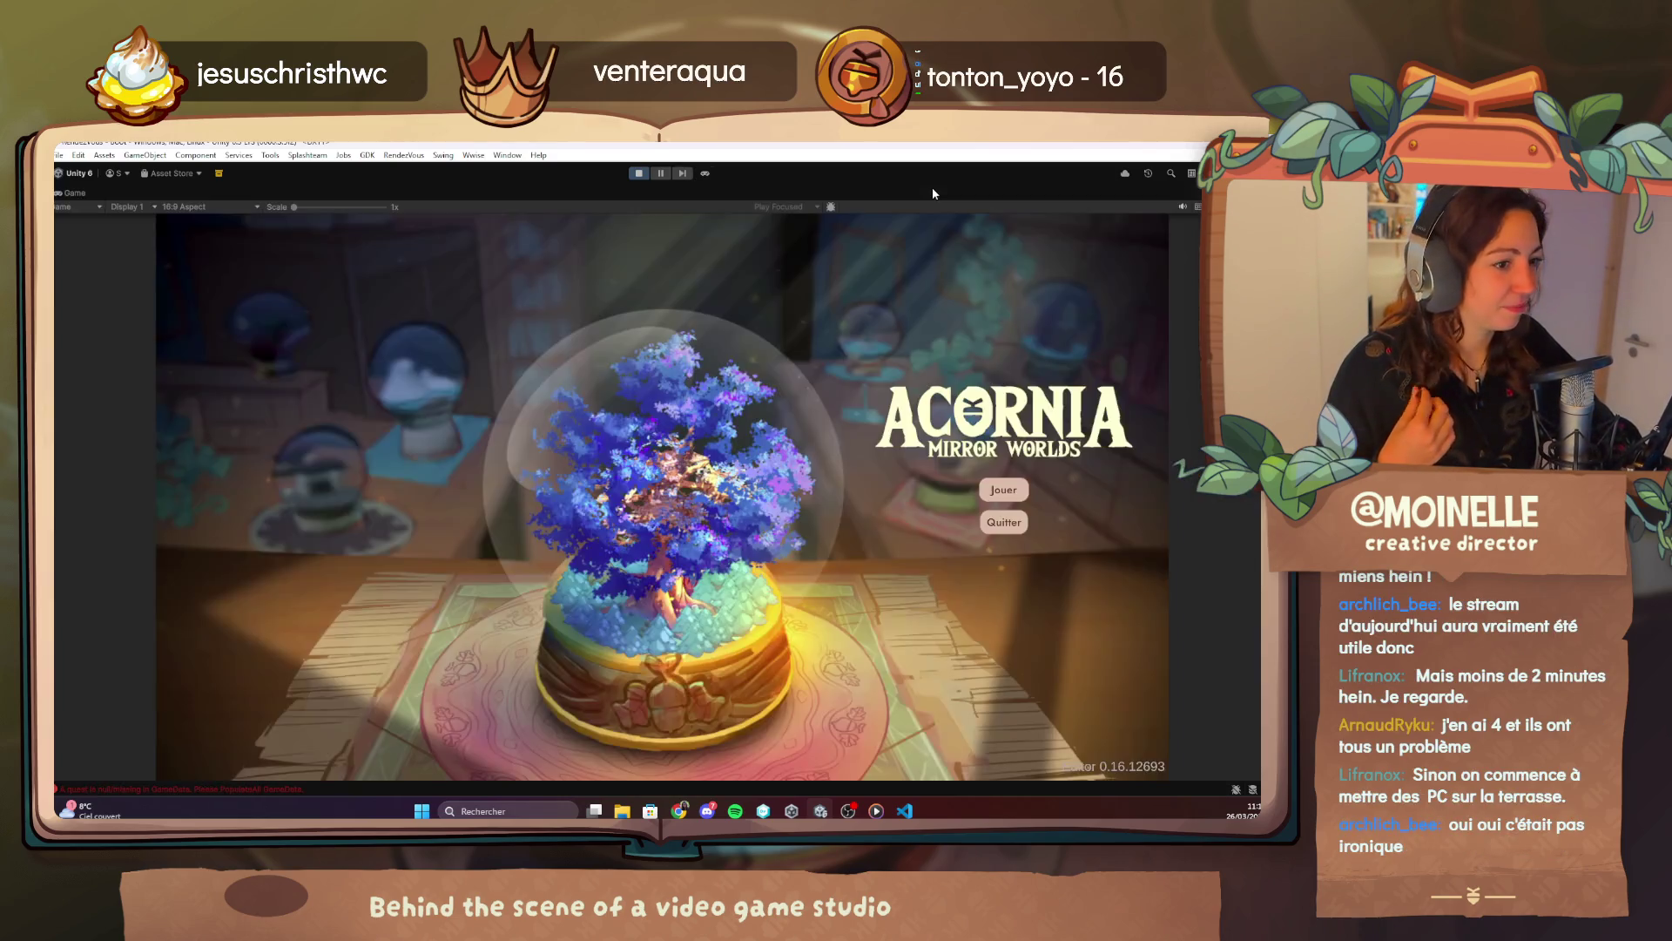
key("F1")
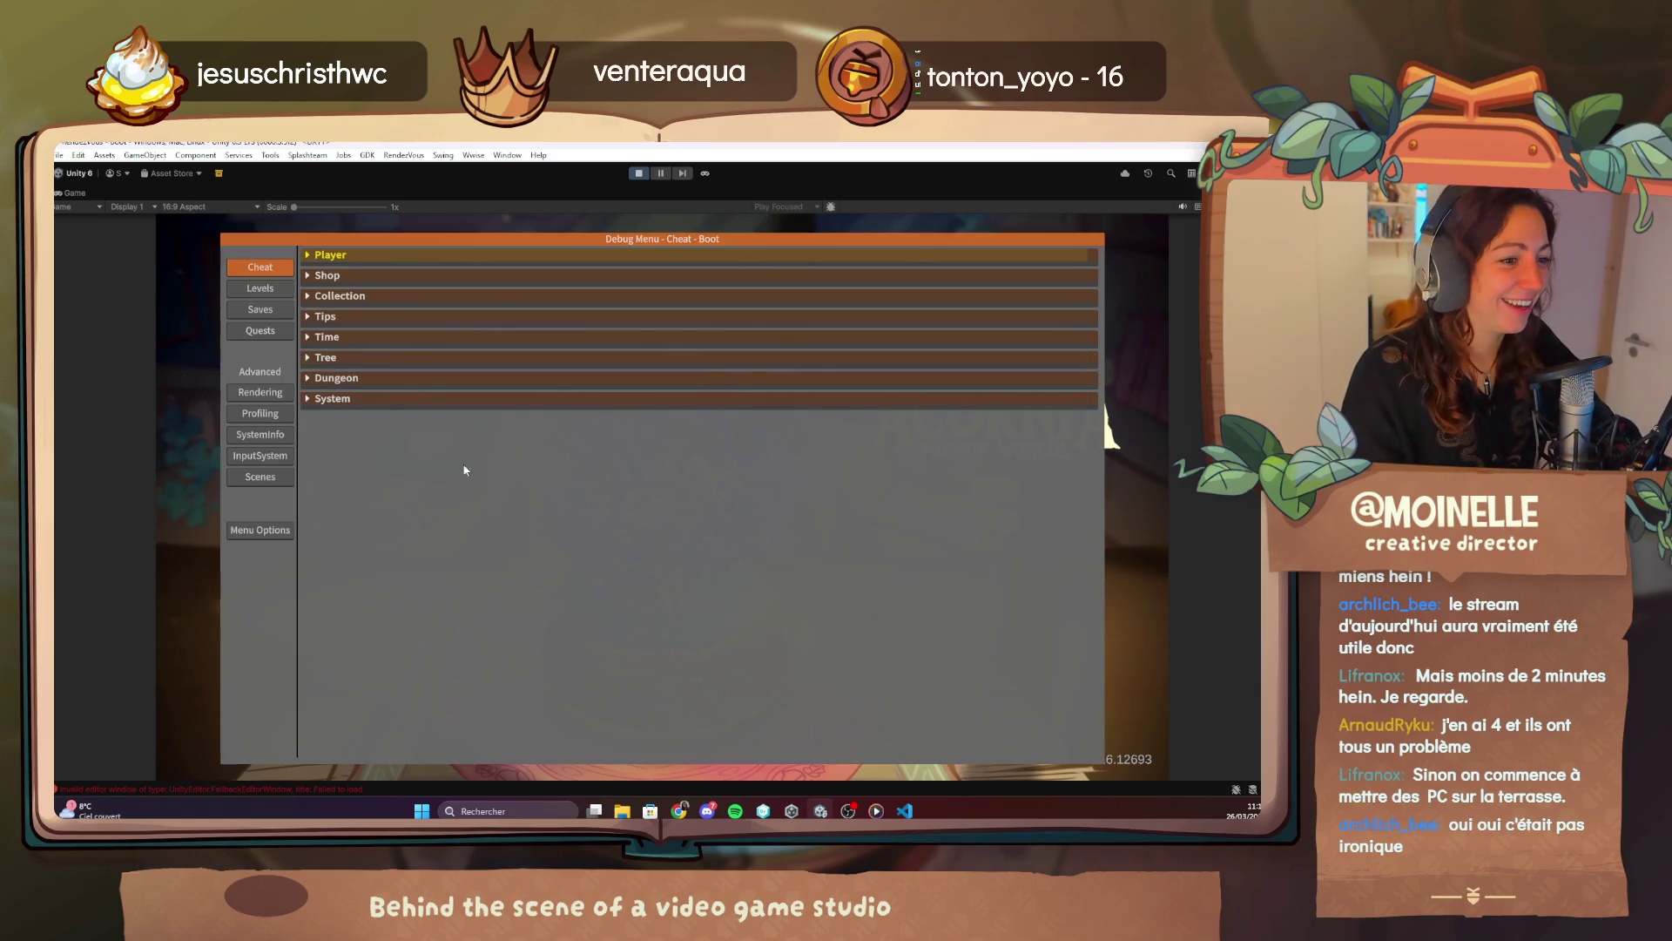
left_click(310, 254)
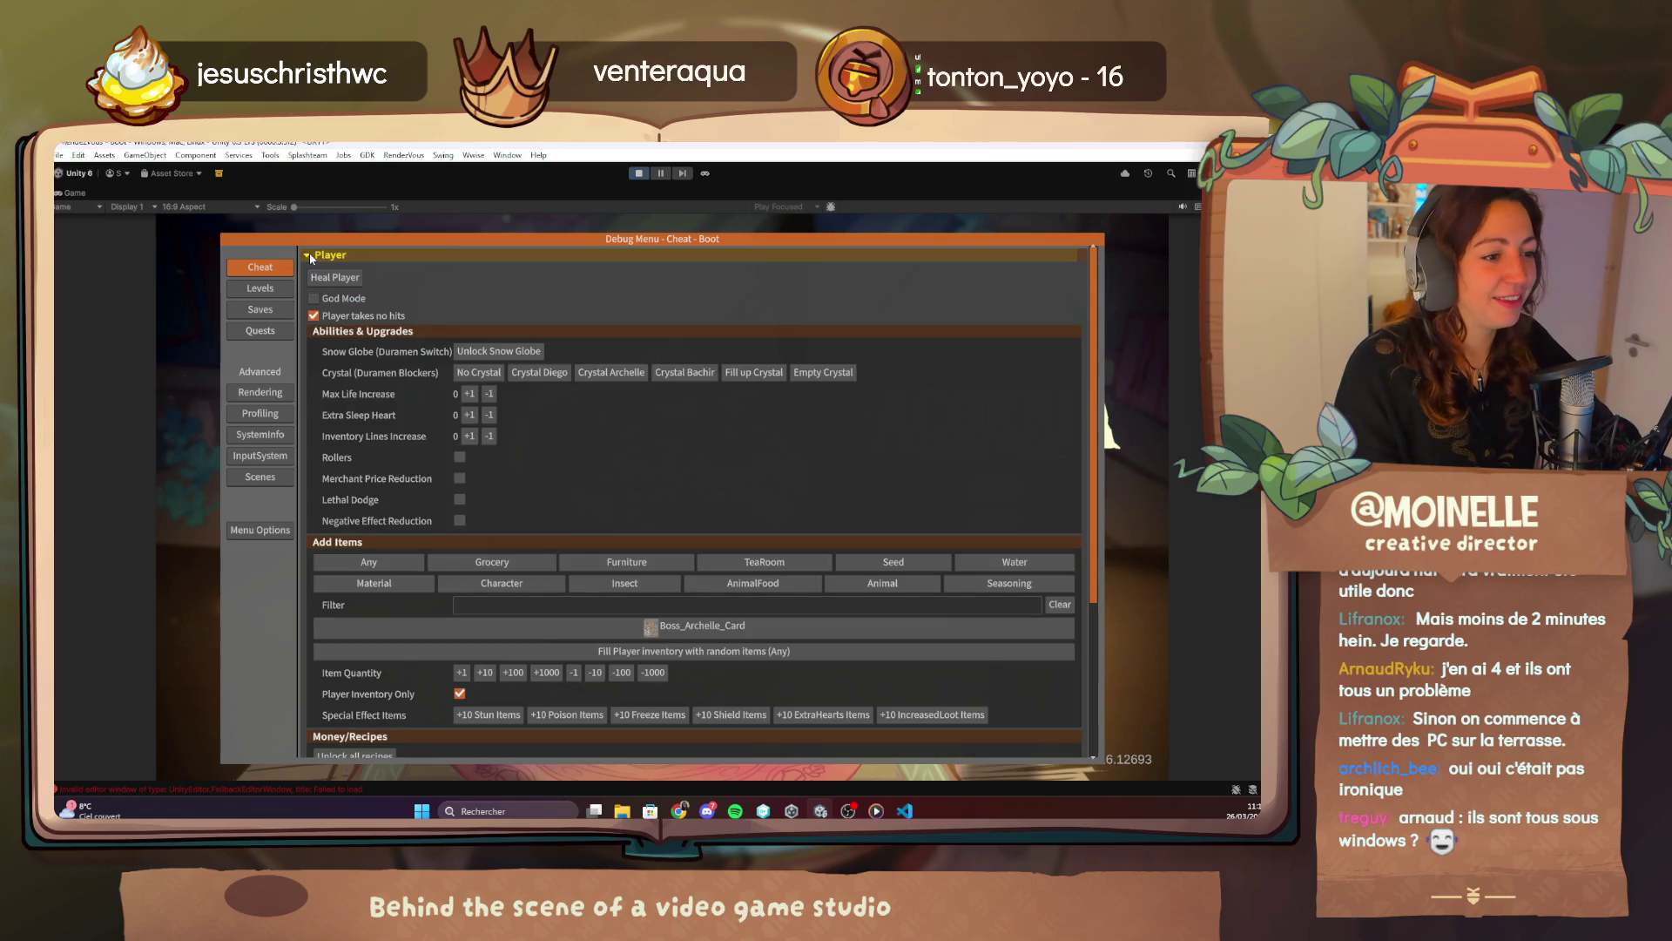
scroll(610, 457, "down", 3)
scroll(612, 453, "down", 1)
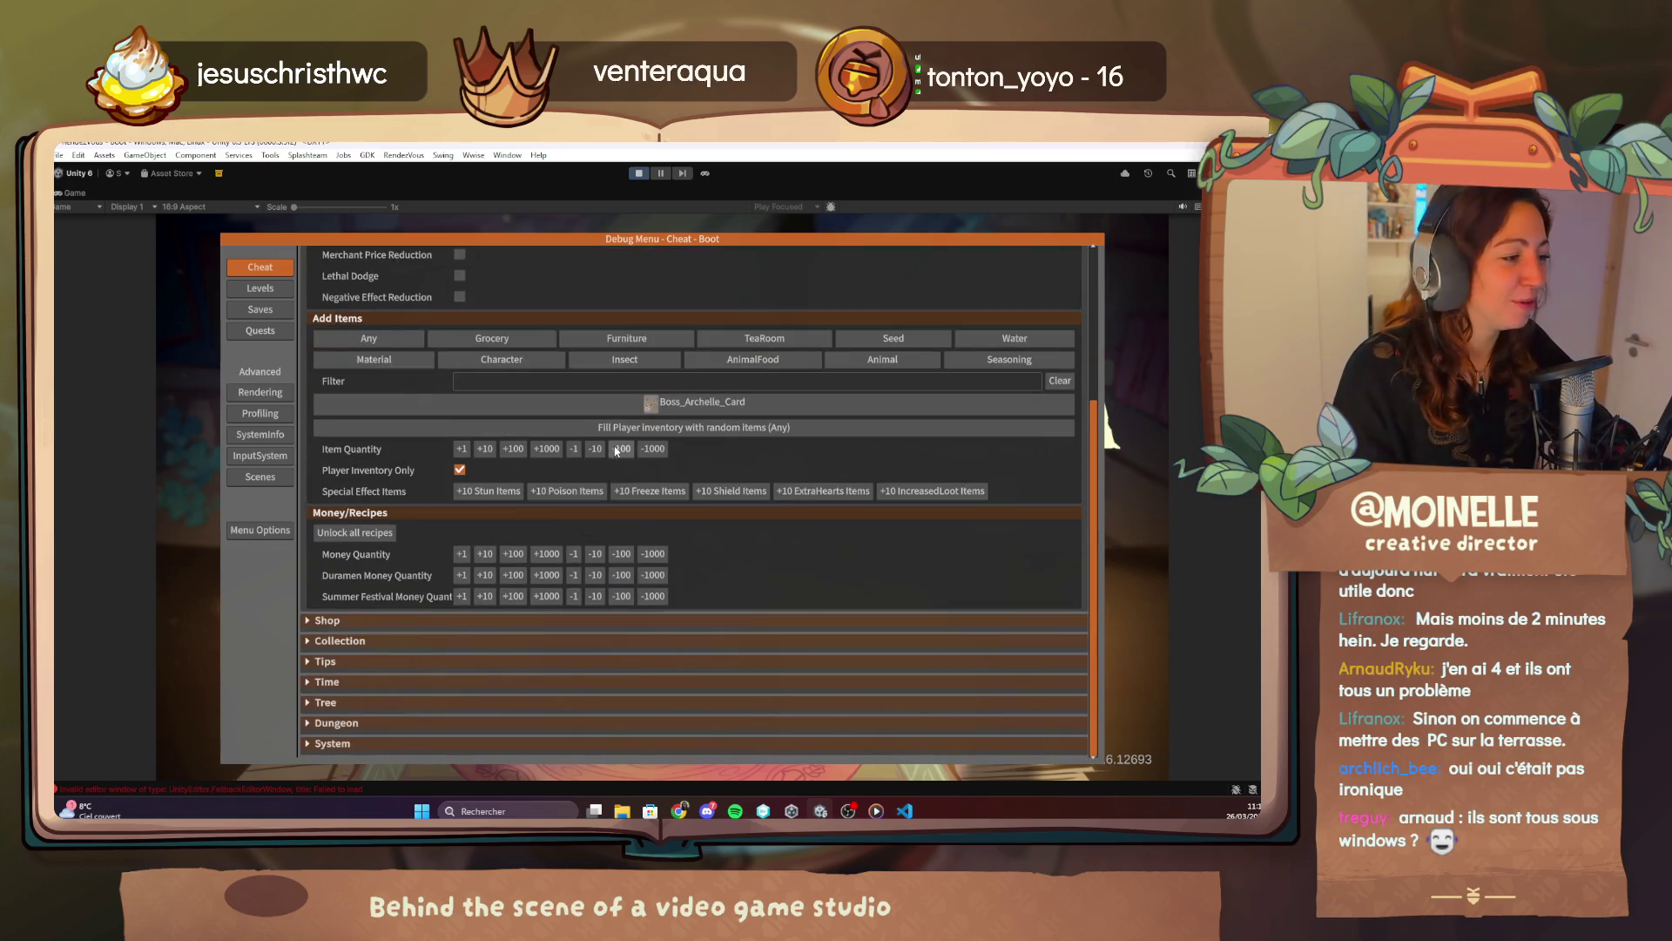
left_click(260, 331)
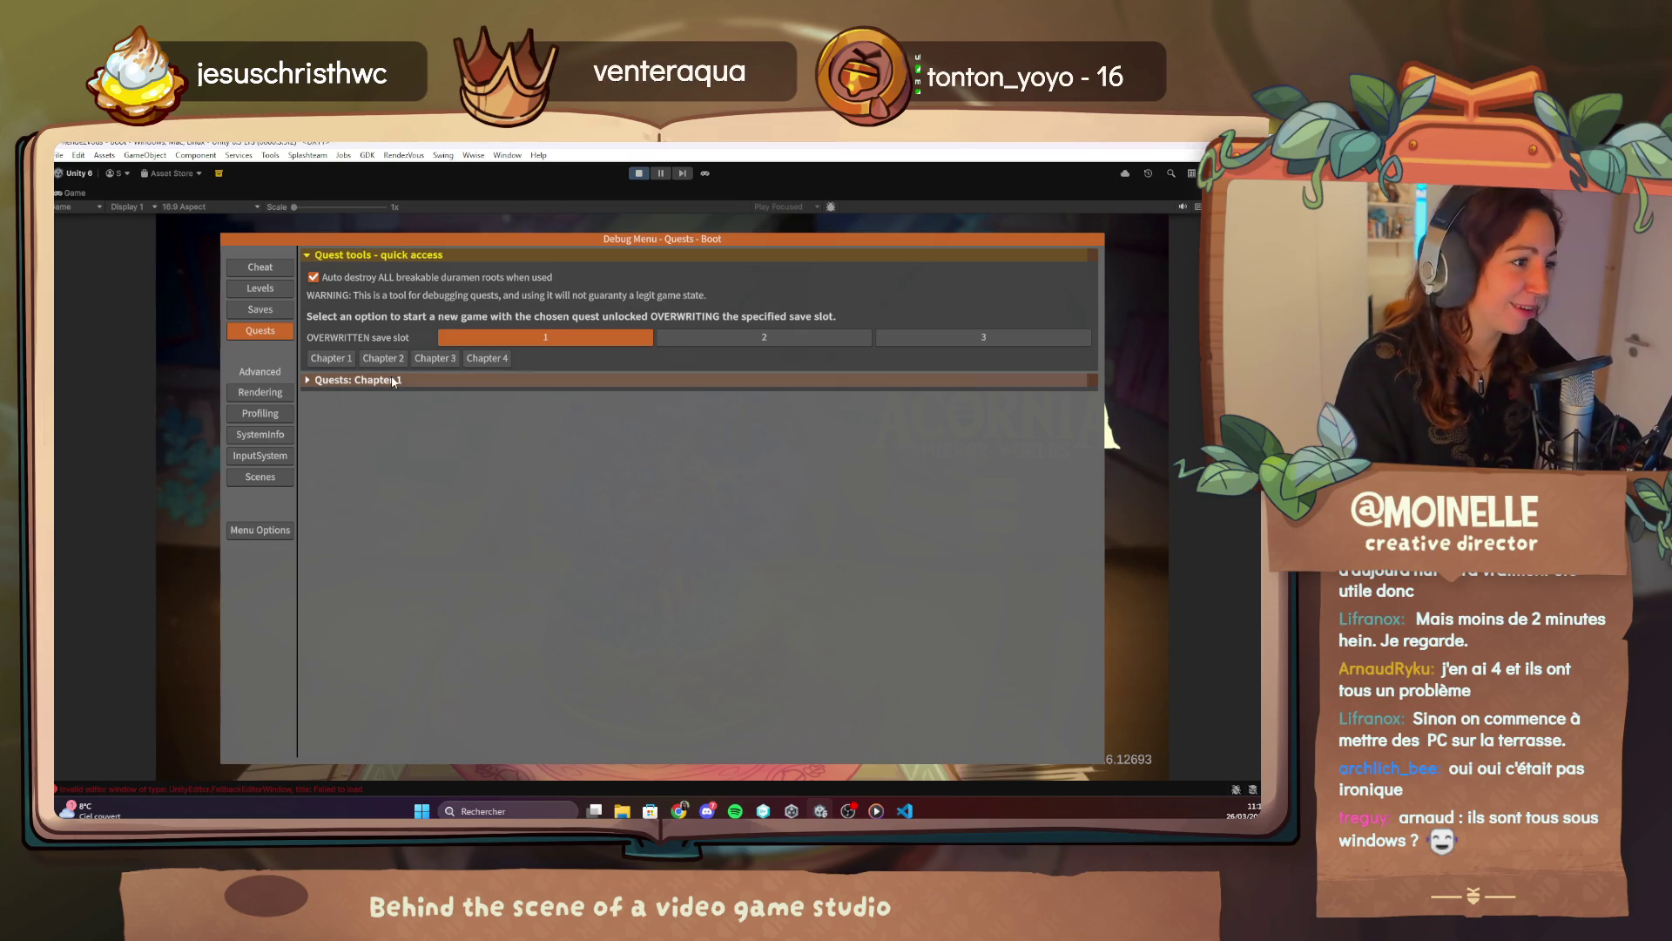
left_click(474, 380)
key("Escape")
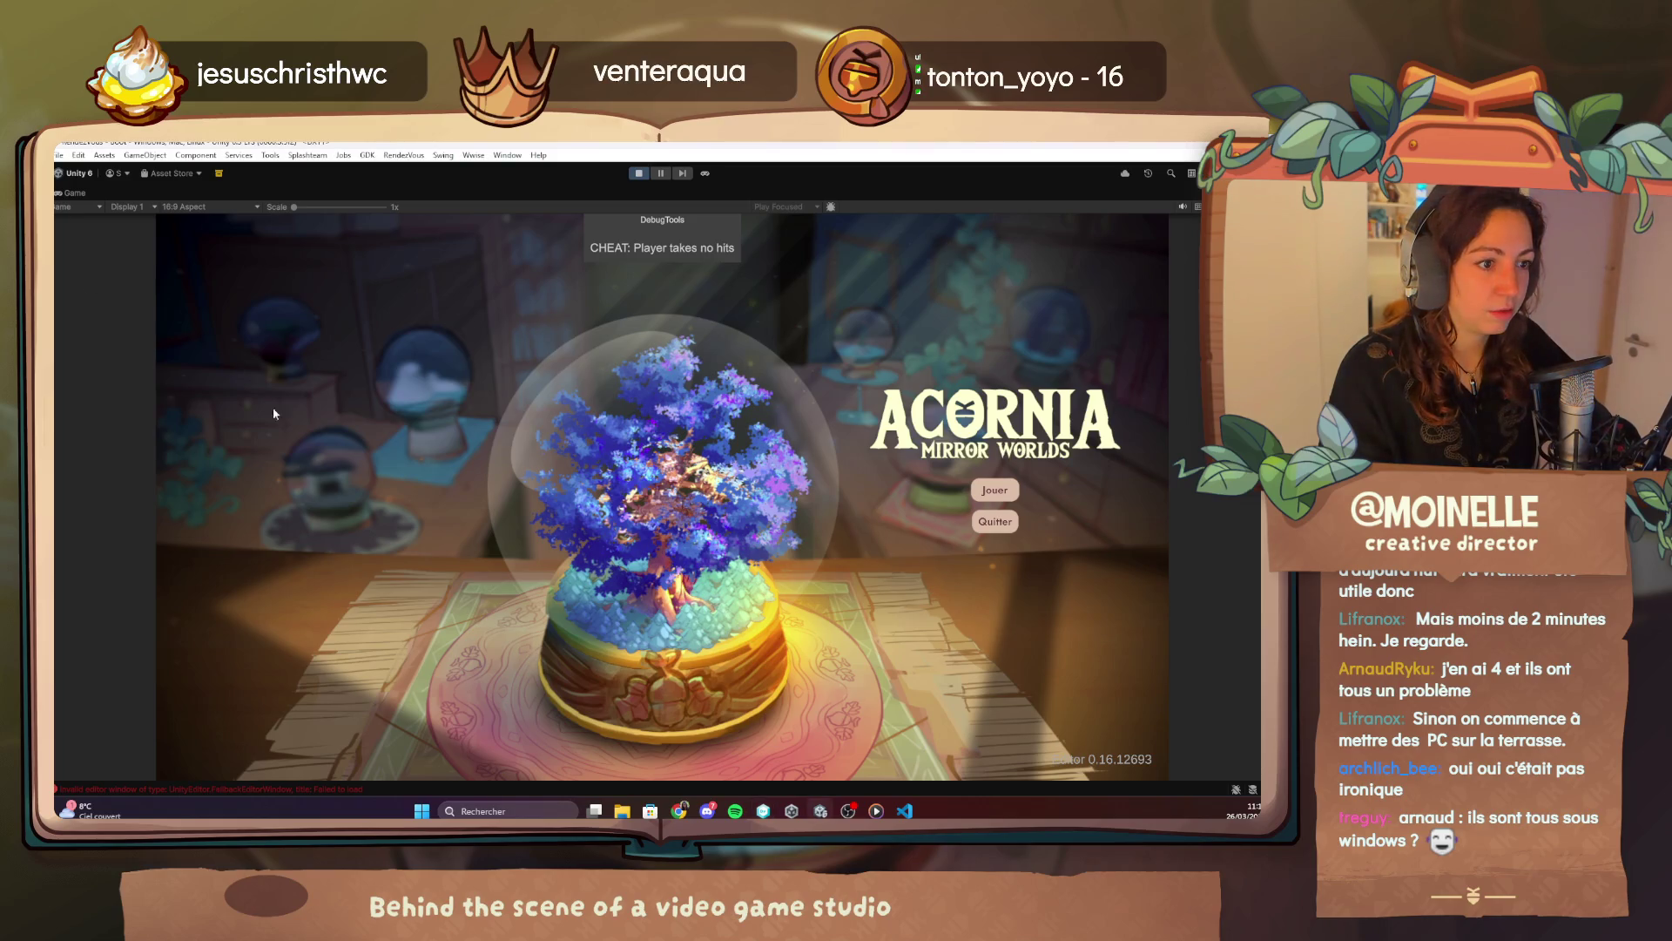
left_click(639, 173)
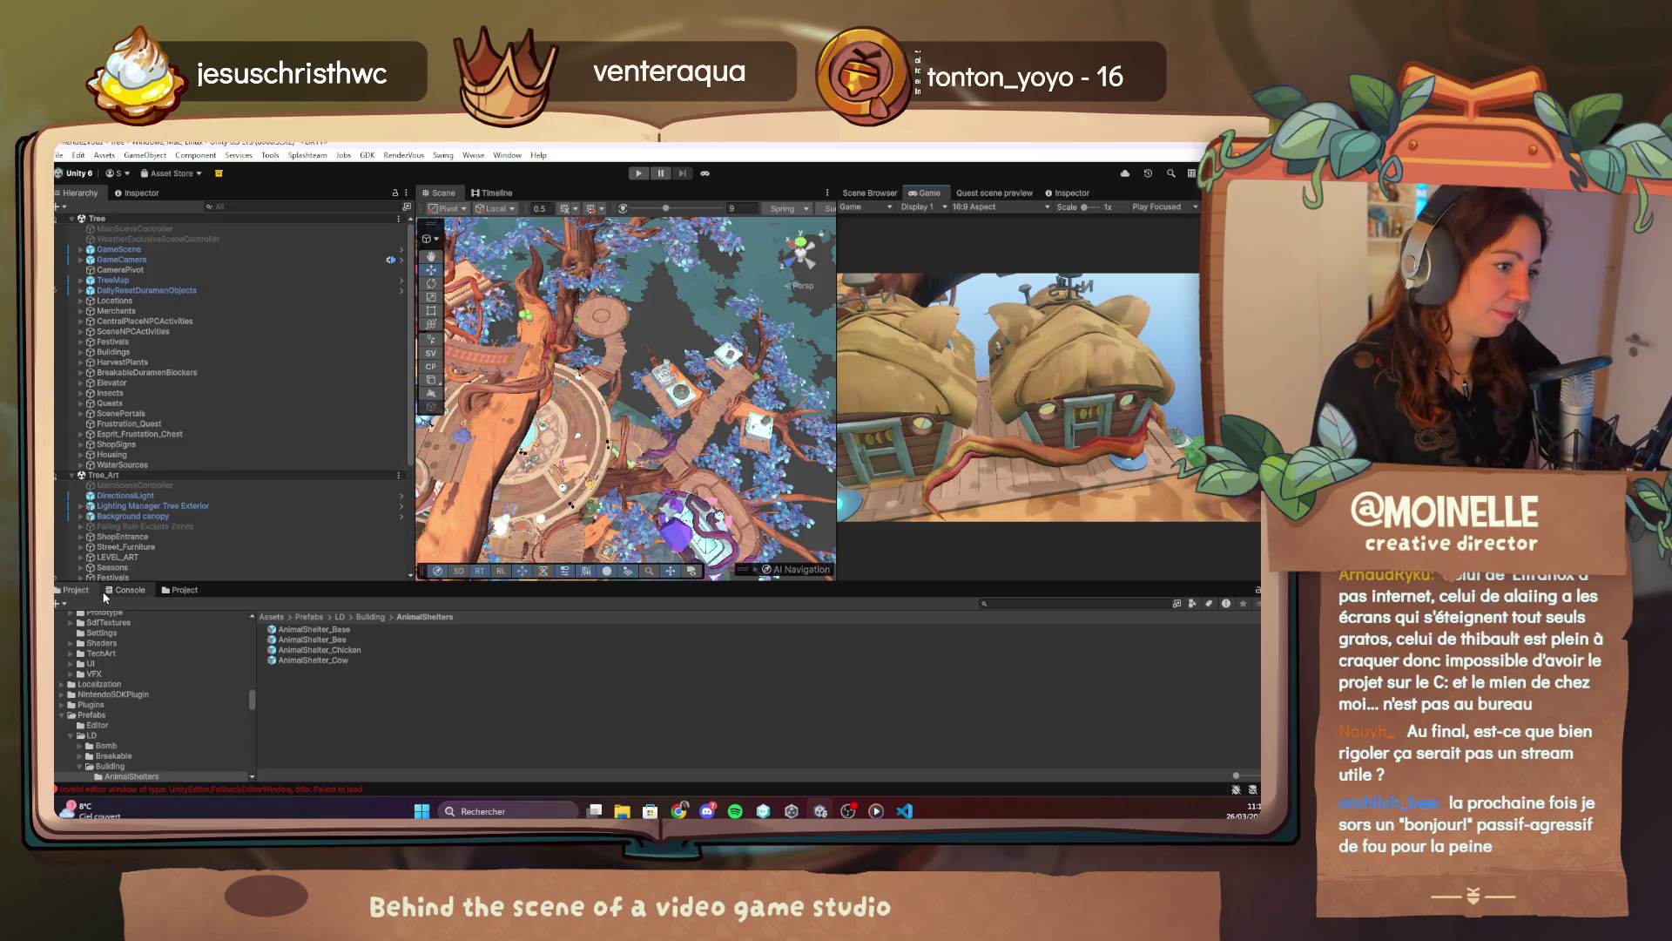
Clear the console log and switch the bottom panel back to the Project window.
left_click(105, 592)
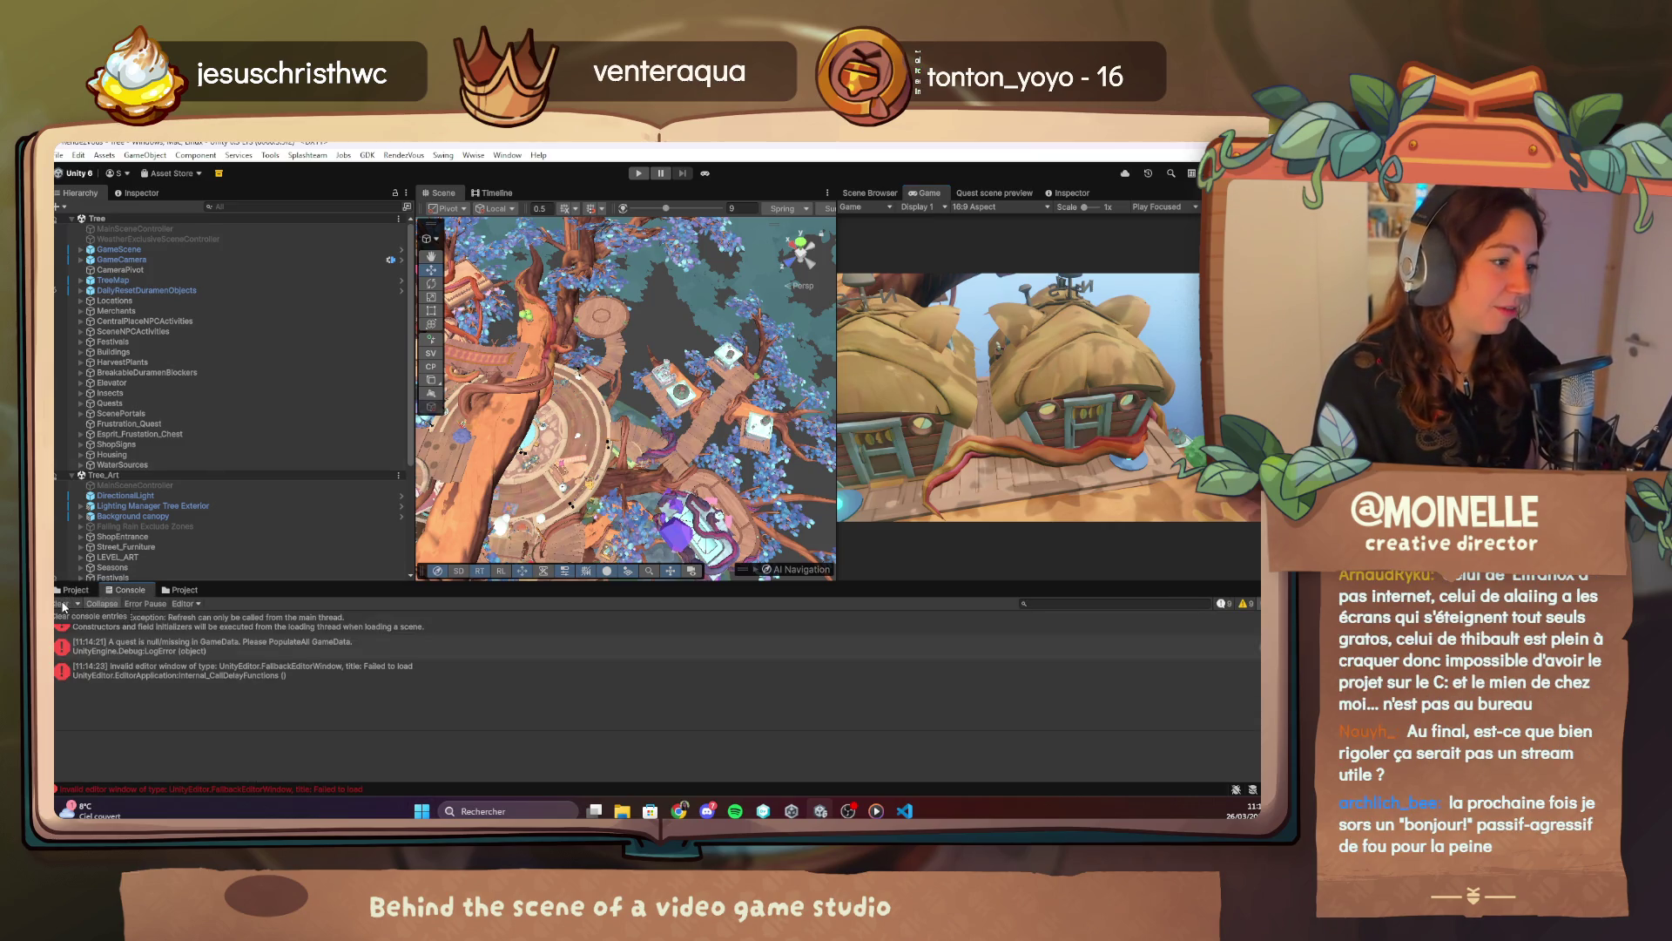
left_click(63, 603)
left_click(74, 590)
Find 'gamedata', inspect the GameData asset, then play from boot with the Game view maximized.
left_click(1090, 604)
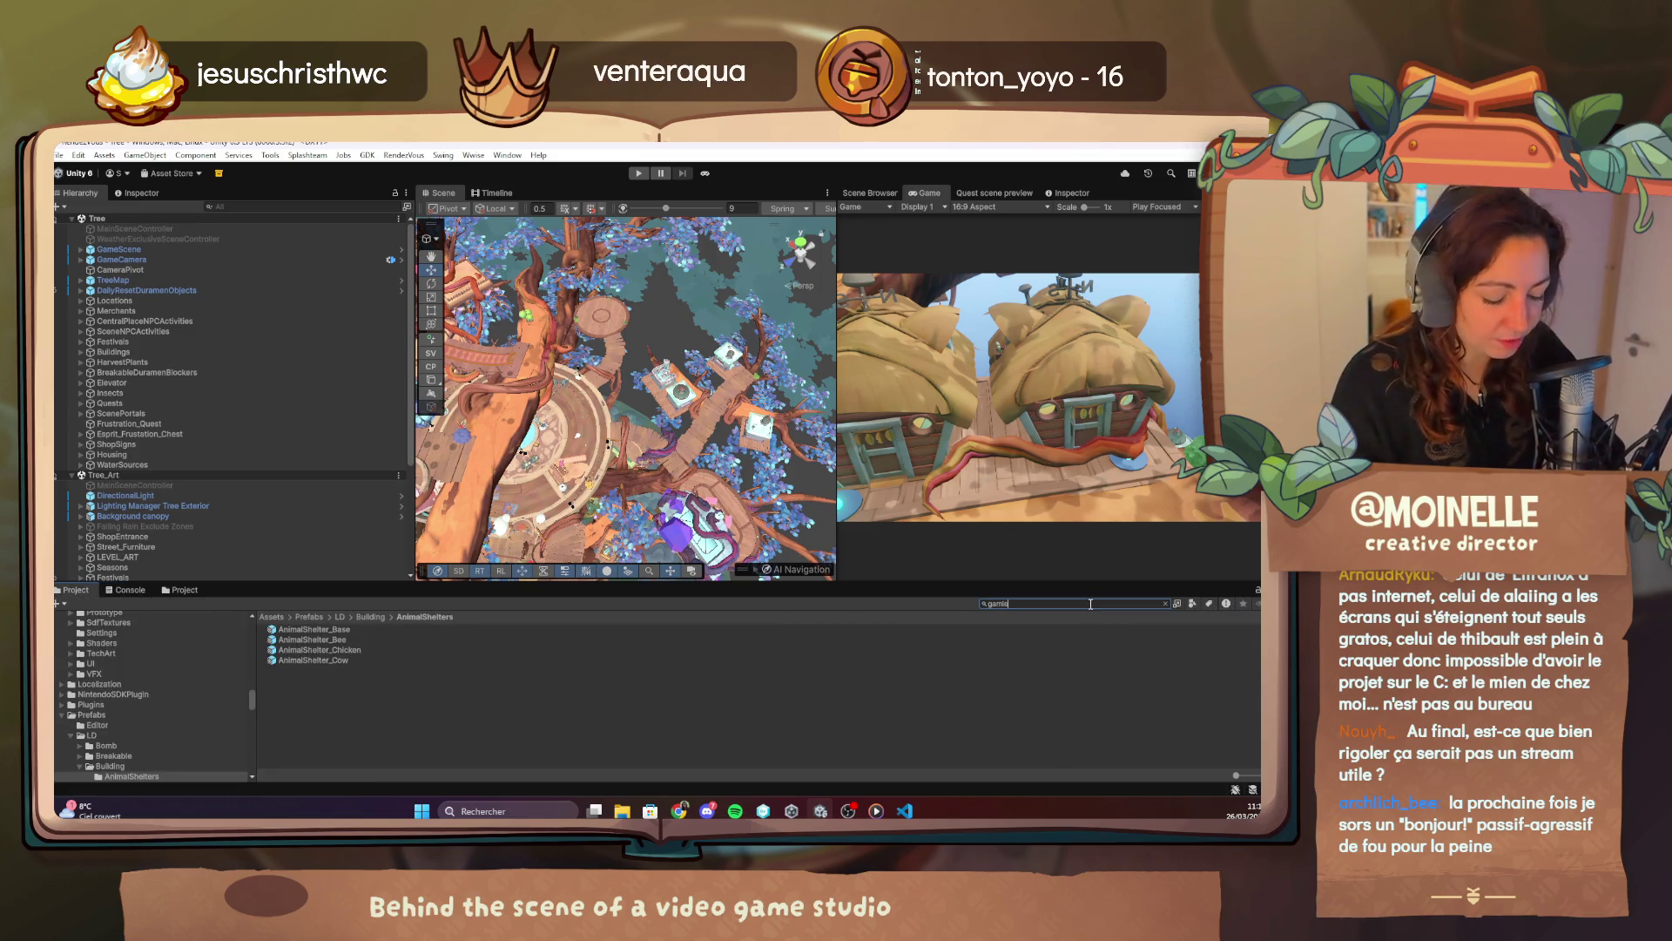
type("gamedata")
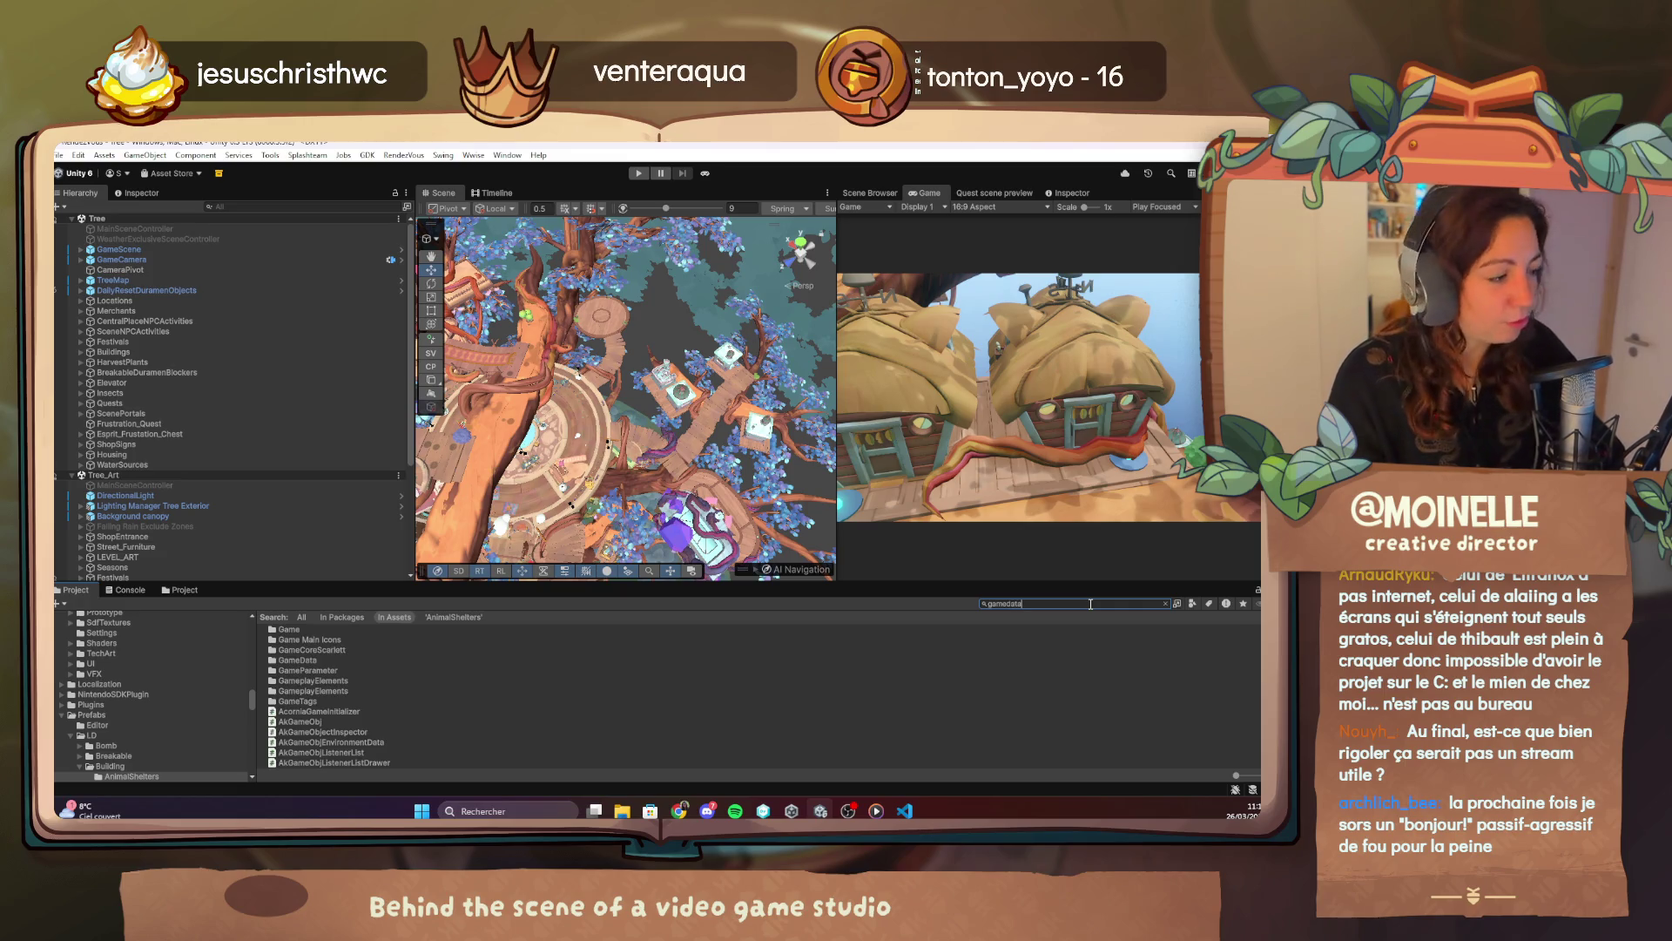
left_click(332, 682)
left_click(869, 193)
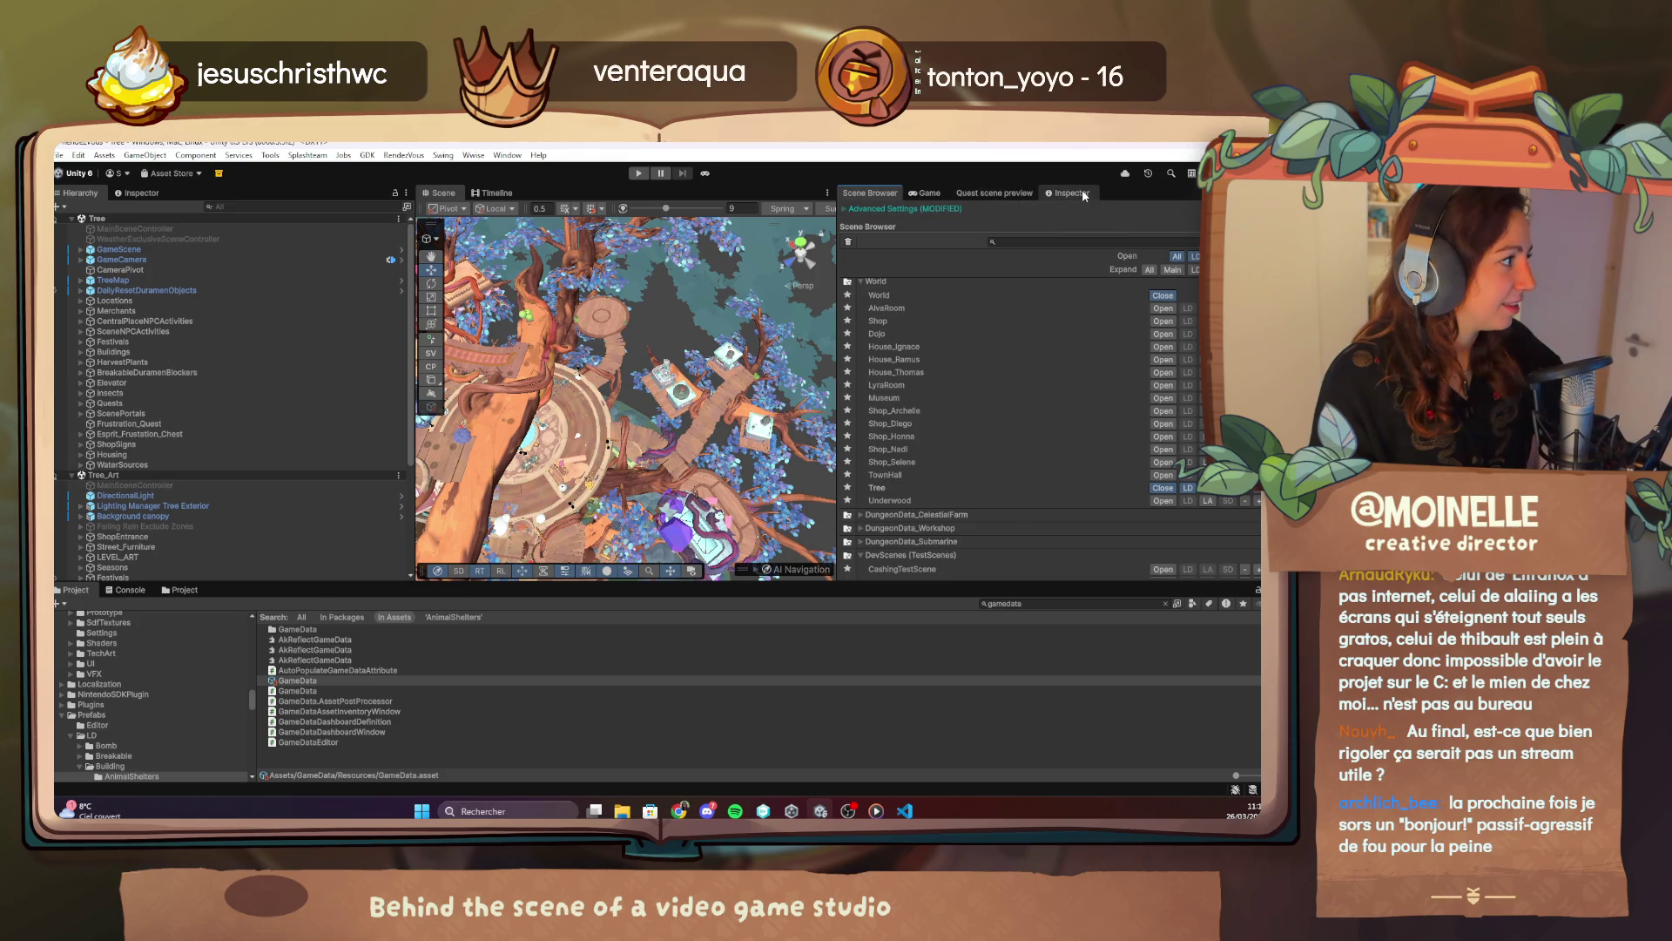
left_click(1072, 192)
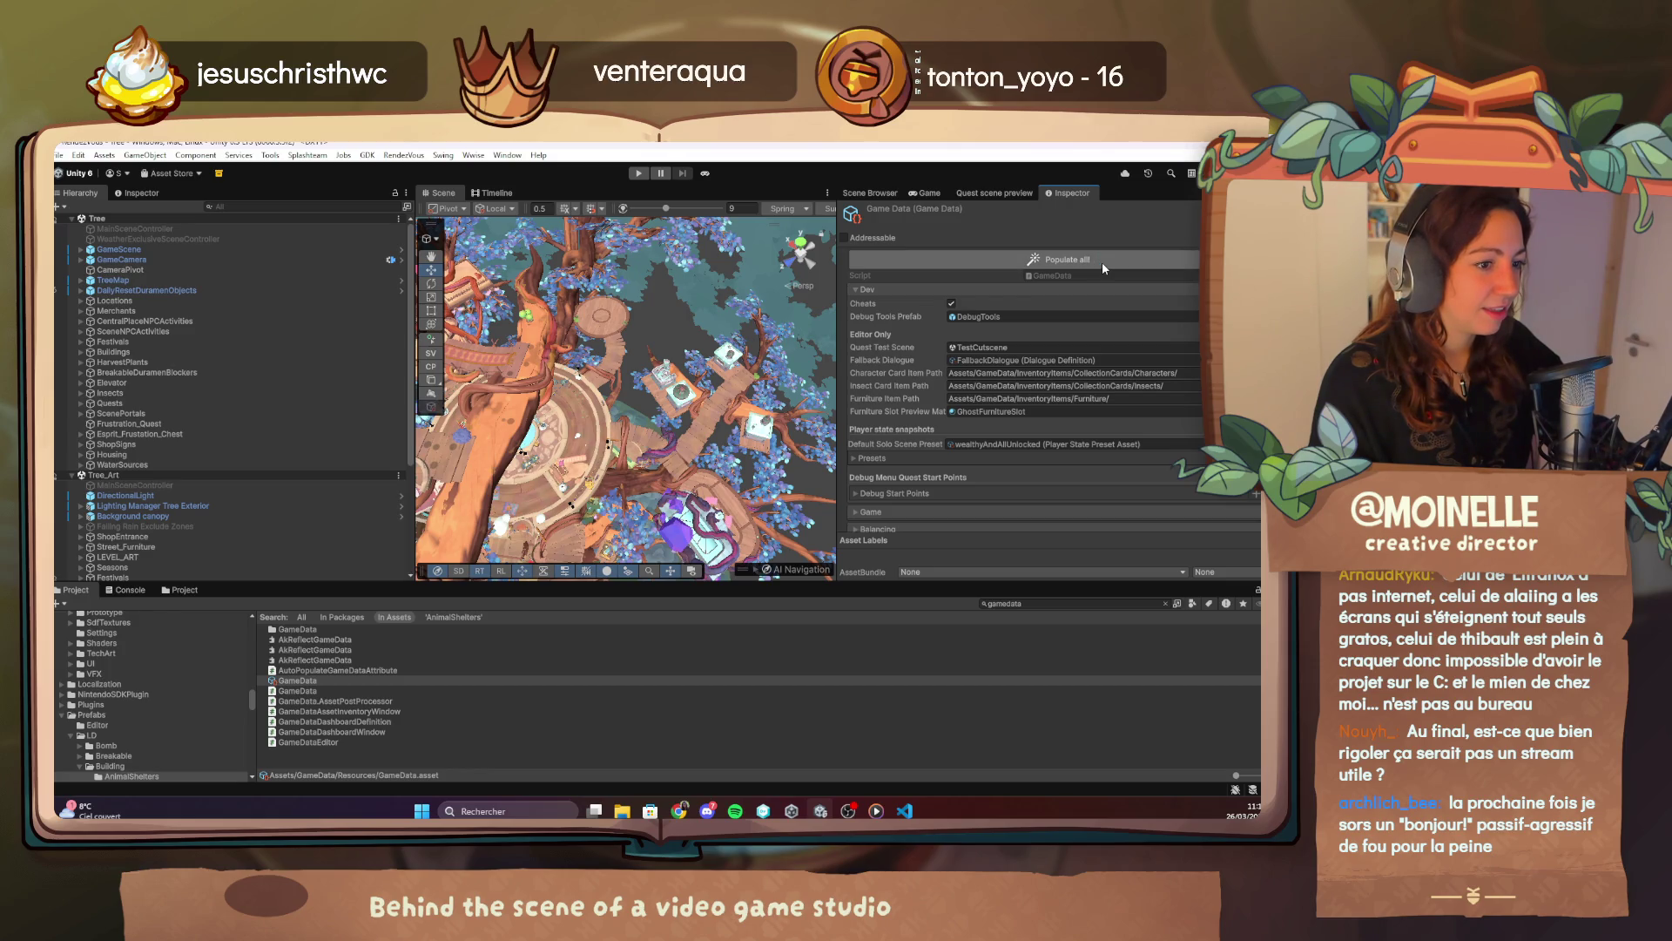
left_click(706, 175)
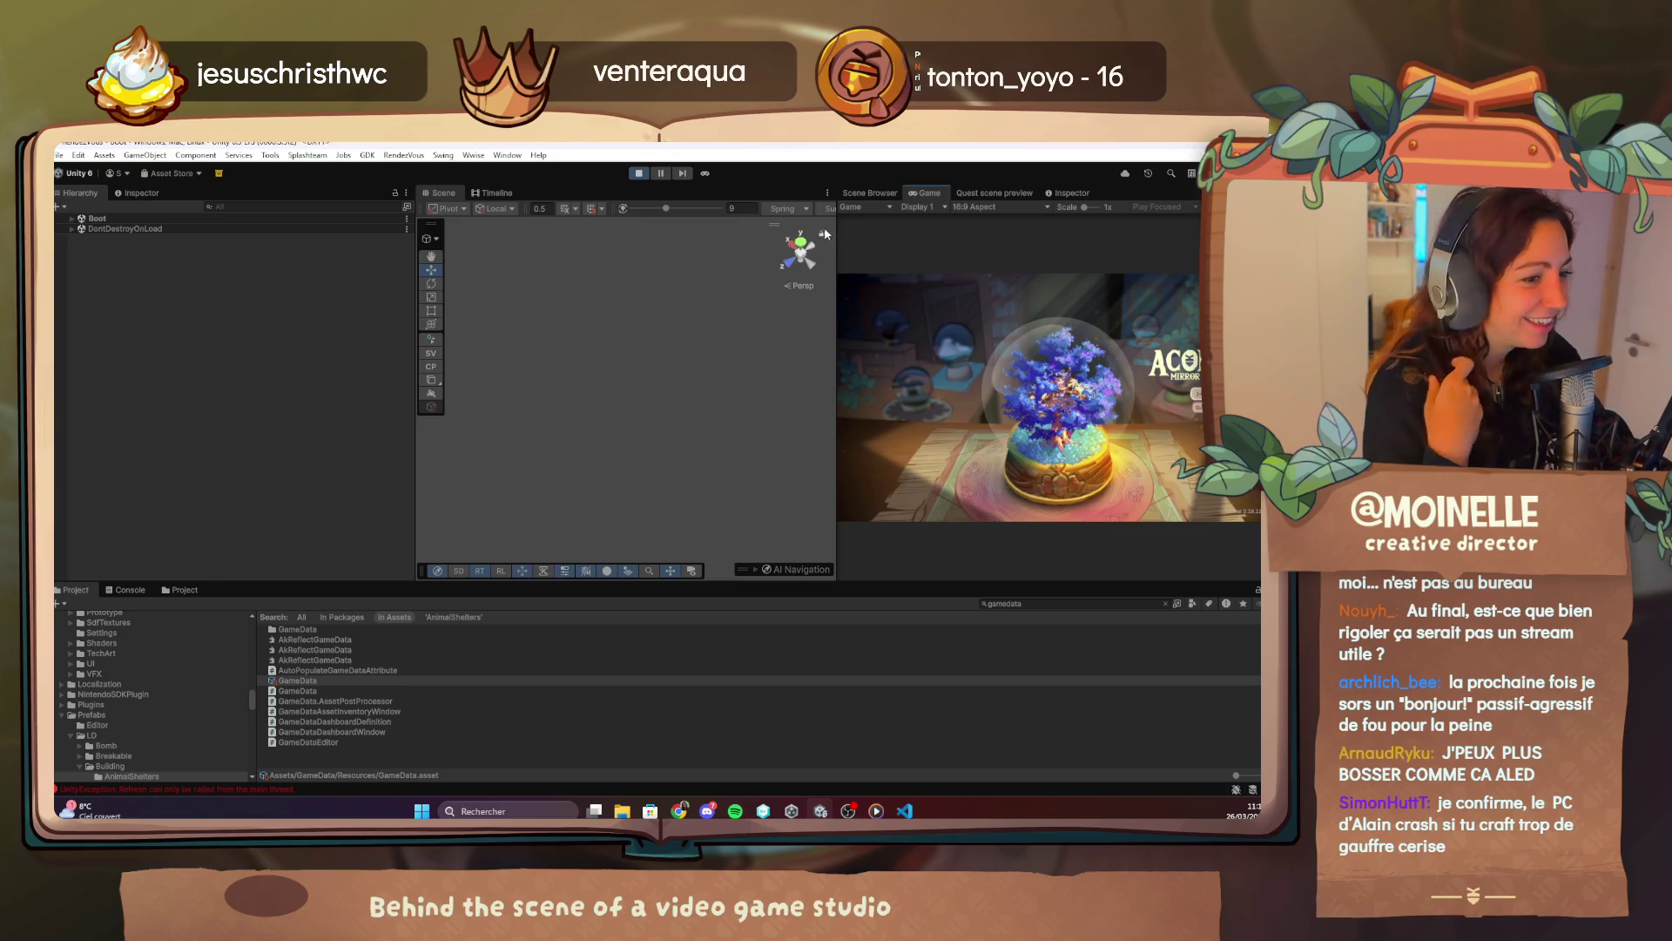
double_click(945, 193)
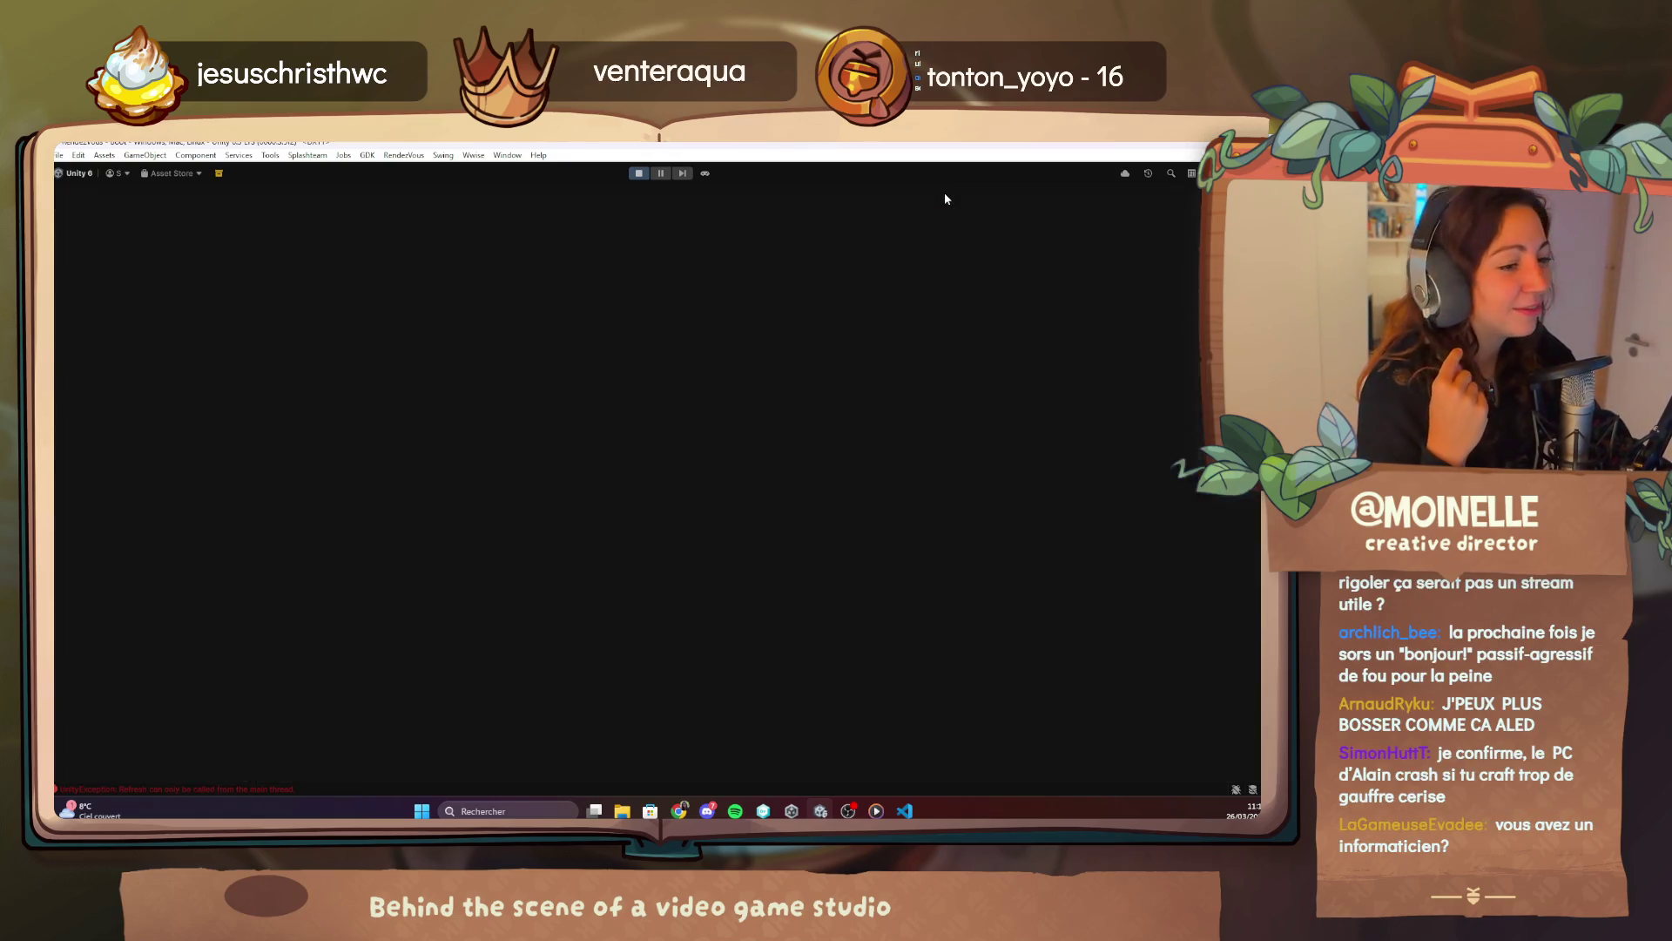
Start a new game with a Chapter 1 quest unlocked from the debug Quests page, then stop play mode.
key("F1")
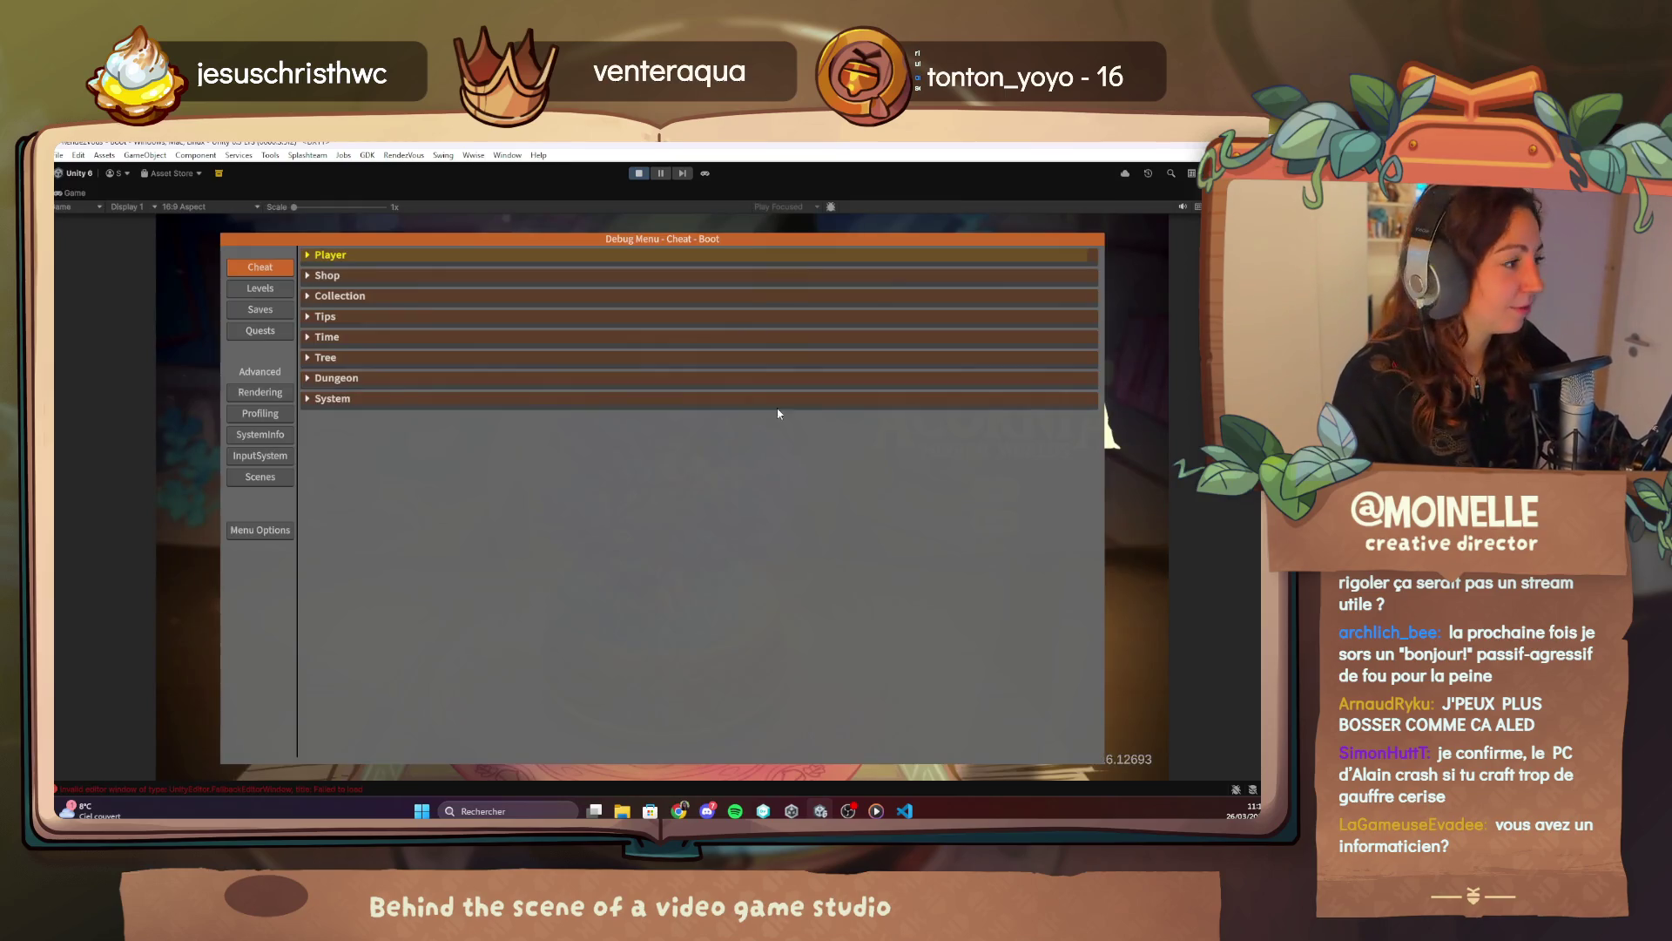
left_click(273, 337)
left_click(360, 398)
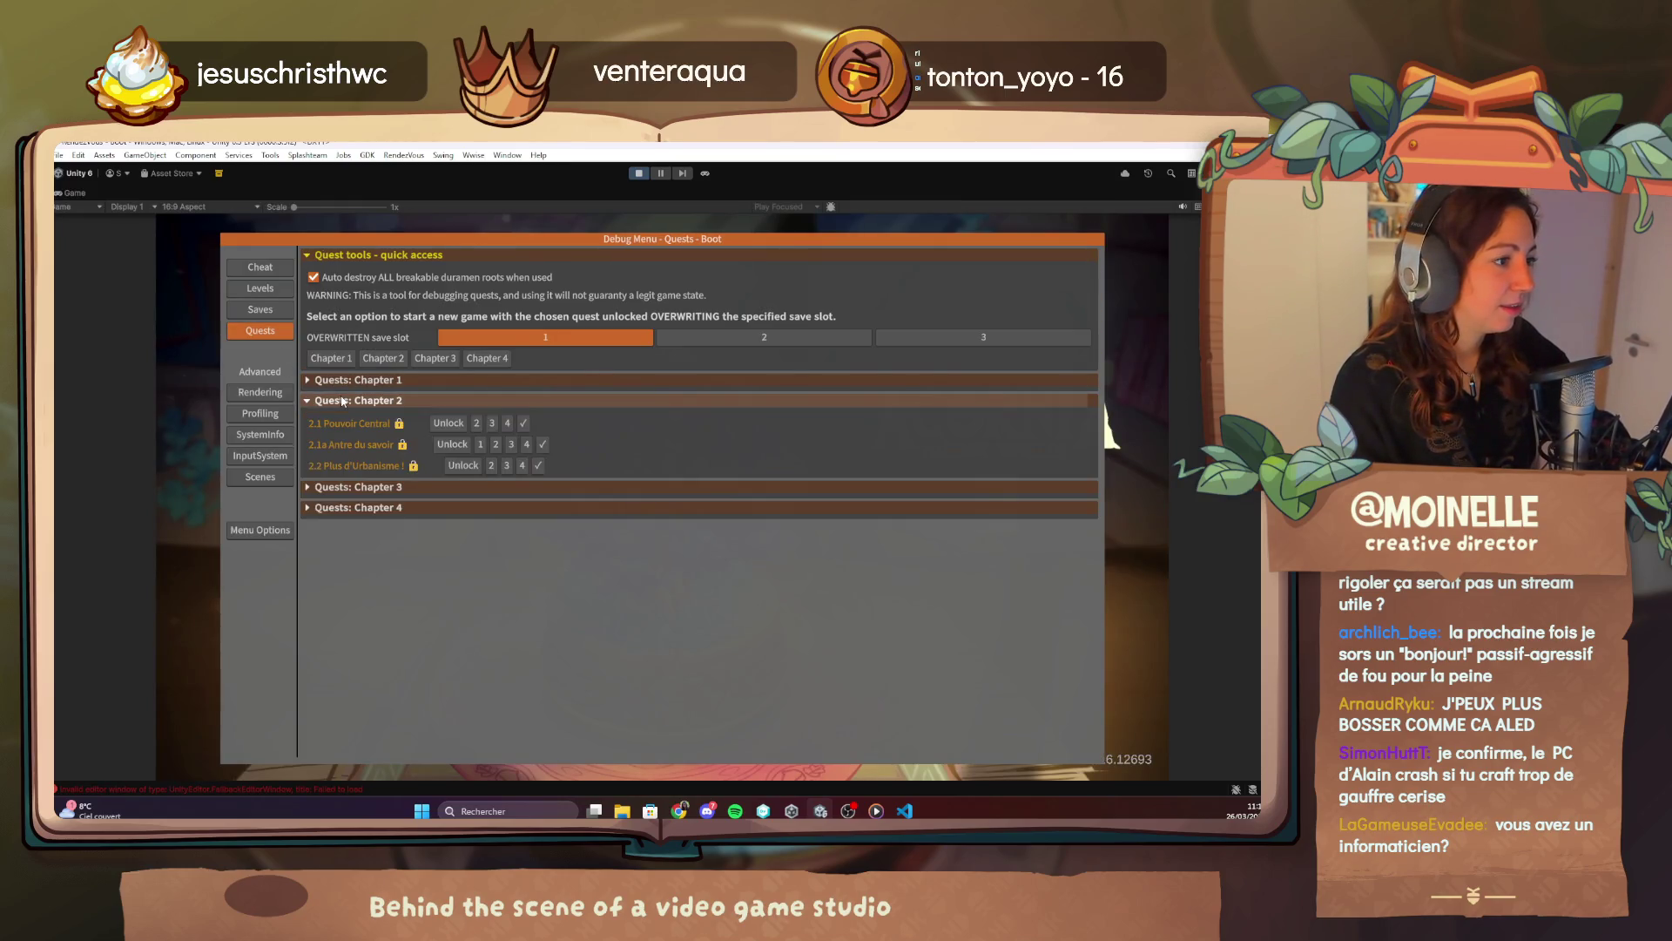
left_click(361, 381)
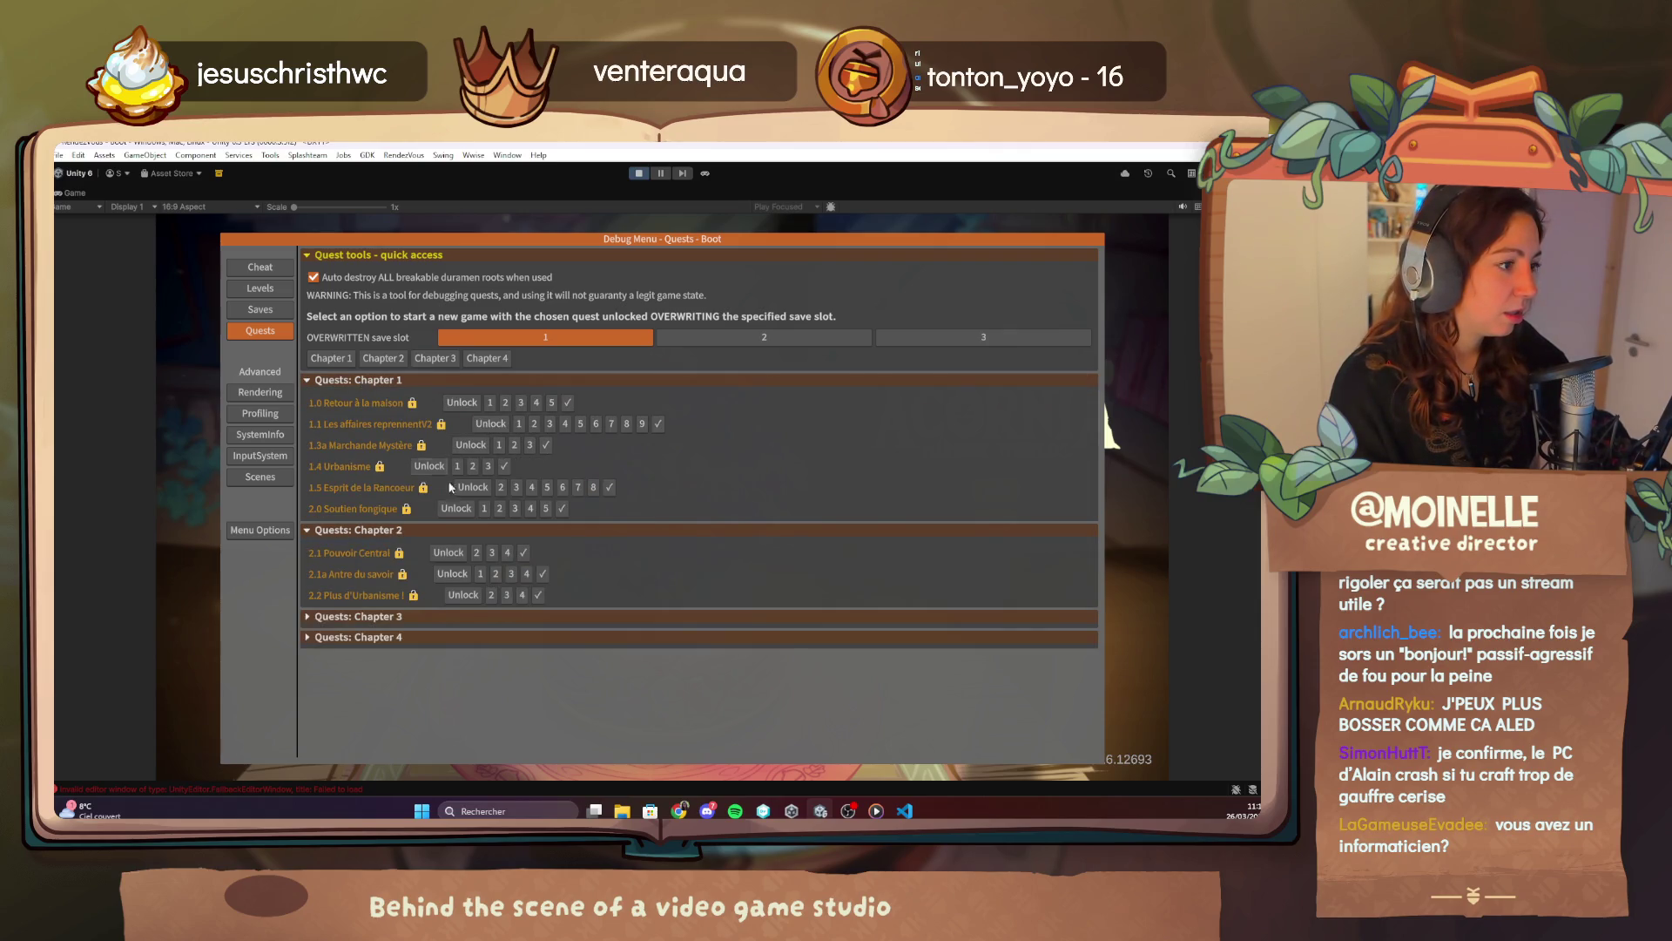
left_click(471, 508)
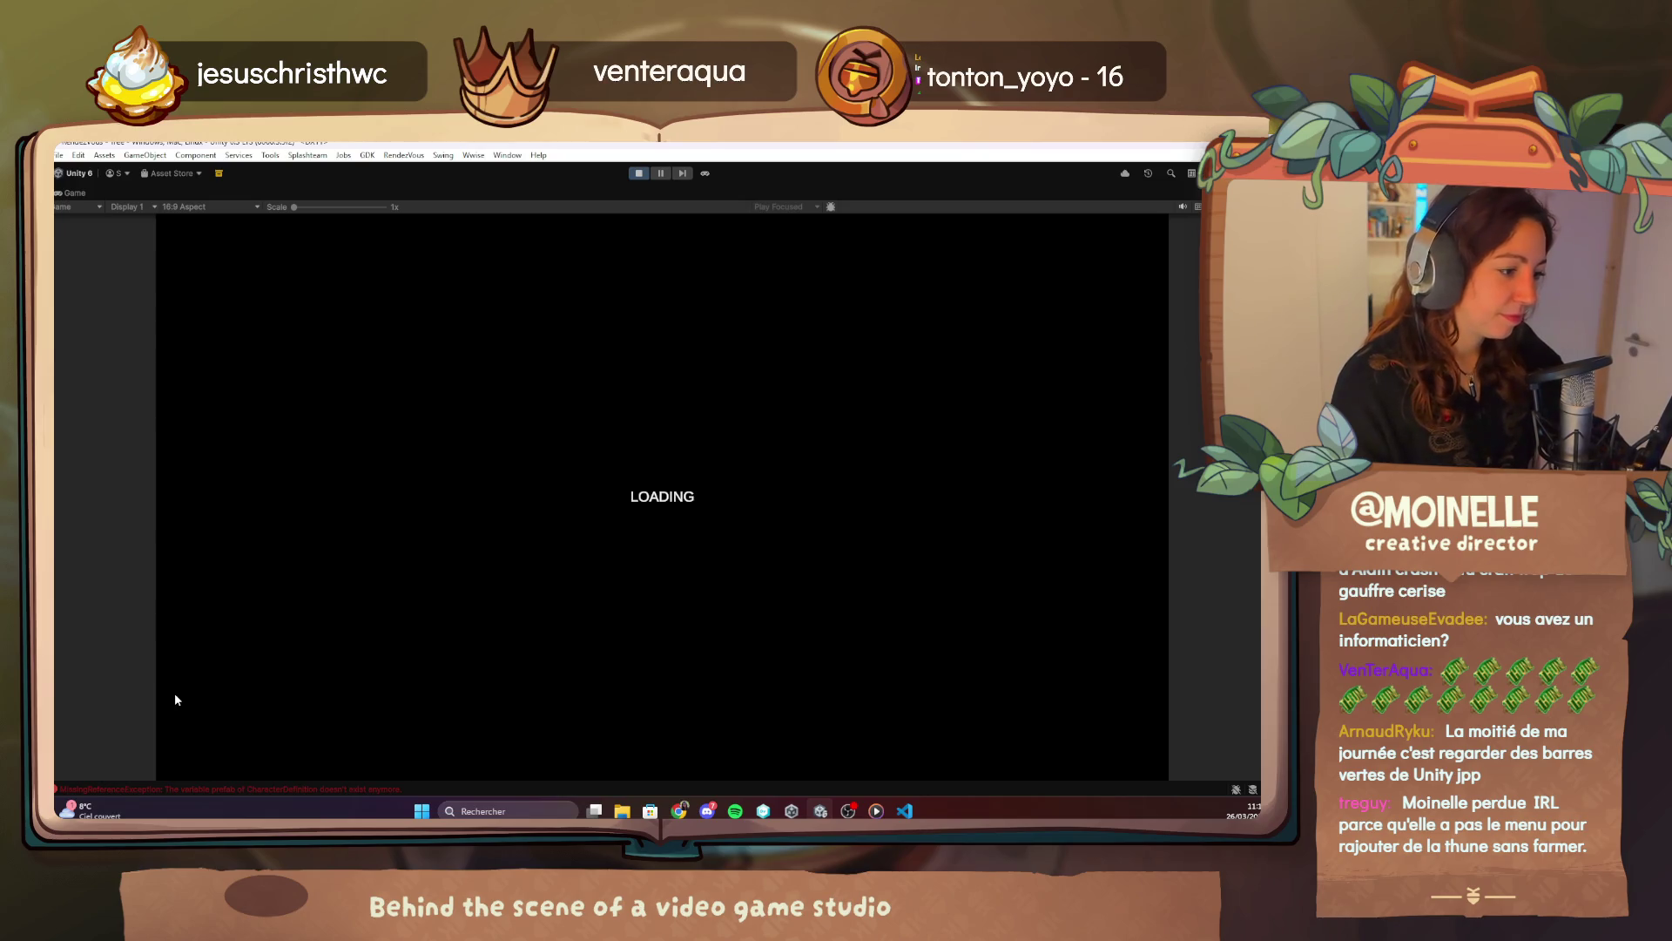
left_click(638, 173)
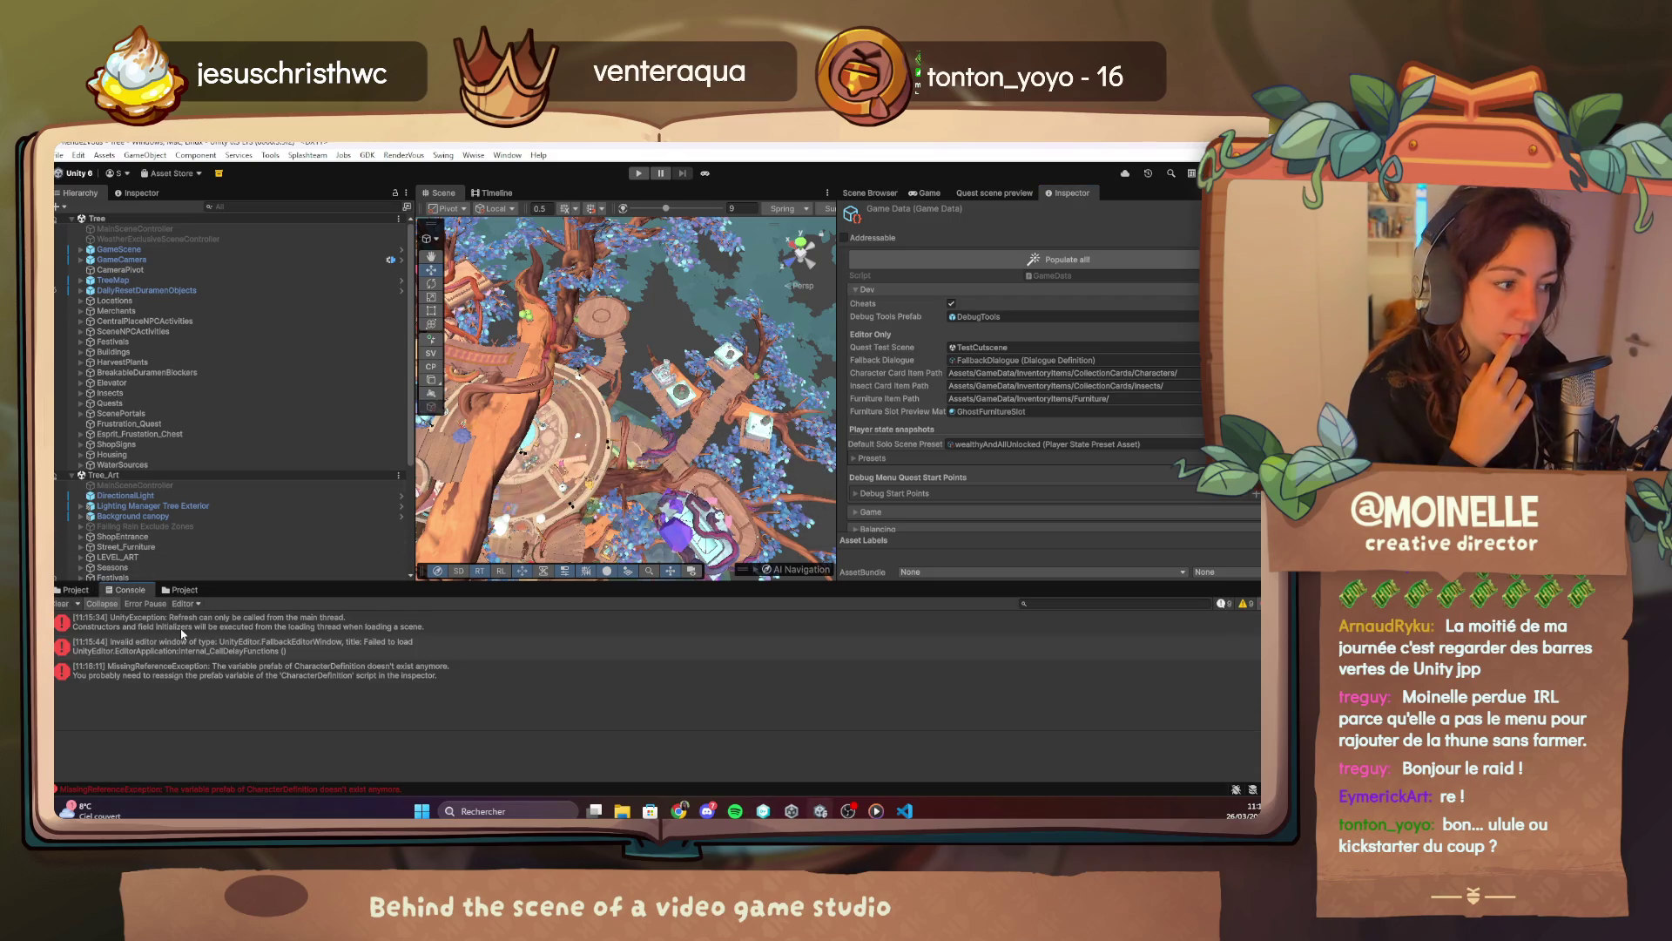
Clear the MissingReferenceException, run Populate all on the GameData asset, and confirm the console stays empty.
left_click(65, 603)
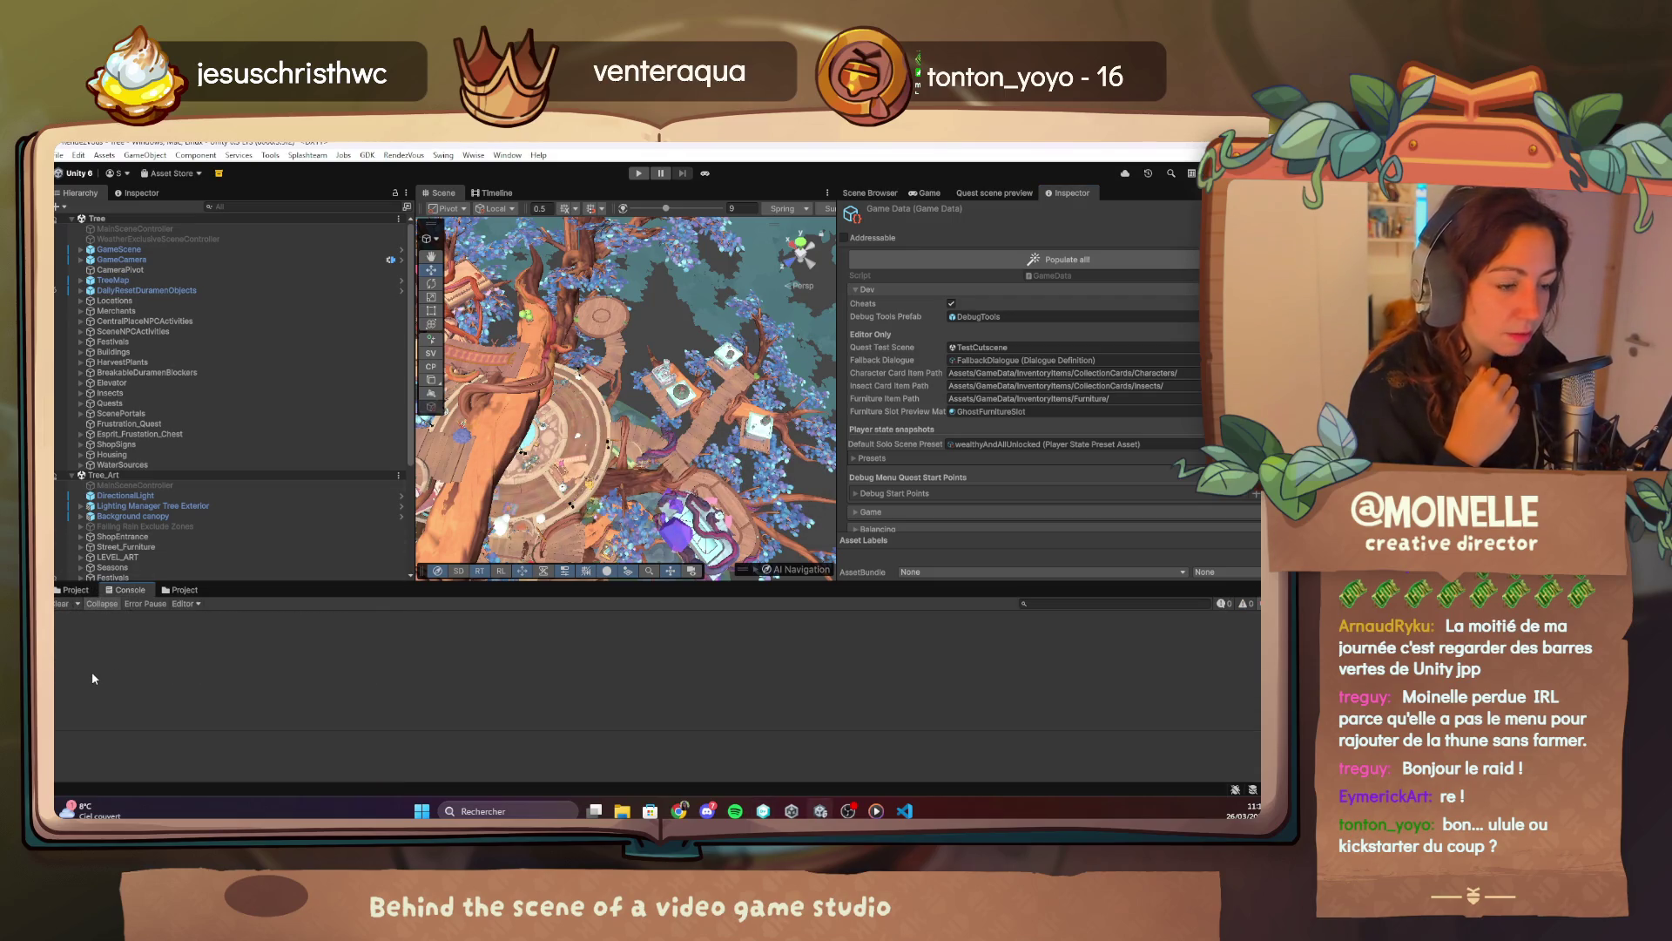
left_click(87, 590)
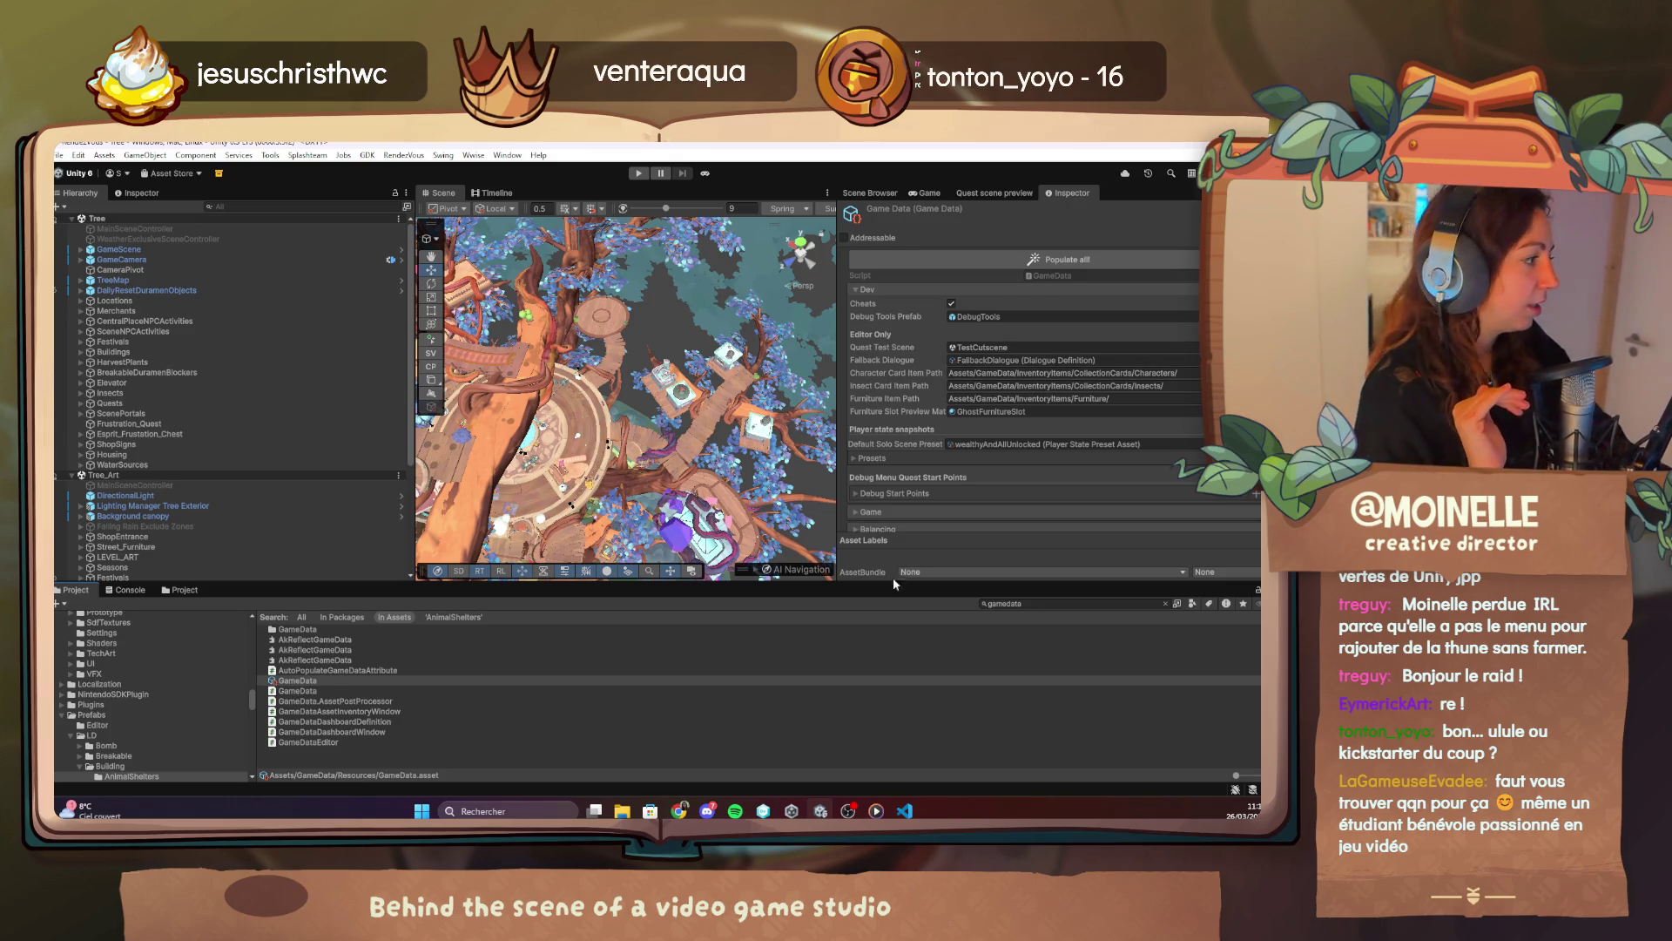
left_click(320, 681)
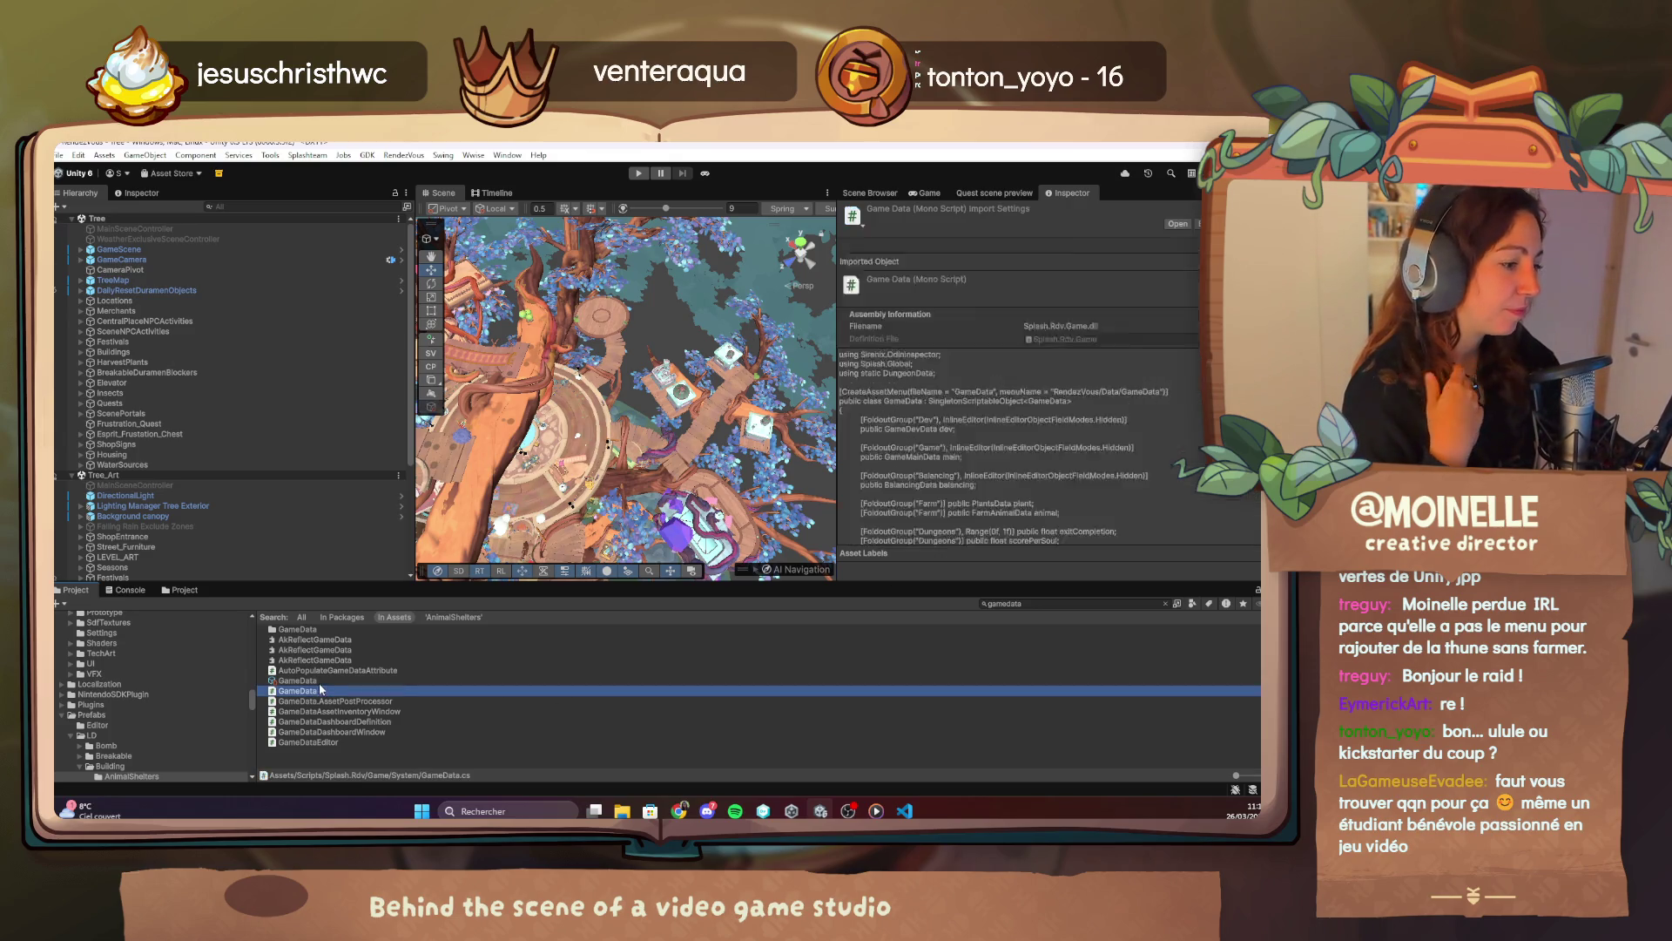
left_click(1088, 259)
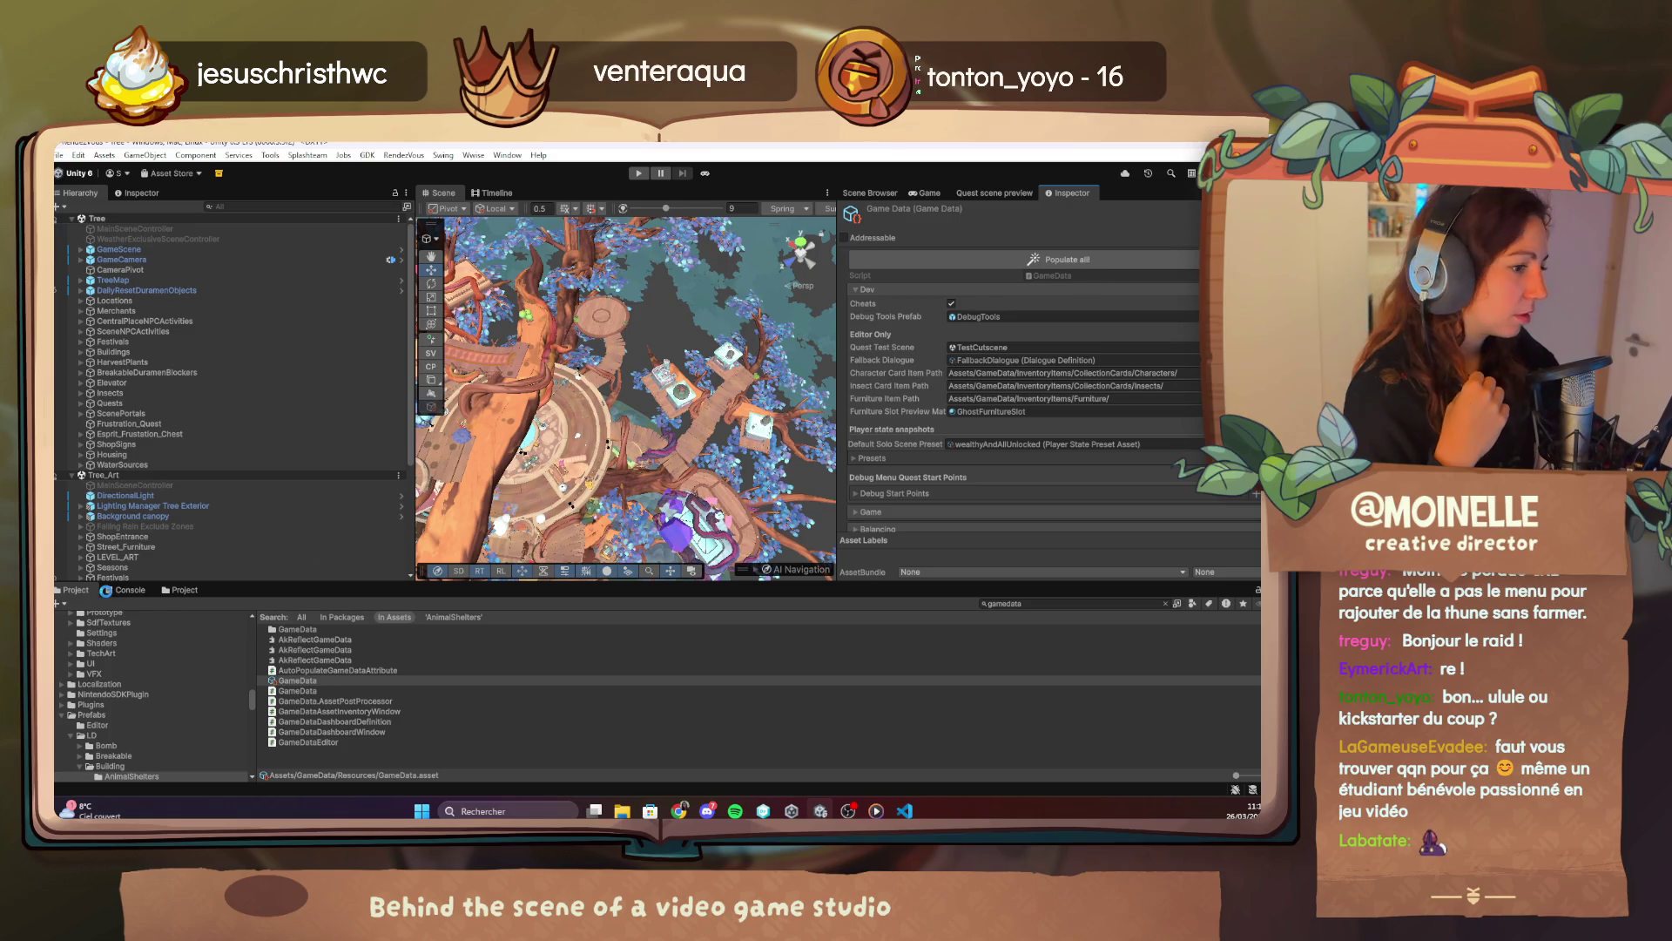
left_click(114, 592)
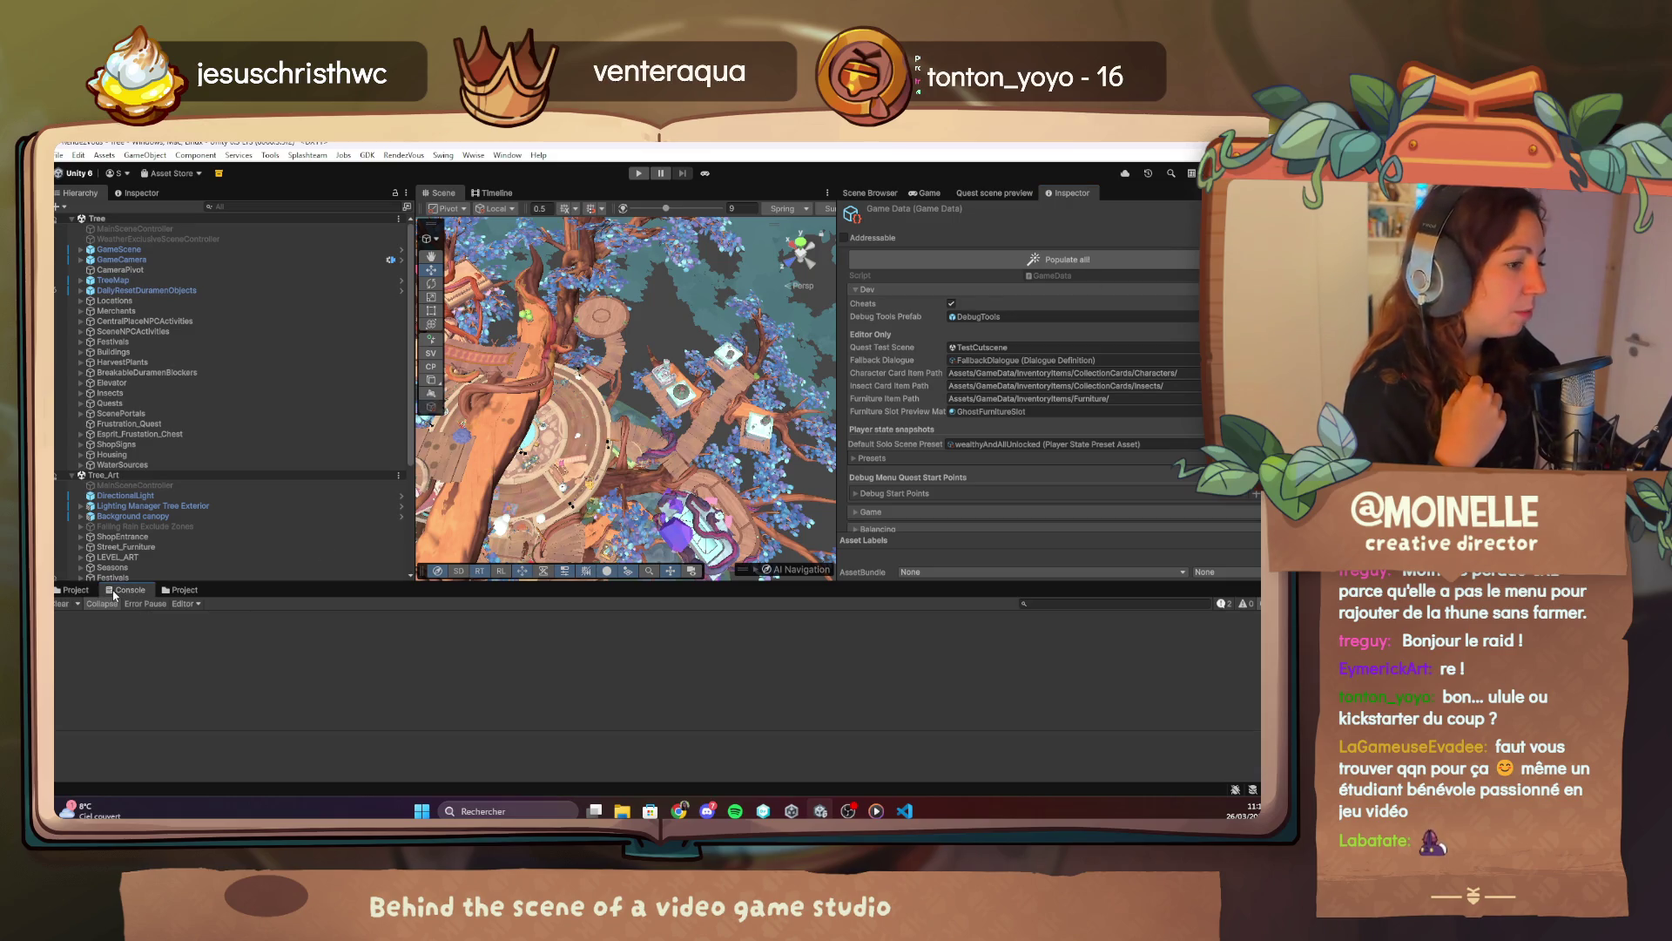
left_click(66, 592)
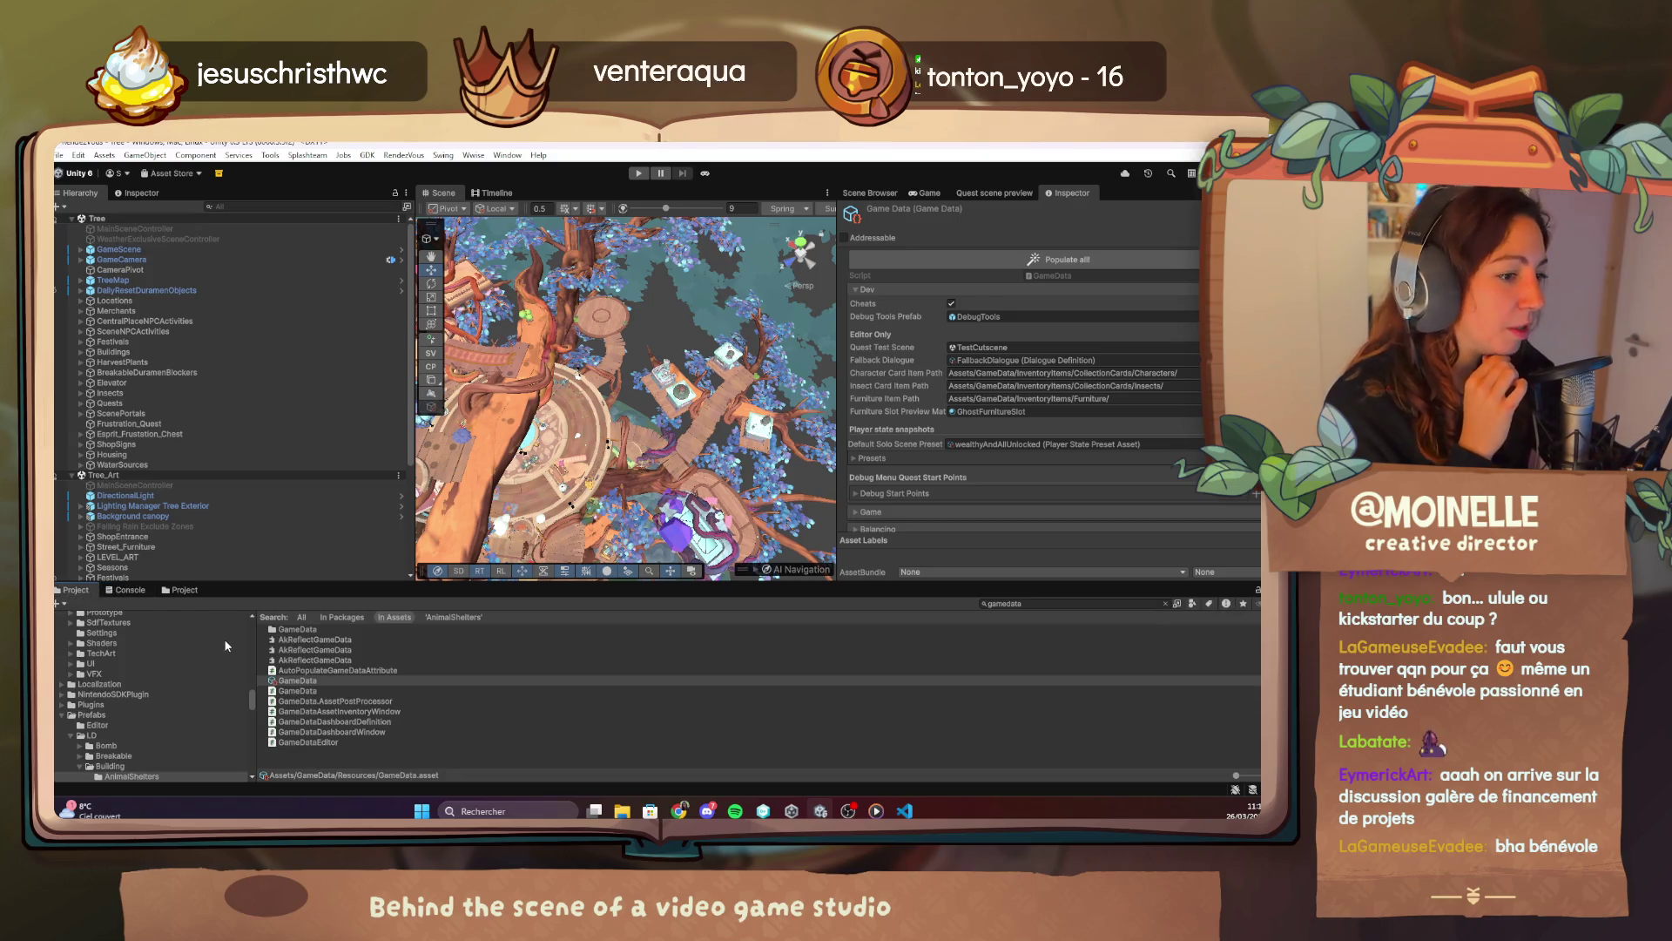
left_click(130, 590)
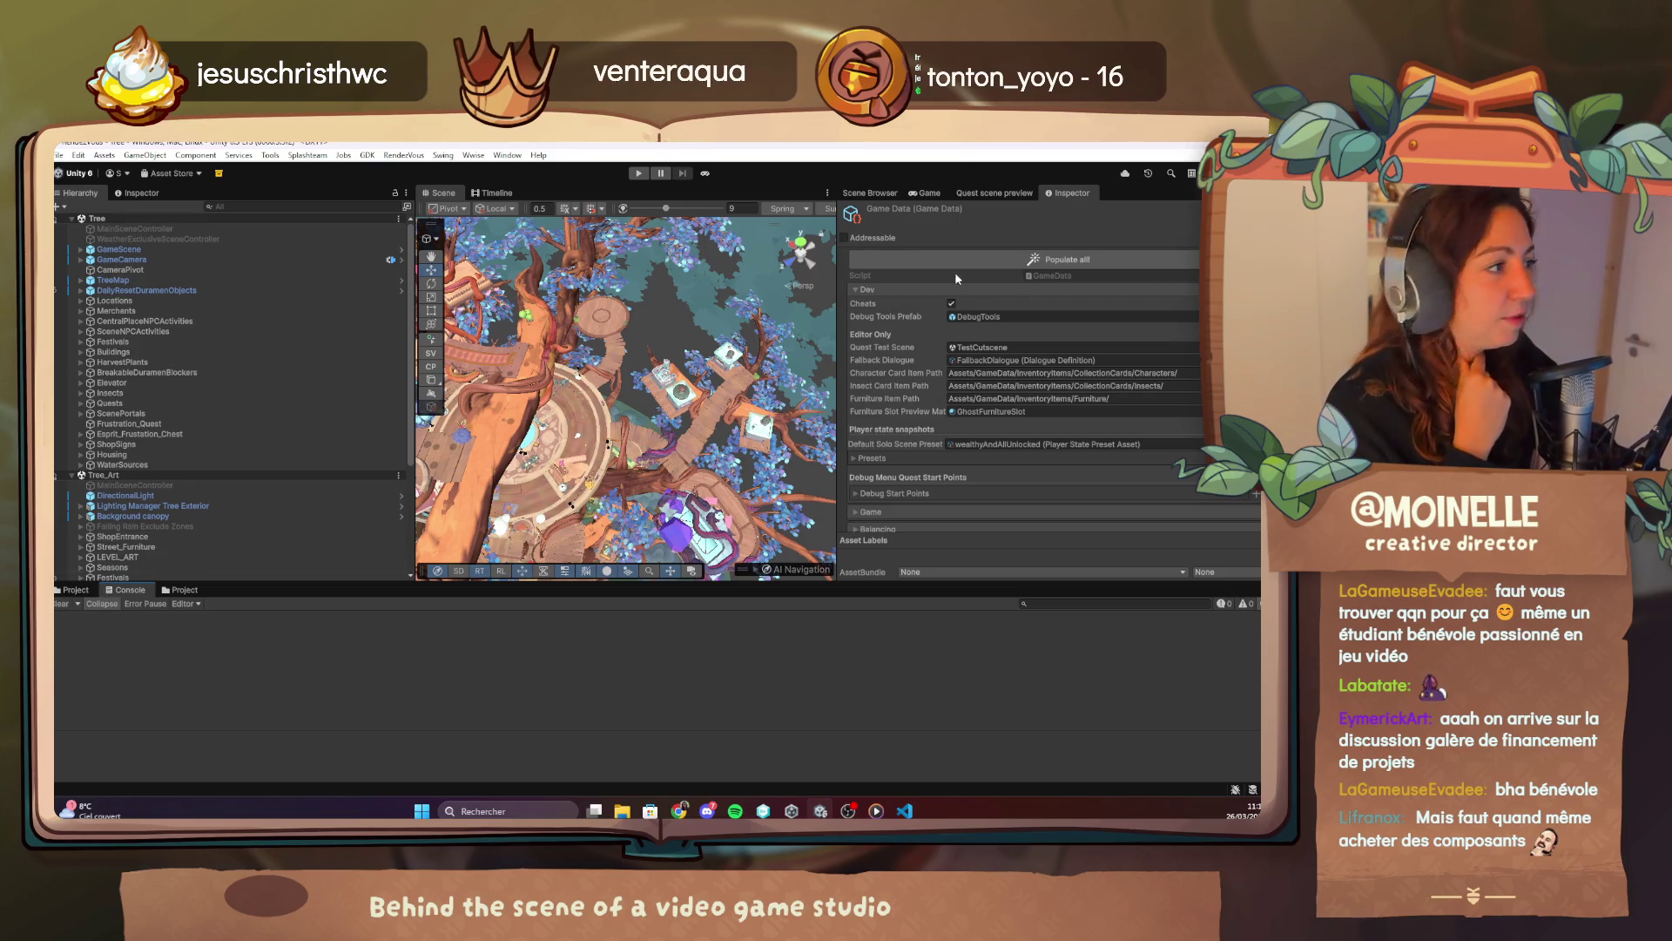
Run RenderVous > Quests > Generate VsCode database, then play the game from the Boot scene.
left_click(925, 192)
left_click(886, 193)
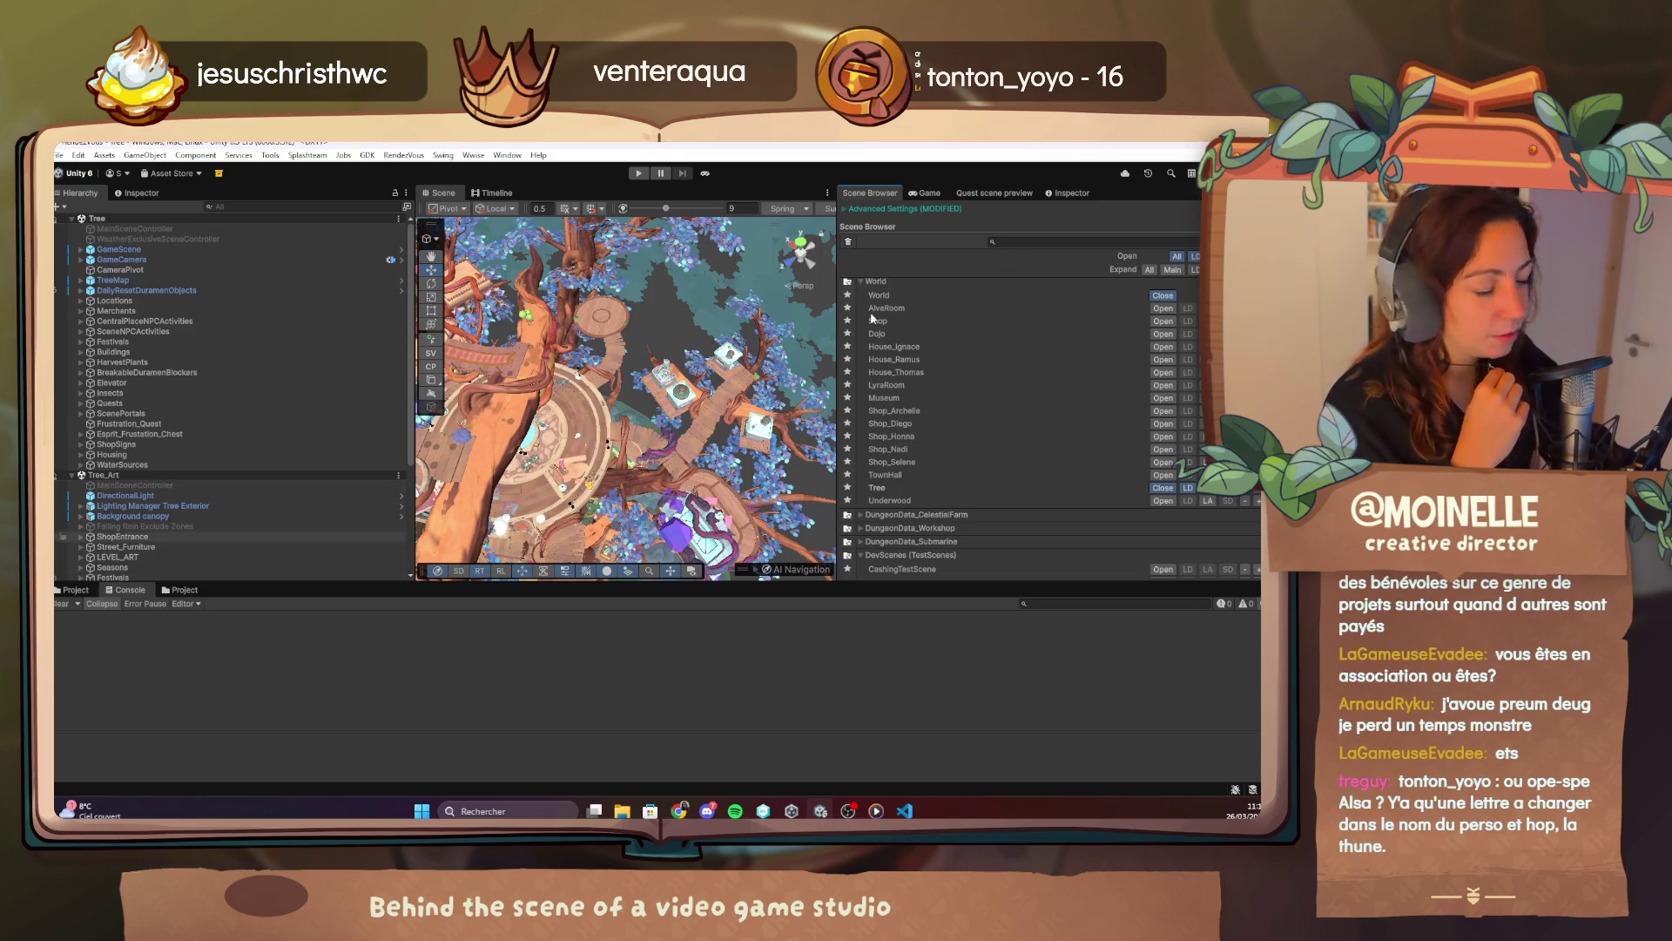
left_click(402, 157)
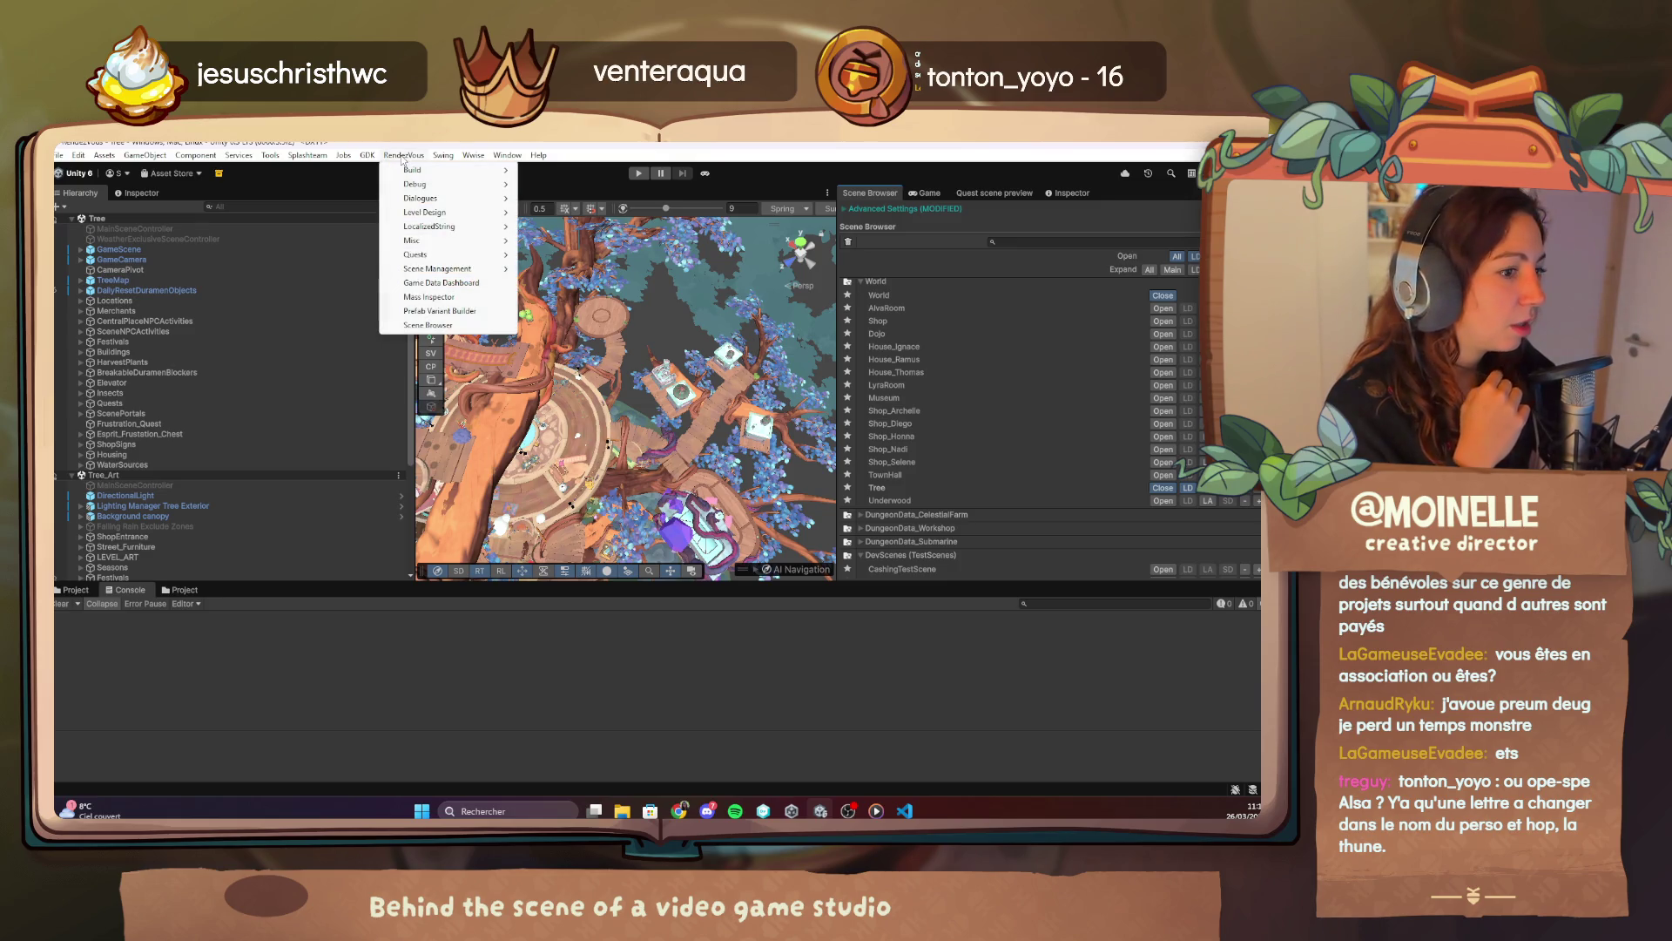
mouse_move(455, 260)
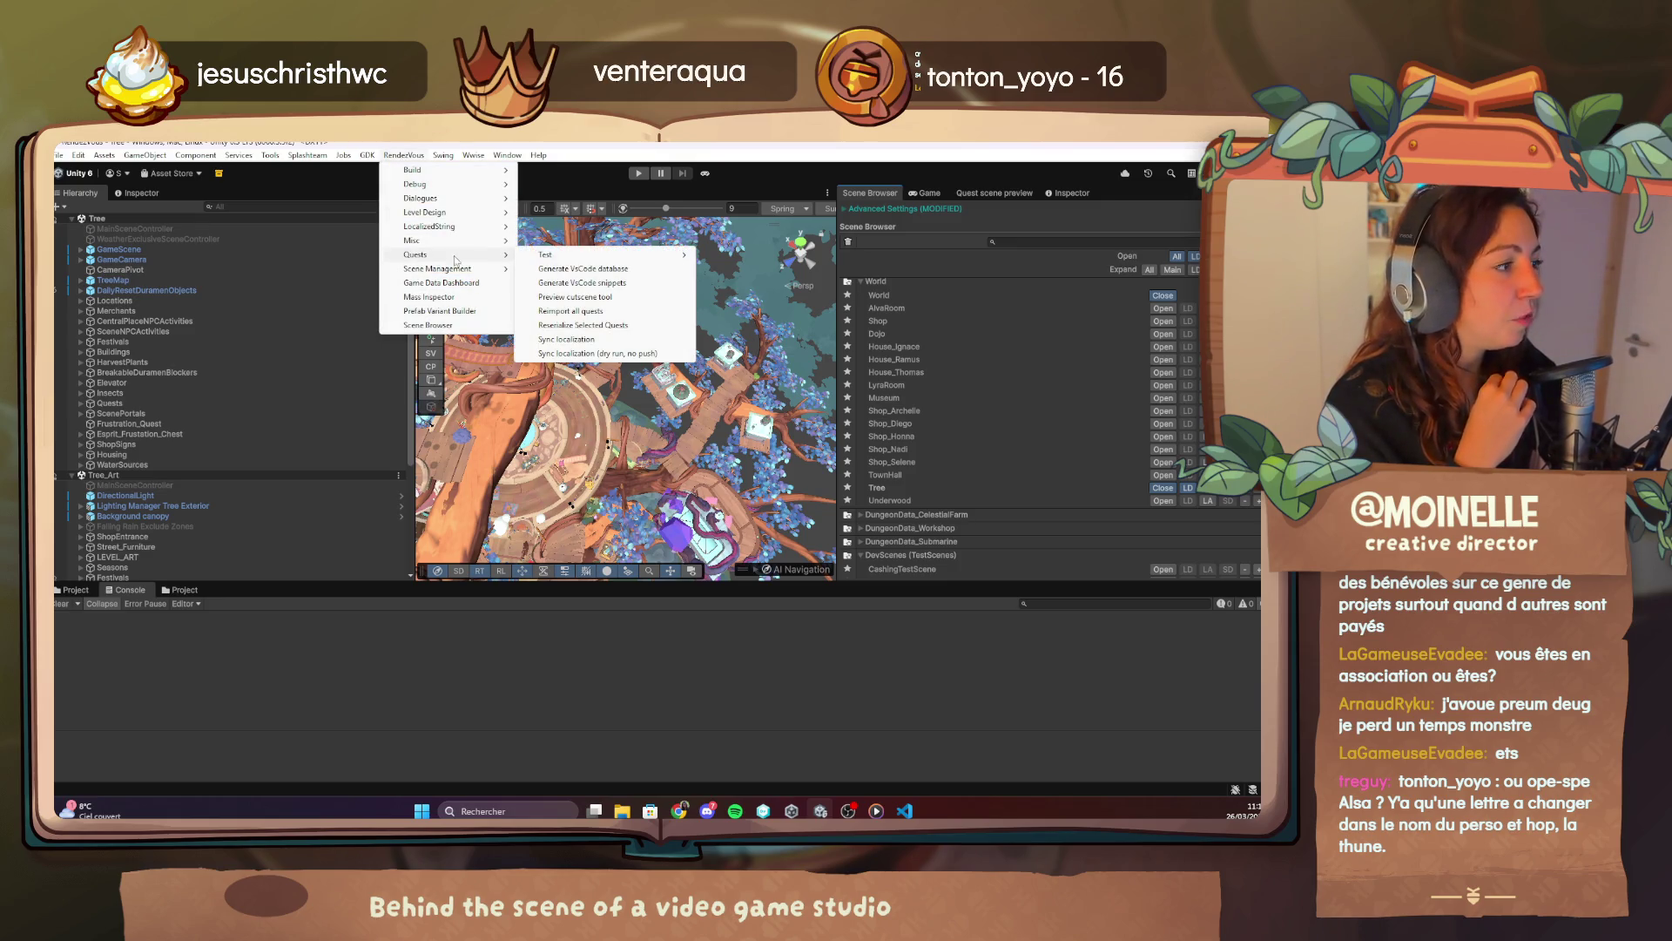
left_click(570, 271)
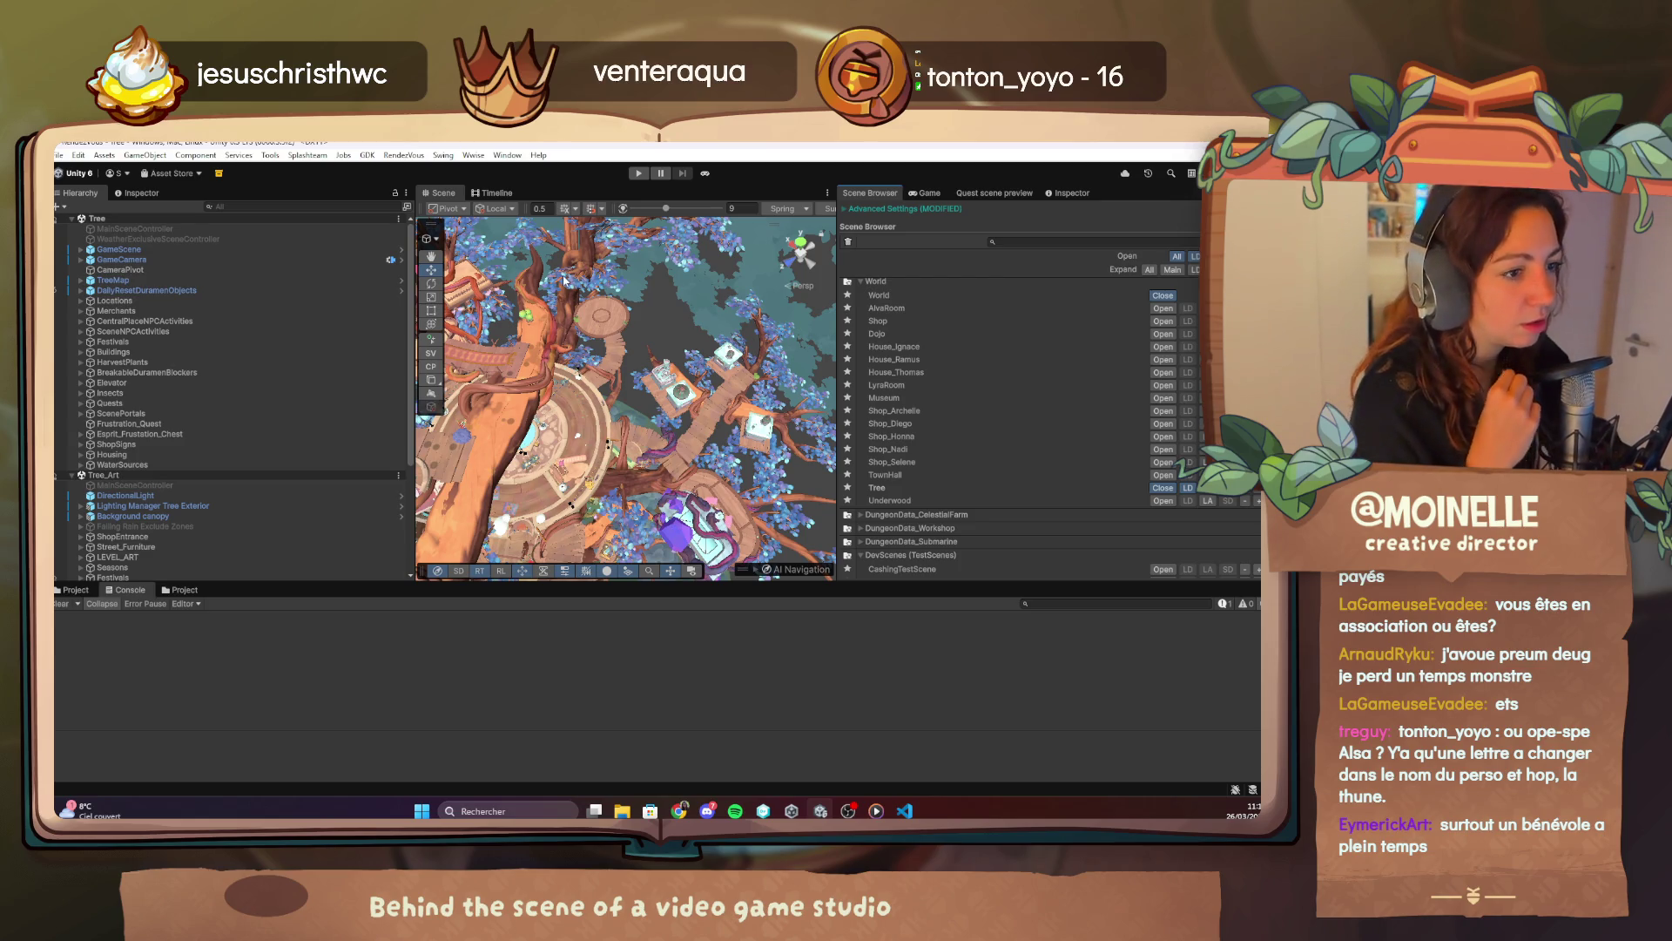
left_click(705, 173)
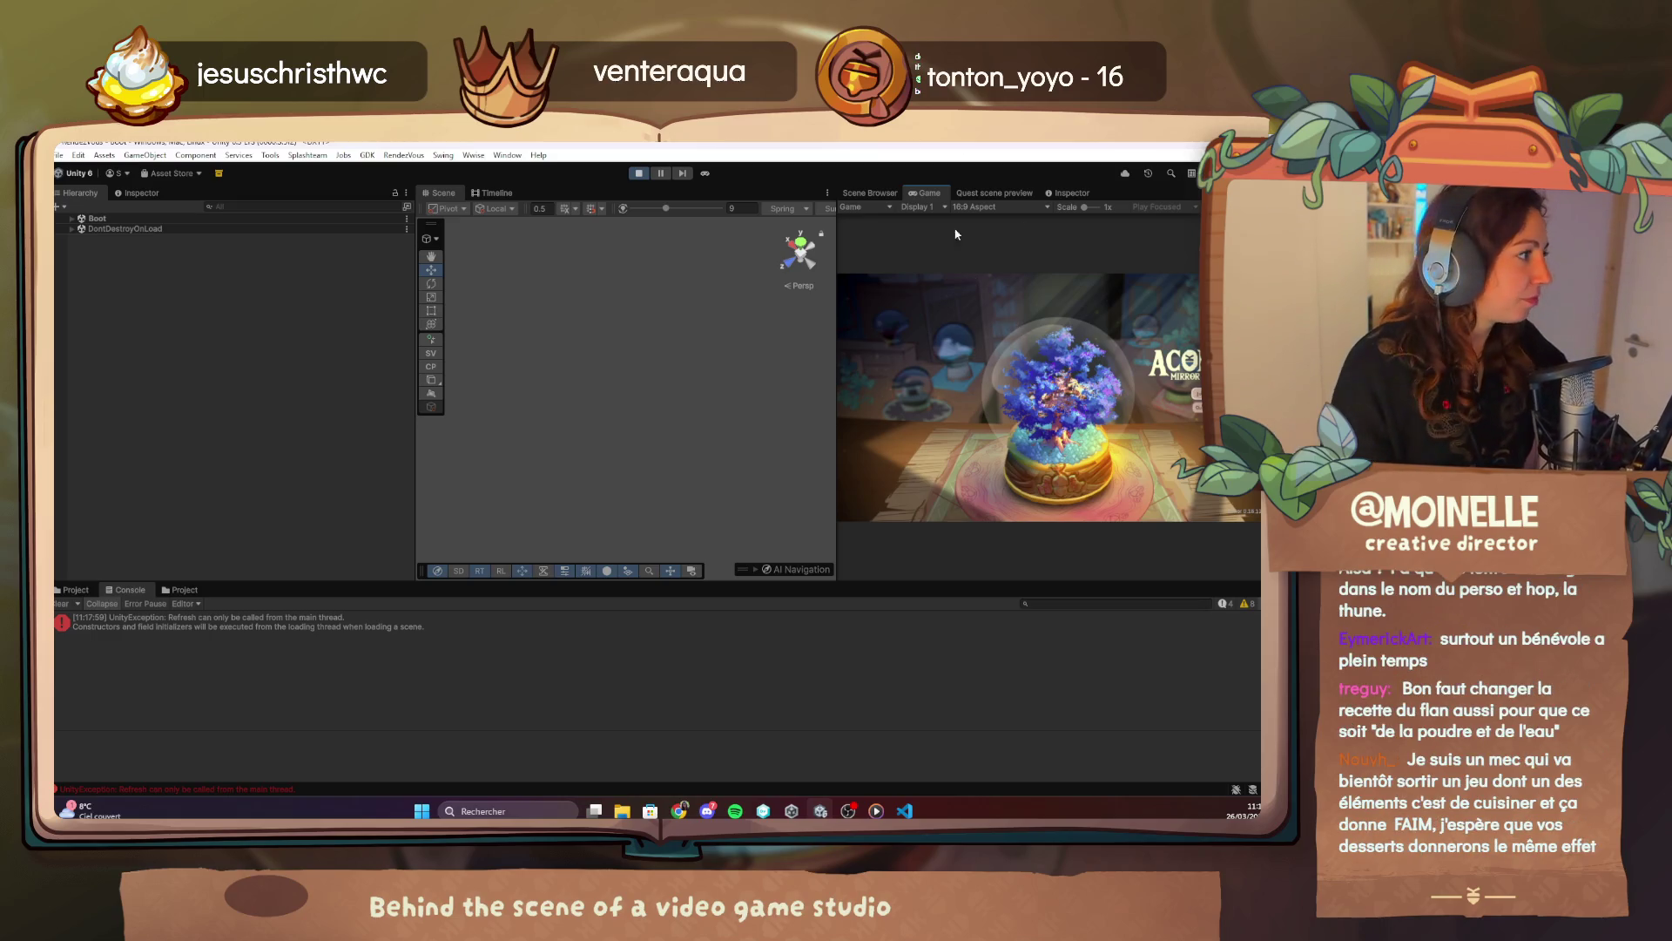
In a maximized Game view, start a new game with quest 1.5 Esprit de la Rancoeur unlocked.
double_click(926, 193)
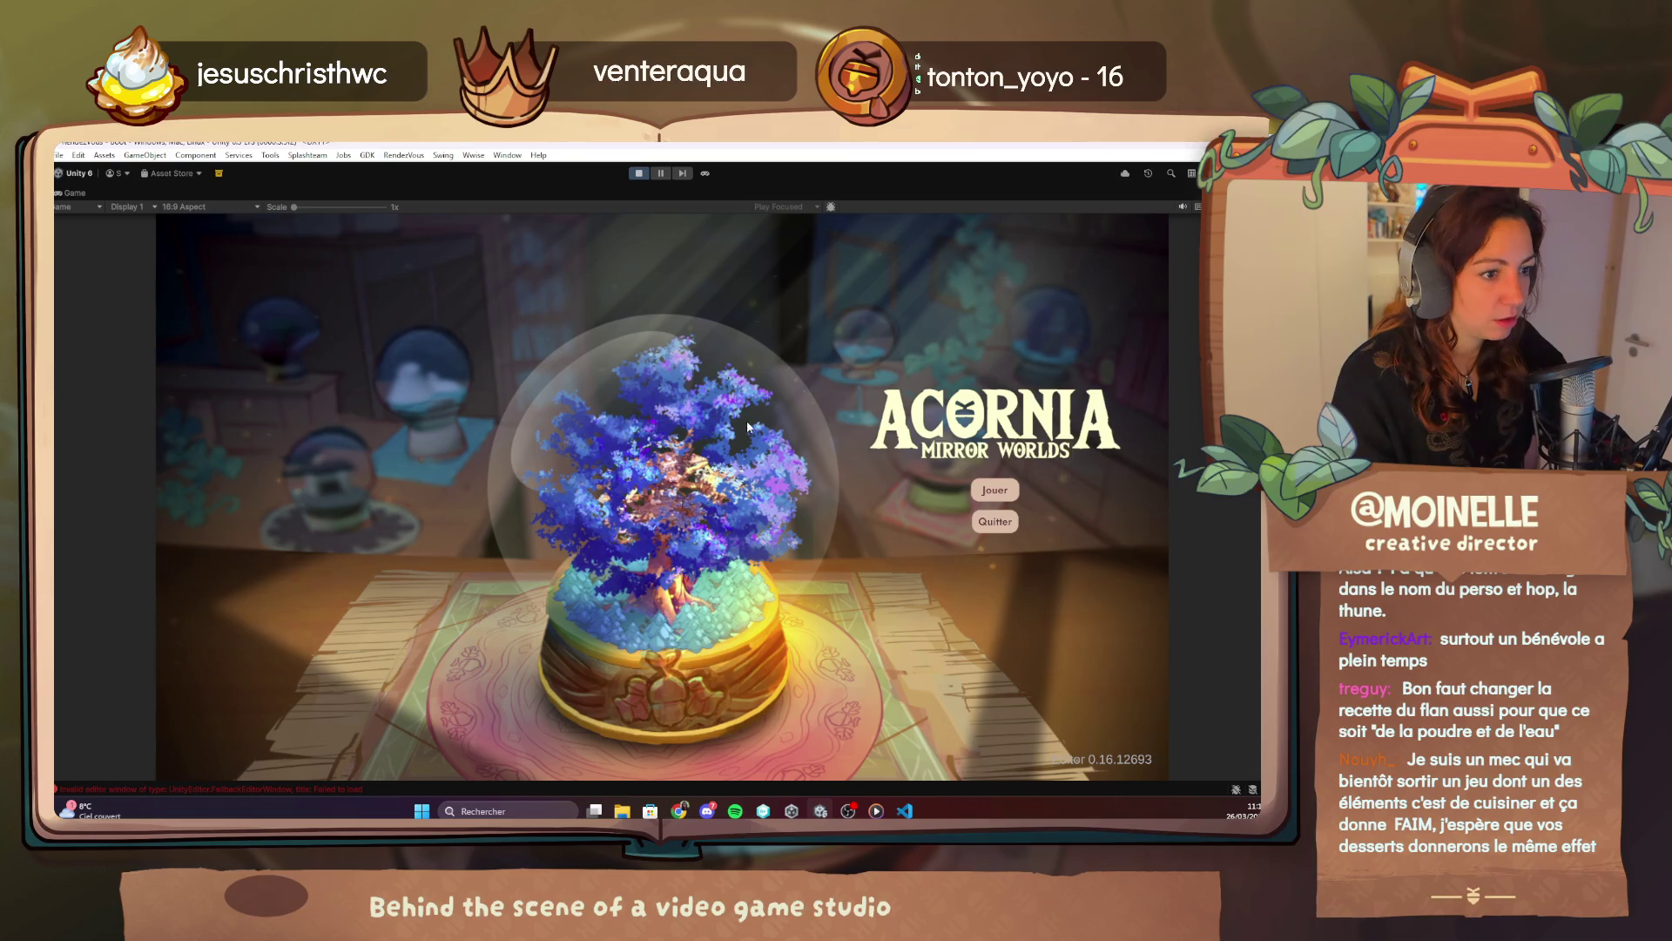
key("F1")
left_click(279, 332)
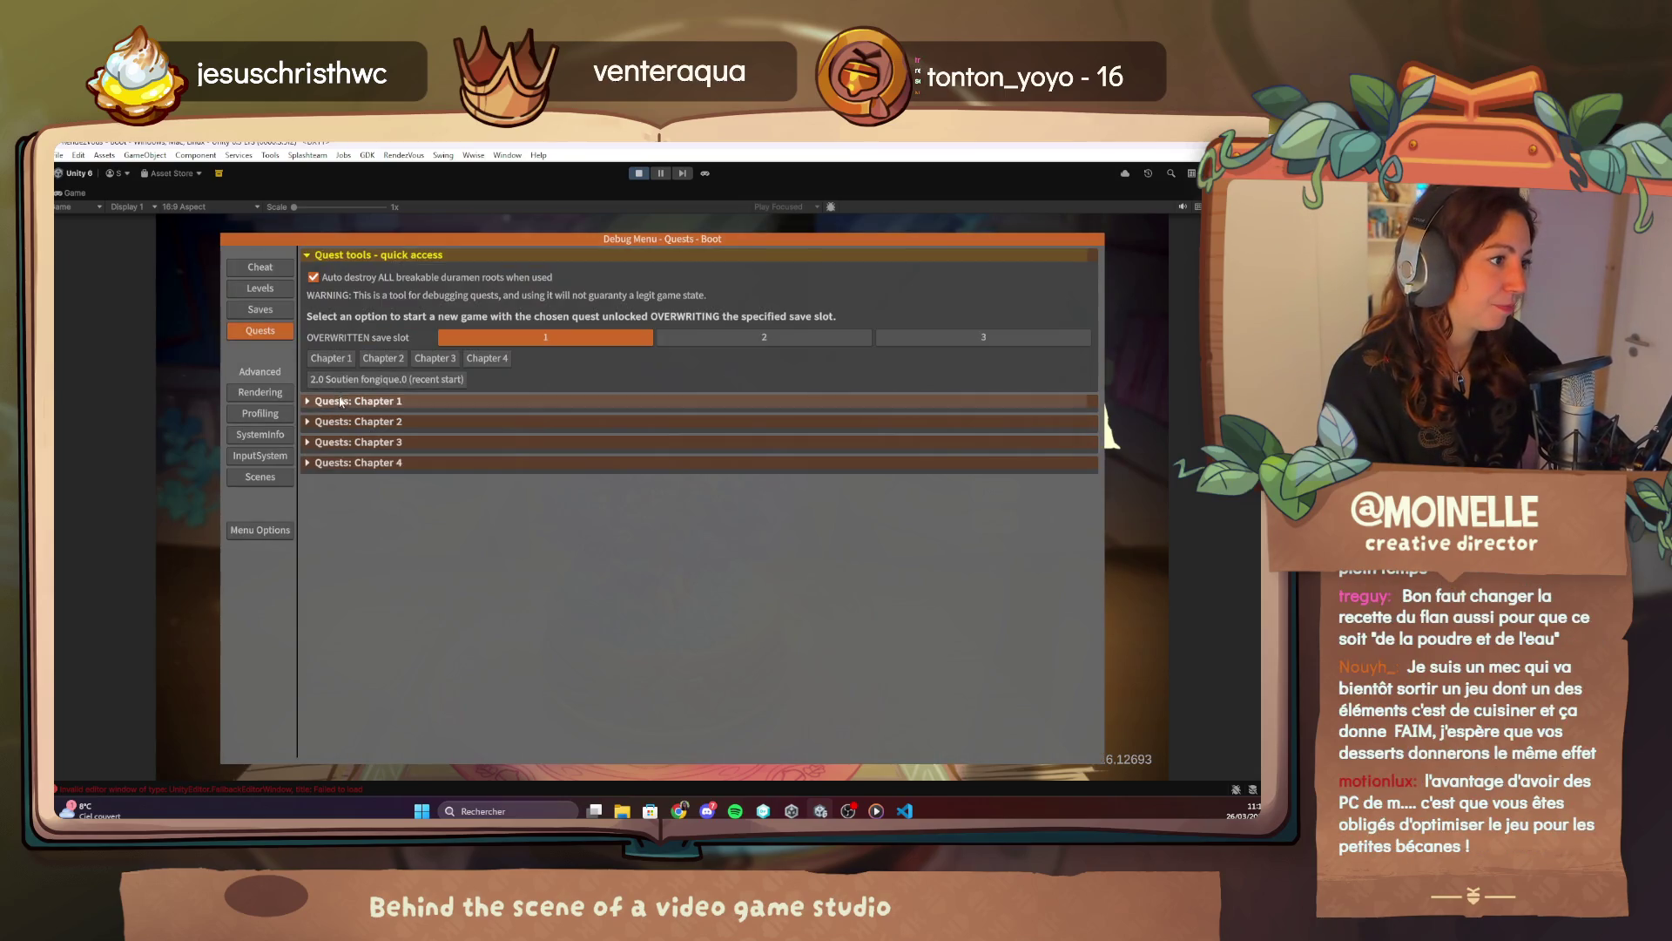
left_click(344, 402)
left_click(358, 552)
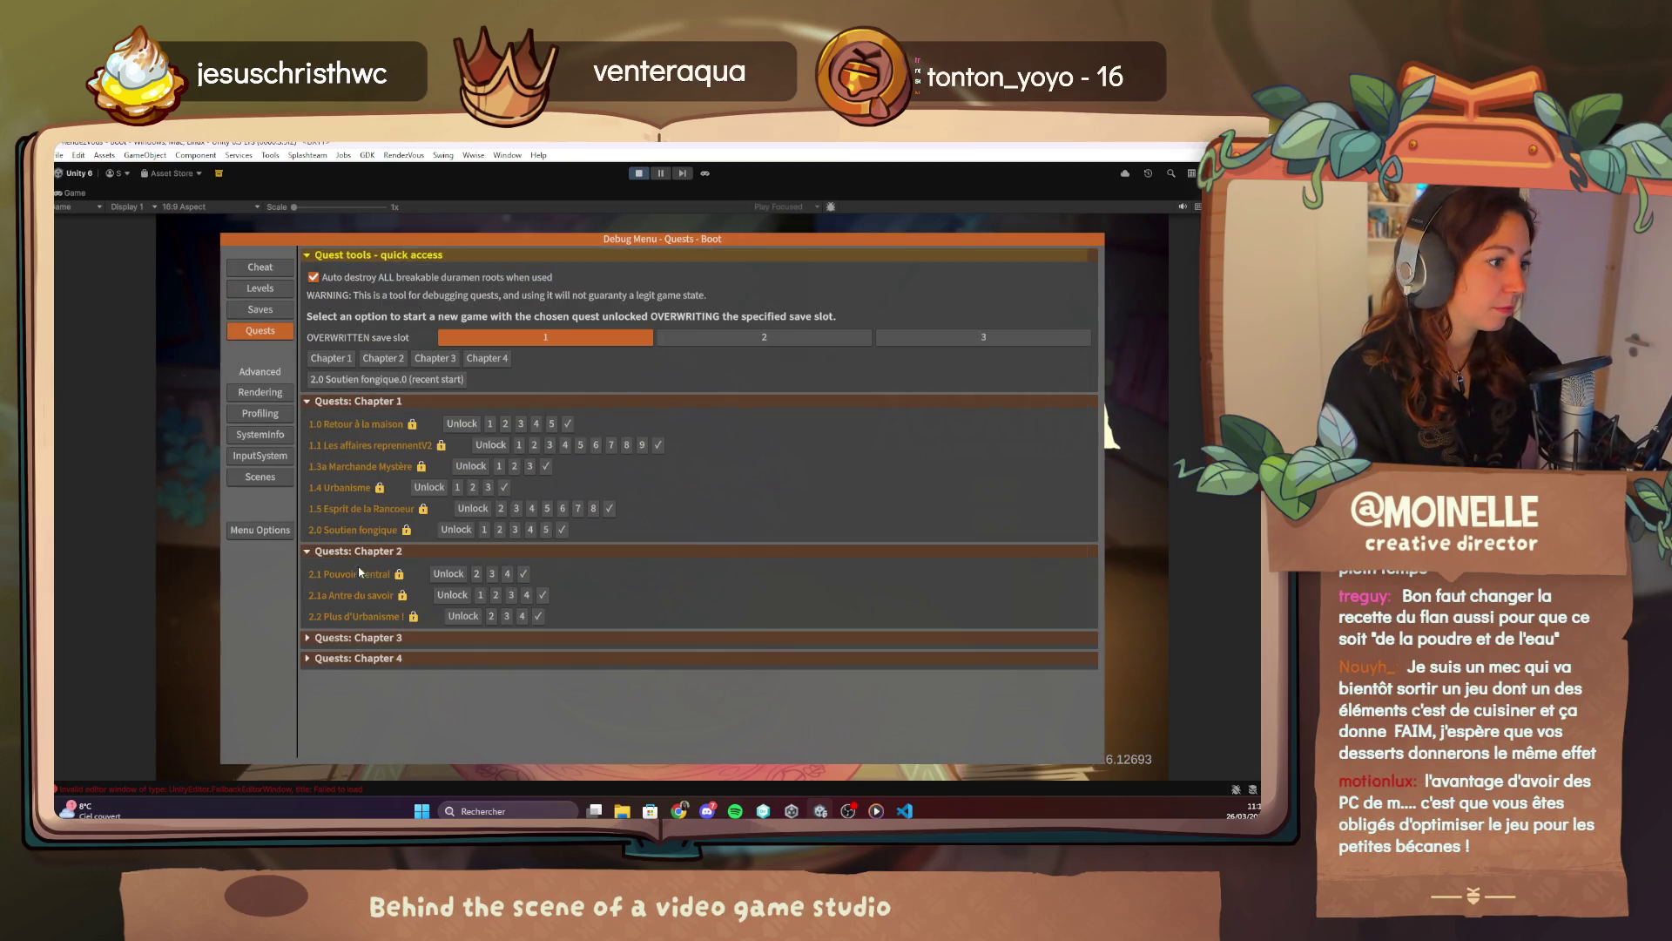
left_click(363, 639)
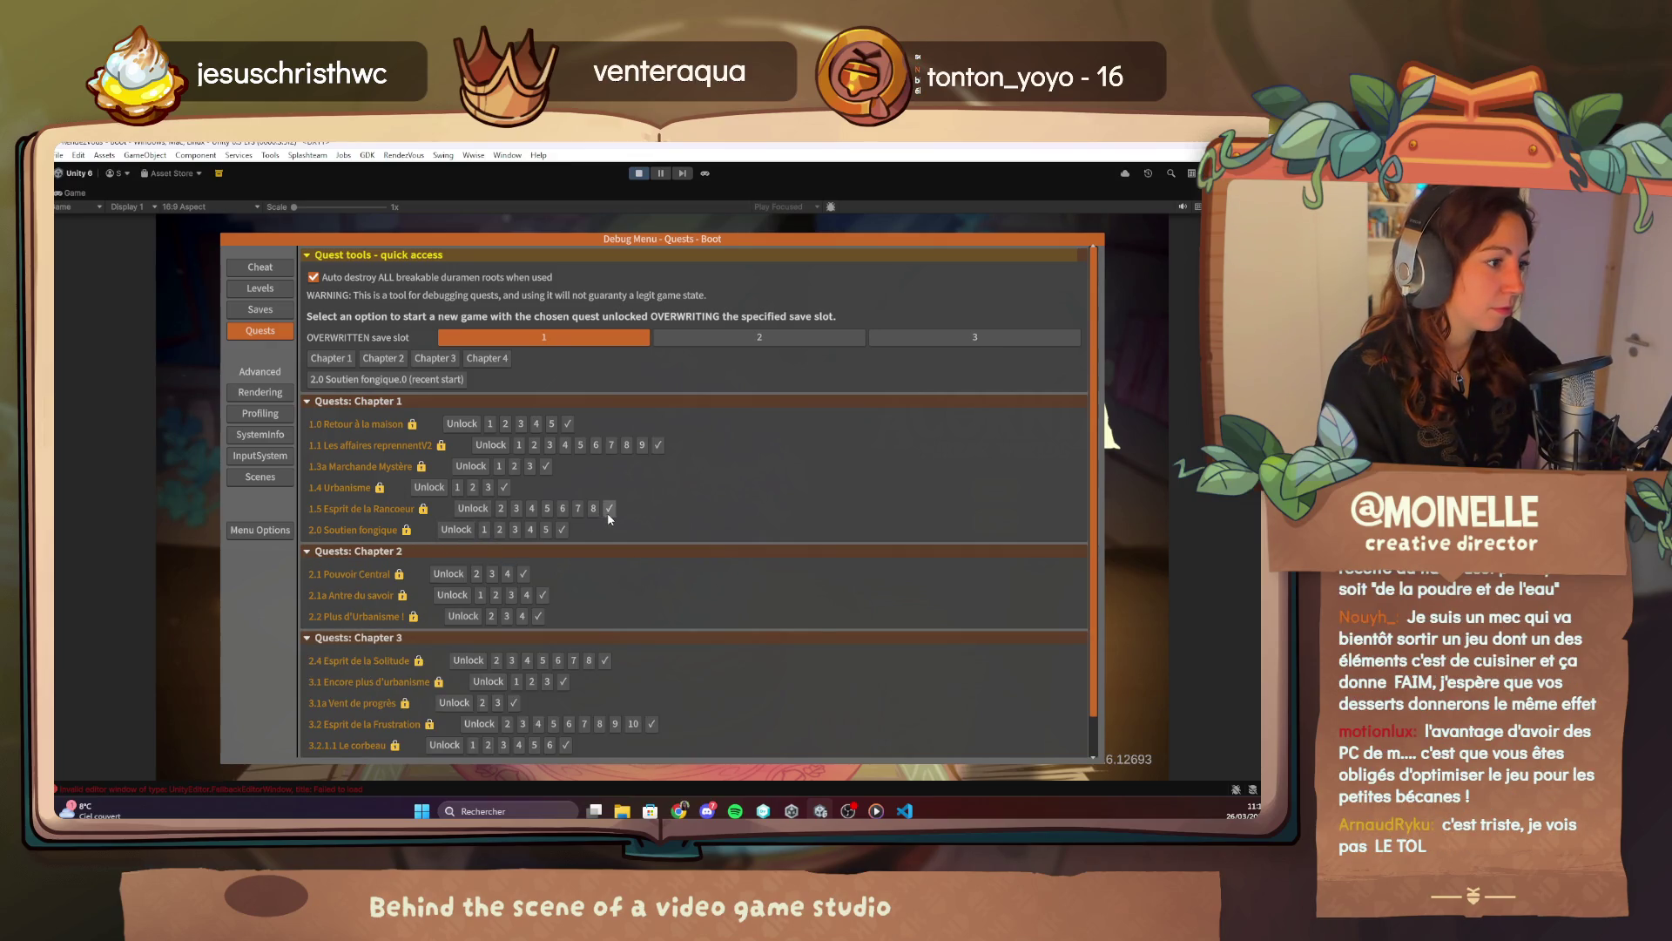
left_click(524, 574)
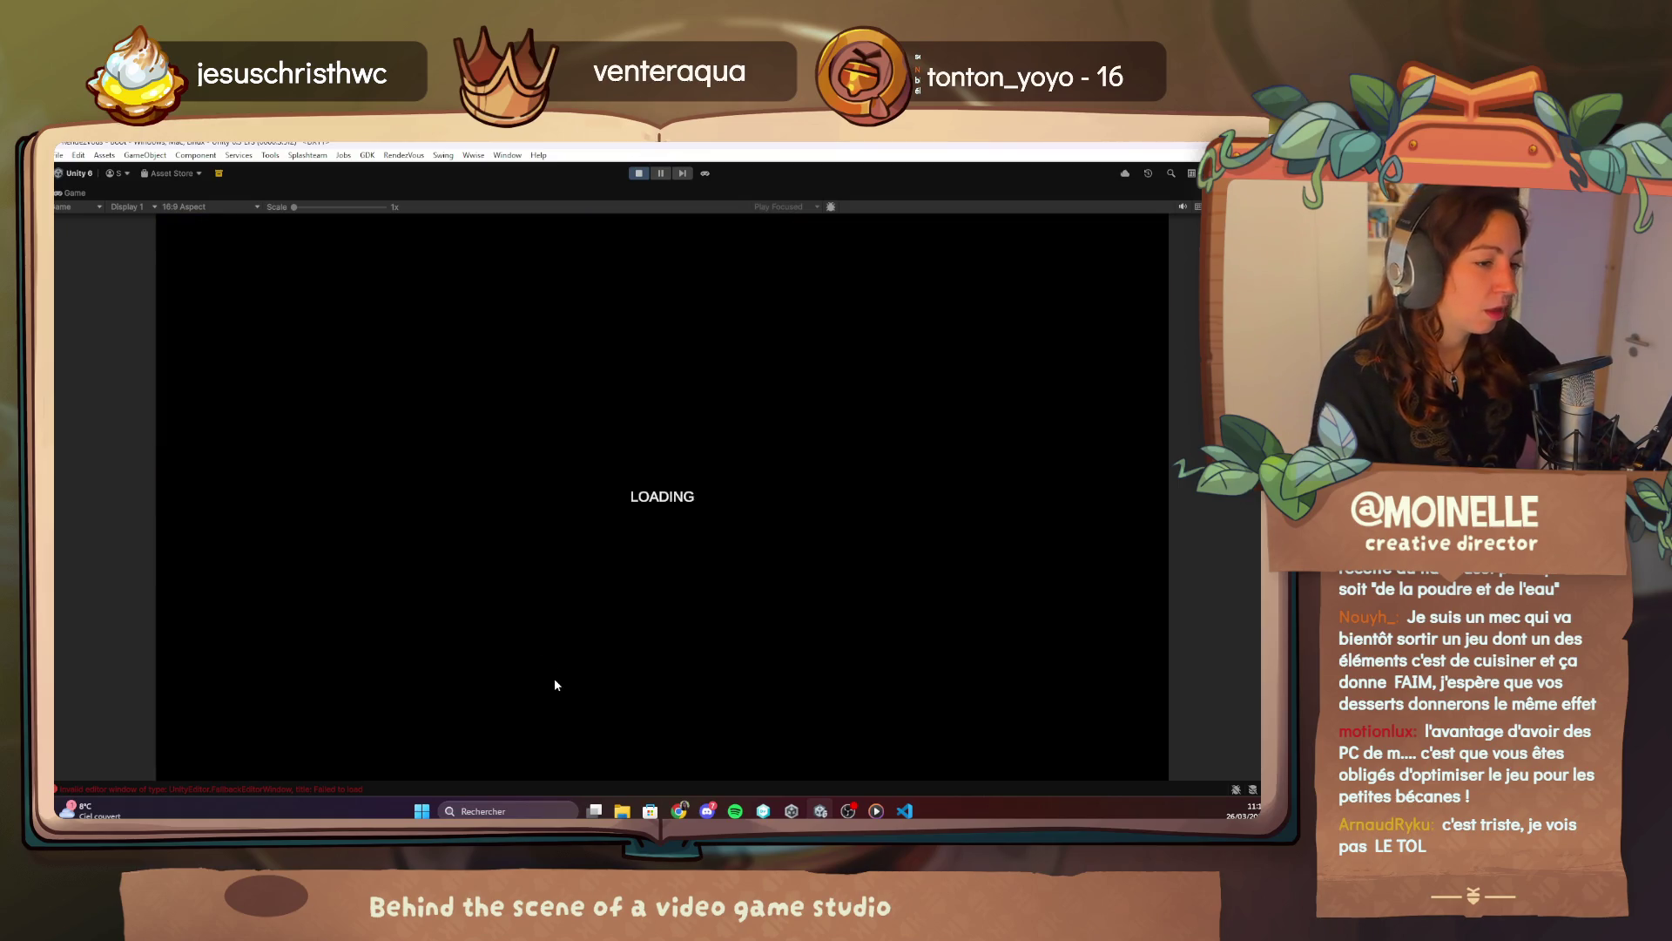